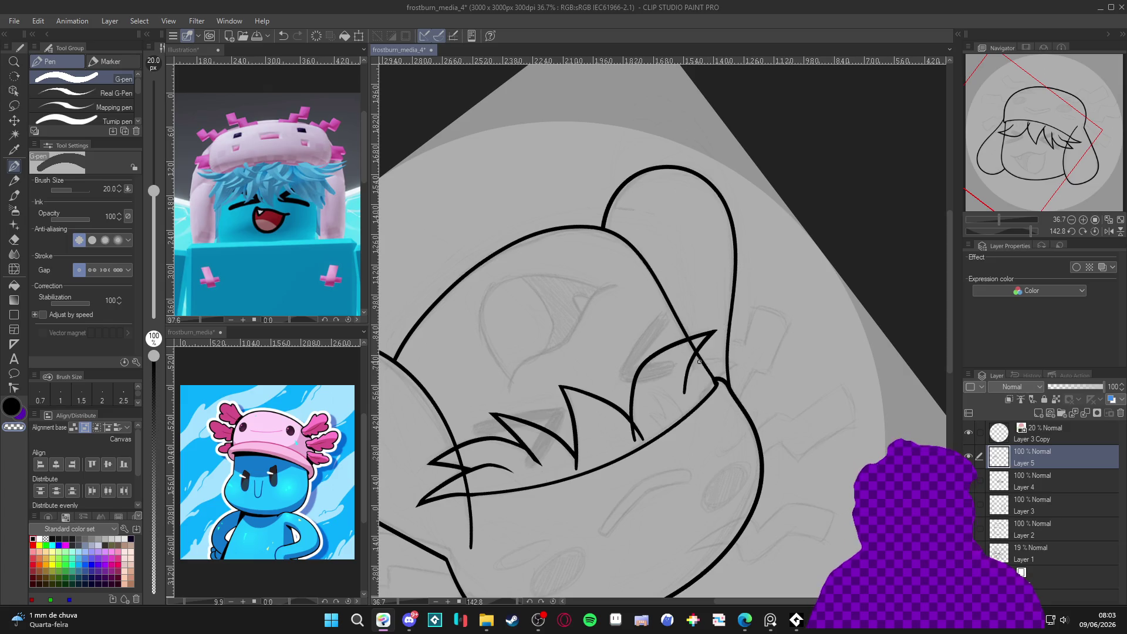
# Tilt the canvas view and back, then test-merge the hair layer into Layer 4 and undo it.
pyautogui.moveTo(700, 428); pyautogui.dragTo(755, 377)
pyautogui.press('e')
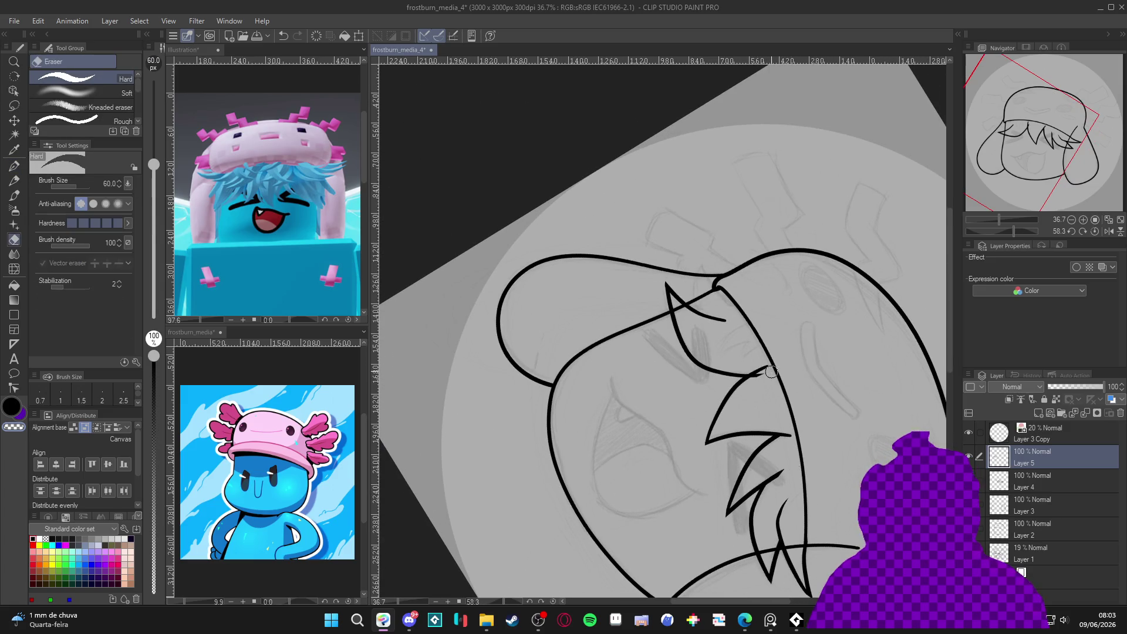
pyautogui.press('p')
pyautogui.hotkey('ctrl', 'shift', 'r')
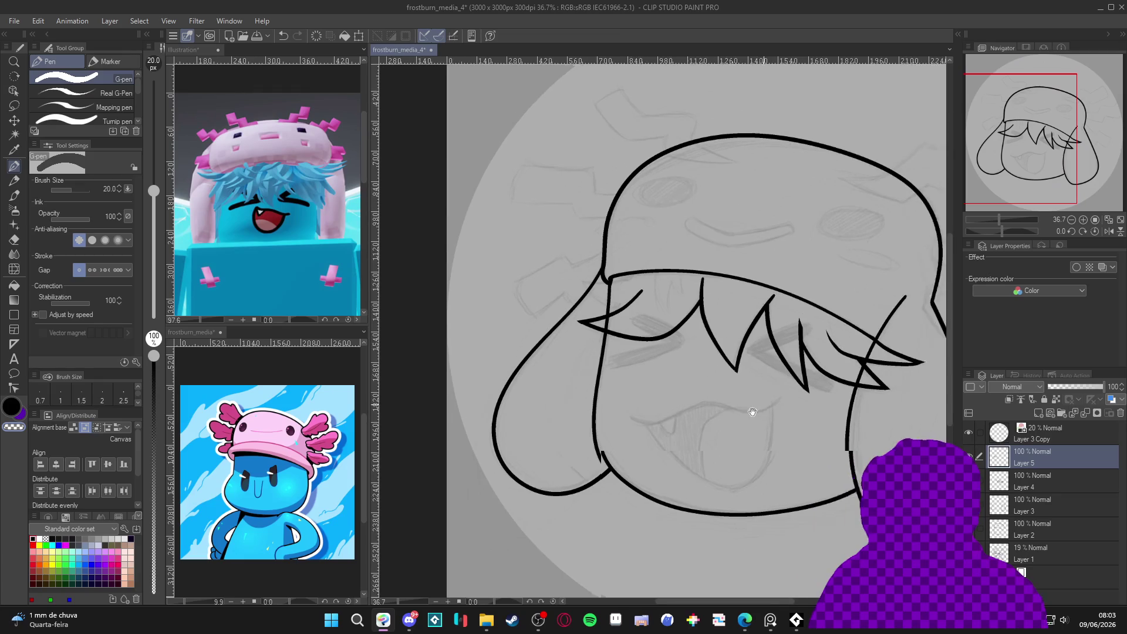
pyautogui.hotkey('ctrl', 'e')
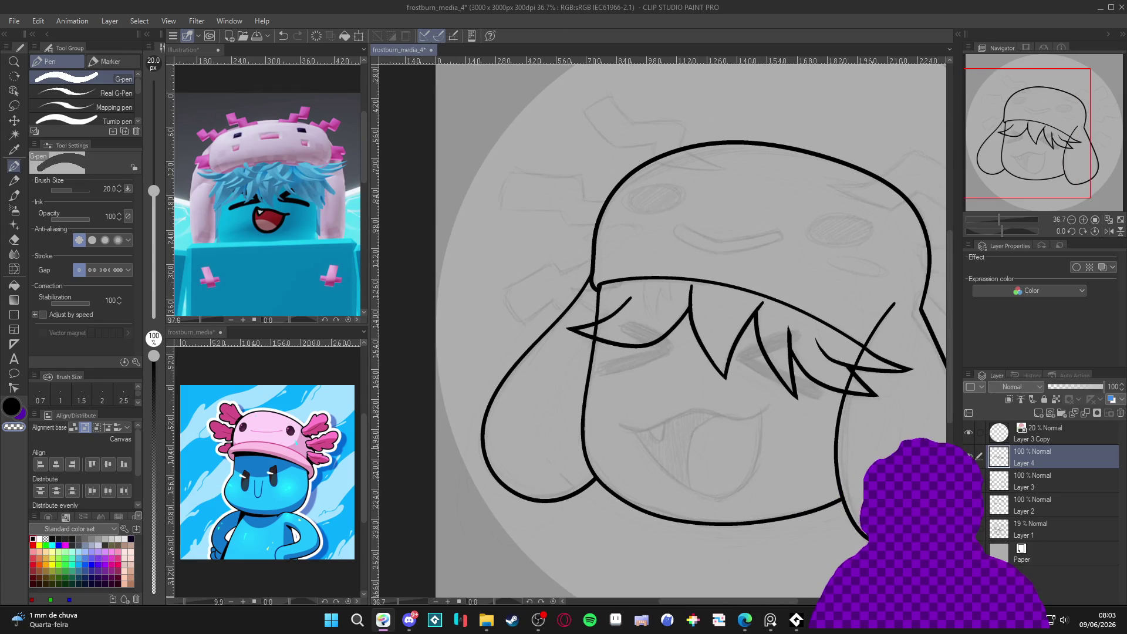
pyautogui.hotkey('ctrl', 'z')
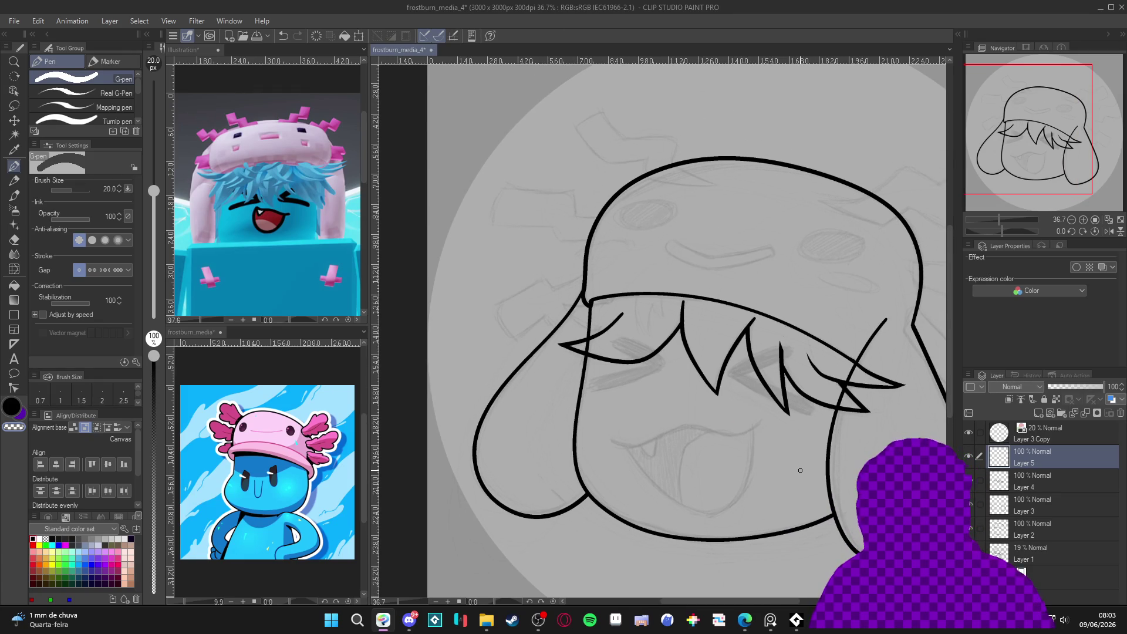
# Rotate the canvas about 99 degrees and back, then combine the hair strokes into Layer 4.
pyautogui.press('r')
pyautogui.moveTo(816, 346)
pyautogui.mouseDown()
pyautogui.moveTo(804, 412)
pyautogui.moveTo(692, 410)
pyautogui.moveTo(649, 492)
pyautogui.moveTo(615, 491)
pyautogui.moveTo(628, 441)
pyautogui.moveTo(674, 442)
pyautogui.mouseUp()
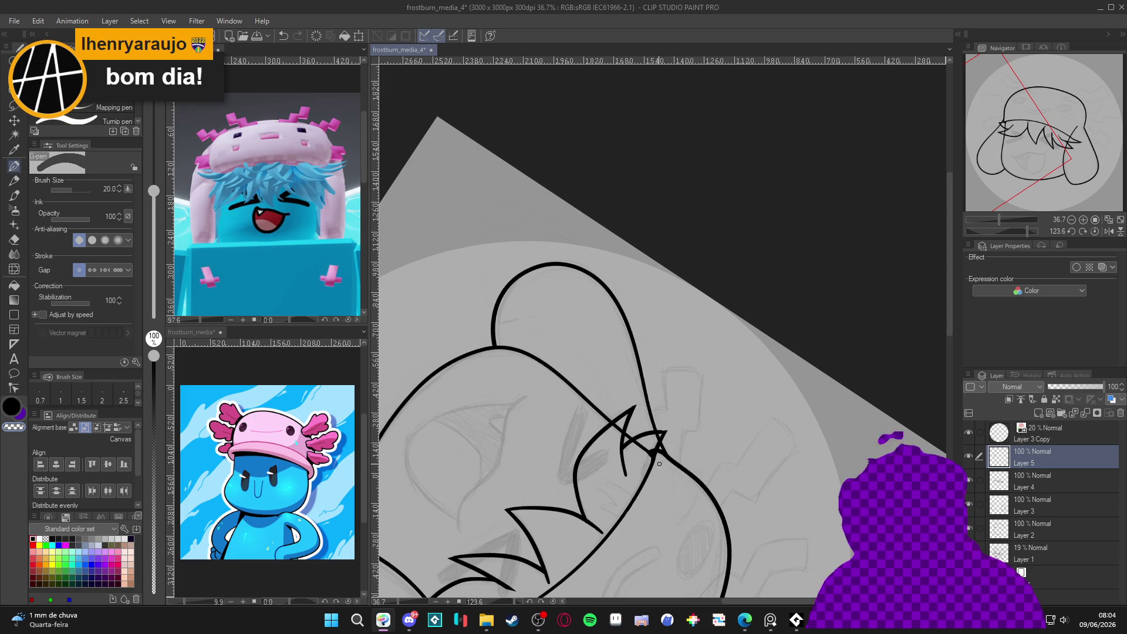
pyautogui.moveTo(690, 483); pyautogui.dragTo(740, 445)
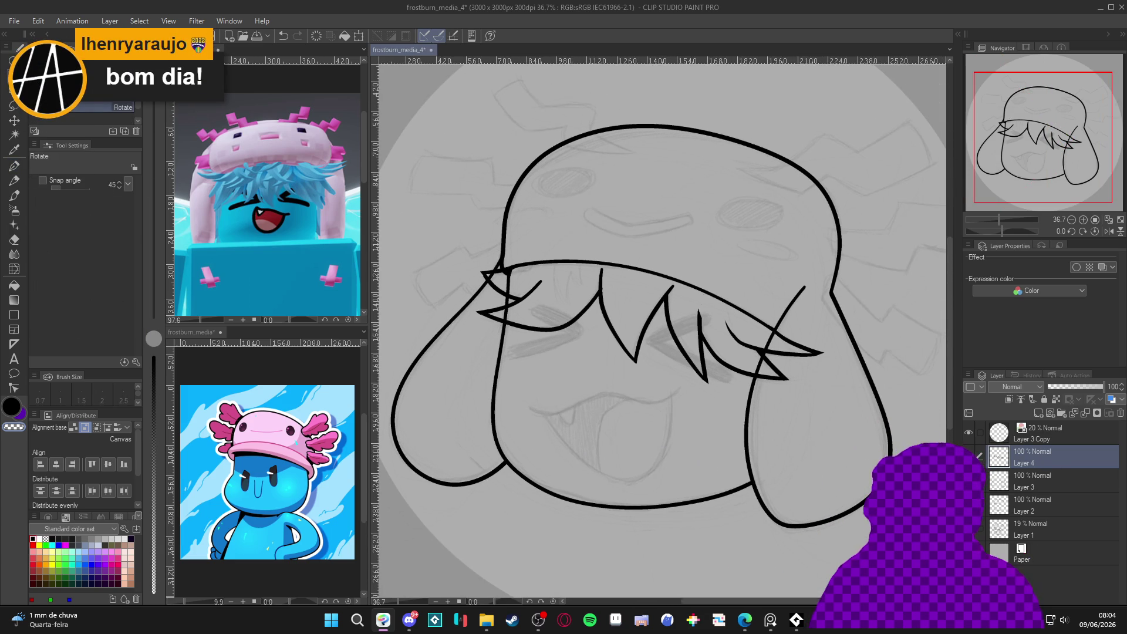
pyautogui.click(1121, 413)
pyautogui.hotkey('ctrl', 'z')
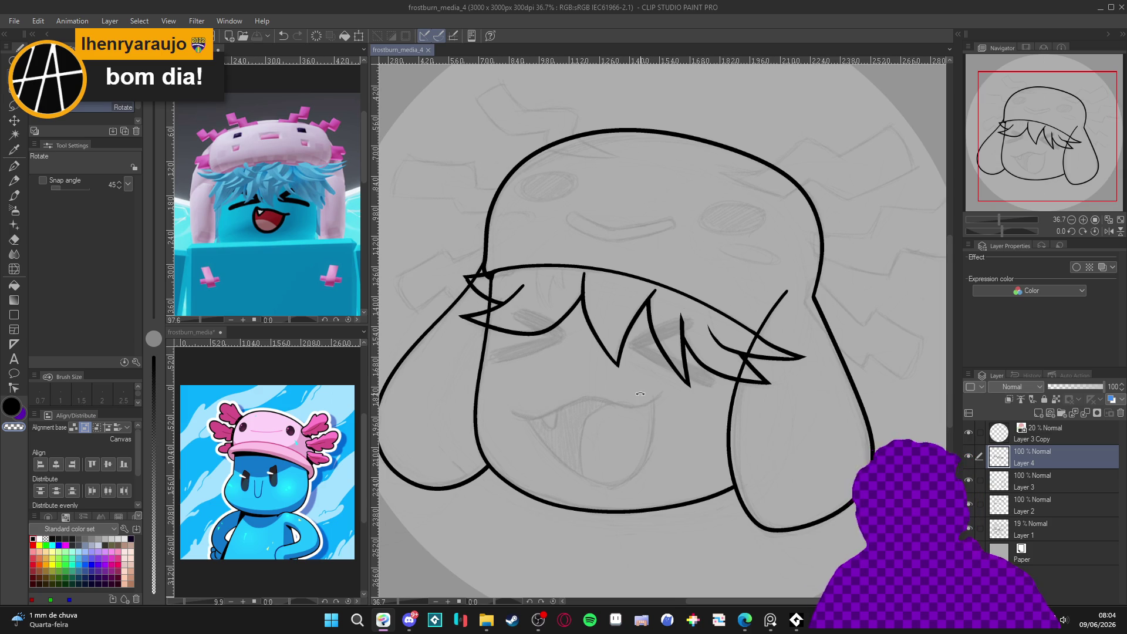
pyautogui.scroll(-2, 667, 403)
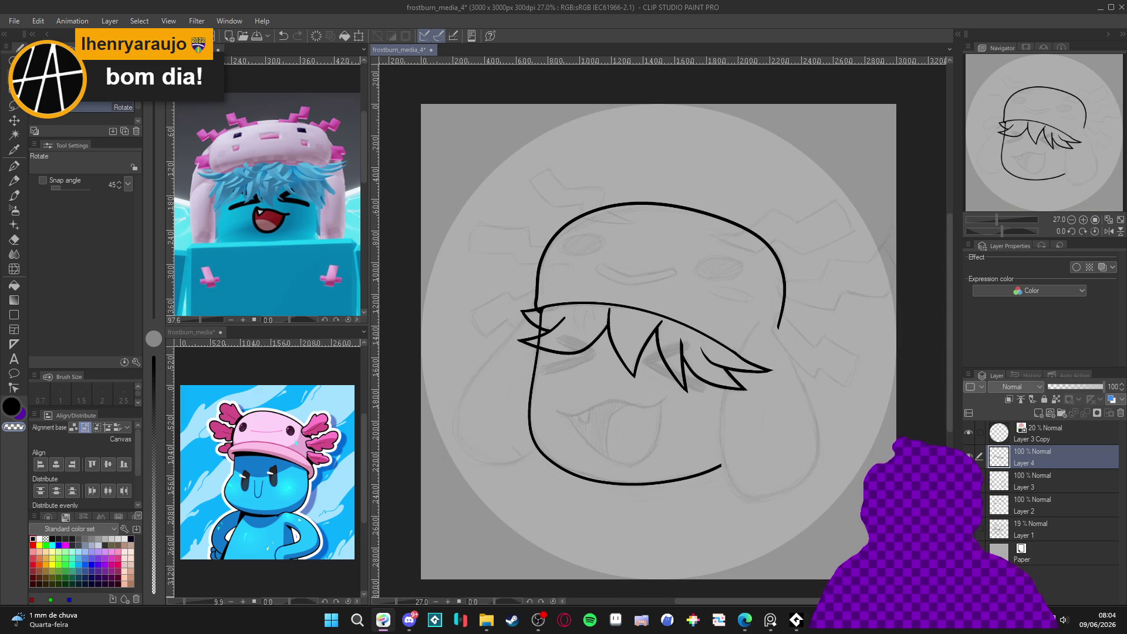
# Merge Layer 3 down into Layer 2 and switch to the kneaded eraser.
pyautogui.click(1051, 478)
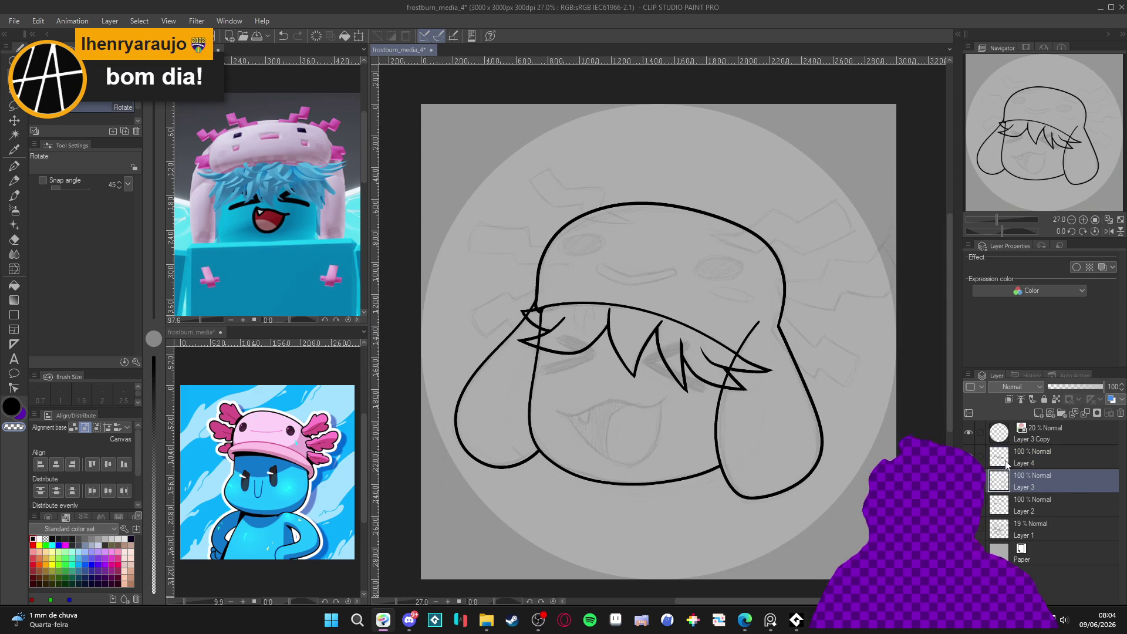
pyautogui.hotkey('ctrl', 'e')
pyautogui.scroll(2, 769, 371)
pyautogui.press('e')
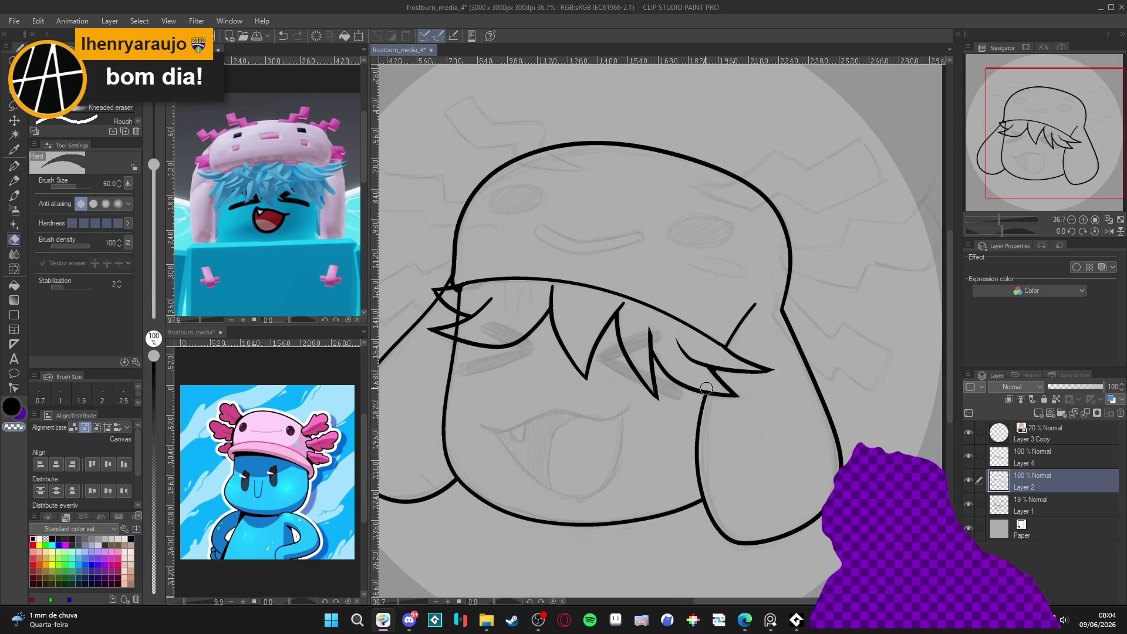
# Pan across the face and toggle the face outline and bangs layers to check their lines.
pyautogui.moveTo(458, 292); pyautogui.dragTo(570, 350)
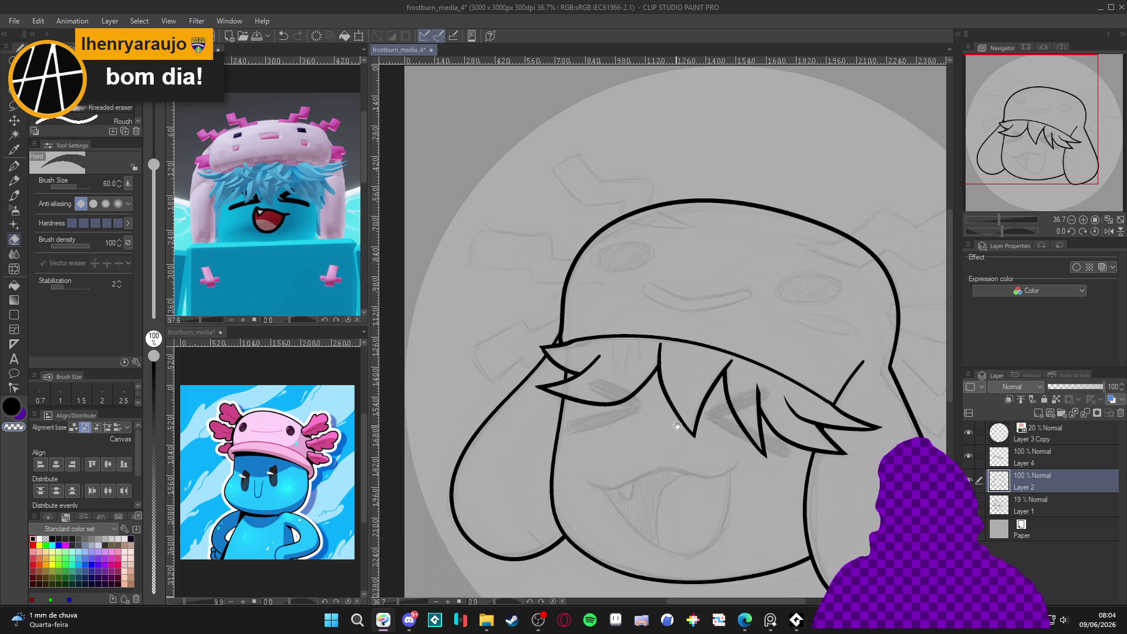
pyautogui.moveTo(638, 350); pyautogui.dragTo(601, 343)
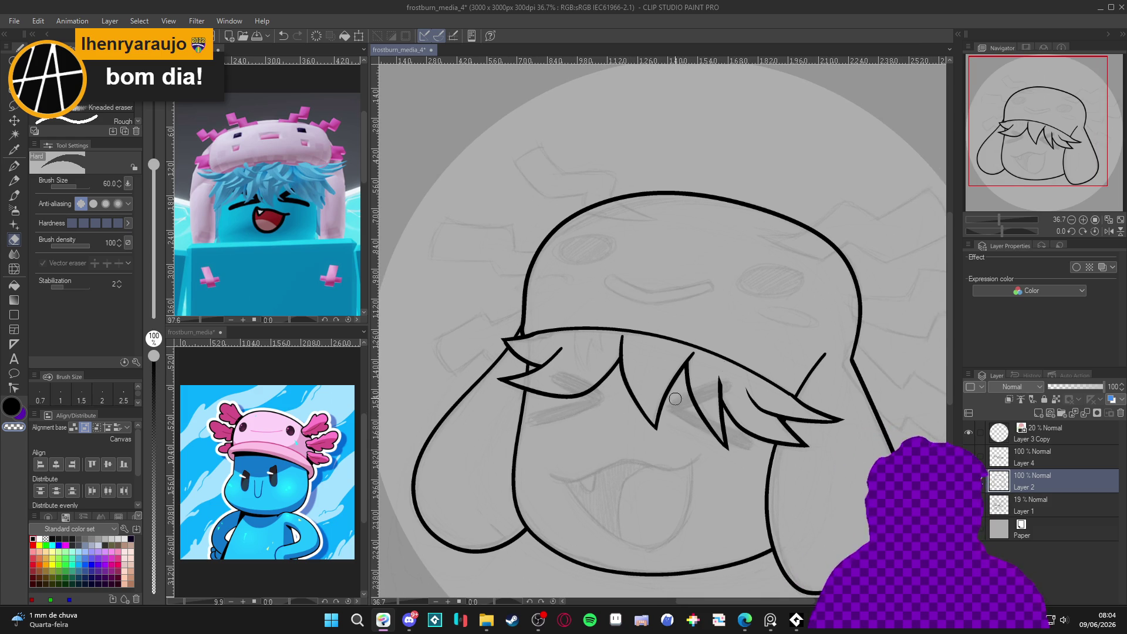
pyautogui.moveTo(646, 411); pyautogui.dragTo(610, 377)
pyautogui.moveTo(851, 379); pyautogui.dragTo(829, 378)
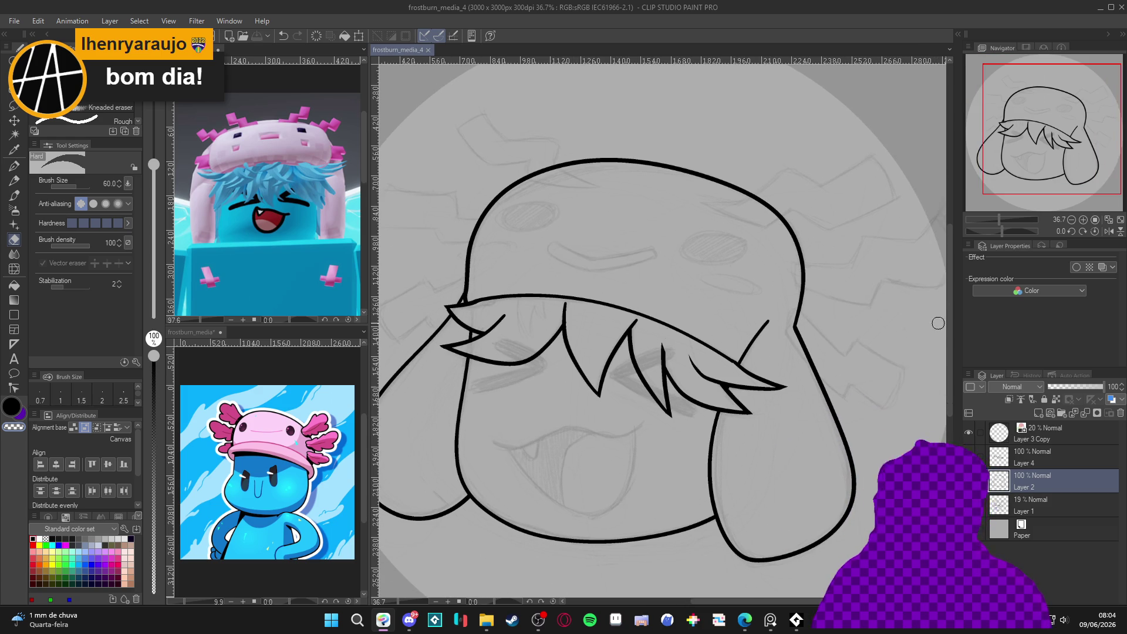
pyautogui.click(970, 480)
pyautogui.click(969, 480)
pyautogui.click(970, 455)
pyautogui.click(970, 455)
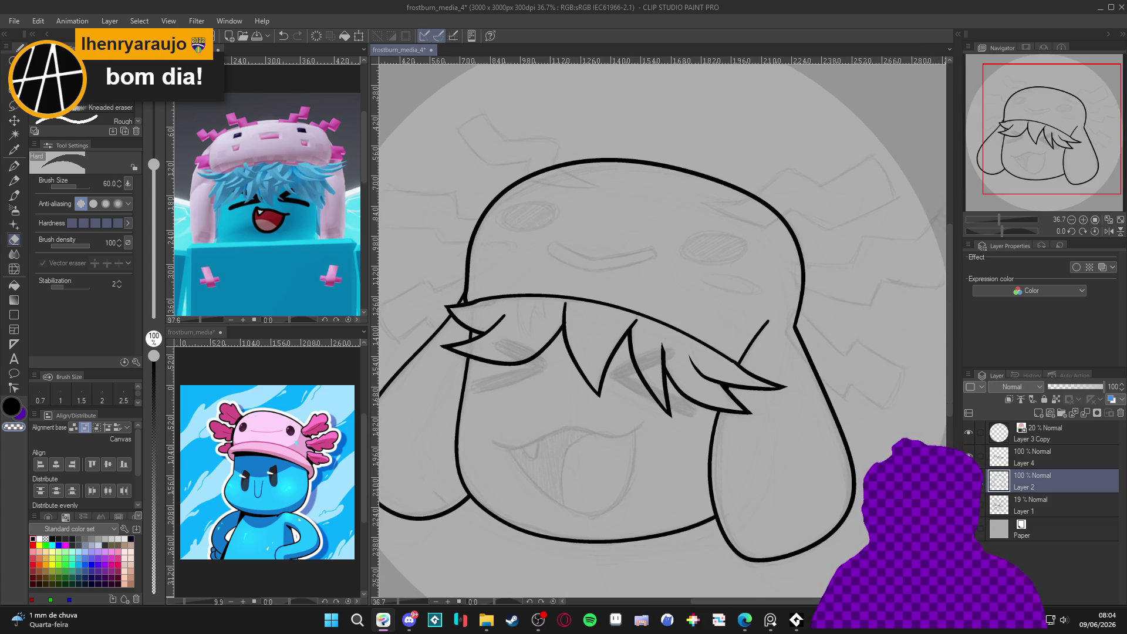
# Merge the bangs layer down into Layer 2 and add a new empty Layer 3 above it.
pyautogui.click(1035, 463)
pyautogui.hotkey('ctrl', 'e')
pyautogui.moveTo(826, 466); pyautogui.dragTo(772, 501)
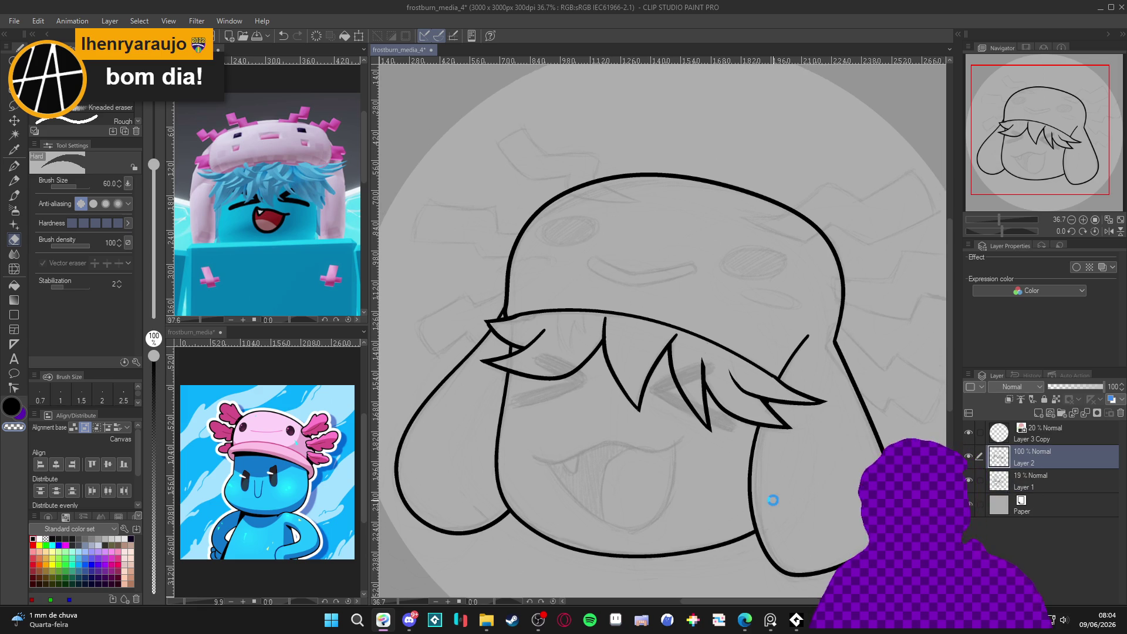
pyautogui.hotkey('ctrl', 'shift', 'n')
pyautogui.press('p')
pyautogui.moveTo(660, 387); pyautogui.dragTo(710, 362)
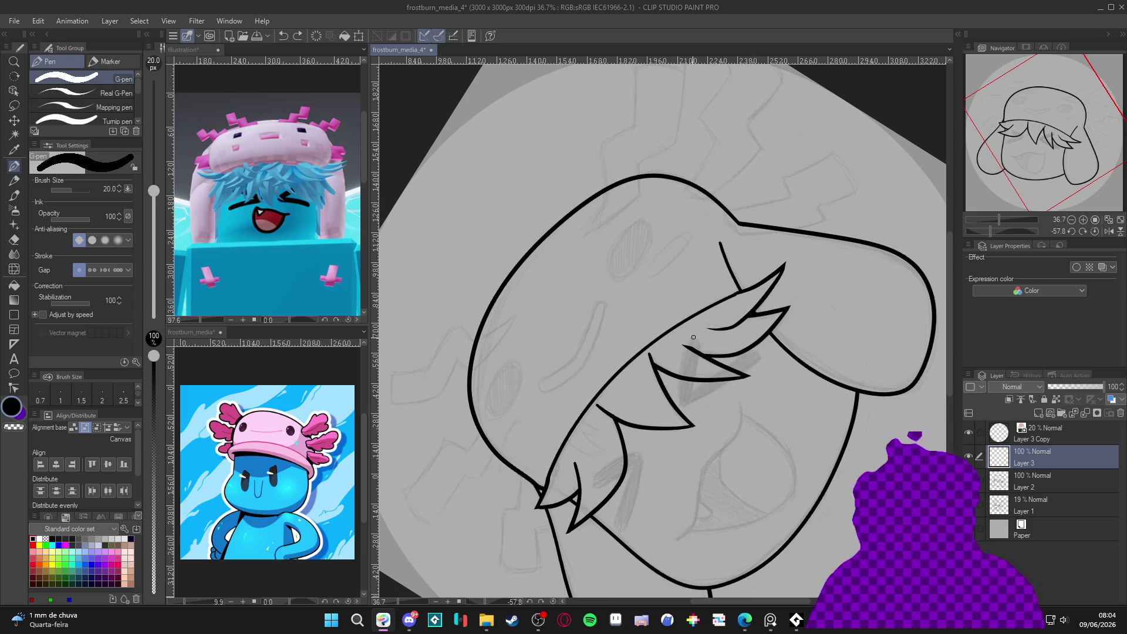
# Draw the >< eye outlines under the bangs on Layer 3, then reset the canvas rotation upright.
pyautogui.moveTo(689, 338)
pyautogui.mouseDown()
pyautogui.moveTo(681, 376)
pyautogui.moveTo(697, 402)
pyautogui.moveTo(763, 352)
pyautogui.mouseUp()
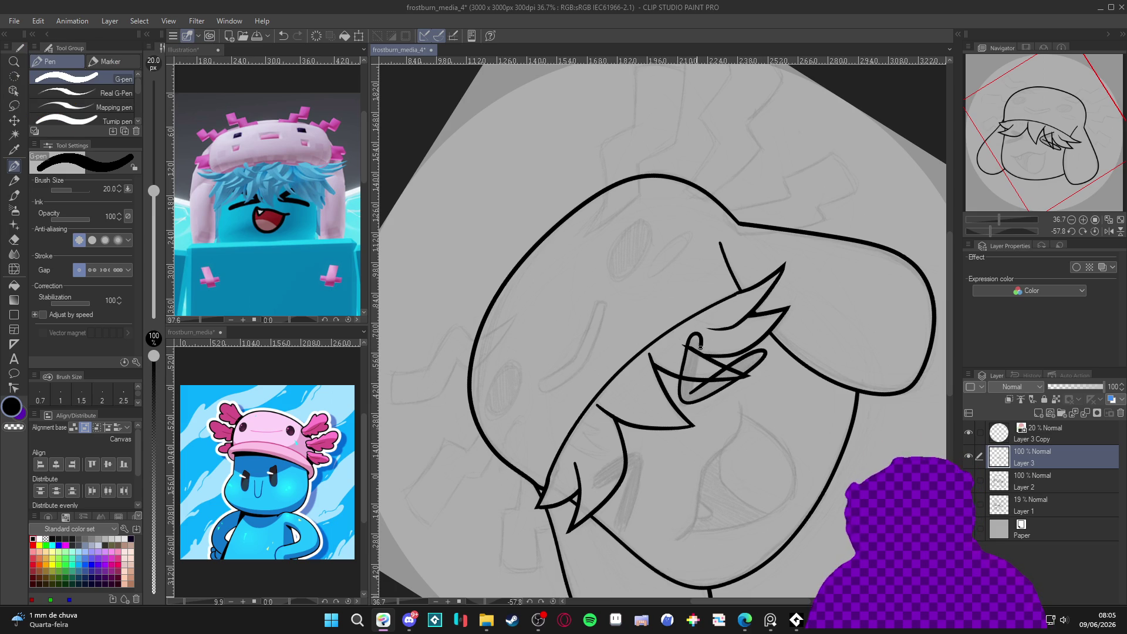
pyautogui.moveTo(791, 332)
pyautogui.mouseDown()
pyautogui.moveTo(751, 483)
pyautogui.moveTo(685, 375)
pyautogui.moveTo(665, 440)
pyautogui.moveTo(675, 438)
pyautogui.moveTo(675, 373)
pyautogui.moveTo(637, 410)
pyautogui.moveTo(677, 383)
pyautogui.mouseUp()
pyautogui.press('p')
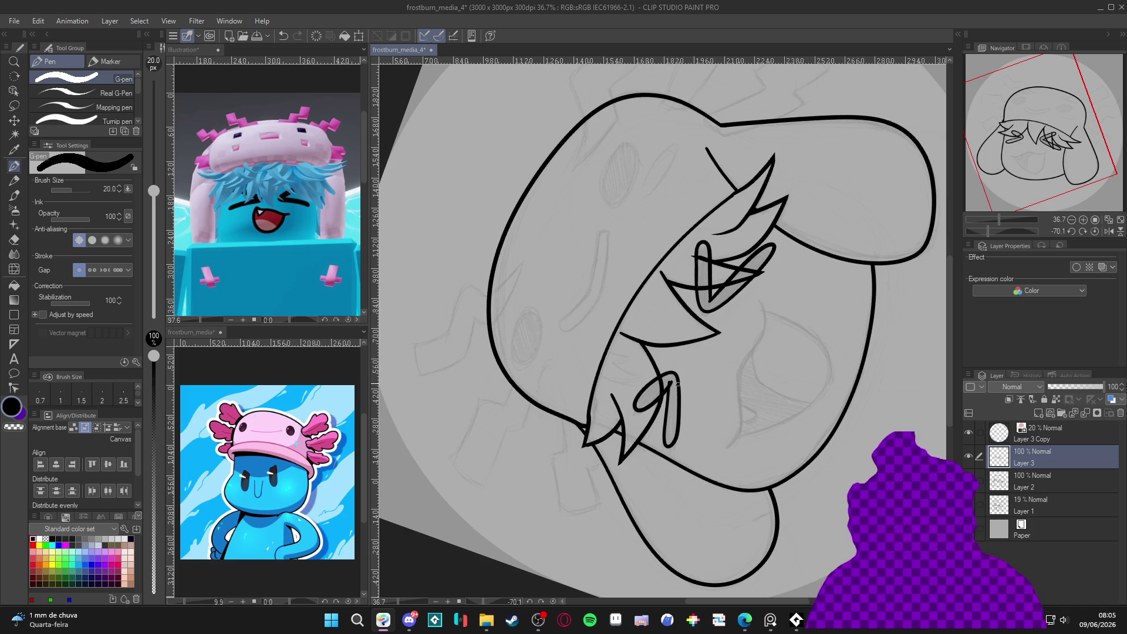
pyautogui.press('@')
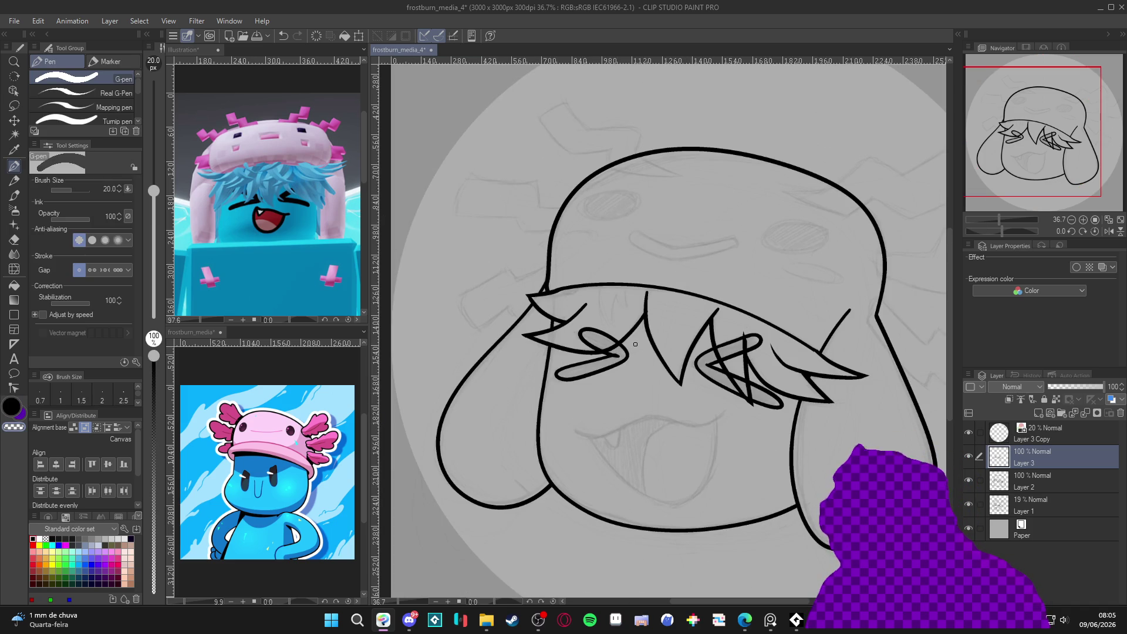
pyautogui.moveTo(627, 353); pyautogui.dragTo(620, 302)
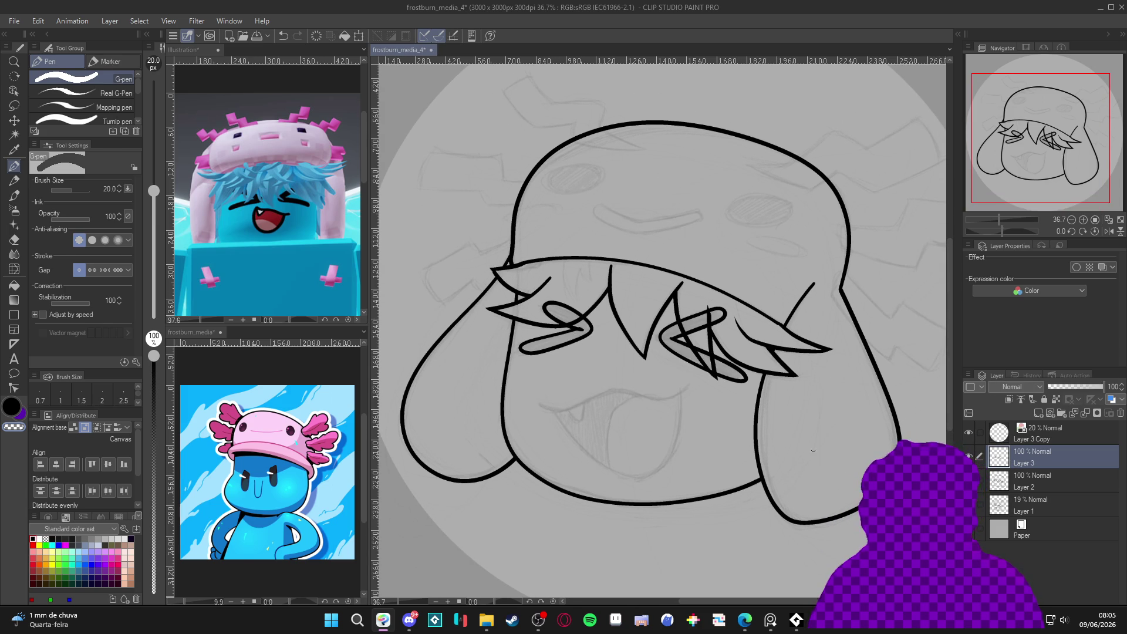
# Fill the right and left arrow-shaped eyes solid black with the Fill tool.
pyautogui.press('g')
pyautogui.click(681, 341)
pyautogui.click(710, 336)
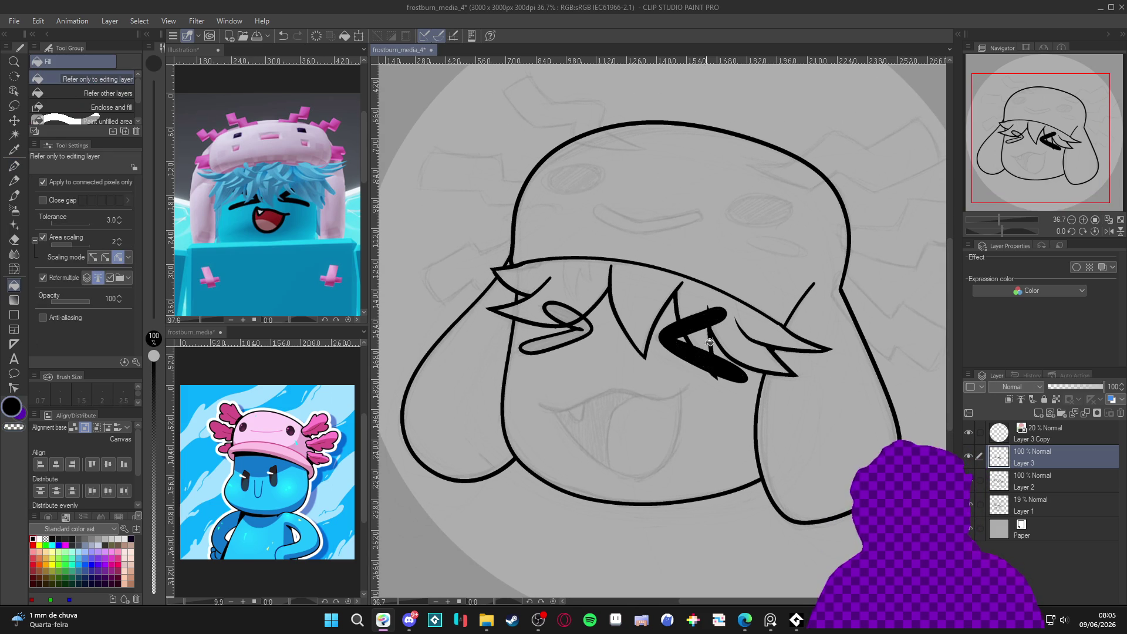
pyautogui.click(558, 320)
pyautogui.press('p')
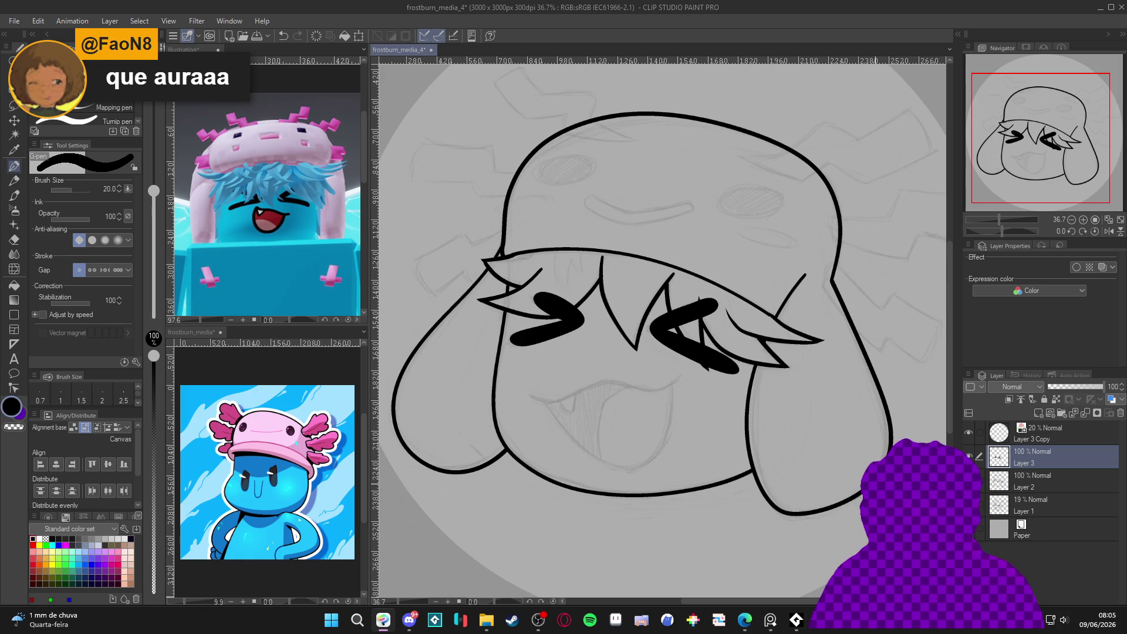
# Tilt the view to about -39 degrees, save, and add a new empty Layer 4 above Layer 3.
pyautogui.press('r')
pyautogui.moveTo(744, 515); pyautogui.dragTo(730, 351)
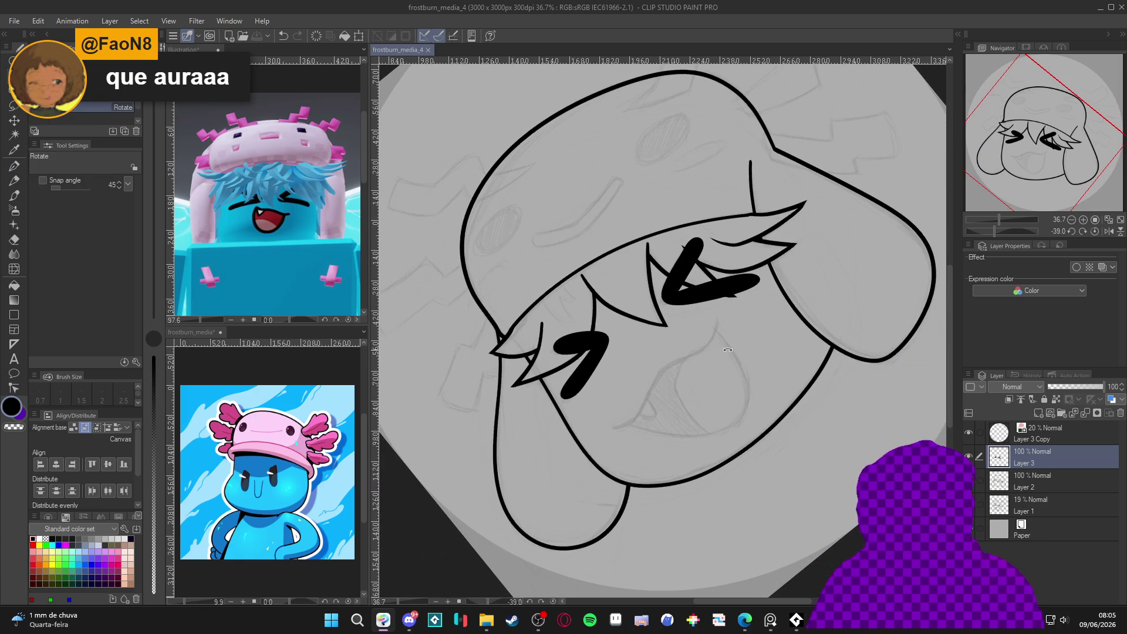
pyautogui.press('p')
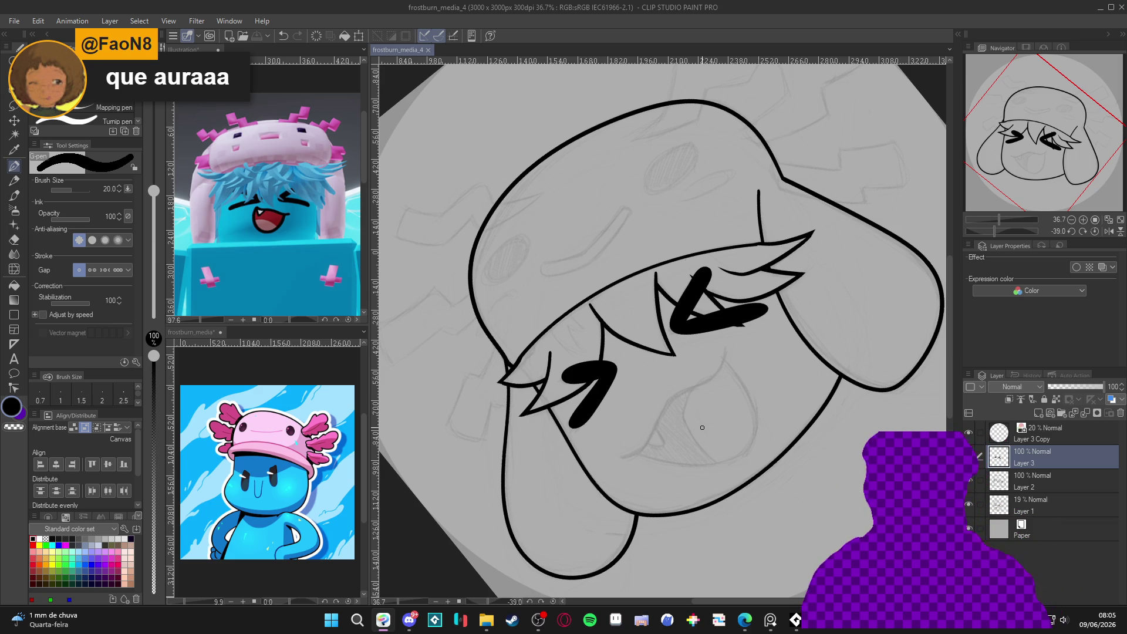
pyautogui.moveTo(702, 428); pyautogui.dragTo(645, 419)
pyautogui.hotkey('ctrl', 's')
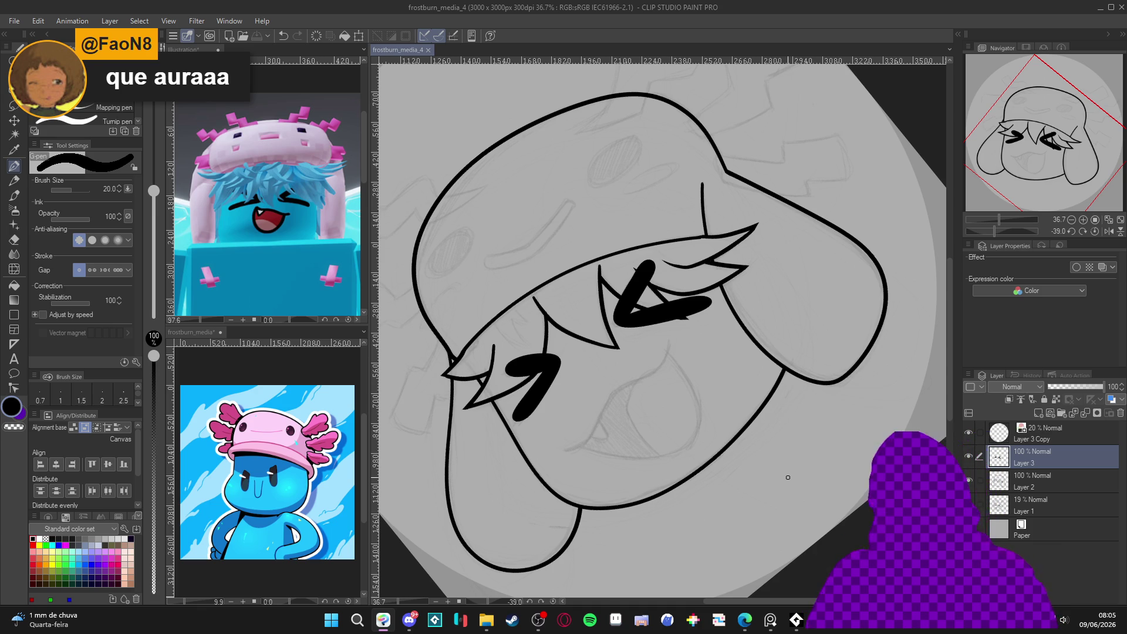
pyautogui.hotkey('ctrl', 'shift', 'n')
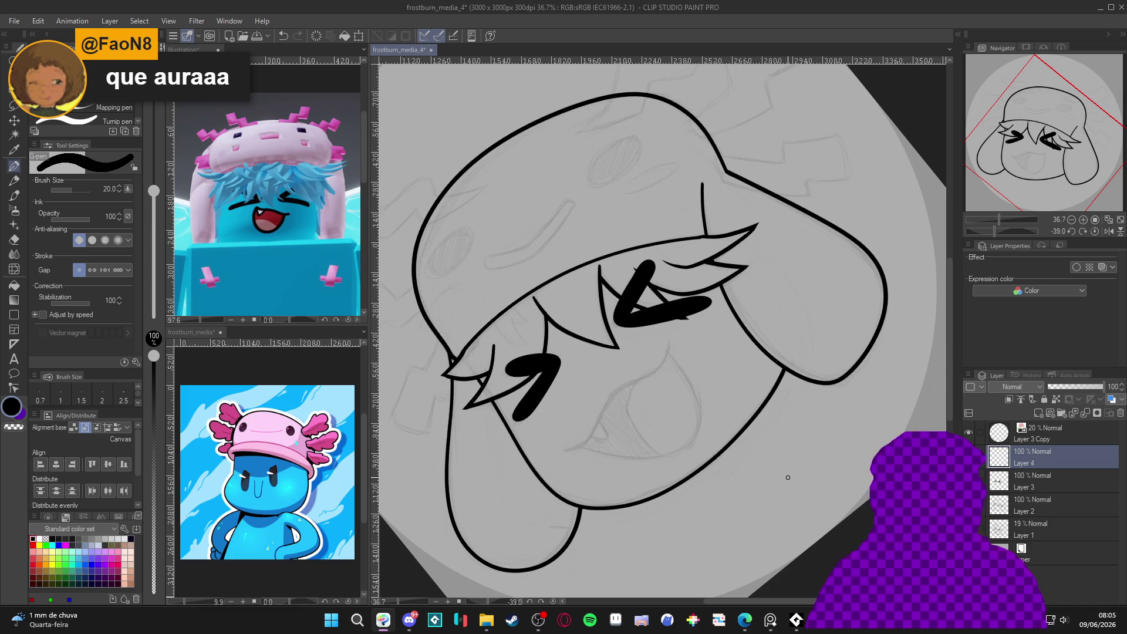
# Try a curved stroke below the eye, undo it, shrink the pen to size 15 and save.
pyautogui.moveTo(668, 363); pyautogui.dragTo(656, 352)
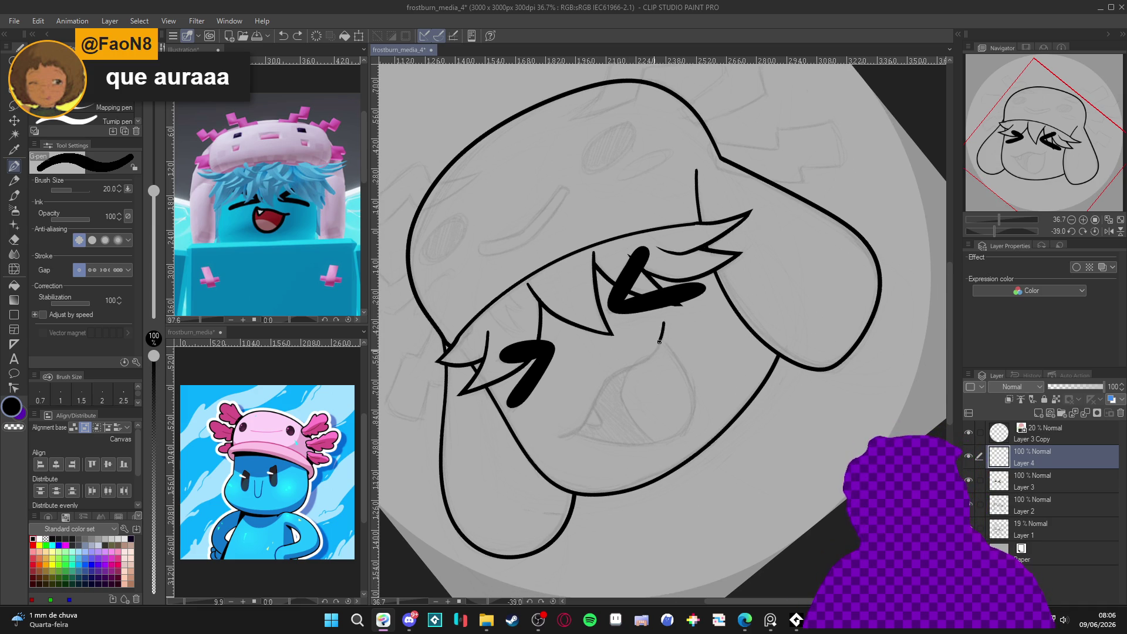
pyautogui.moveTo(608, 380); pyautogui.dragTo(590, 411)
pyautogui.hotkey('ctrl', 'z')
pyautogui.press('[')
pyautogui.press('[')
pyautogui.moveTo(650, 352); pyautogui.dragTo(654, 344)
pyautogui.hotkey('ctrl', 's')
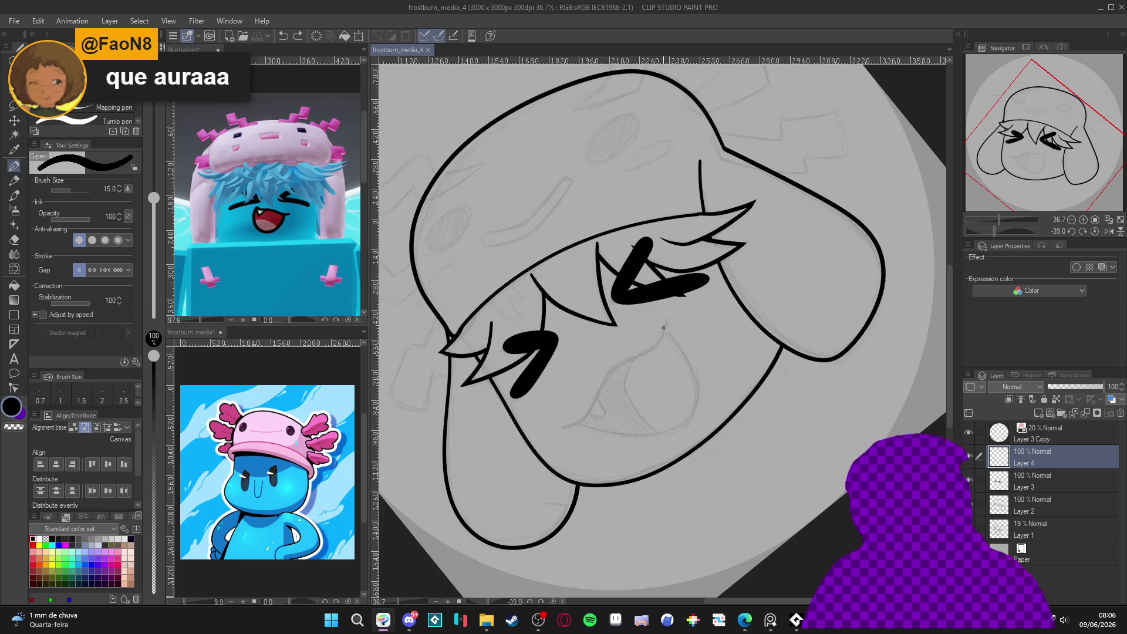
# Ink the wavy mouth line, reset rotation, save, and add a new empty Layer 5.
pyautogui.click(665, 322)
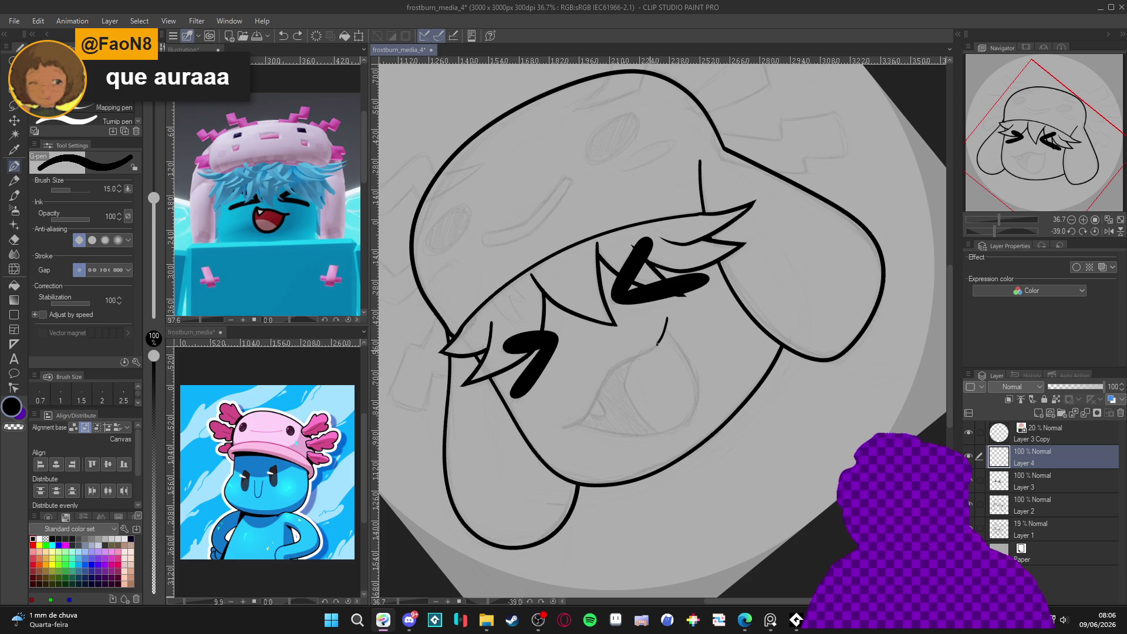
pyautogui.moveTo(636, 357)
pyautogui.mouseDown()
pyautogui.moveTo(585, 420)
pyautogui.moveTo(561, 431)
pyautogui.mouseUp()
pyautogui.press('@')
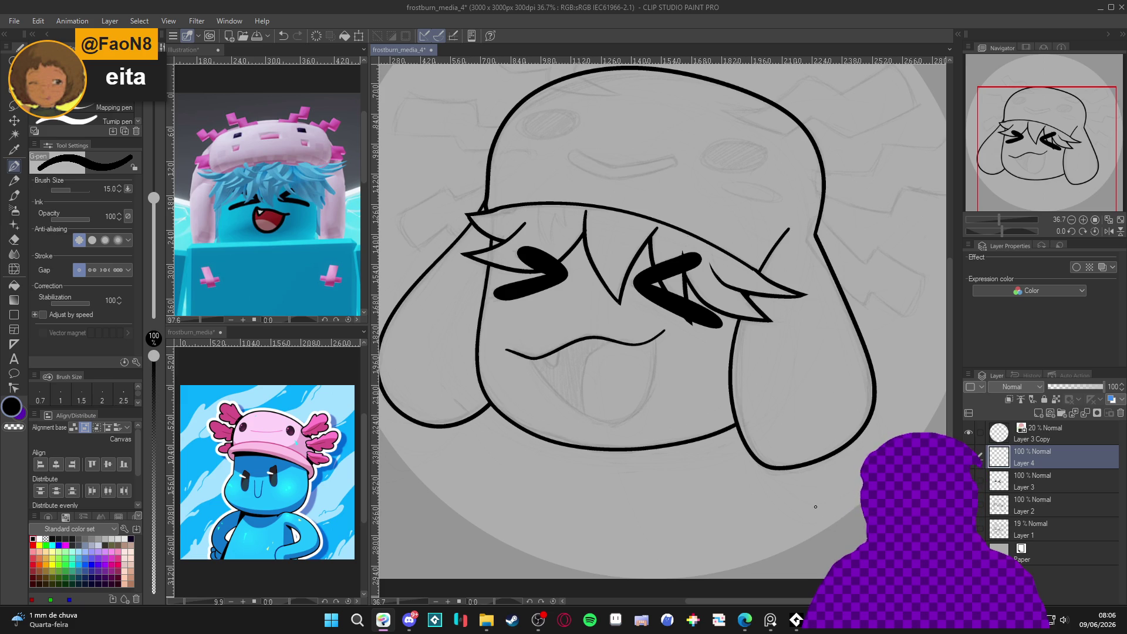
pyautogui.scroll(2, 713, 474)
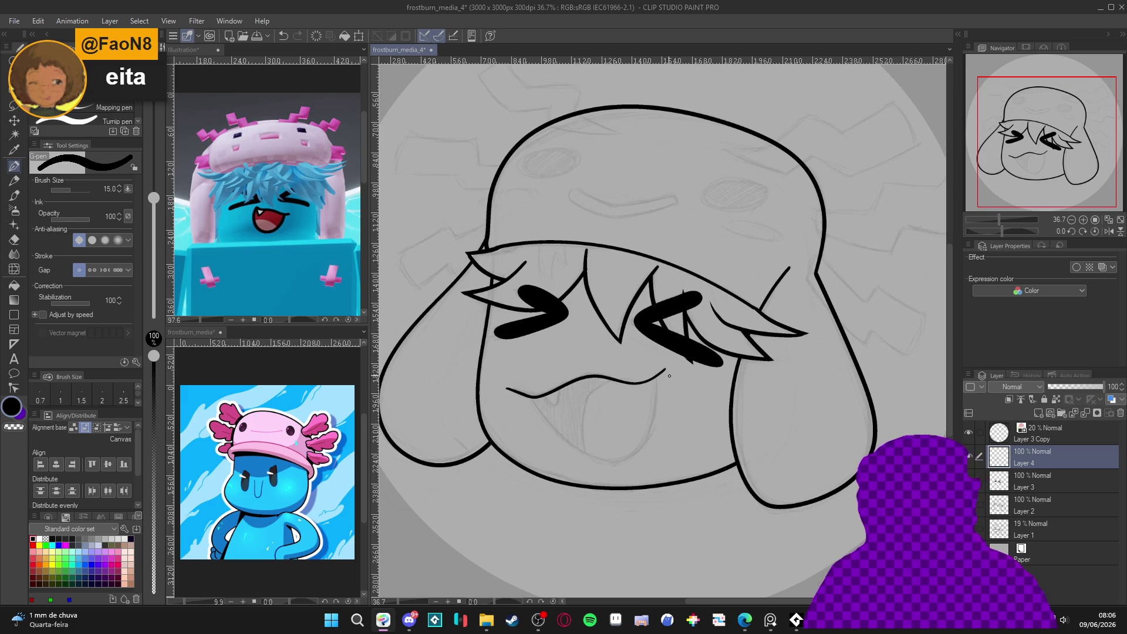
pyautogui.press('e')
pyautogui.press('p')
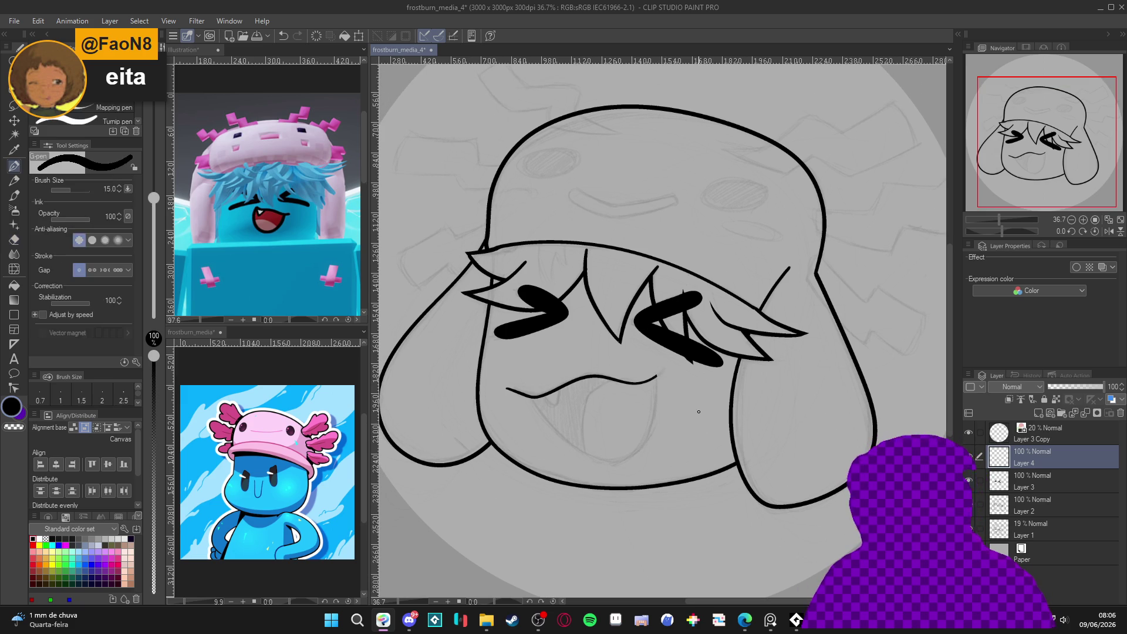
pyautogui.moveTo(736, 481); pyautogui.dragTo(735, 461)
pyautogui.hotkey('ctrl', 's')
pyautogui.click(971, 528)
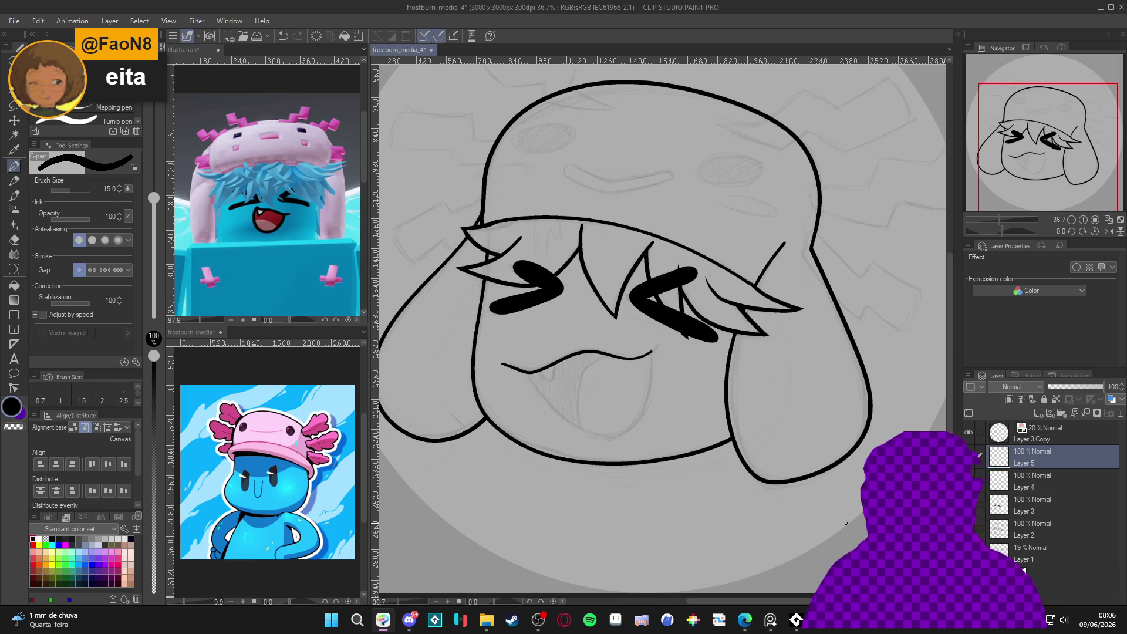
# Draw the open mouth strokes with the canvas turned upside down, undoing and erasing mistakes.
pyautogui.moveTo(847, 523)
pyautogui.mouseDown()
pyautogui.moveTo(810, 469)
pyautogui.moveTo(778, 336)
pyautogui.moveTo(698, 226)
pyautogui.moveTo(675, 226)
pyautogui.moveTo(624, 282)
pyautogui.moveTo(638, 334)
pyautogui.moveTo(726, 347)
pyautogui.mouseUp()
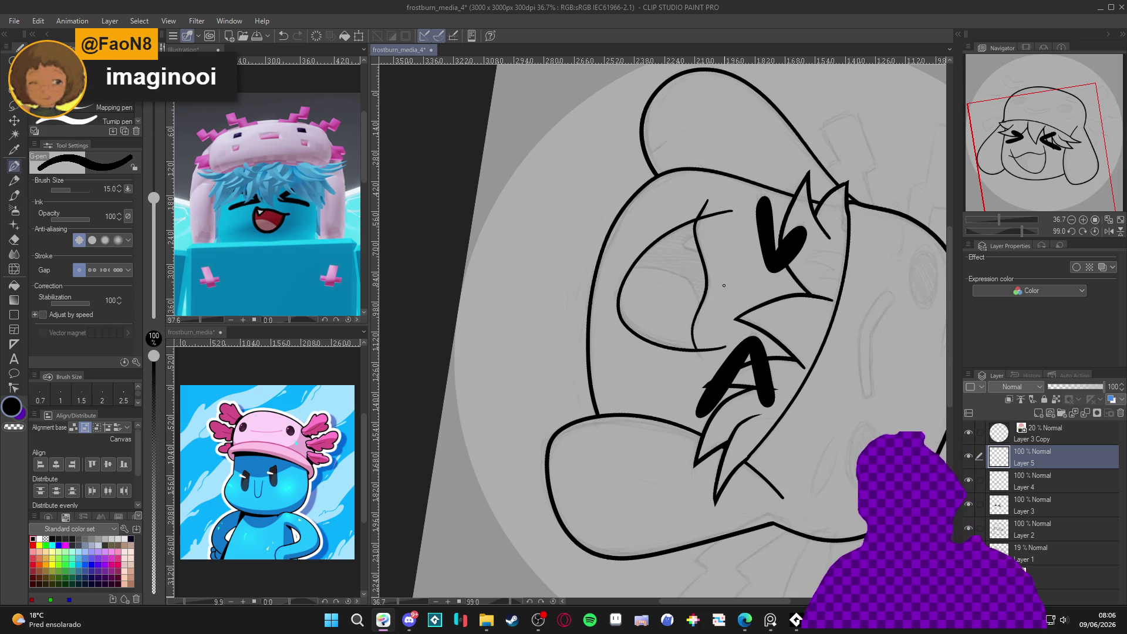
pyautogui.hotkey('ctrl', 'z')
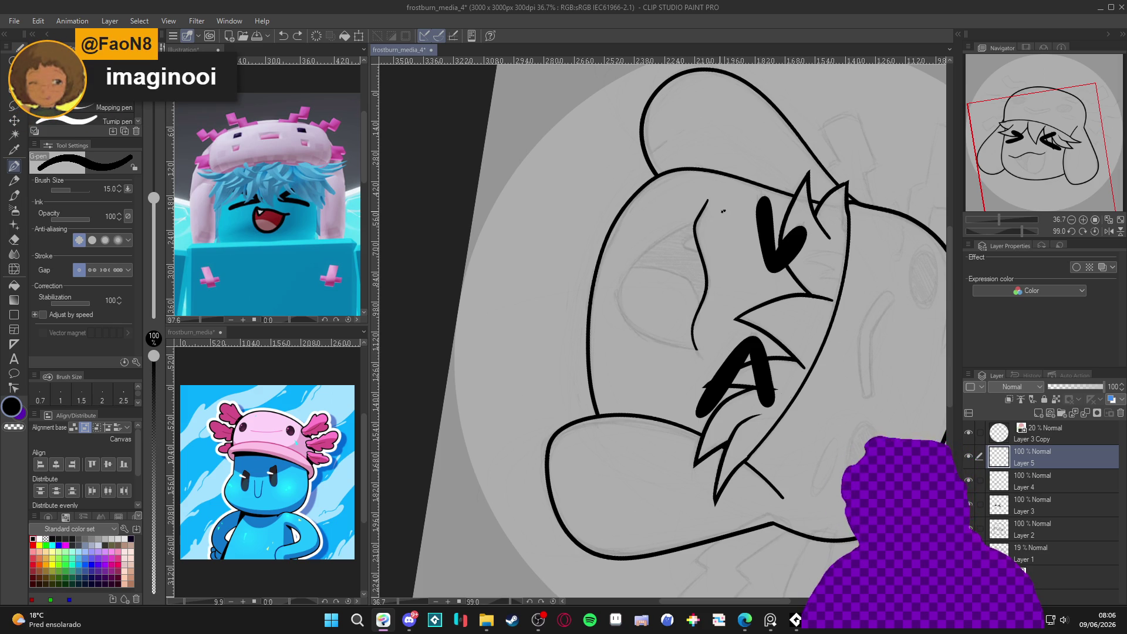
pyautogui.moveTo(676, 345); pyautogui.dragTo(730, 346)
pyautogui.press('e')
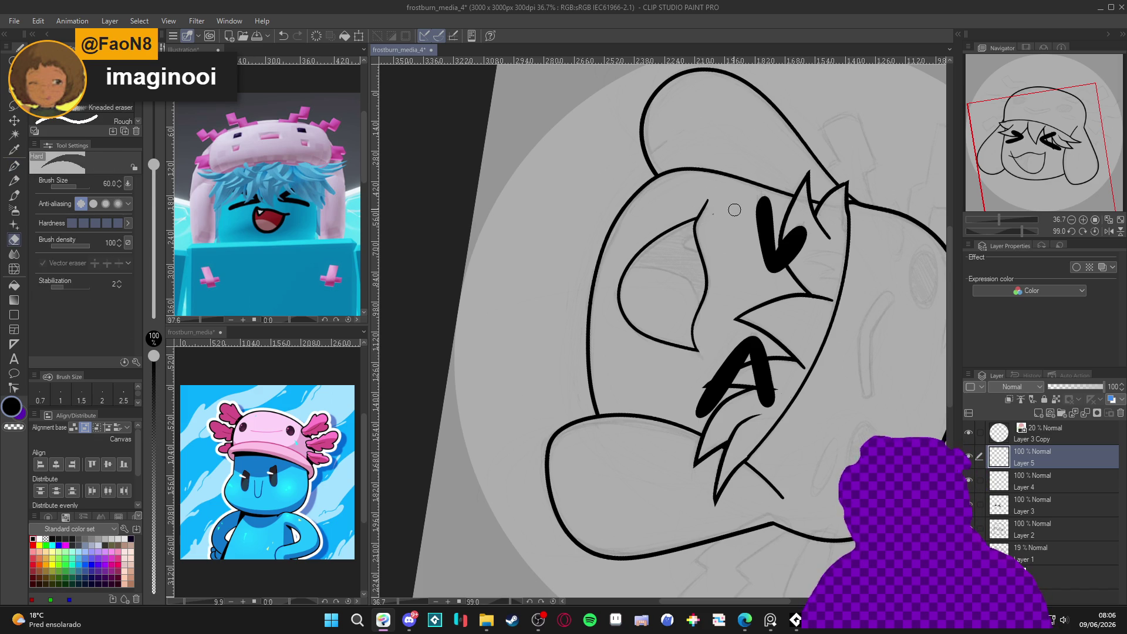
pyautogui.press('p')
pyautogui.moveTo(739, 219); pyautogui.dragTo(773, 474)
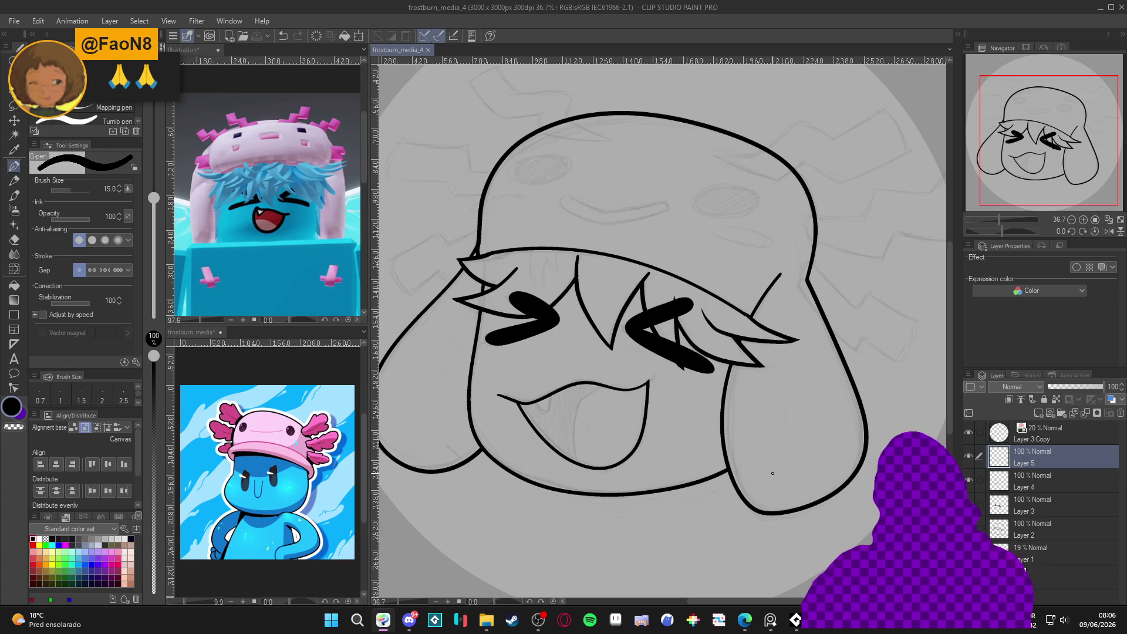
# Merge the mouth lines into Layer 4, select inside the mouth, and ink a small fang with a thinner pen.
pyautogui.press('Delete')
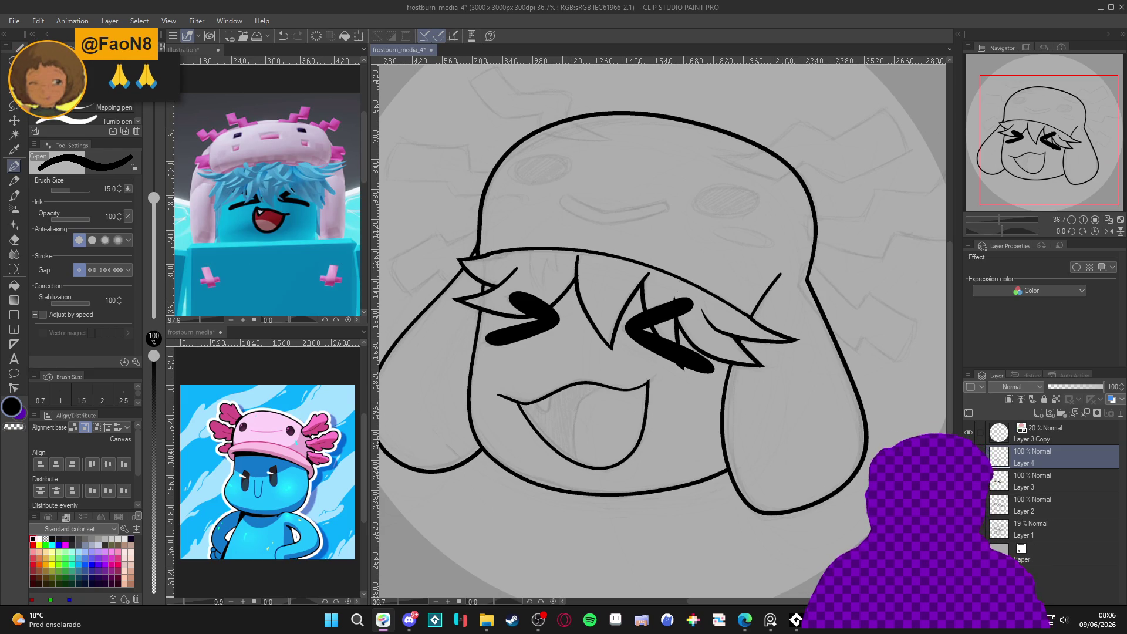
pyautogui.press('w')
pyautogui.click(597, 415)
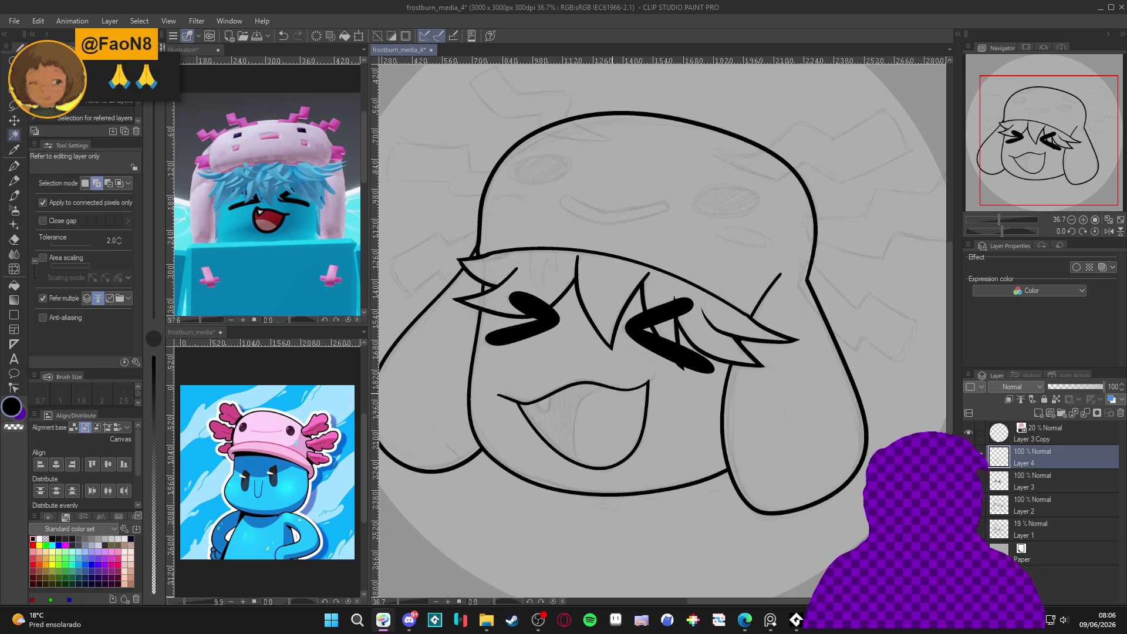
pyautogui.press('p')
pyautogui.press('[')
pyautogui.press('[')
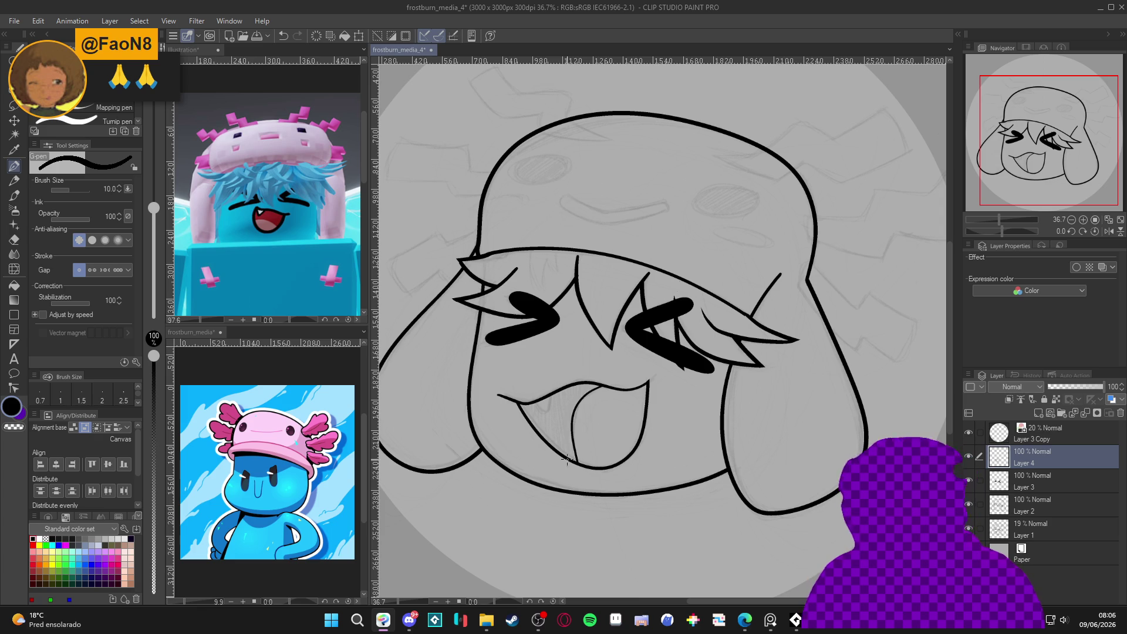
pyautogui.press(']')
pyautogui.press(']')
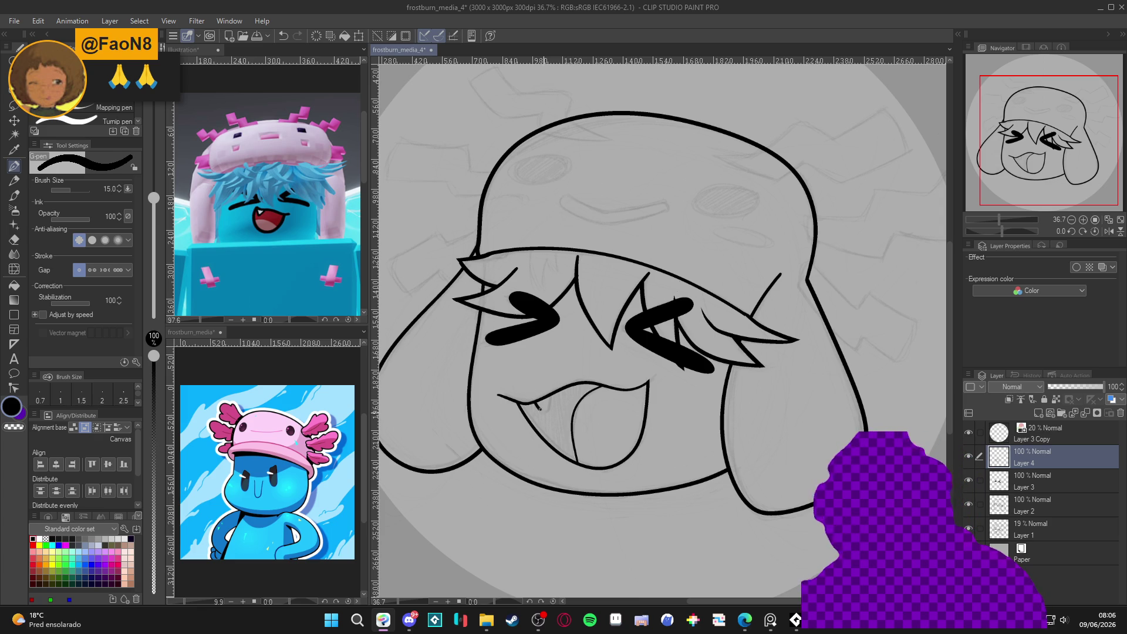
pyautogui.moveTo(699, 477)
pyautogui.mouseDown()
pyautogui.moveTo(785, 489)
pyautogui.moveTo(763, 505)
pyautogui.mouseUp()
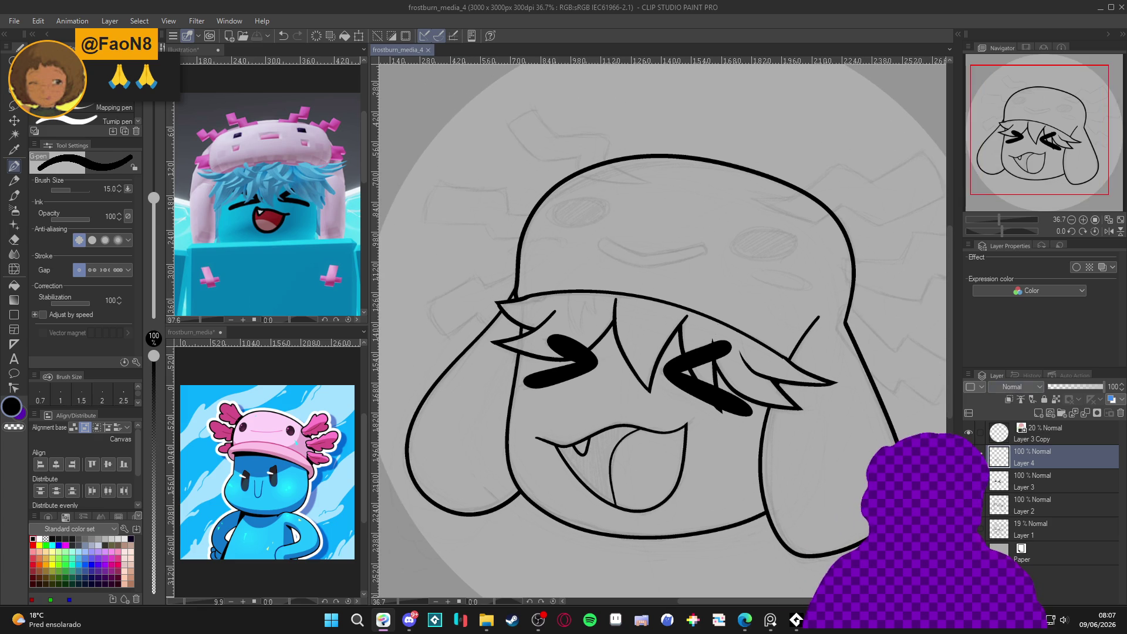
# Check the eye marks layer's visibility and rename it 'eyes'.
pyautogui.hotkey('ctrl', 'z')
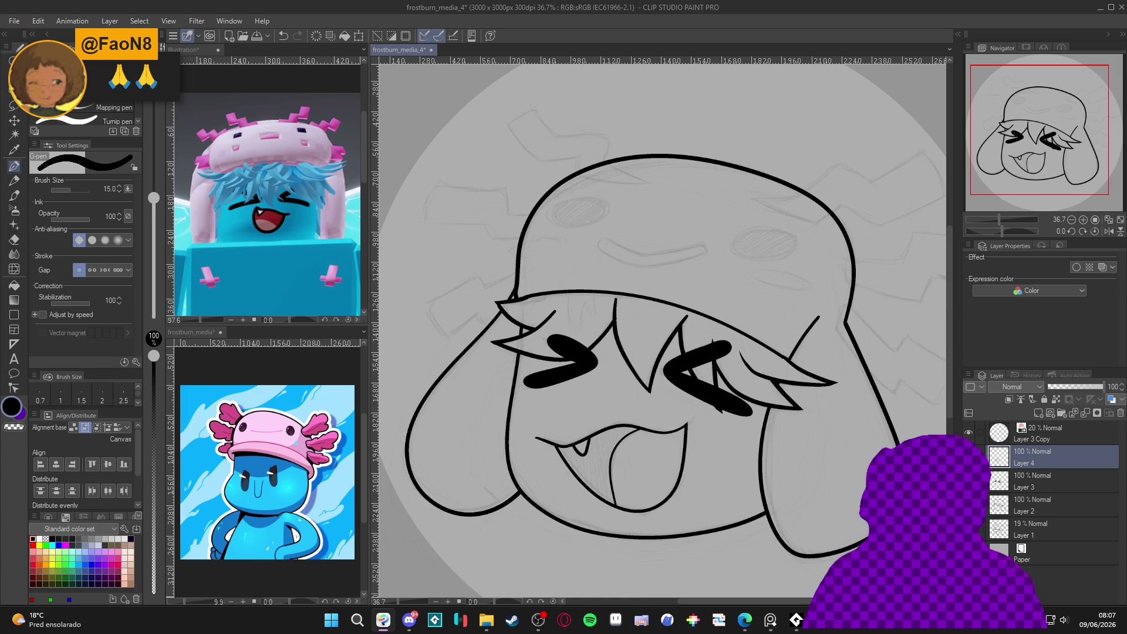
pyautogui.hotkey('ctrl', 'z')
pyautogui.hotkey('ctrl', 'y')
pyautogui.hotkey('ctrl', 'z')
pyautogui.hotkey('ctrl', 'y')
pyautogui.doubleClick(1031, 487)
pyautogui.write('eyr')
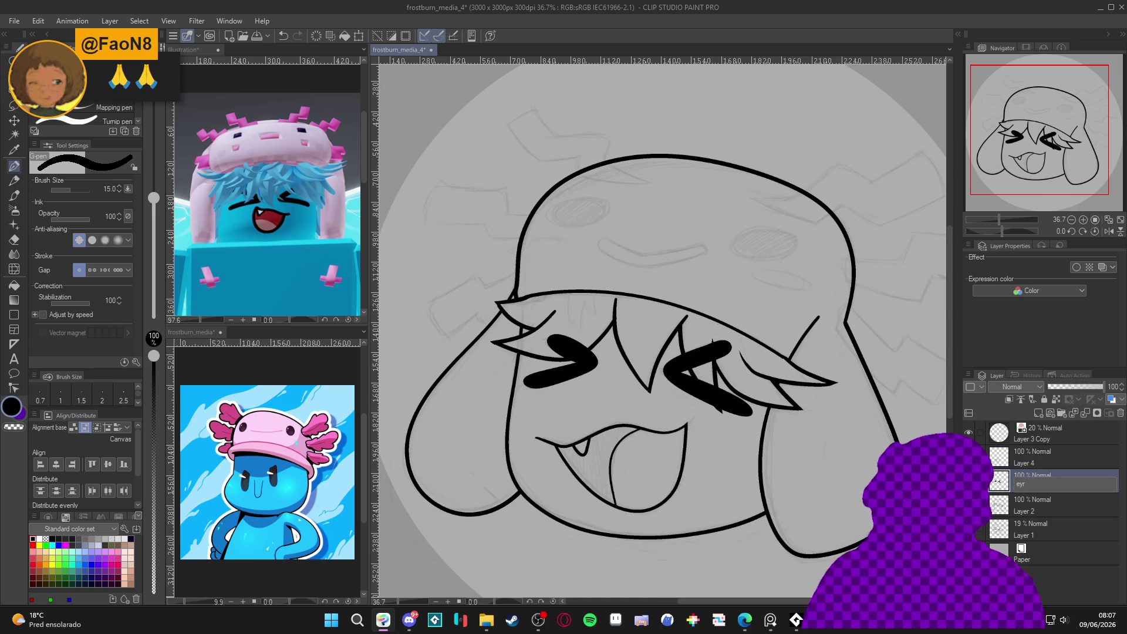
pyautogui.write('s')
pyautogui.press('Return')
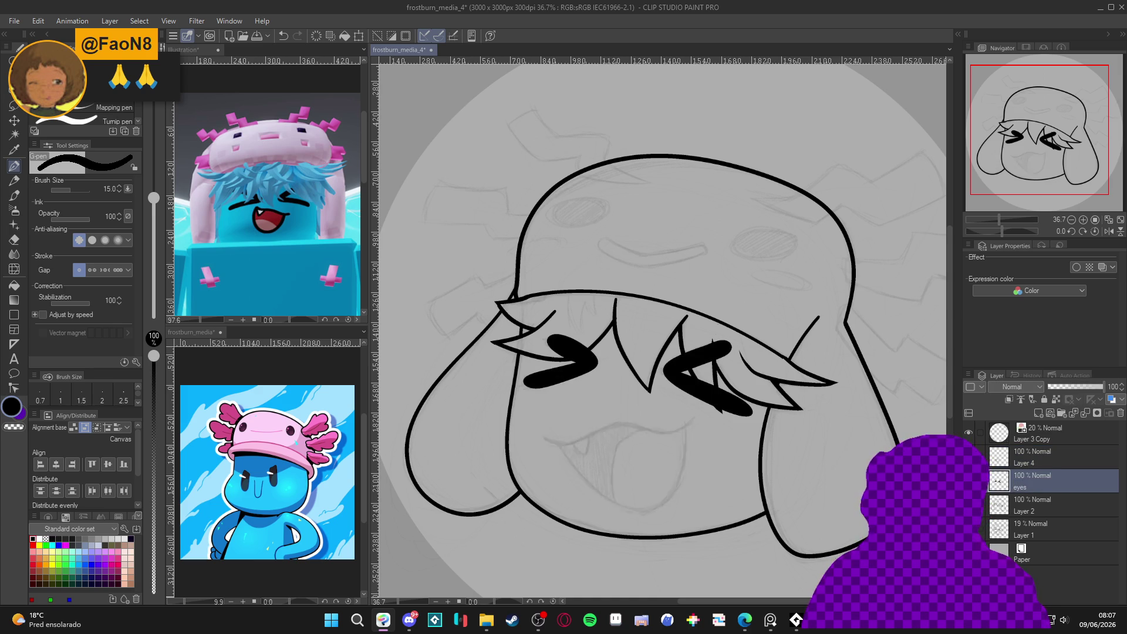
# Rename the mouth lines layer to 'mouth', check its visibility, reframe the face and save.
pyautogui.click(1024, 464)
pyautogui.doubleClick(1031, 466)
pyautogui.write('mouth')
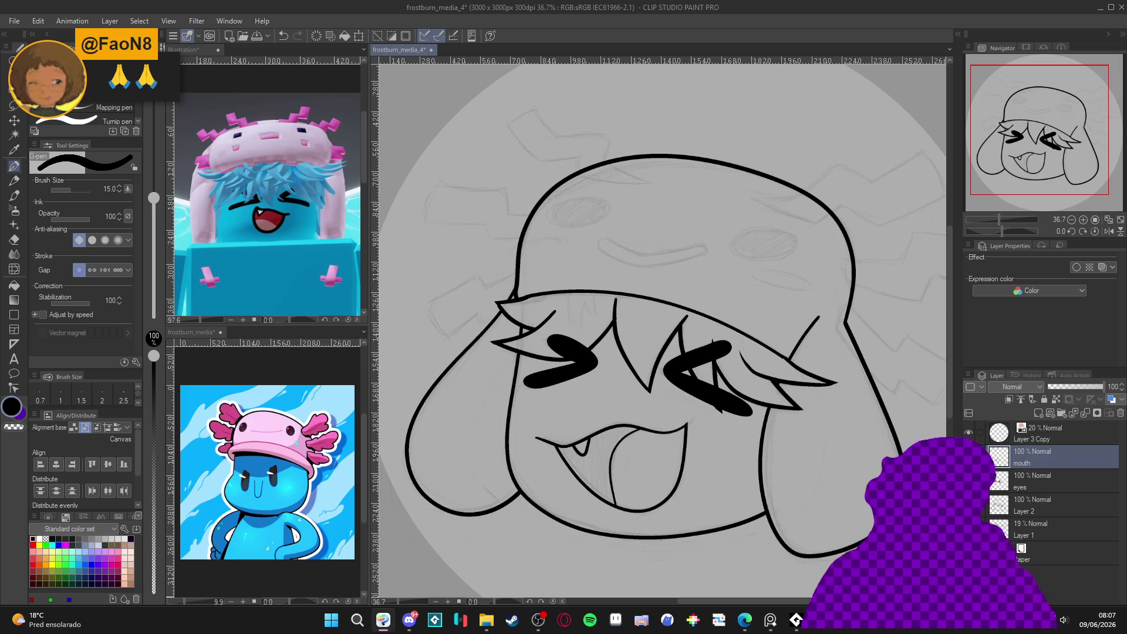
pyautogui.click(969, 456)
pyautogui.click(969, 457)
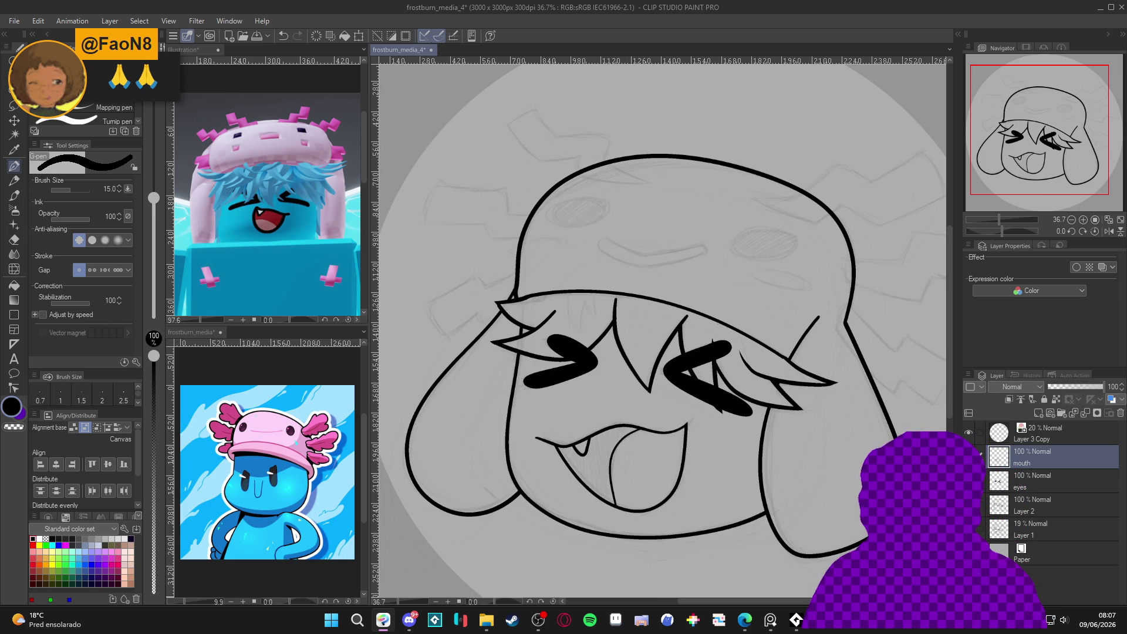
pyautogui.moveTo(847, 468); pyautogui.dragTo(829, 484)
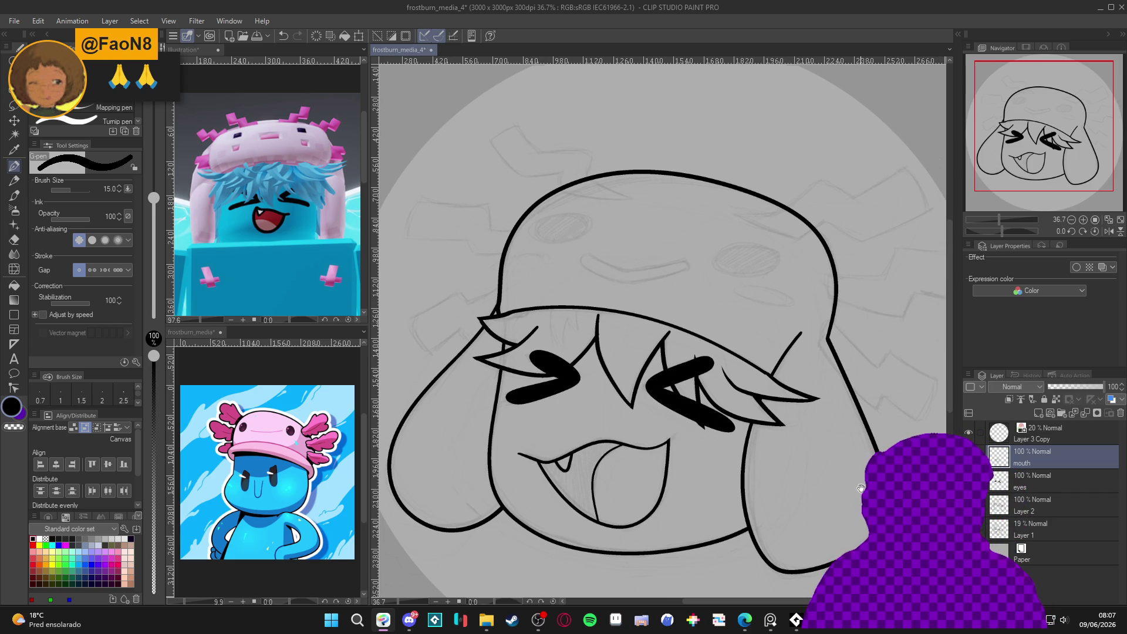
pyautogui.scroll(1, 829, 485)
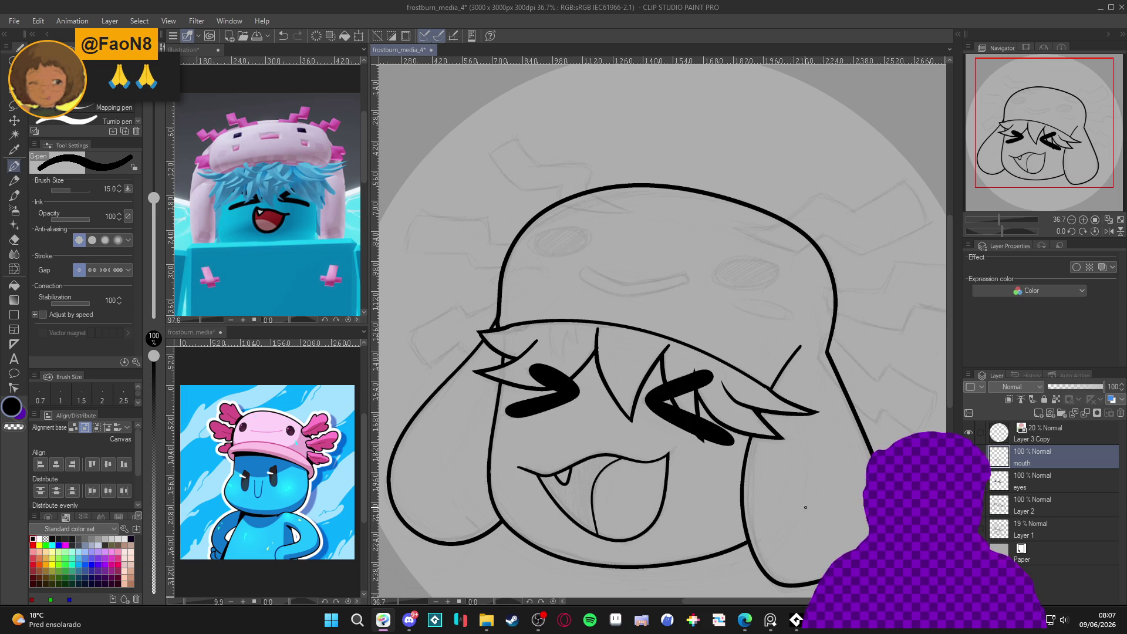
pyautogui.moveTo(805, 507); pyautogui.dragTo(835, 514)
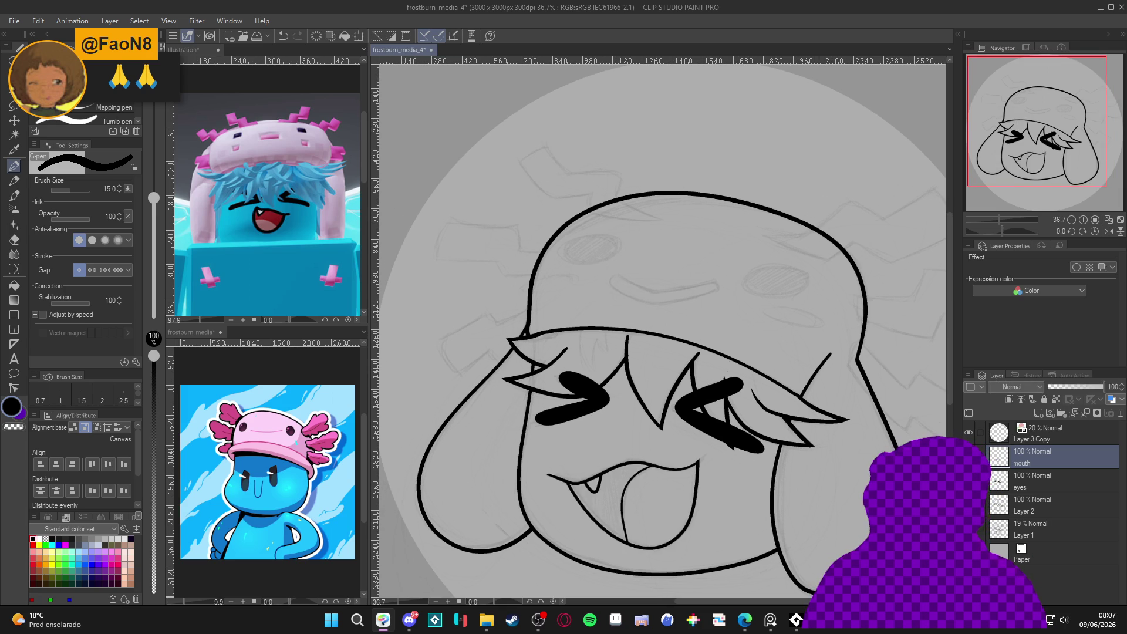
pyautogui.moveTo(844, 495); pyautogui.dragTo(826, 522)
pyautogui.hotkey('ctrl', 's')
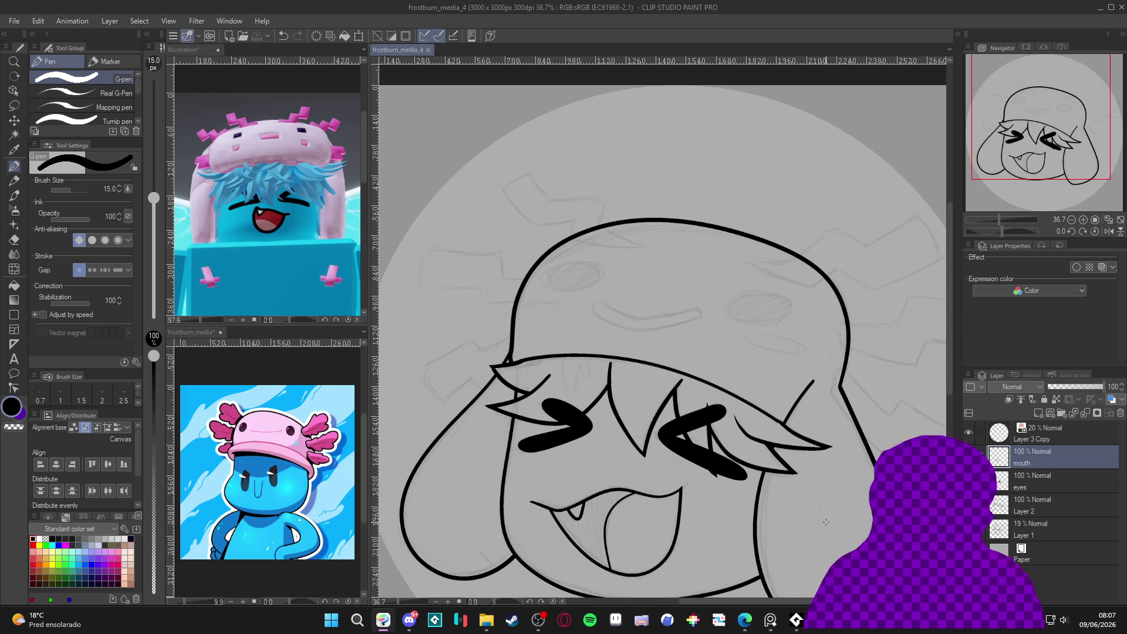
# Add a new layer above mouth and ink a thin curved line on the hat top.
pyautogui.hotkey('ctrl', 'shift', 'n')
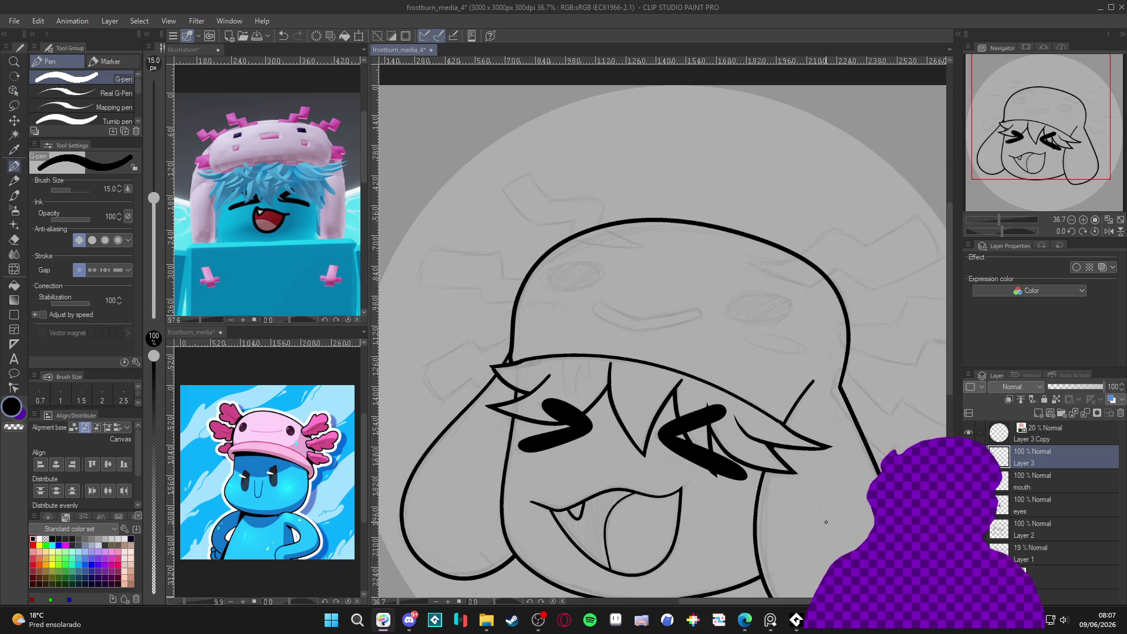
pyautogui.moveTo(826, 522)
pyautogui.mouseDown()
pyautogui.moveTo(901, 415)
pyautogui.moveTo(893, 226)
pyautogui.mouseUp()
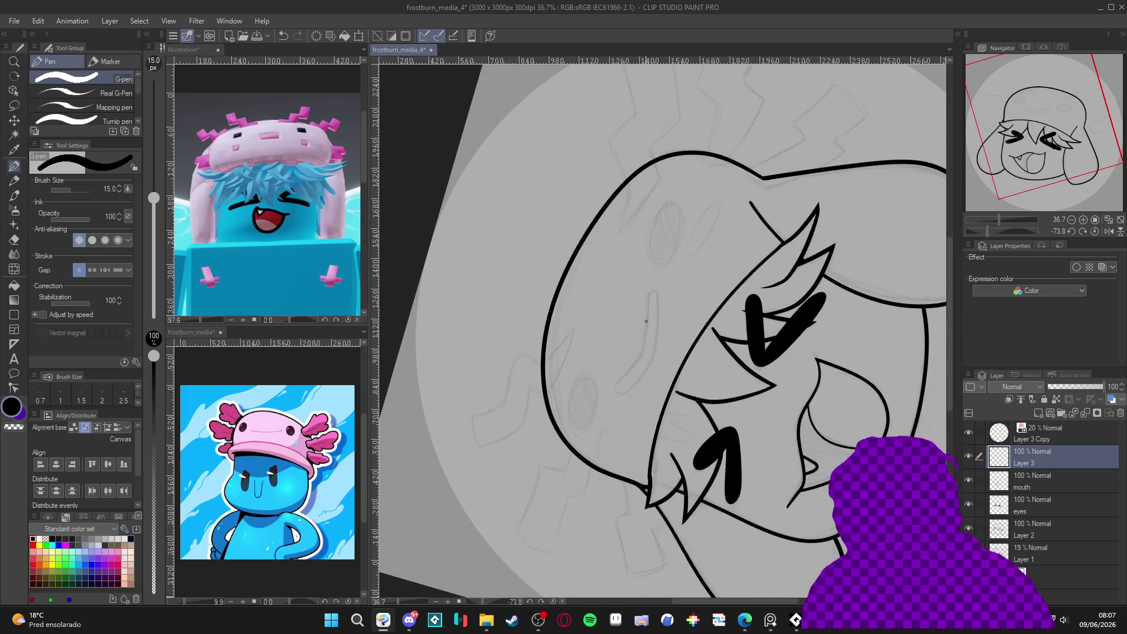
pyautogui.hotkey('ctrl', 'z')
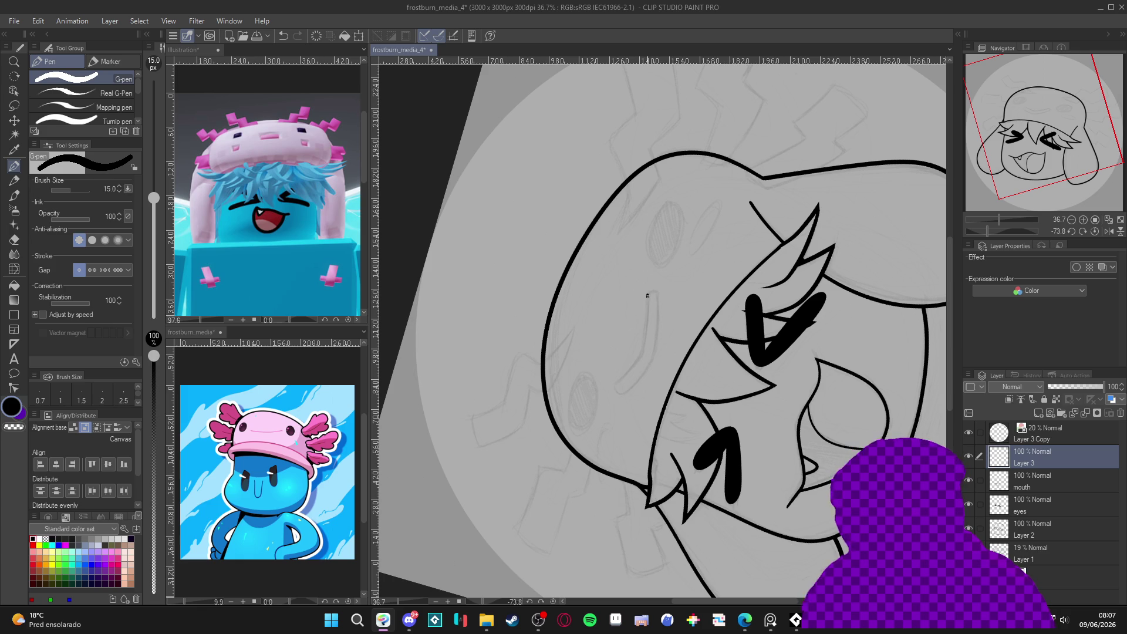
pyautogui.moveTo(649, 294)
pyautogui.mouseDown()
pyautogui.moveTo(643, 348)
pyautogui.moveTo(613, 393)
pyautogui.moveTo(651, 359)
pyautogui.moveTo(653, 291)
pyautogui.mouseUp()
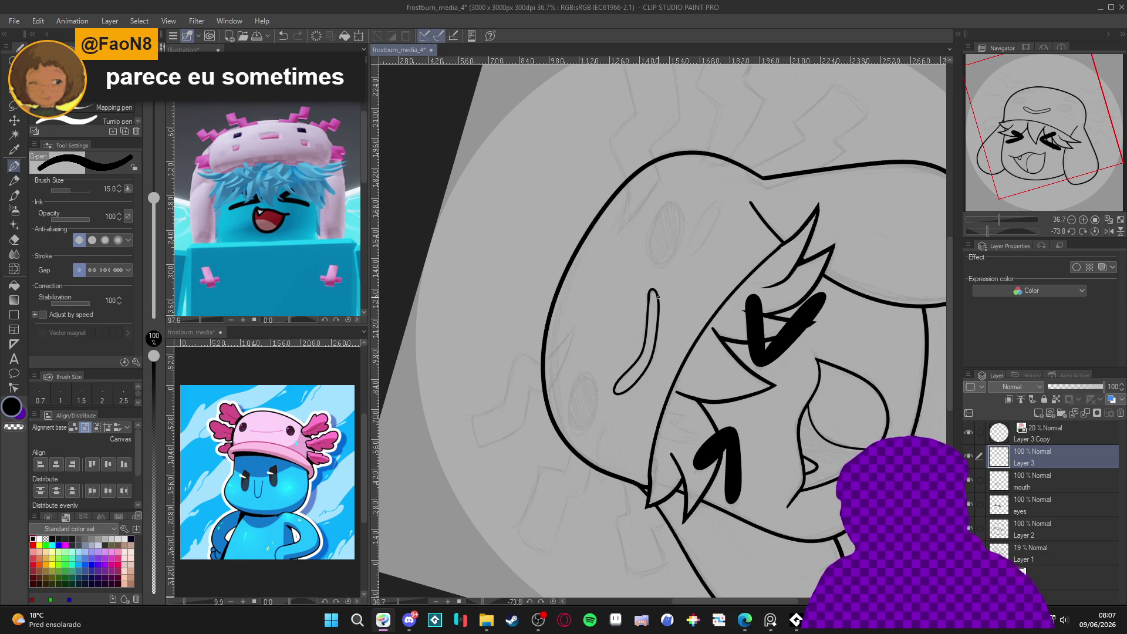
# Reset the canvas view upright over the hat and pick the ellipse figure ruler.
pyautogui.moveTo(845, 345)
pyautogui.mouseDown()
pyautogui.moveTo(710, 505)
pyautogui.moveTo(687, 514)
pyautogui.mouseUp()
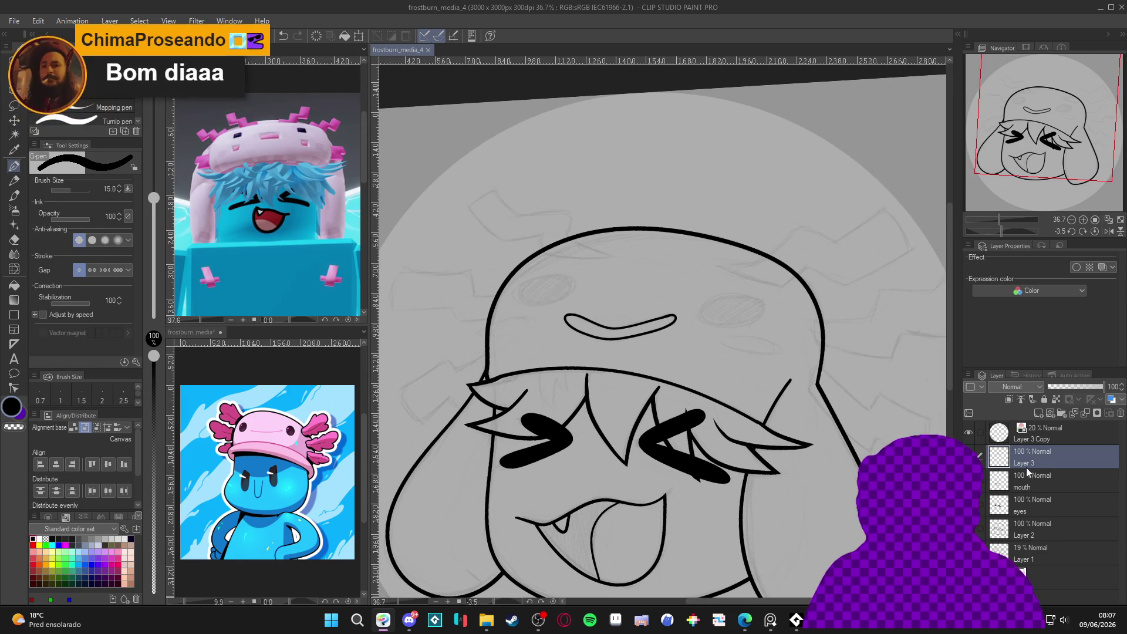
pyautogui.moveTo(782, 504)
pyautogui.mouseDown()
pyautogui.moveTo(761, 519)
pyautogui.moveTo(755, 406)
pyautogui.moveTo(725, 319)
pyautogui.moveTo(720, 351)
pyautogui.mouseUp()
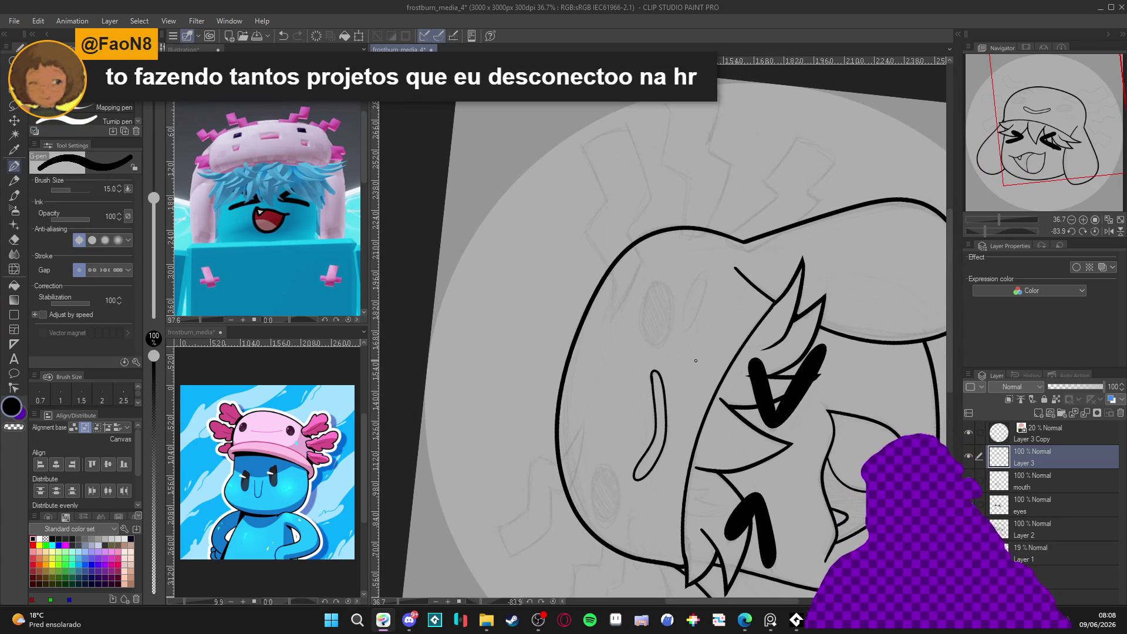
pyautogui.moveTo(655, 261); pyautogui.dragTo(631, 302)
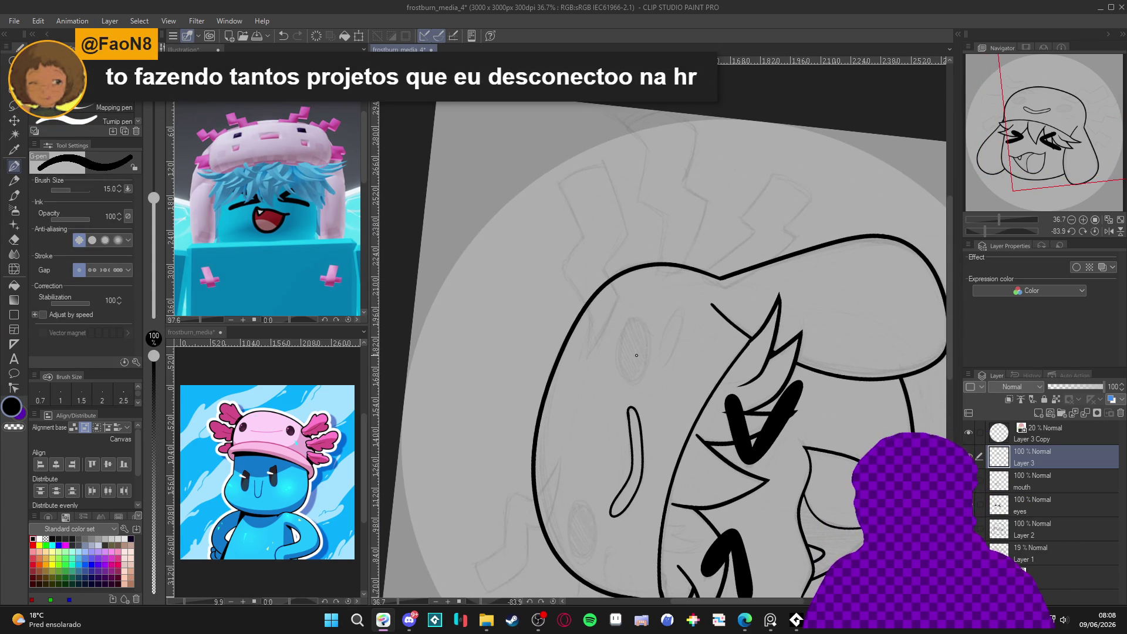
pyautogui.hotkey('ctrl', '@')
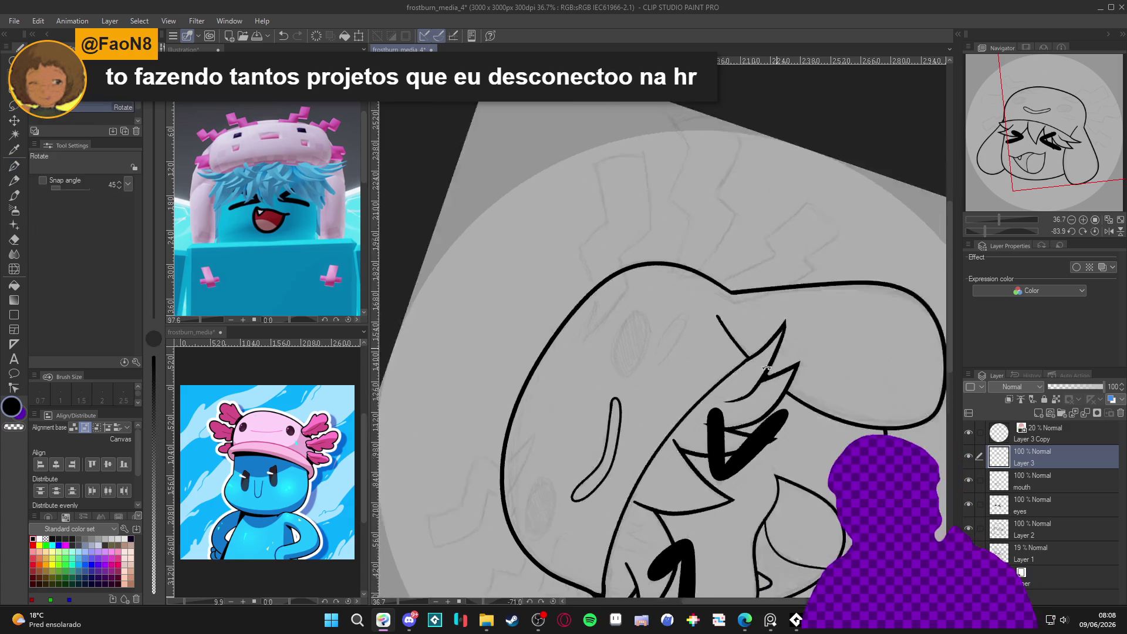
pyautogui.moveTo(616, 279)
pyautogui.mouseDown()
pyautogui.moveTo(719, 300)
pyautogui.moveTo(782, 333)
pyautogui.mouseUp()
pyautogui.press('u')
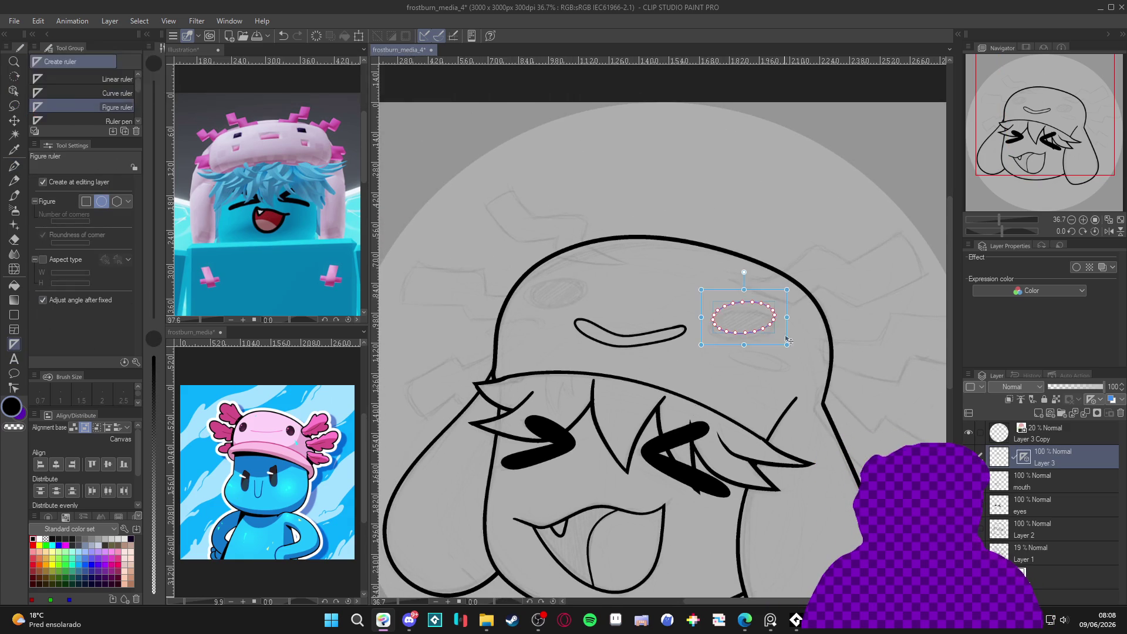
# Fix the ellipse guide and ink oval spots on the hat's right side, then its left side.
pyautogui.click(785, 311)
pyautogui.press('p')
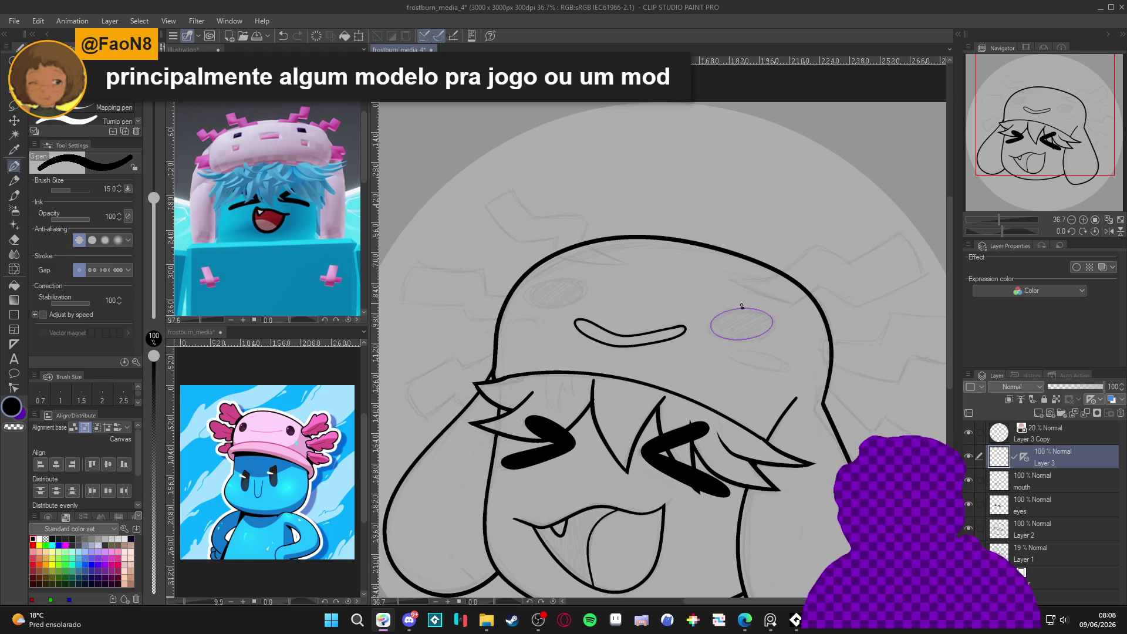
pyautogui.moveTo(713, 344); pyautogui.dragTo(747, 306)
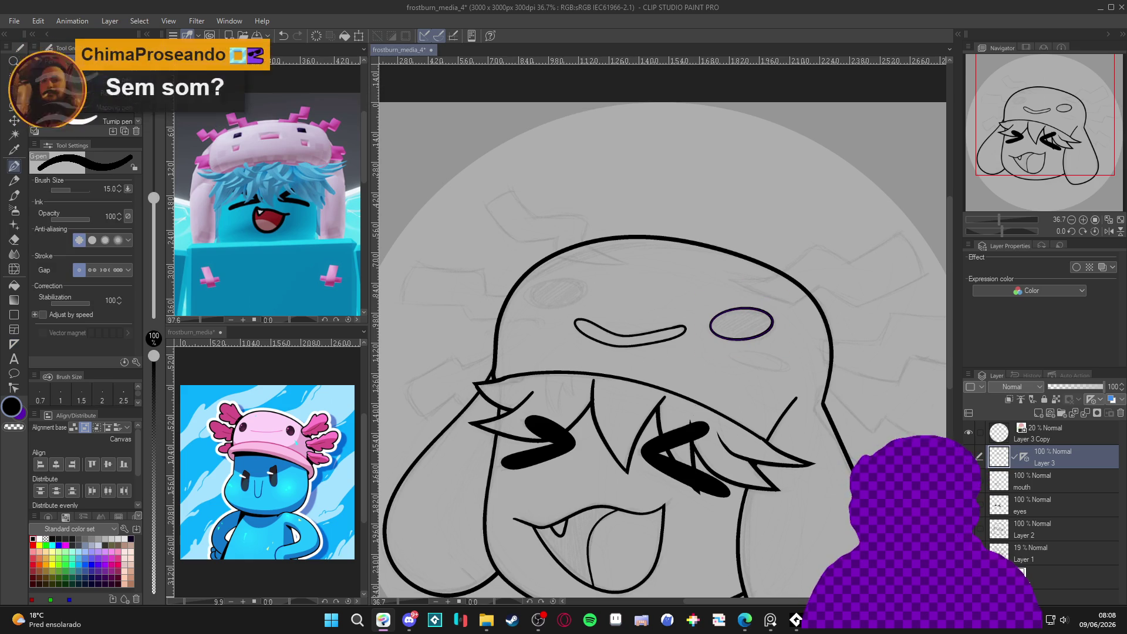
pyautogui.keyDown('ctrl'); pyautogui.click(760, 337); pyautogui.keyUp('ctrl')
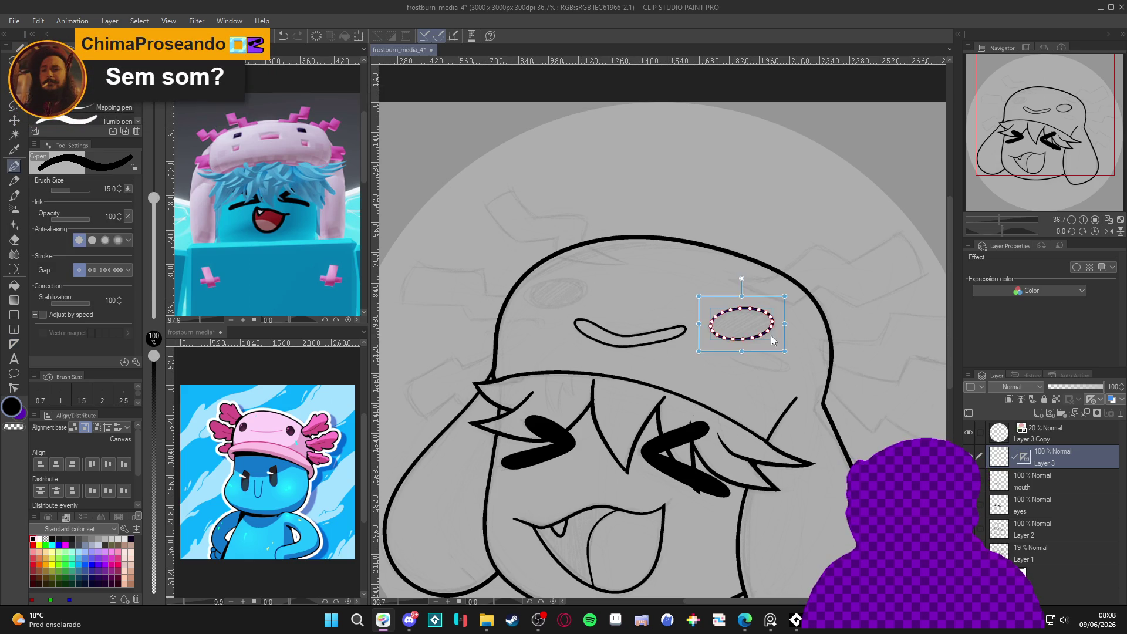
pyautogui.keyDown('ctrl'); pyautogui.moveTo(790, 343); pyautogui.dragTo(602, 313); pyautogui.keyUp('ctrl')
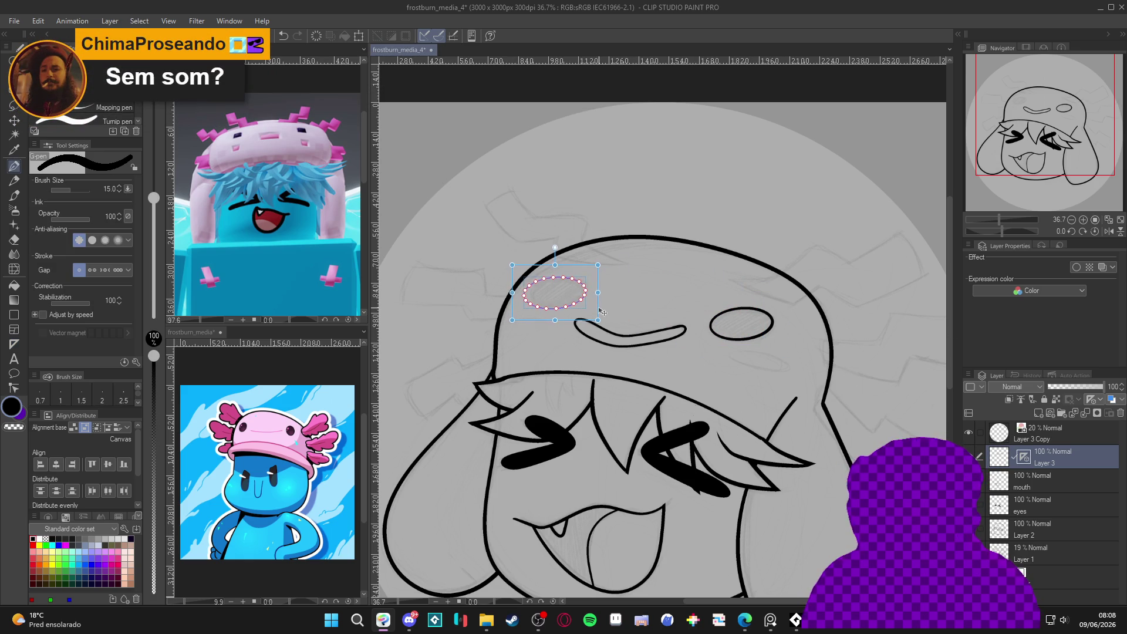
pyautogui.moveTo(531, 314)
pyautogui.mouseDown()
pyautogui.moveTo(525, 302)
pyautogui.moveTo(533, 370)
pyautogui.mouseUp()
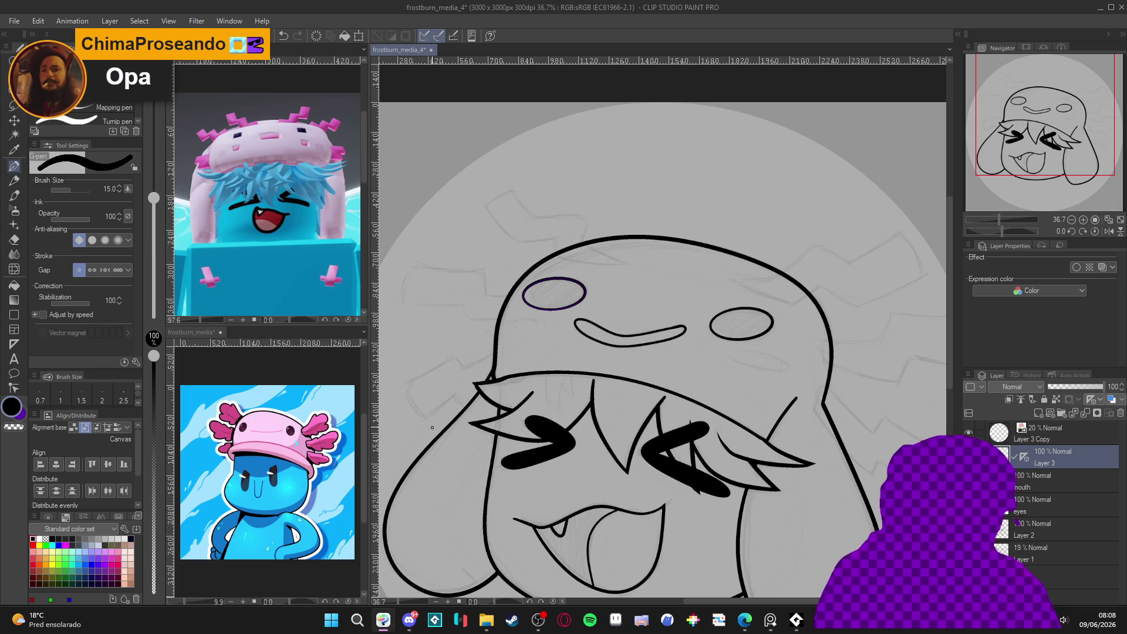
pyautogui.scroll(-2, 444, 273)
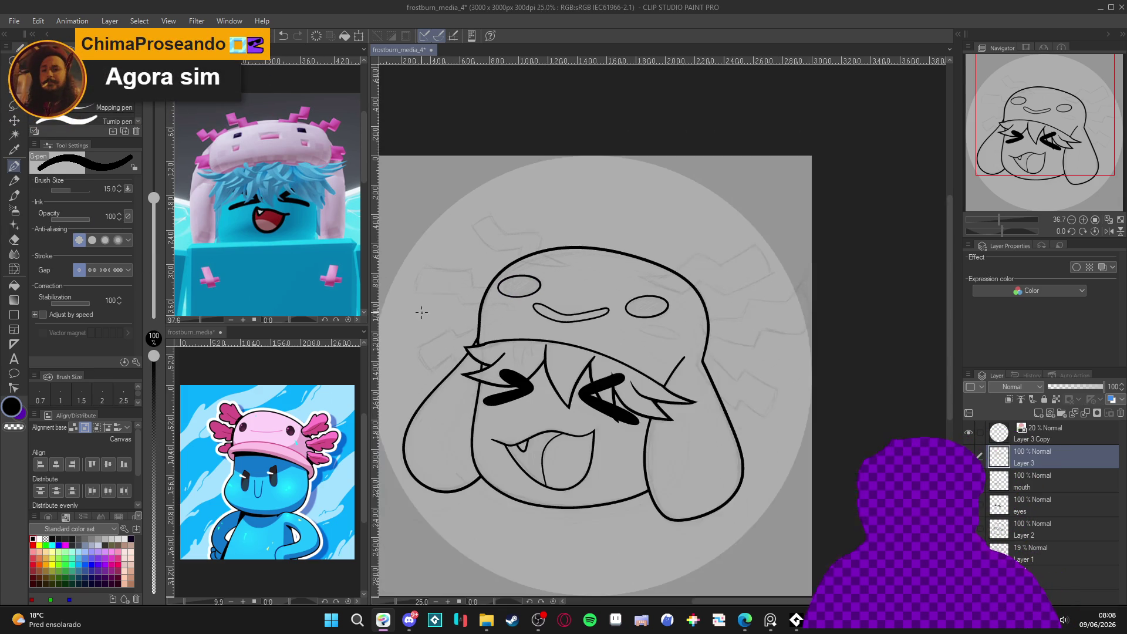
# Straighten and recentre the view, then save the file.
pyautogui.press('r')
pyautogui.moveTo(617, 436)
pyautogui.mouseDown()
pyautogui.moveTo(587, 470)
pyautogui.moveTo(658, 412)
pyautogui.mouseUp()
pyautogui.scroll(2, 658, 412)
pyautogui.hotkey('ctrl', 's')
pyautogui.hotkey('ctrl', 'z')
pyautogui.hotkey('ctrl', 'y')
pyautogui.hotkey('ctrl', 'z')
pyautogui.hotkey('ctrl', 'y')
# Merge the hat-spot layer into mouth, move Layer 2 below mouth, and merge mouth into Layer 2.
pyautogui.hotkey('ctrl', 'e')
pyautogui.hotkey('ctrl', 'z')
pyautogui.hotkey('ctrl', 'y')
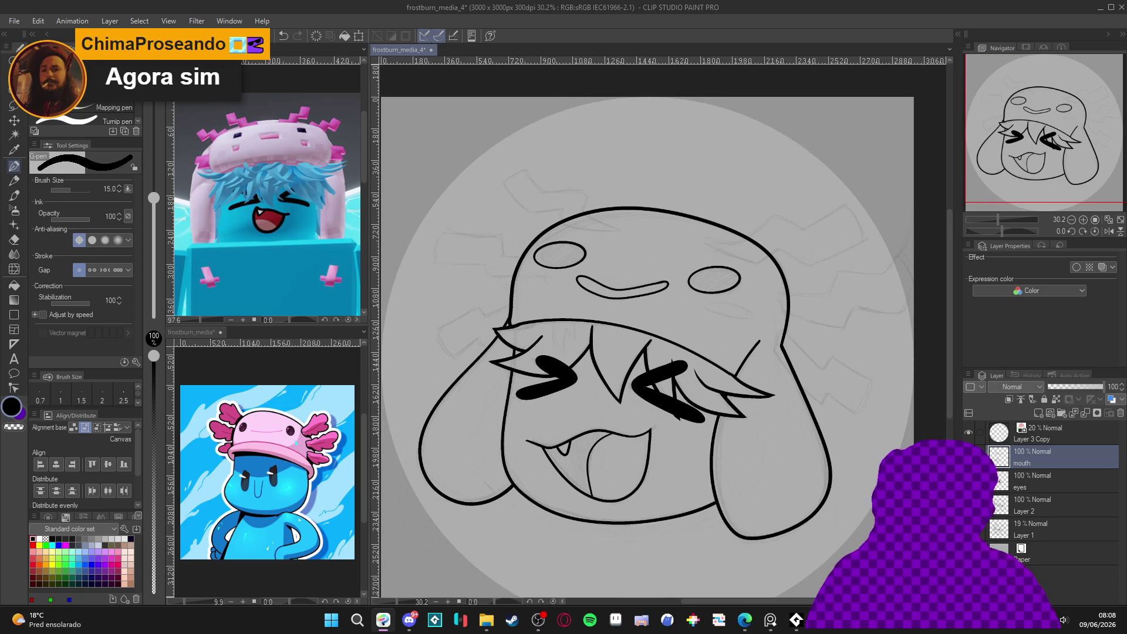
pyautogui.moveTo(1010, 501)
pyautogui.mouseDown()
pyautogui.moveTo(1030, 500)
pyautogui.moveTo(1027, 478)
pyautogui.mouseUp()
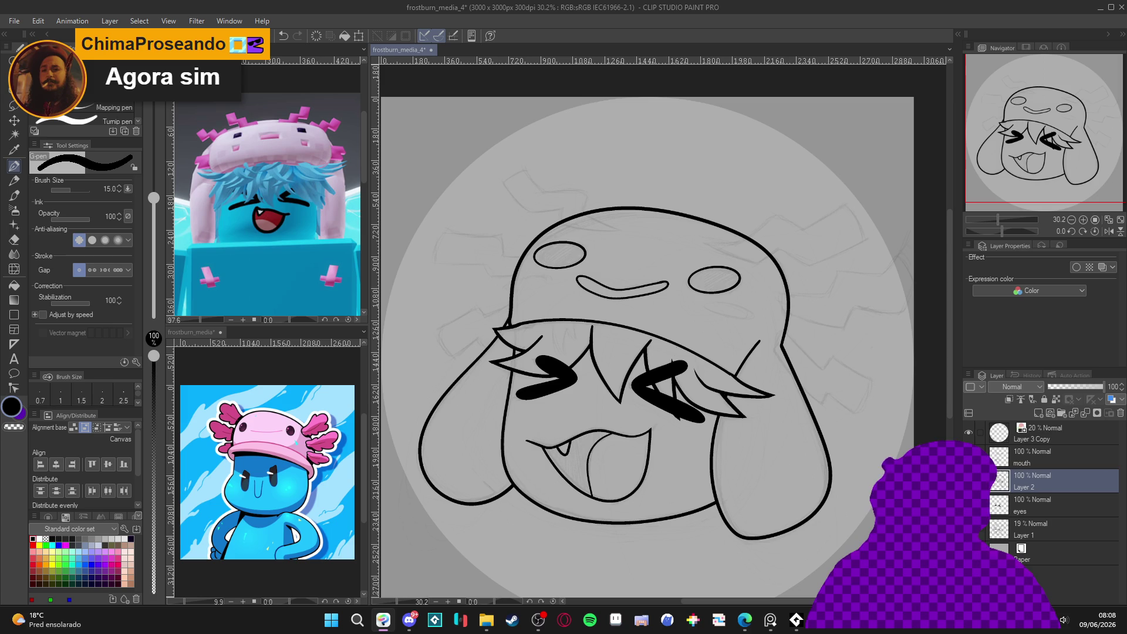
pyautogui.hotkey('ctrl', 'e')
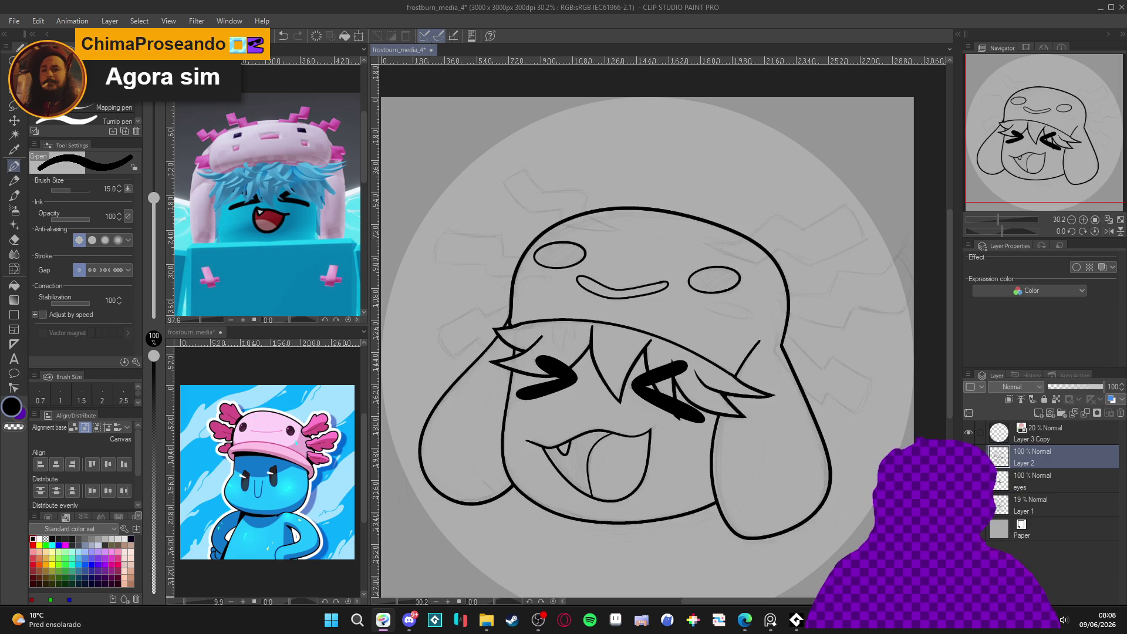
# Save, enlarge the pen to size 20, and add a new empty Layer 3 above Layer 2.
pyautogui.moveTo(712, 390); pyautogui.dragTo(706, 422)
pyautogui.hotkey('ctrl', 's')
pyautogui.press(']')
pyautogui.moveTo(651, 350)
pyautogui.mouseDown()
pyautogui.moveTo(633, 408)
pyautogui.moveTo(686, 324)
pyautogui.mouseUp()
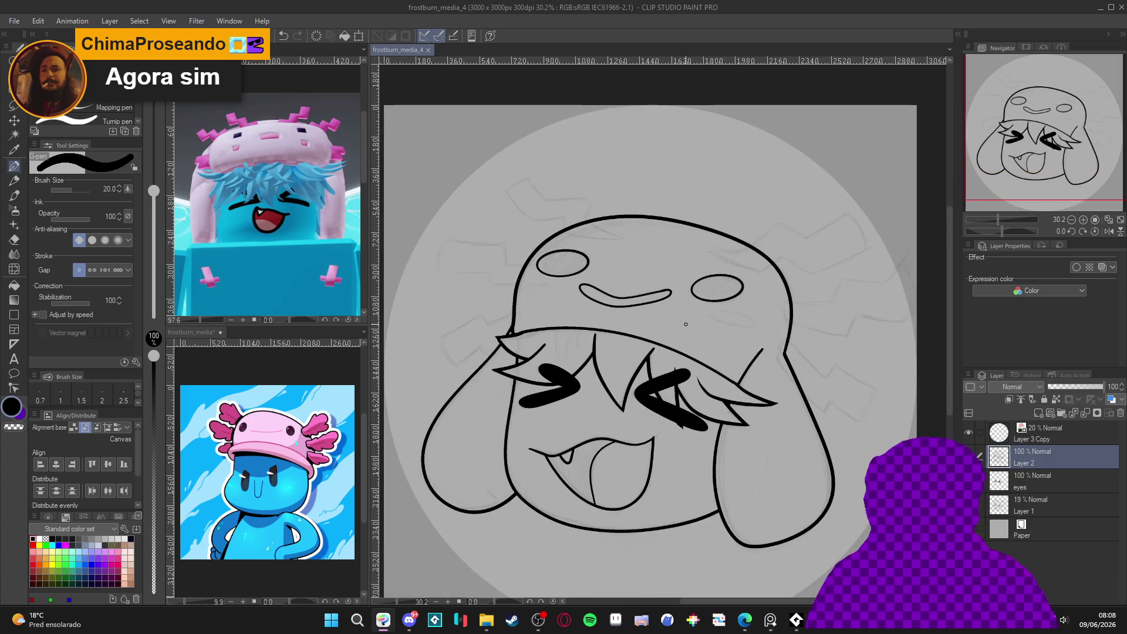
pyautogui.hotkey('ctrl', 'shift', 'n')
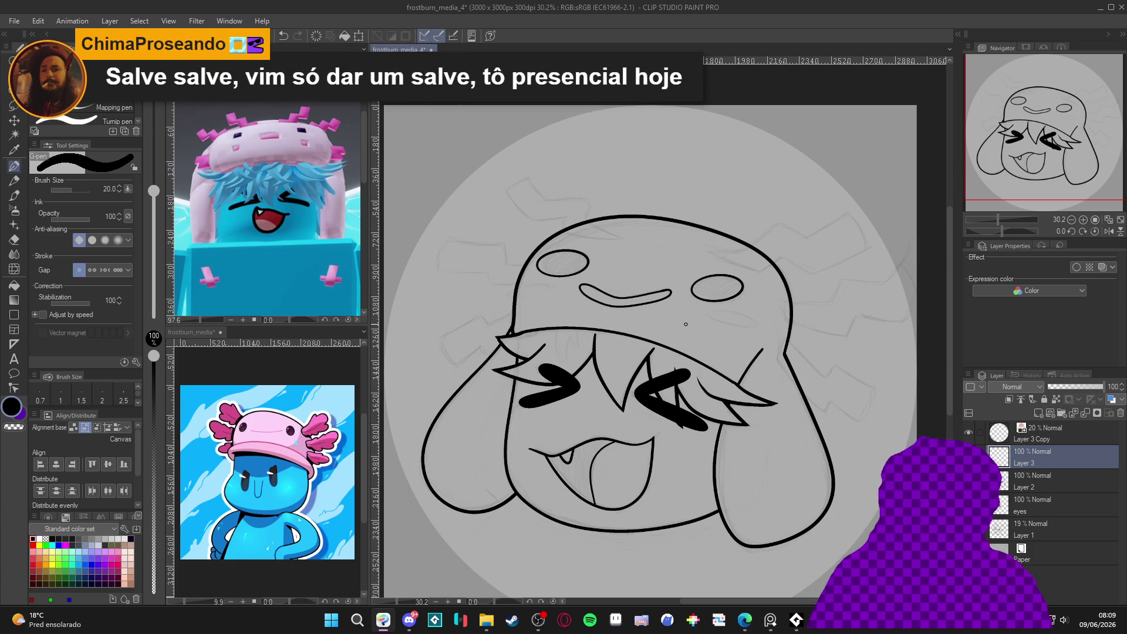
# Turn the view about 50 degrees and draw a gill outline on top of the hat.
pyautogui.moveTo(735, 418); pyautogui.dragTo(717, 448)
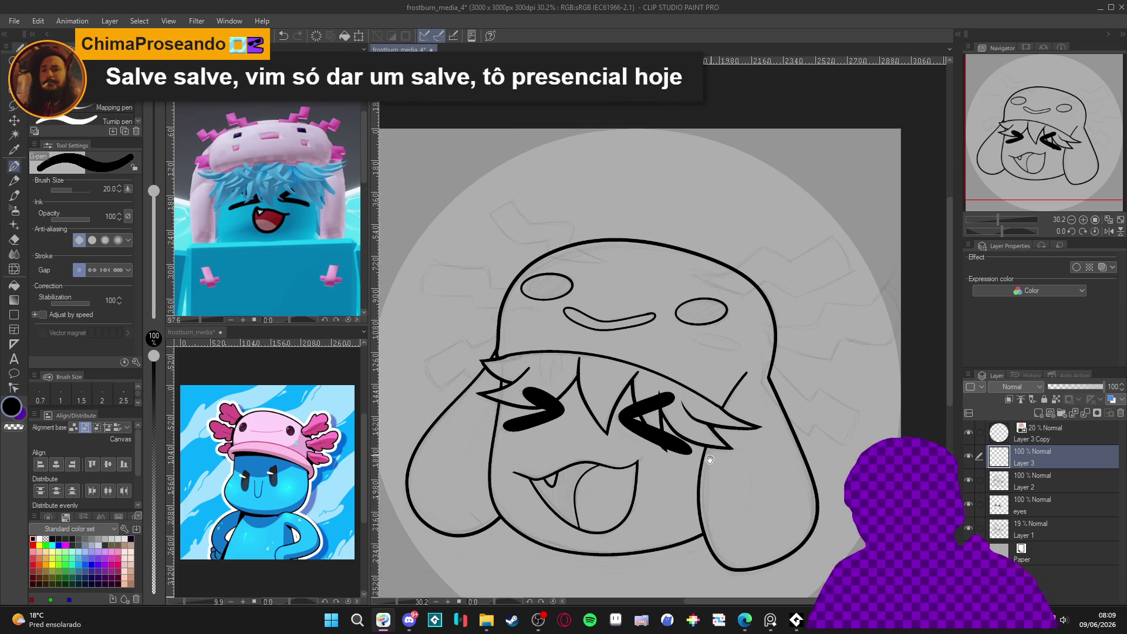
pyautogui.moveTo(816, 338)
pyautogui.mouseDown()
pyautogui.moveTo(800, 361)
pyautogui.moveTo(758, 318)
pyautogui.mouseUp()
pyautogui.press('r')
pyautogui.press('p')
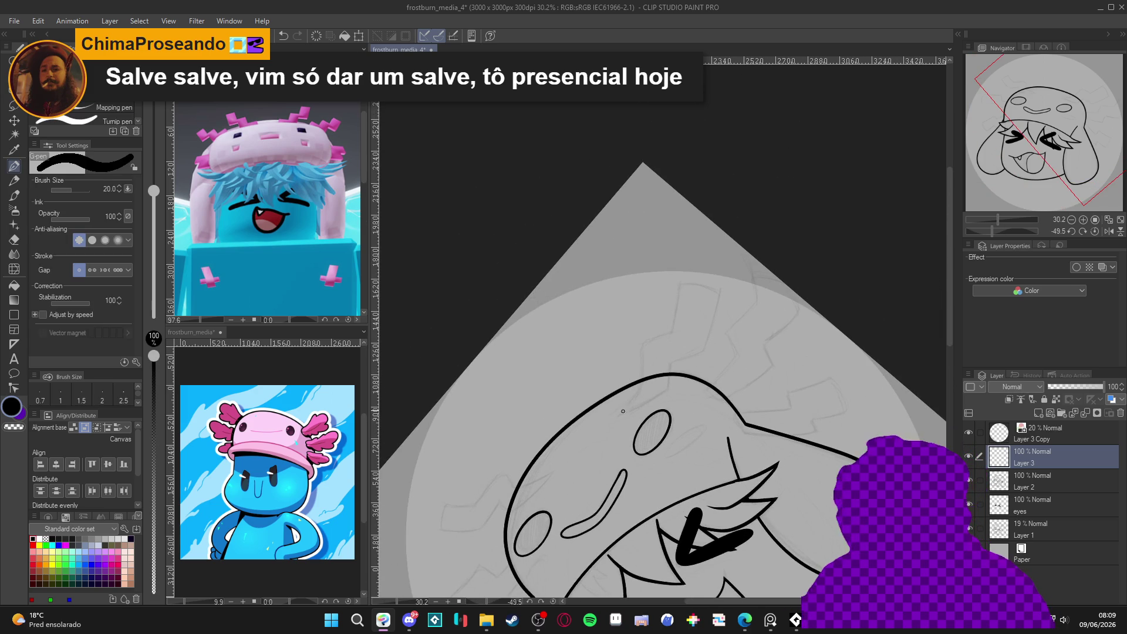
pyautogui.hotkey('ctrl', 'z')
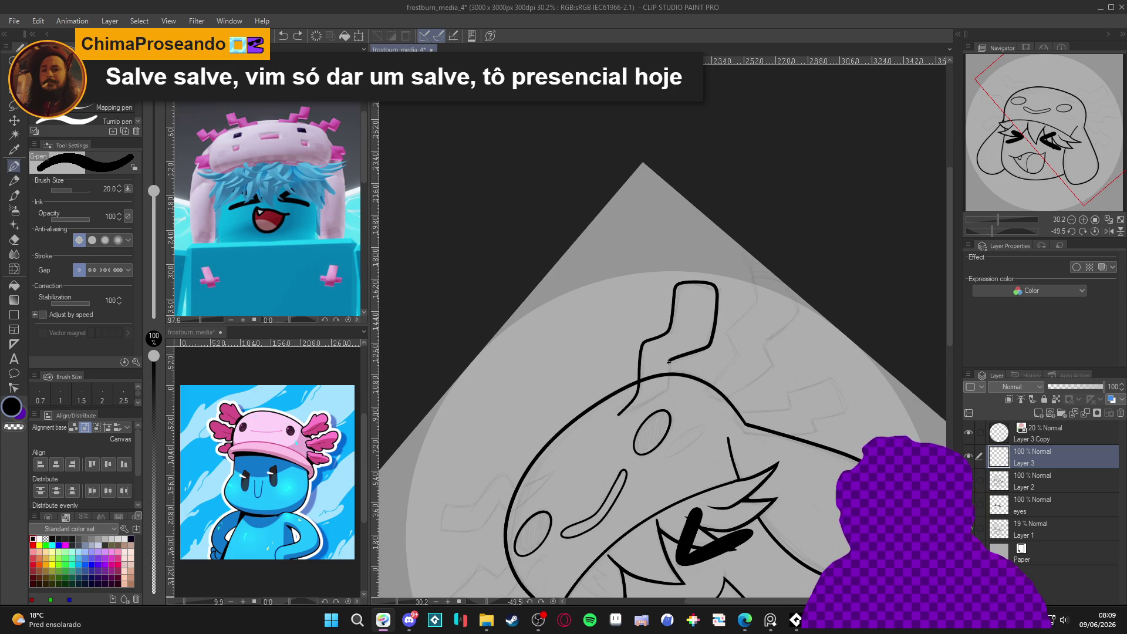
pyautogui.moveTo(618, 416); pyautogui.dragTo(616, 417)
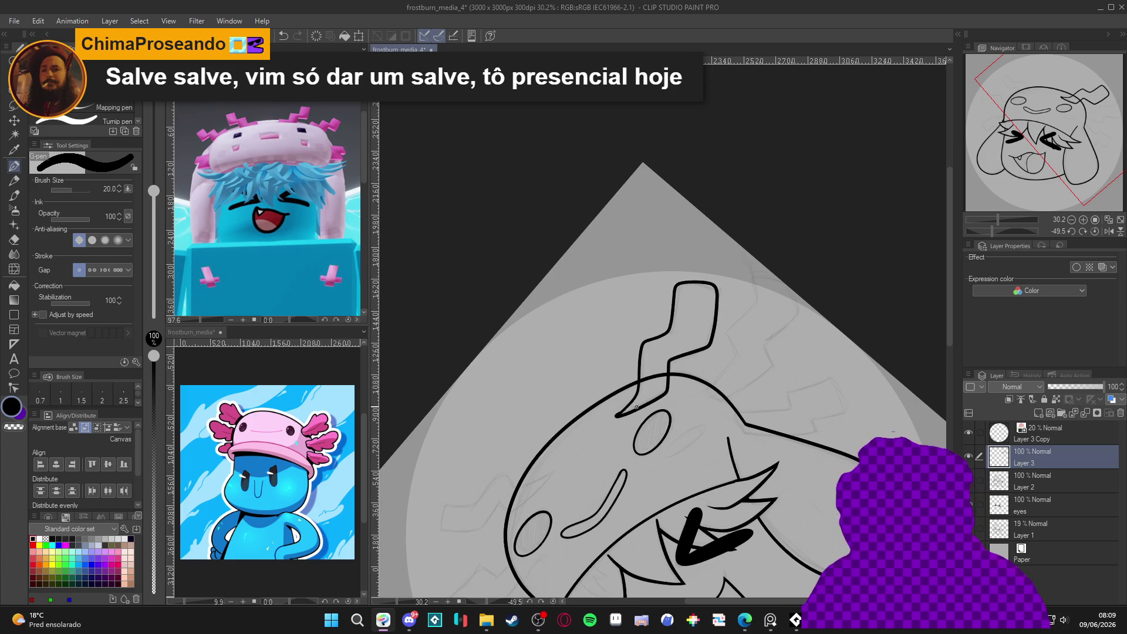
# Rotate the view to about -85 degrees for more gills, then straighten it upright.
pyautogui.press('r')
pyautogui.moveTo(830, 342)
pyautogui.mouseDown()
pyautogui.moveTo(822, 294)
pyautogui.moveTo(795, 332)
pyautogui.moveTo(733, 351)
pyautogui.mouseUp()
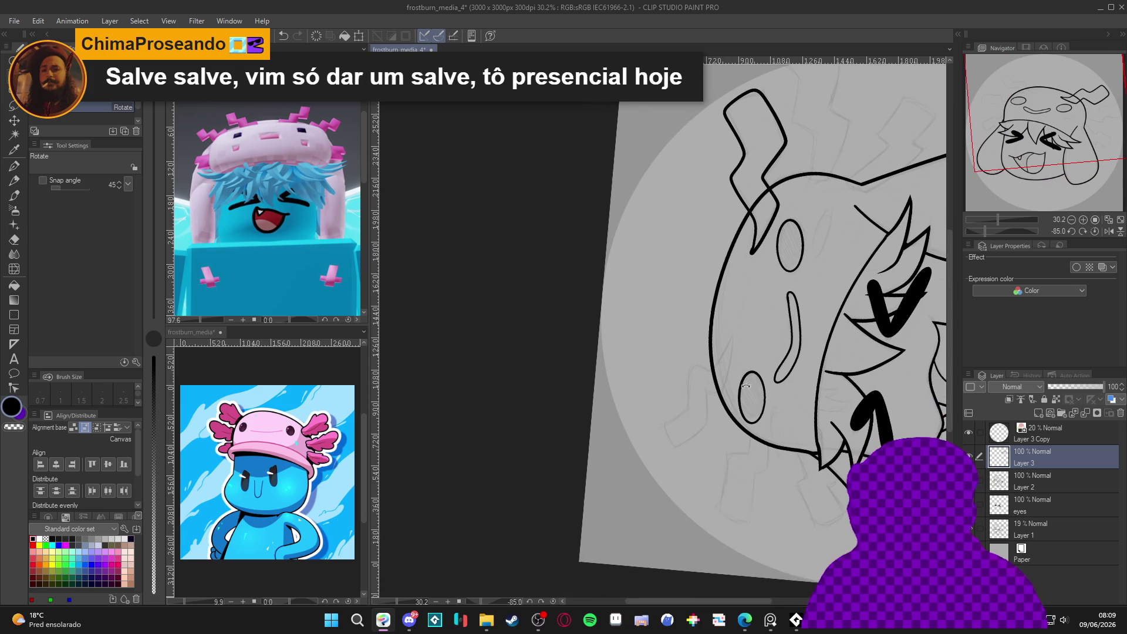
pyautogui.press('p')
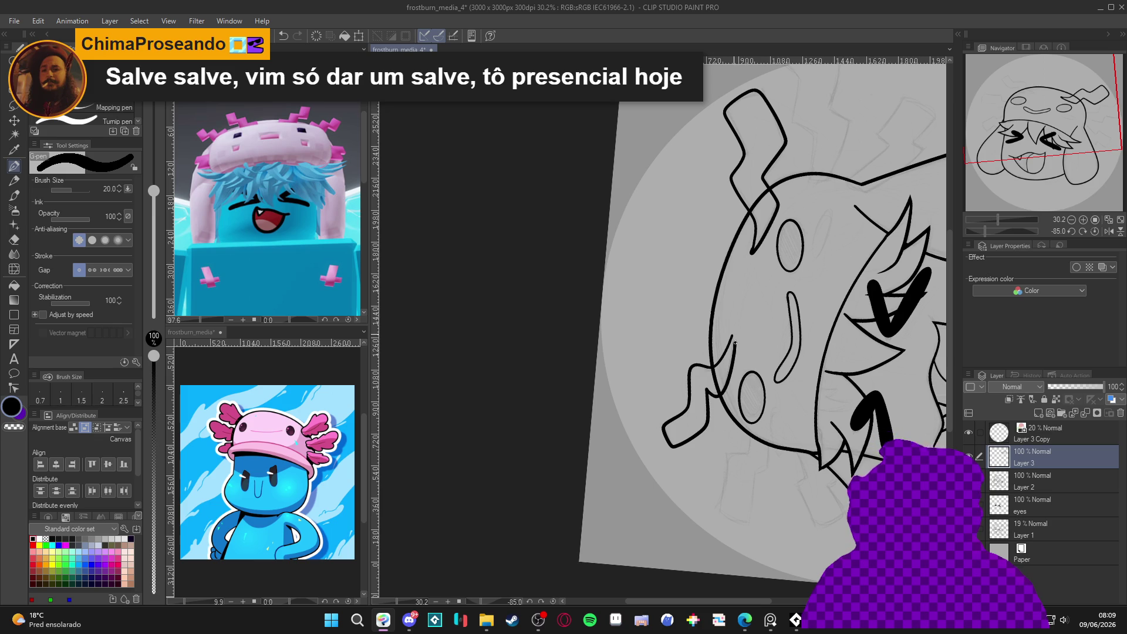
pyautogui.moveTo(733, 335)
pyautogui.mouseDown()
pyautogui.moveTo(695, 453)
pyautogui.moveTo(707, 267)
pyautogui.mouseUp()
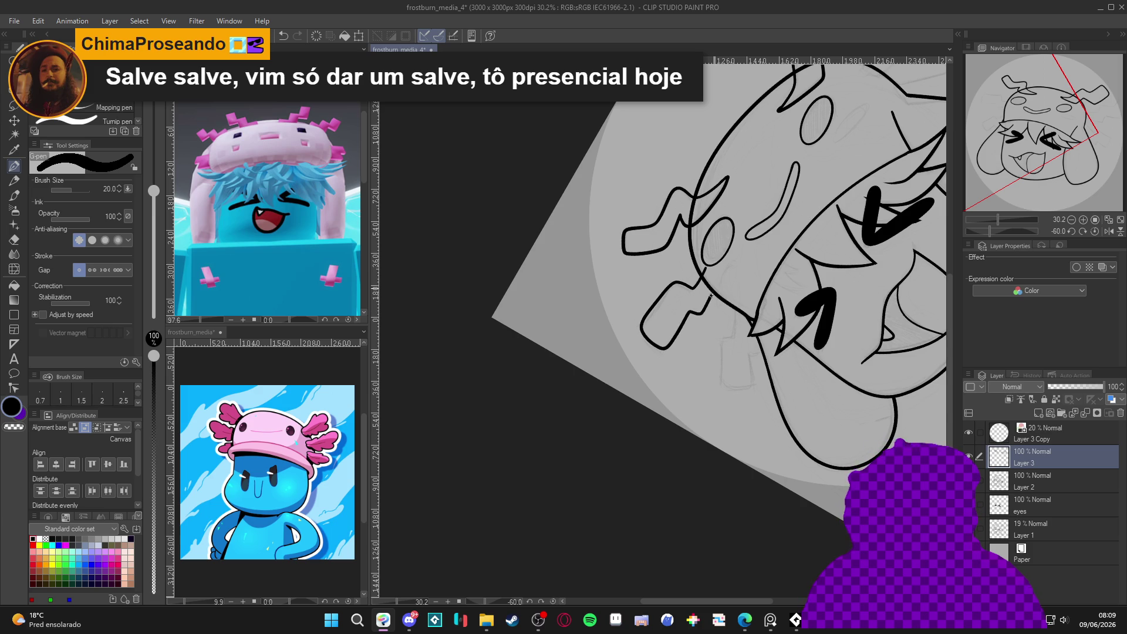
pyautogui.moveTo(710, 298); pyautogui.dragTo(746, 329)
pyautogui.press('e')
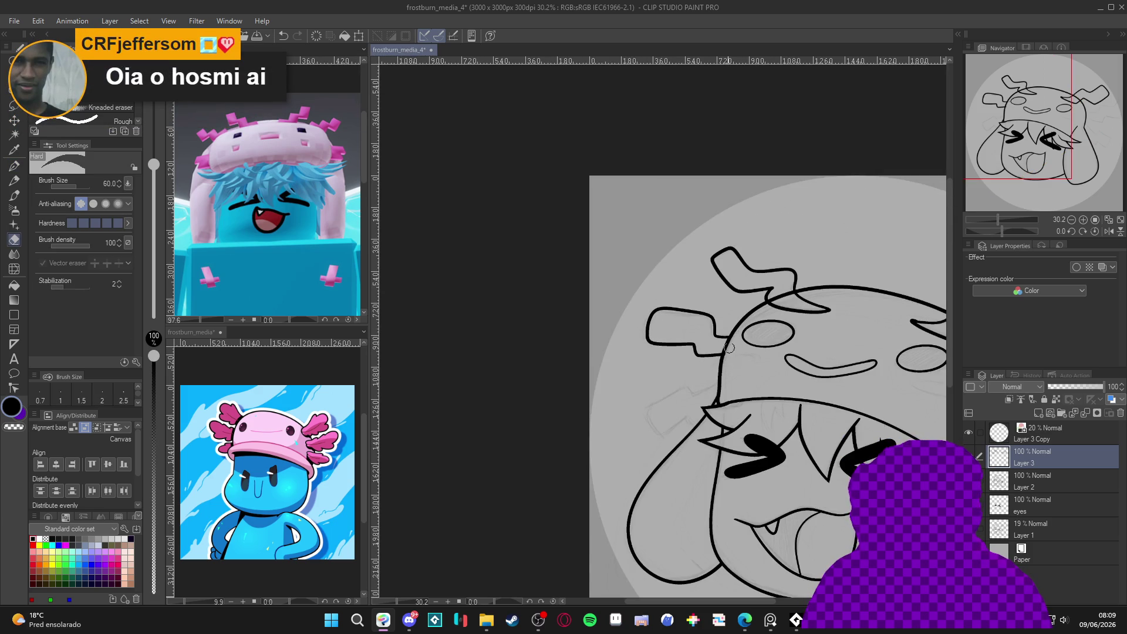
# Rotate the view about 44 degrees and extend a gill line downward, curving it right.
pyautogui.press('p')
pyautogui.moveTo(727, 367); pyautogui.dragTo(712, 348)
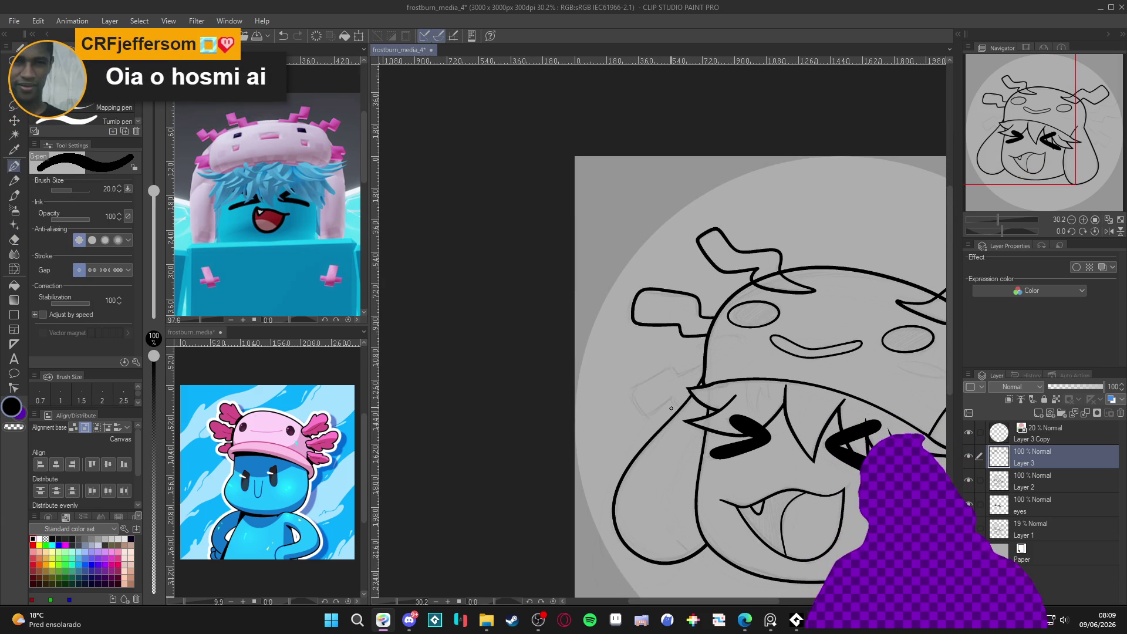
pyautogui.moveTo(671, 408); pyautogui.dragTo(706, 302)
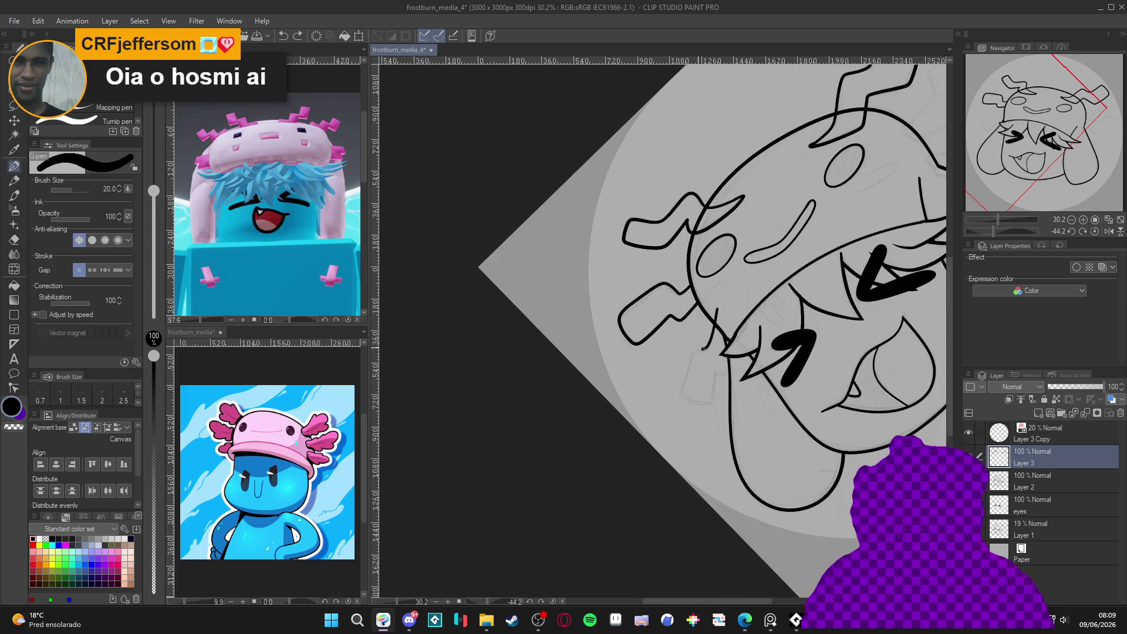
pyautogui.moveTo(682, 389); pyautogui.dragTo(696, 401)
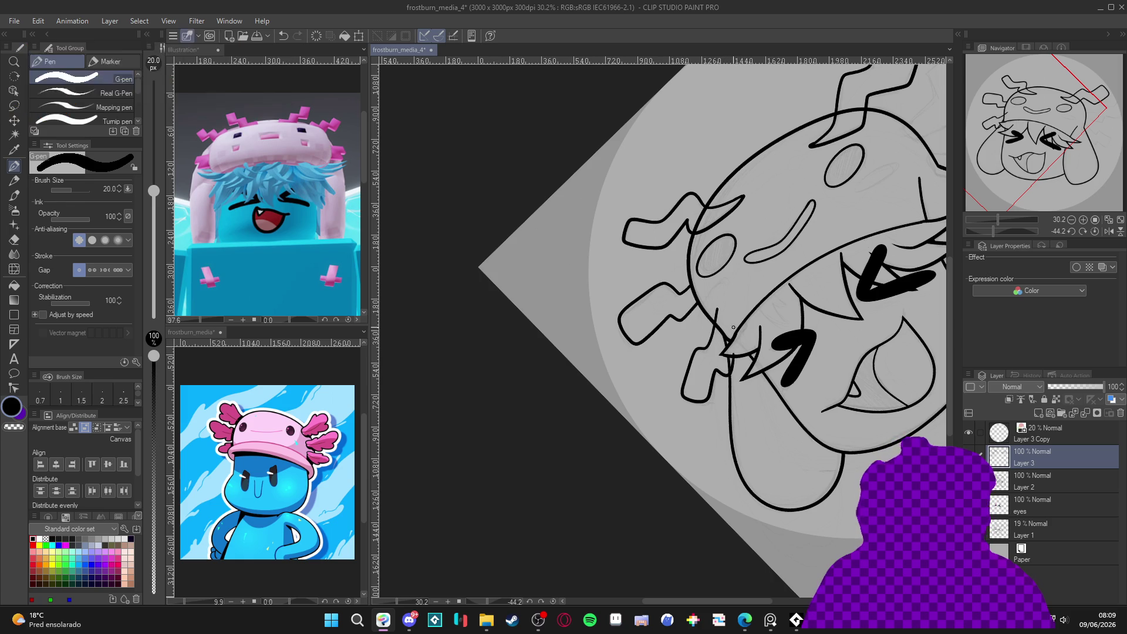
pyautogui.press('e')
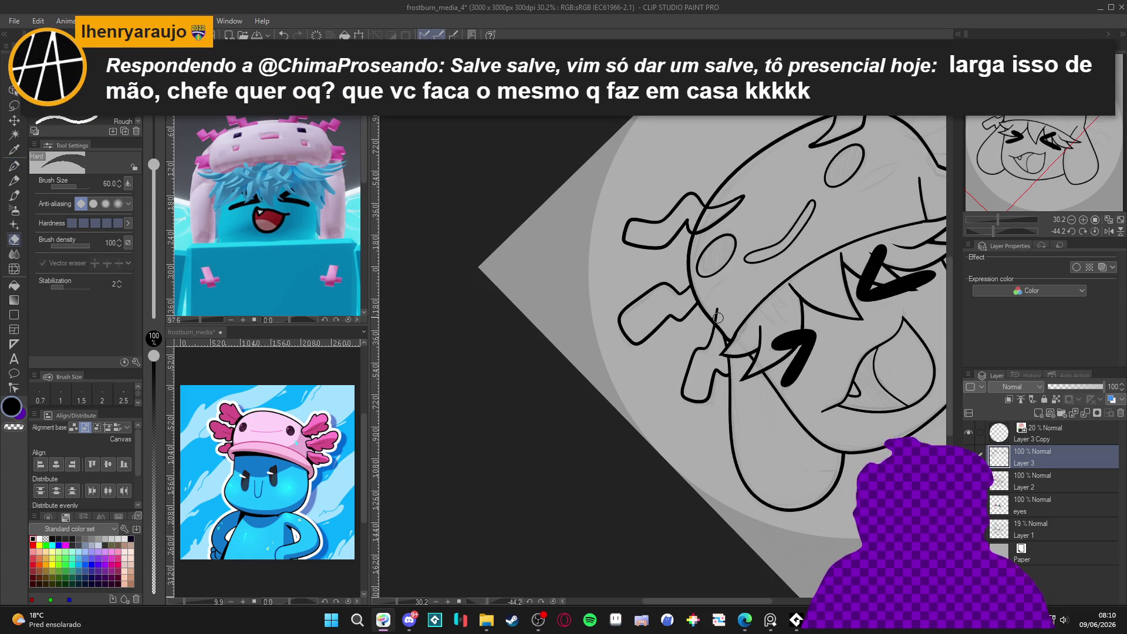
# Reframe and zoom in on the left gills, undoing a short misplaced stroke.
pyautogui.moveTo(722, 297); pyautogui.dragTo(605, 355)
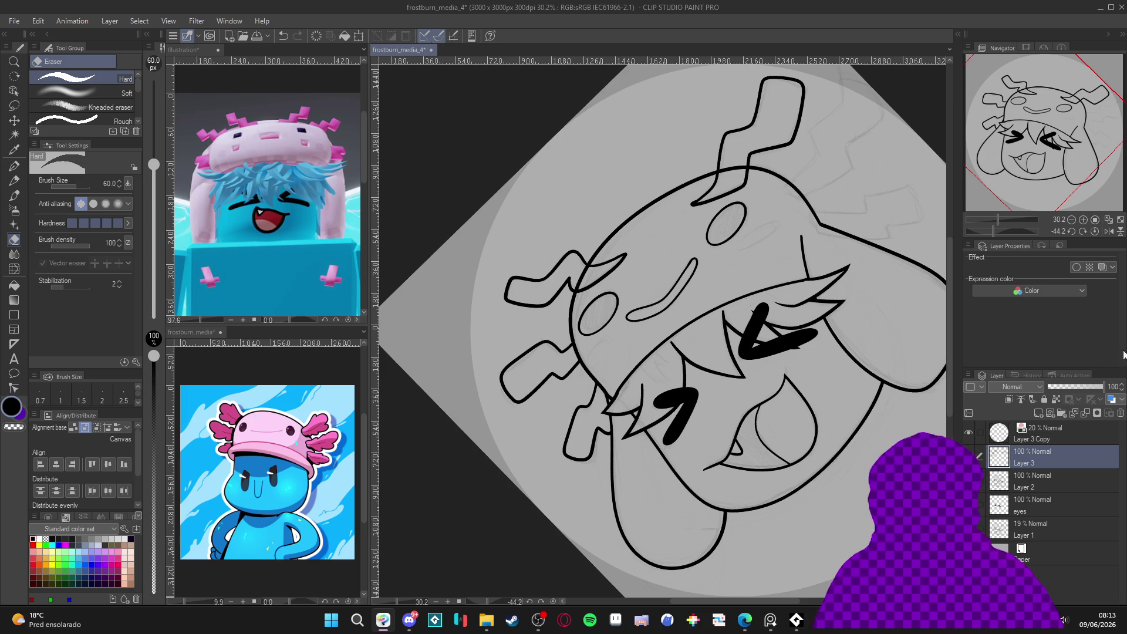
pyautogui.scroll(1, 784, 239)
pyautogui.moveTo(785, 239)
pyautogui.mouseDown()
pyautogui.moveTo(607, 300)
pyautogui.moveTo(601, 429)
pyautogui.moveTo(556, 426)
pyautogui.moveTo(617, 317)
pyautogui.moveTo(637, 317)
pyautogui.moveTo(655, 343)
pyautogui.moveTo(650, 361)
pyautogui.moveTo(622, 377)
pyautogui.moveTo(618, 412)
pyautogui.moveTo(603, 426)
pyautogui.moveTo(549, 446)
pyautogui.moveTo(526, 408)
pyautogui.moveTo(636, 172)
pyautogui.moveTo(692, 205)
pyautogui.mouseUp()
pyautogui.press('p')
pyautogui.hotkey('ctrl', 'z')
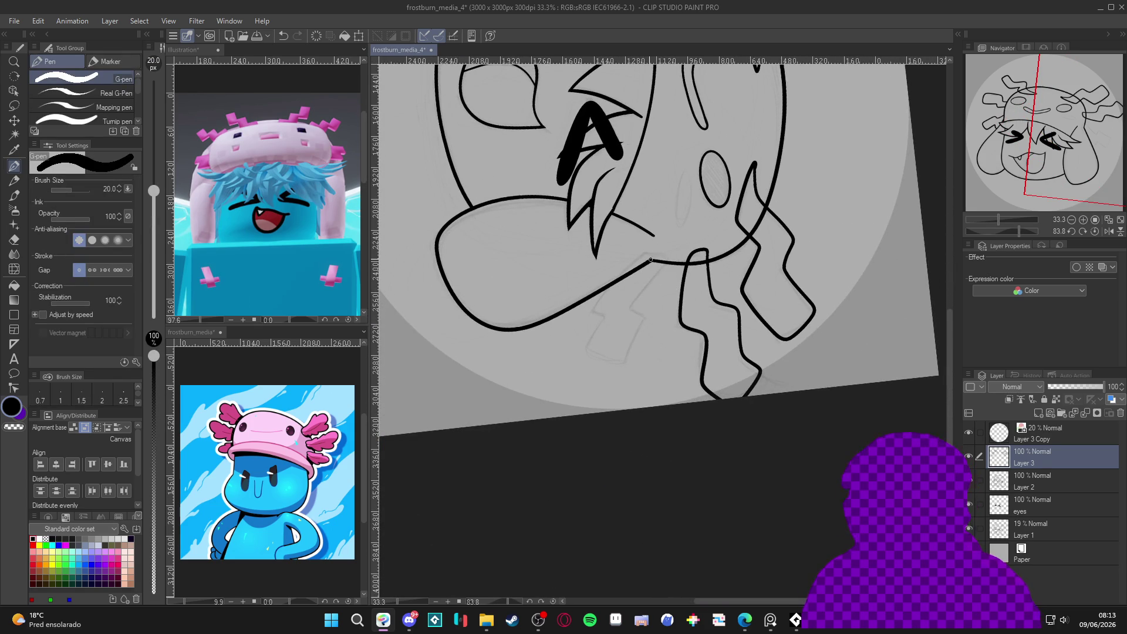
# Redraw the short stroke joining the mouth line and return the view upright.
pyautogui.moveTo(647, 251)
pyautogui.mouseDown()
pyautogui.moveTo(593, 304)
pyautogui.moveTo(607, 317)
pyautogui.moveTo(583, 362)
pyautogui.moveTo(611, 368)
pyautogui.moveTo(642, 318)
pyautogui.moveTo(627, 302)
pyautogui.moveTo(660, 251)
pyautogui.moveTo(647, 246)
pyautogui.moveTo(633, 261)
pyautogui.mouseUp()
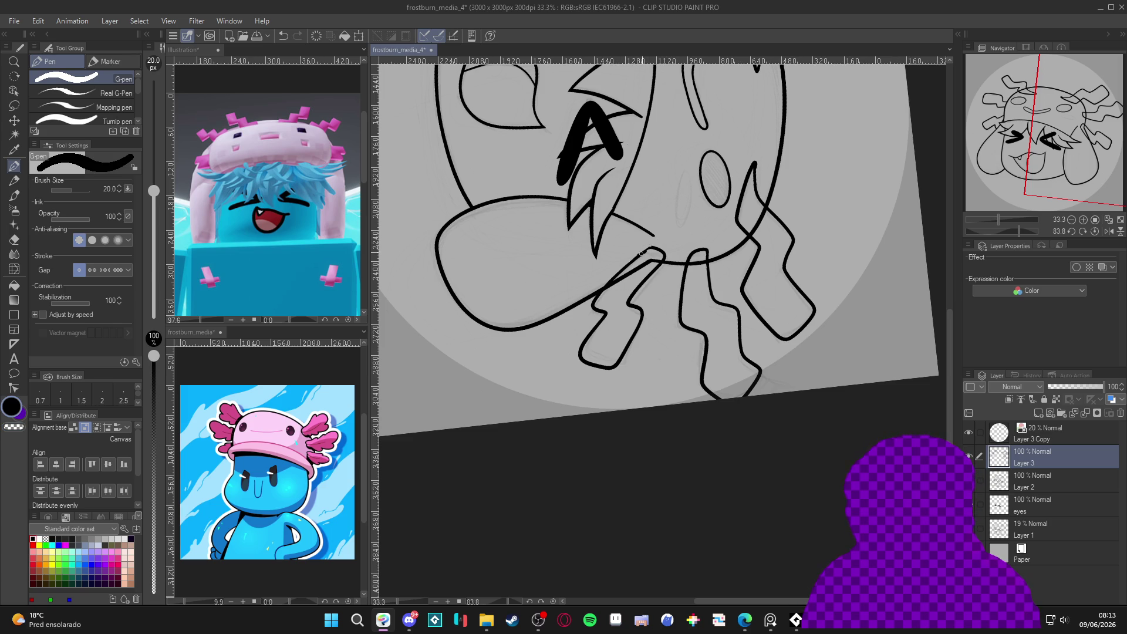
pyautogui.hotkey('ctrl', 'z')
pyautogui.moveTo(657, 249); pyautogui.dragTo(665, 254)
pyautogui.moveTo(735, 202)
pyautogui.mouseDown()
pyautogui.moveTo(848, 329)
pyautogui.moveTo(722, 528)
pyautogui.moveTo(807, 472)
pyautogui.mouseUp()
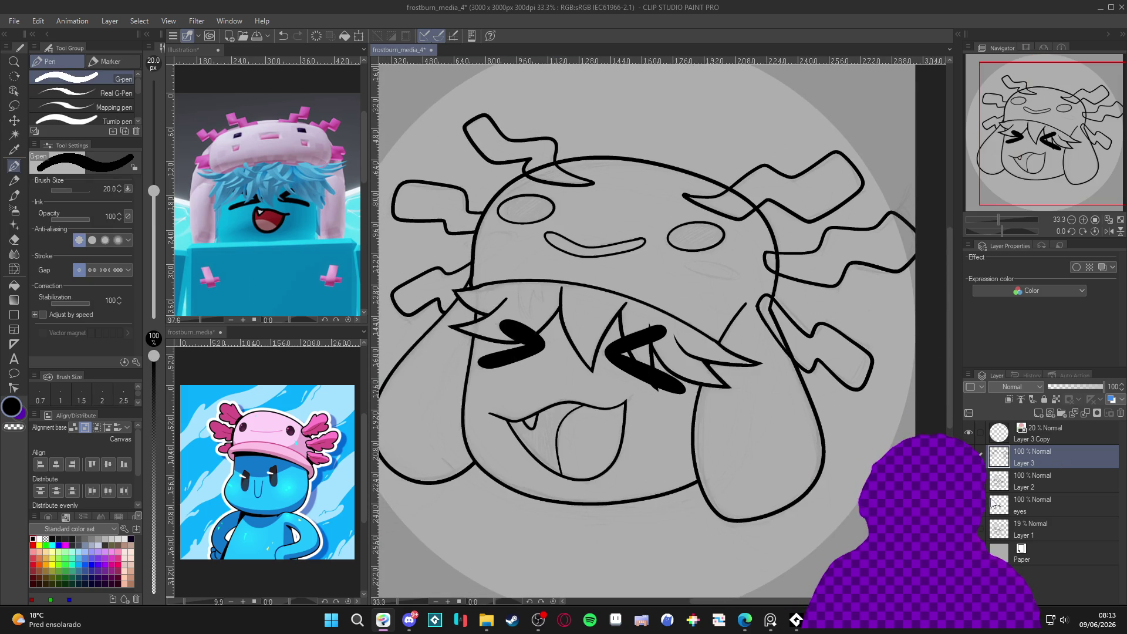
# Erase on Layer 2, save the drawing, and undo the last erase.
pyautogui.click(1010, 482)
pyautogui.press('e')
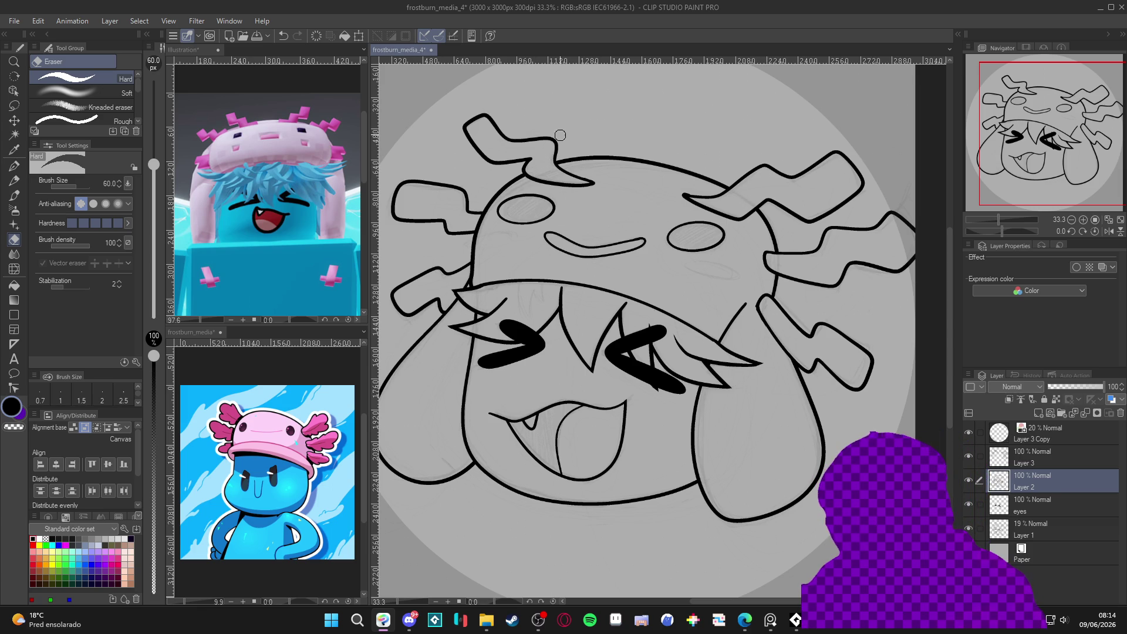
pyautogui.scroll(-2, 784, 464)
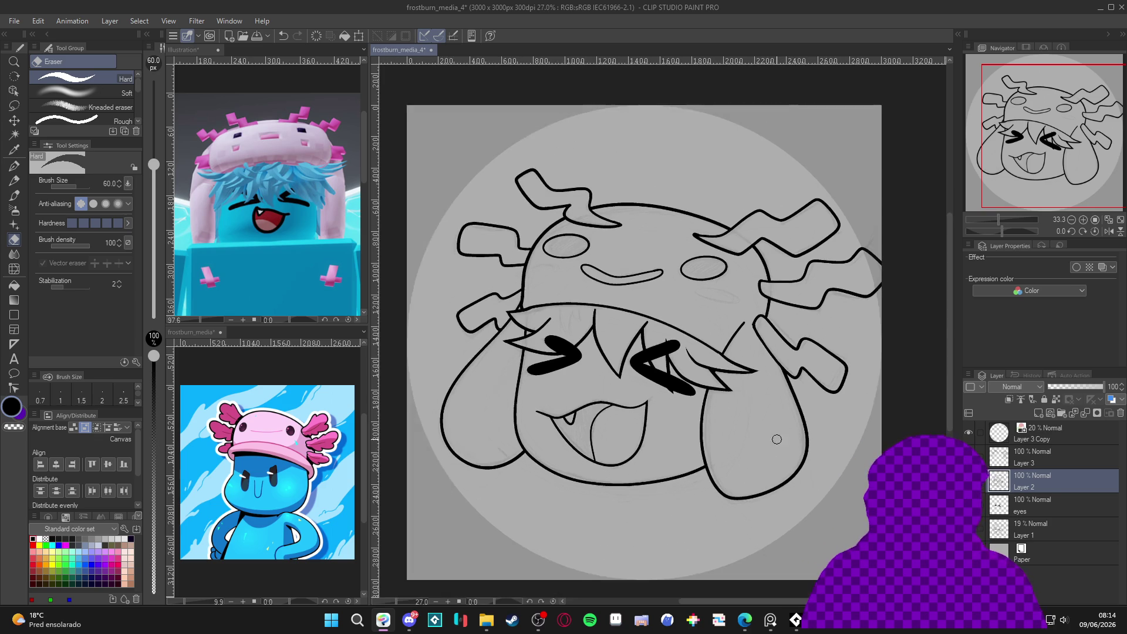
pyautogui.hotkey('ctrl', 's')
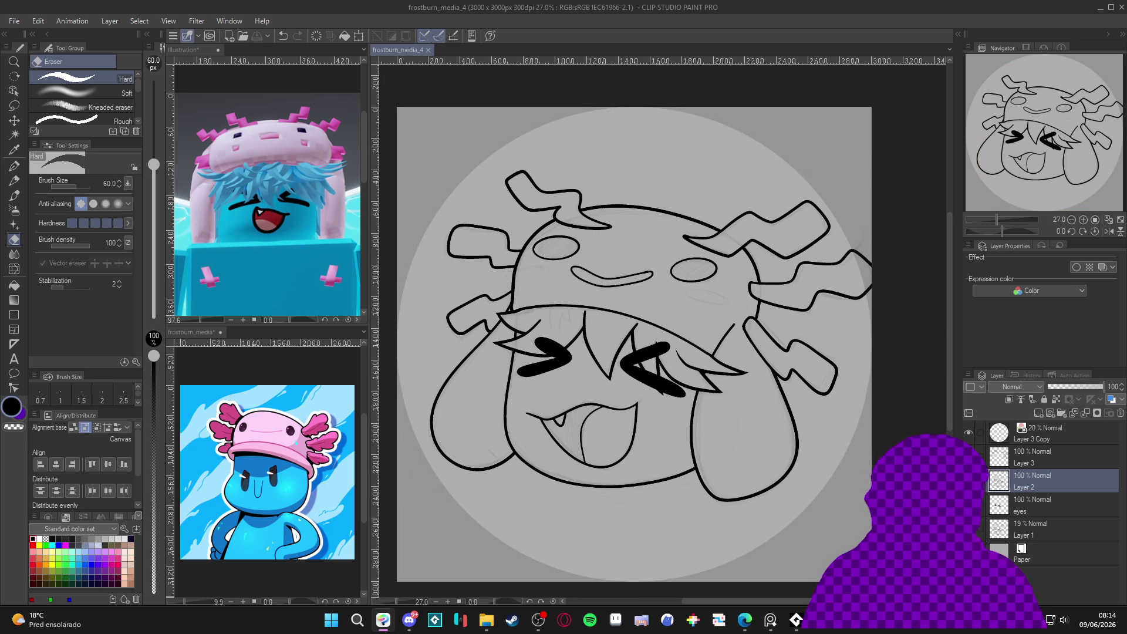
pyautogui.hotkey('ctrl', 'z')
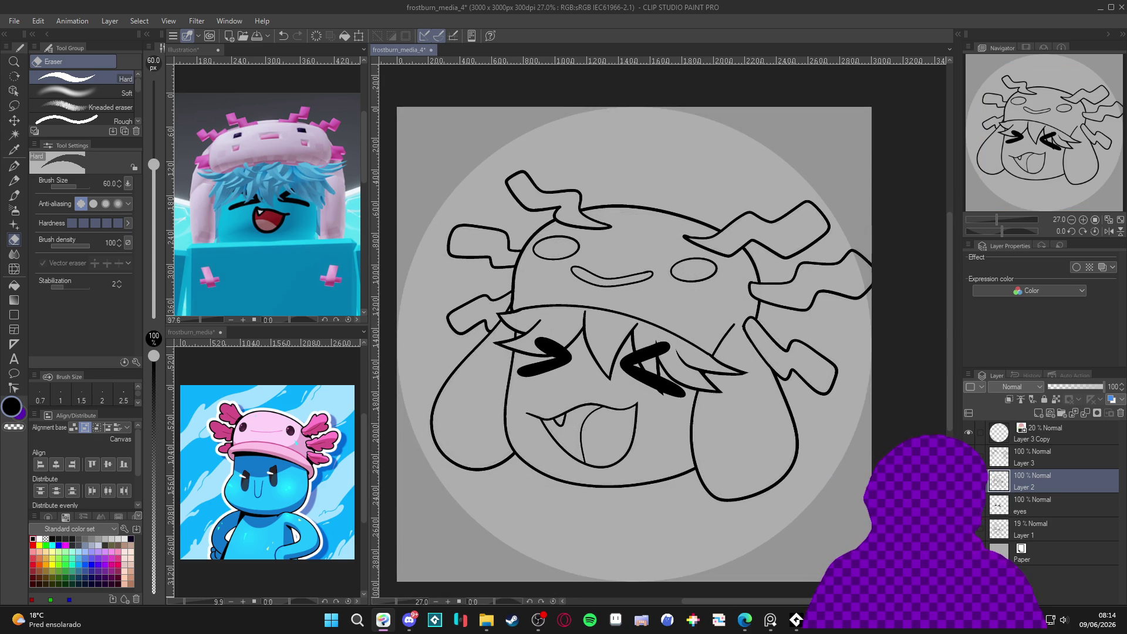
pyautogui.moveTo(726, 453); pyautogui.dragTo(714, 432)
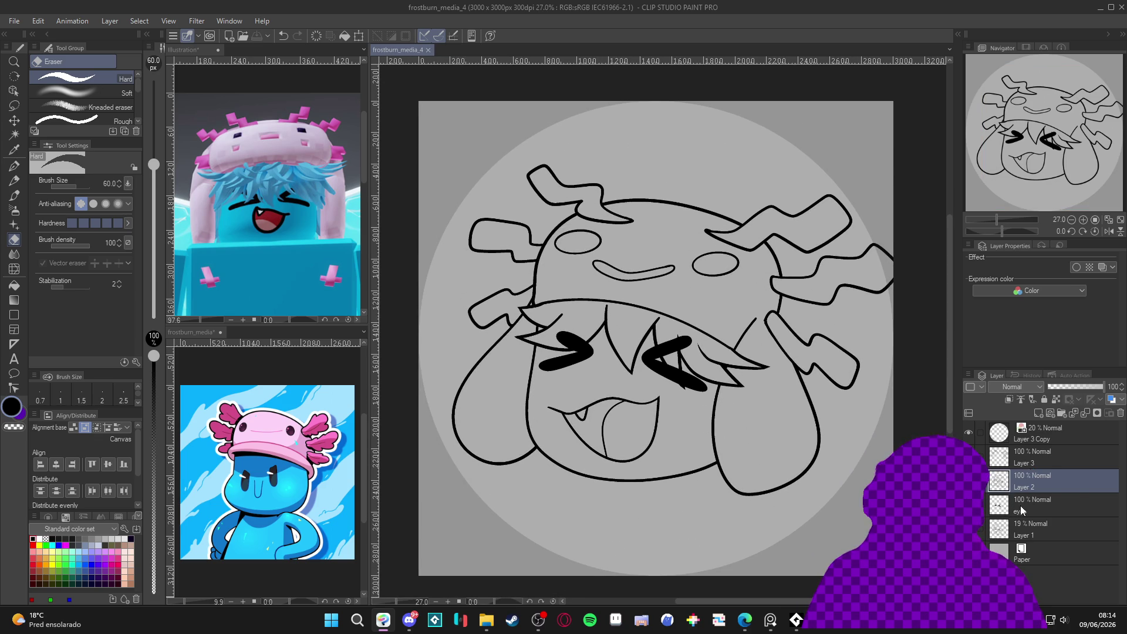
# Set Layers 3 and 2 as fill references and add a new layer above Layer 1.
pyautogui.click(1024, 460)
pyautogui.keyDown('ctrl'); pyautogui.click(1036, 484); pyautogui.keyUp('ctrl')
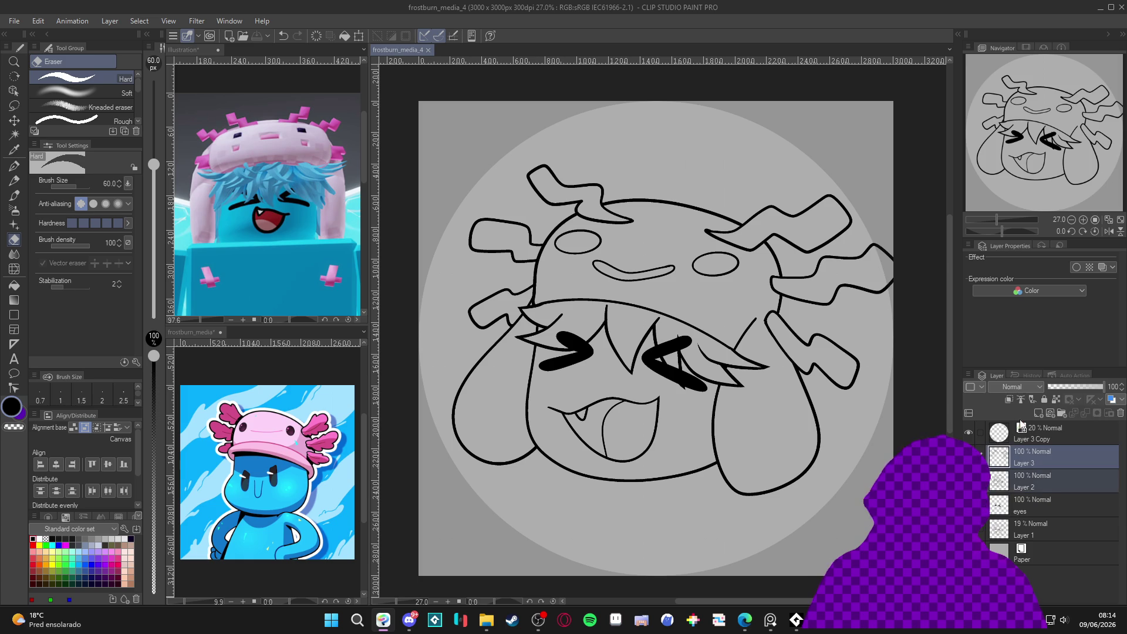
pyautogui.click(1024, 397)
pyautogui.click(1029, 529)
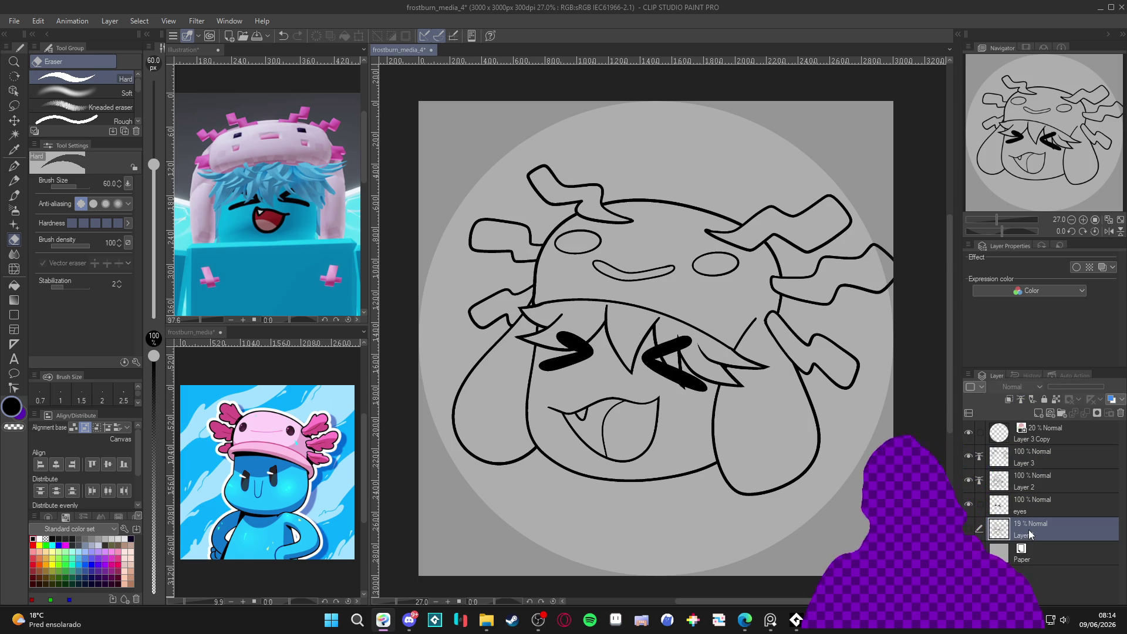
pyautogui.hotkey('ctrl', 'shift', 'n')
# Fill the face with blue sampled from the reference artwork.
pyautogui.press('g')
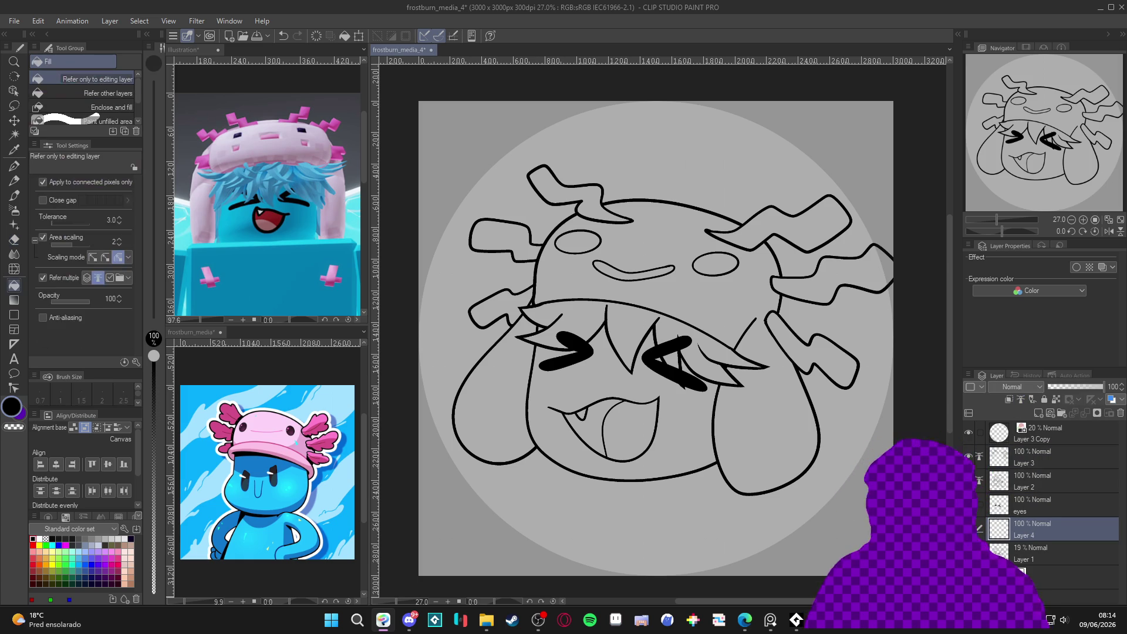
pyautogui.moveTo(613, 437); pyautogui.dragTo(640, 430)
pyautogui.hotkey('ctrl', 's')
pyautogui.keyDown('alt'); pyautogui.click(272, 502); pyautogui.keyUp('alt')
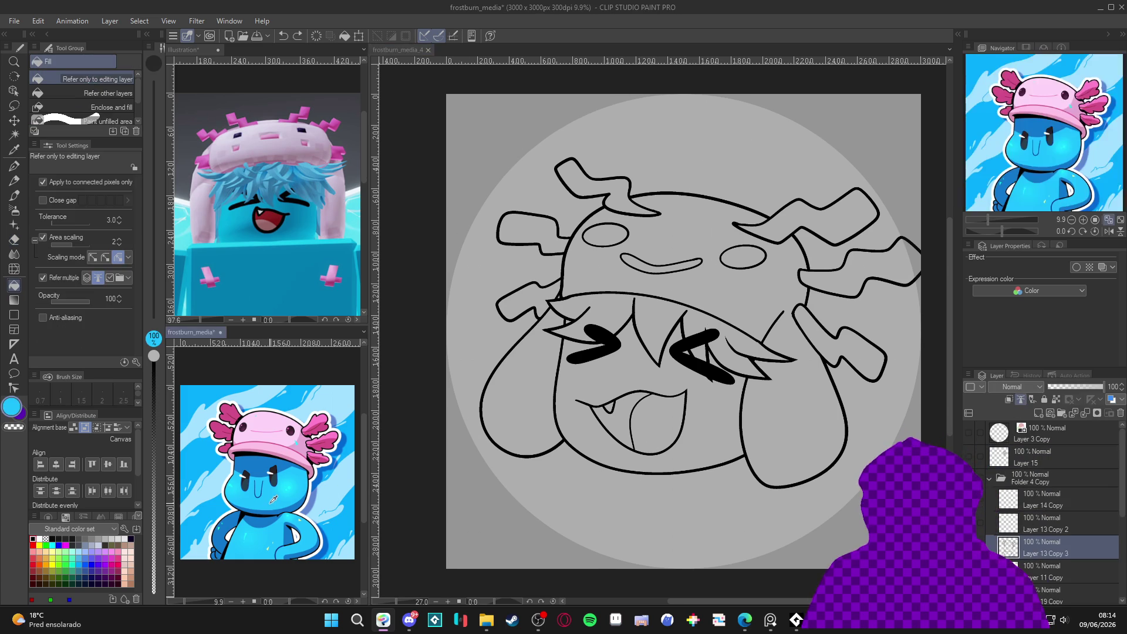
pyautogui.click(556, 355)
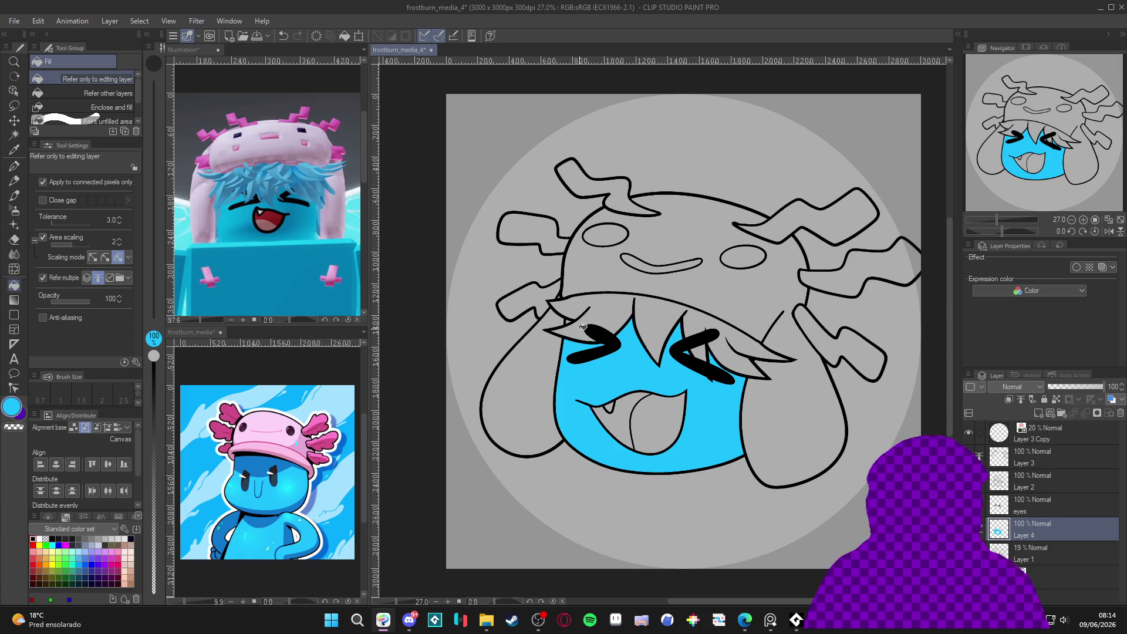
# Lighten the blue to 59C3EB and fill the hair with it.
pyautogui.scroll(1, 583, 327)
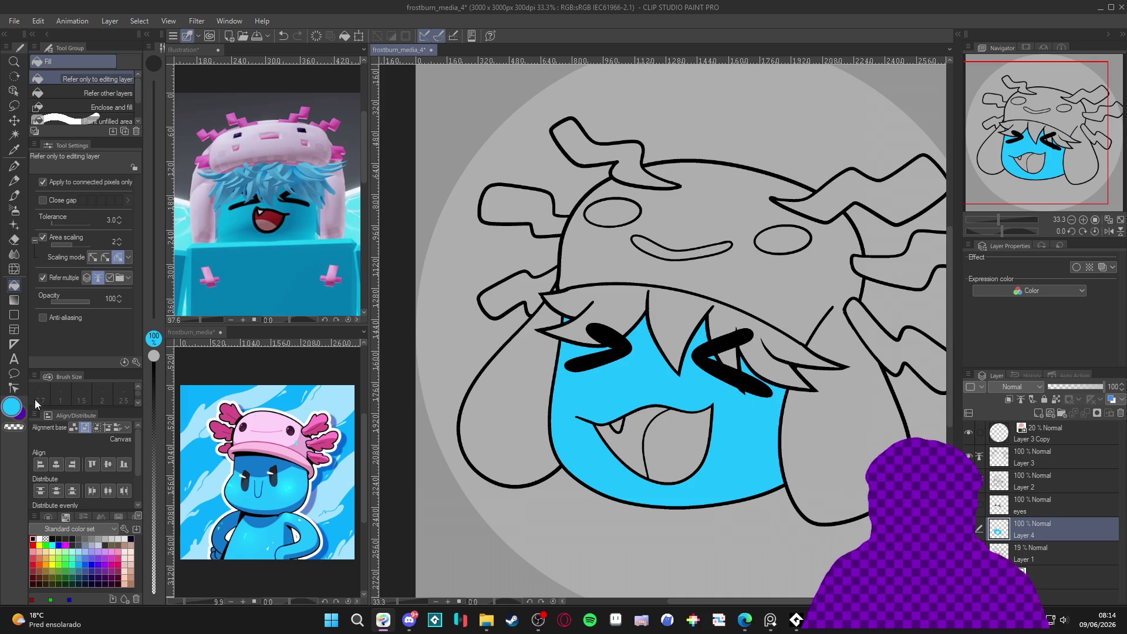
pyautogui.click(17, 411)
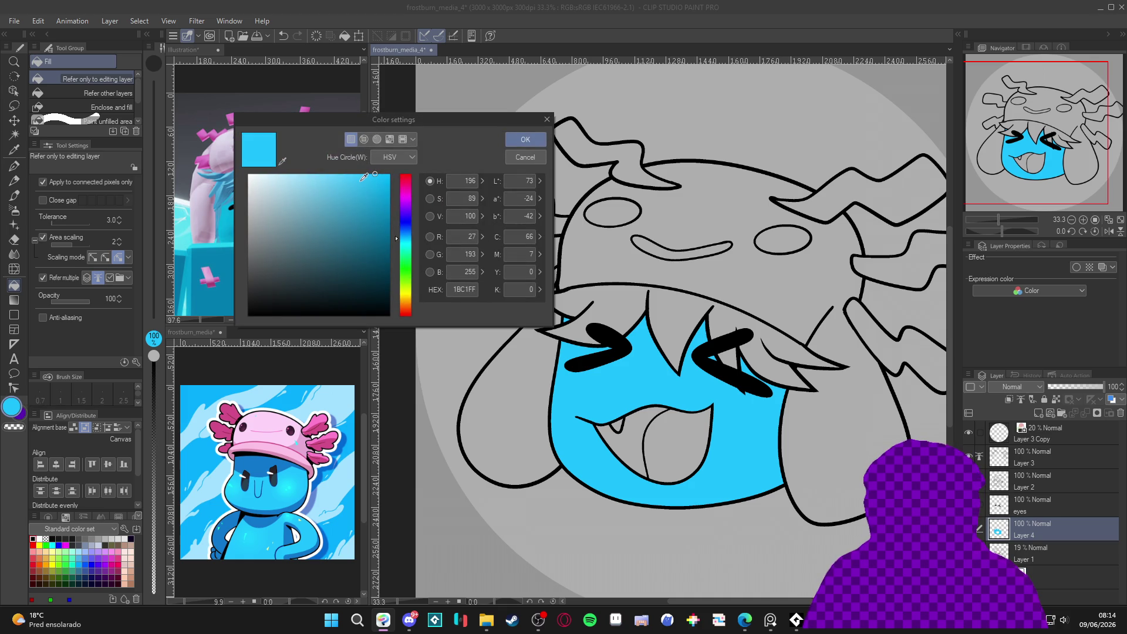
pyautogui.moveTo(363, 178); pyautogui.dragTo(339, 181)
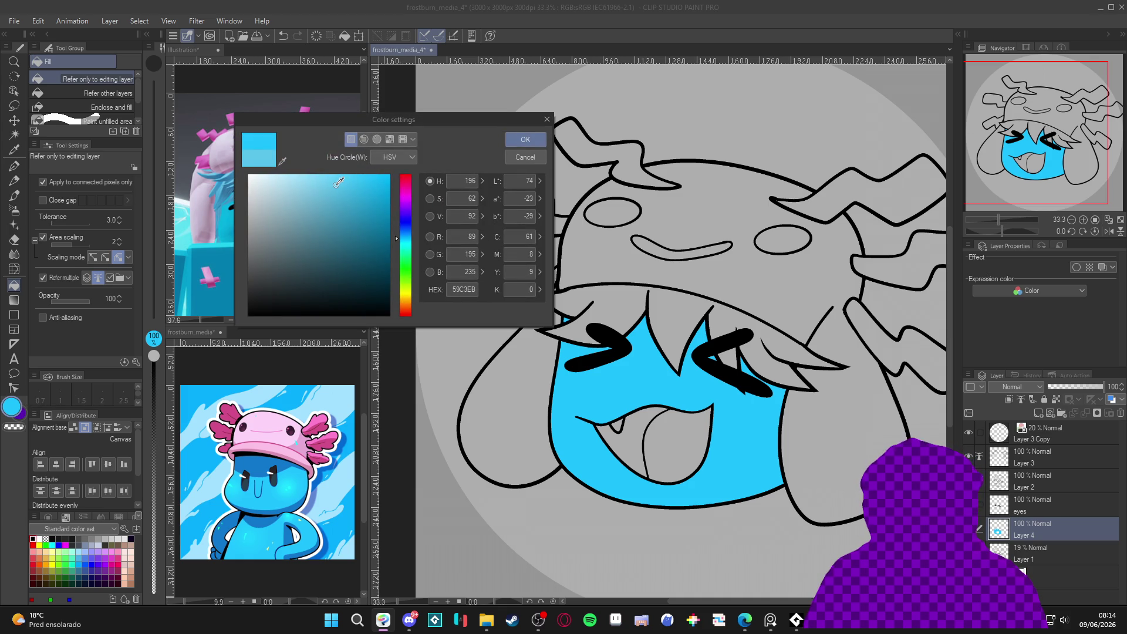
pyautogui.click(525, 139)
pyautogui.click(616, 313)
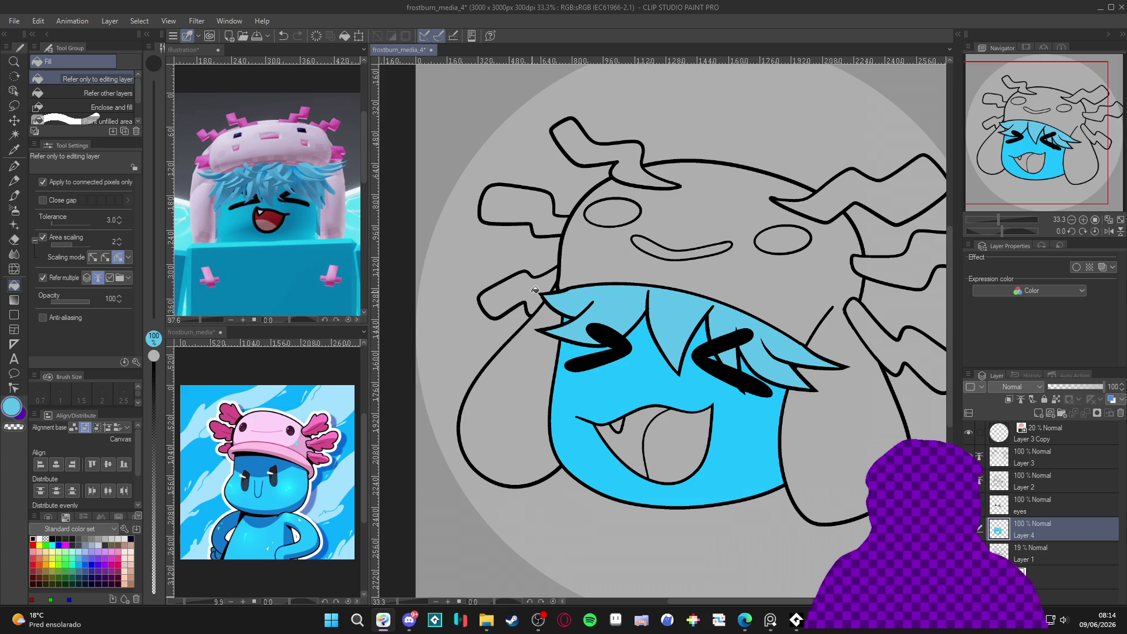
pyautogui.hscroll(1, 440, 344)
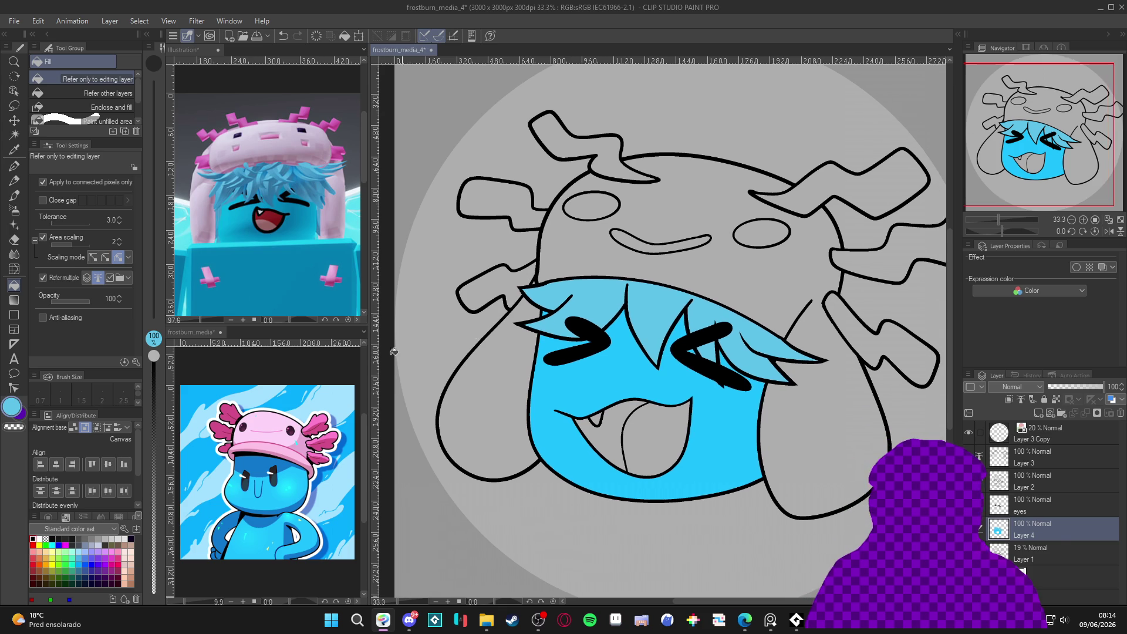
# Fill the hat and left ear with light pink sampled from the reference.
pyautogui.keyDown('alt'); pyautogui.click(287, 426); pyautogui.keyUp('alt')
pyautogui.click(670, 266)
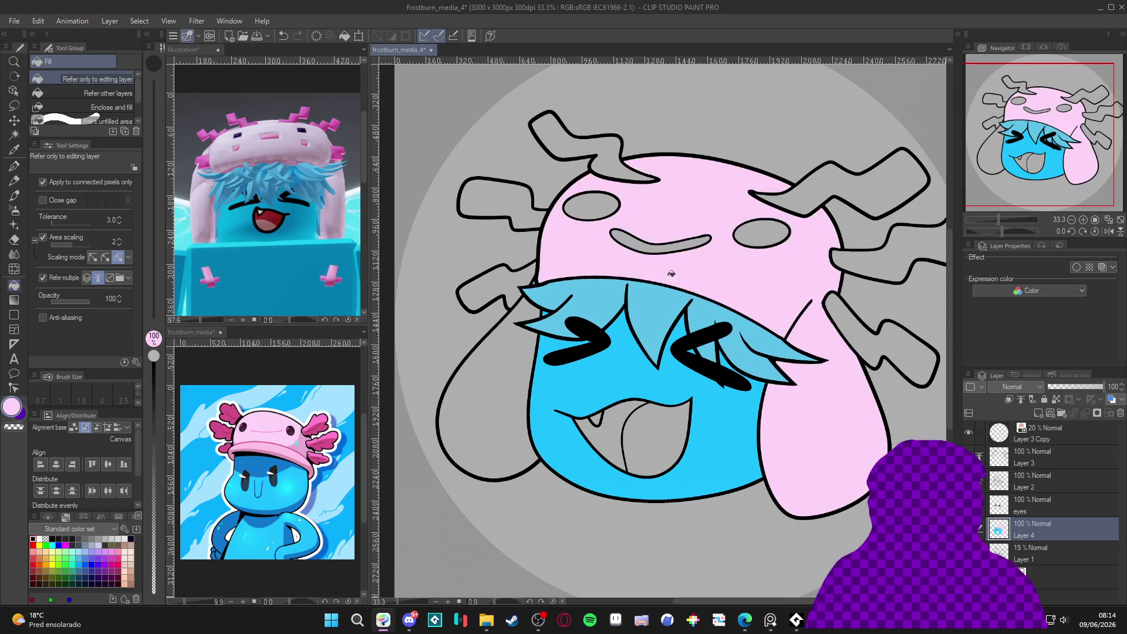
pyautogui.click(499, 389)
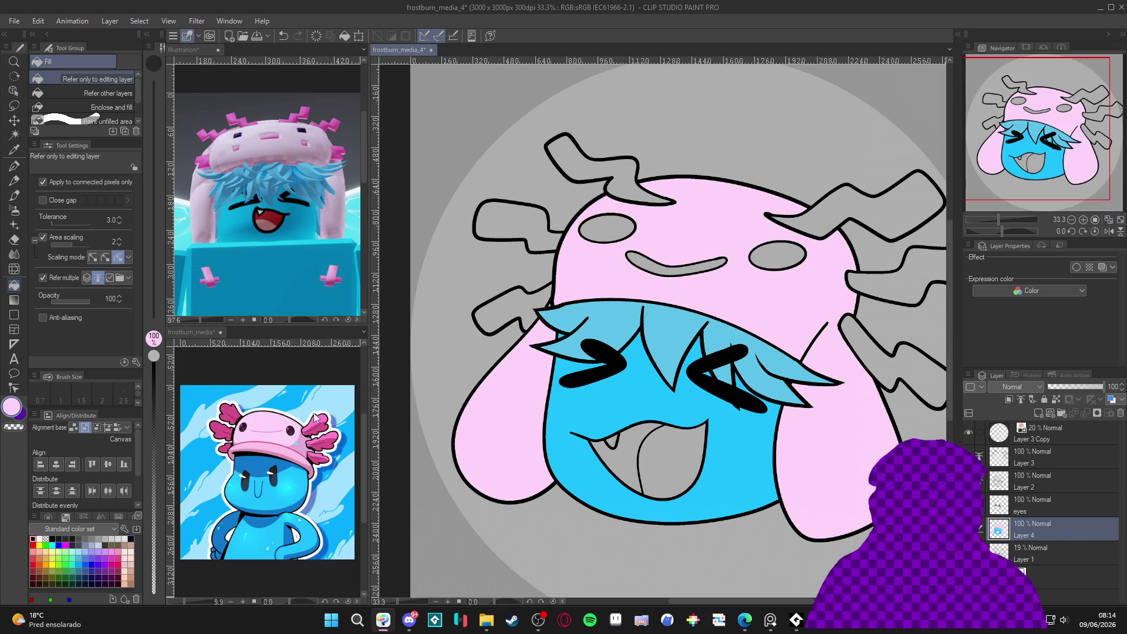
# Fill all six gills and the hat's smile with hot pink from the reference.
pyautogui.click(315, 418)
pyautogui.keyDown('alt'); pyautogui.click(315, 418); pyautogui.keyUp('alt')
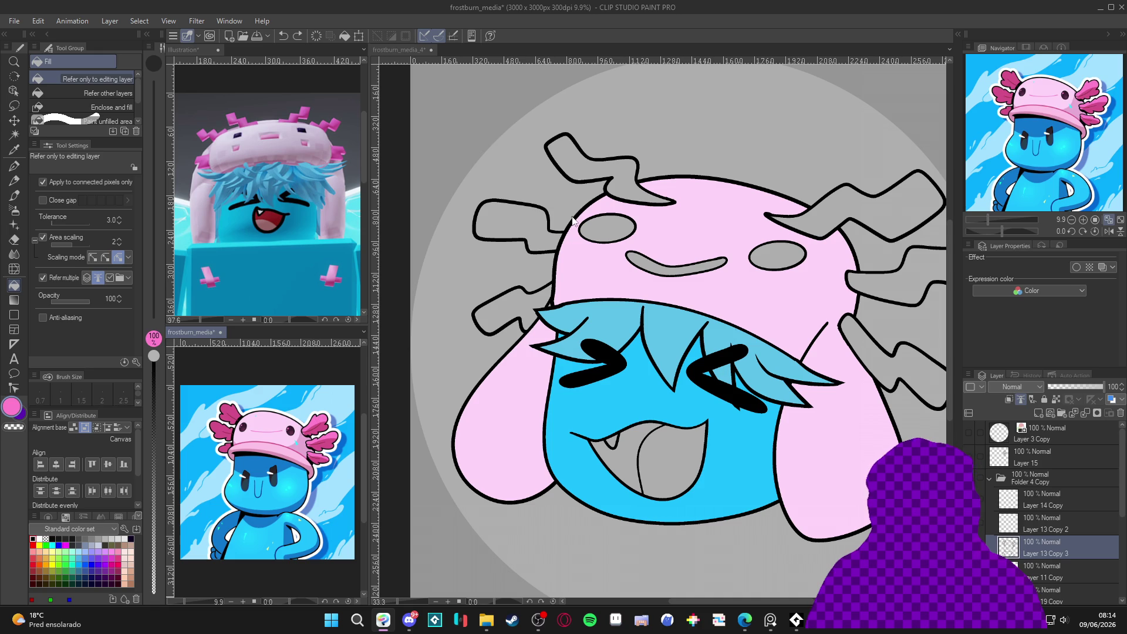
pyautogui.click(561, 173)
pyautogui.click(504, 227)
pyautogui.click(514, 304)
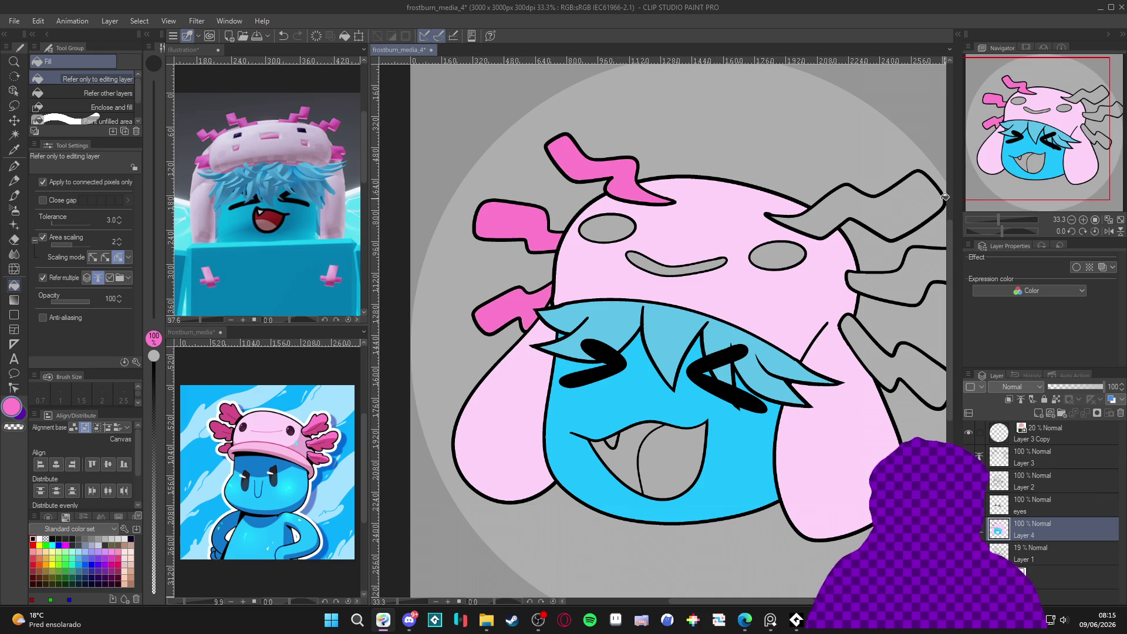
pyautogui.click(790, 221)
pyautogui.click(896, 294)
pyautogui.click(863, 353)
pyautogui.moveTo(799, 346); pyautogui.dragTo(744, 340)
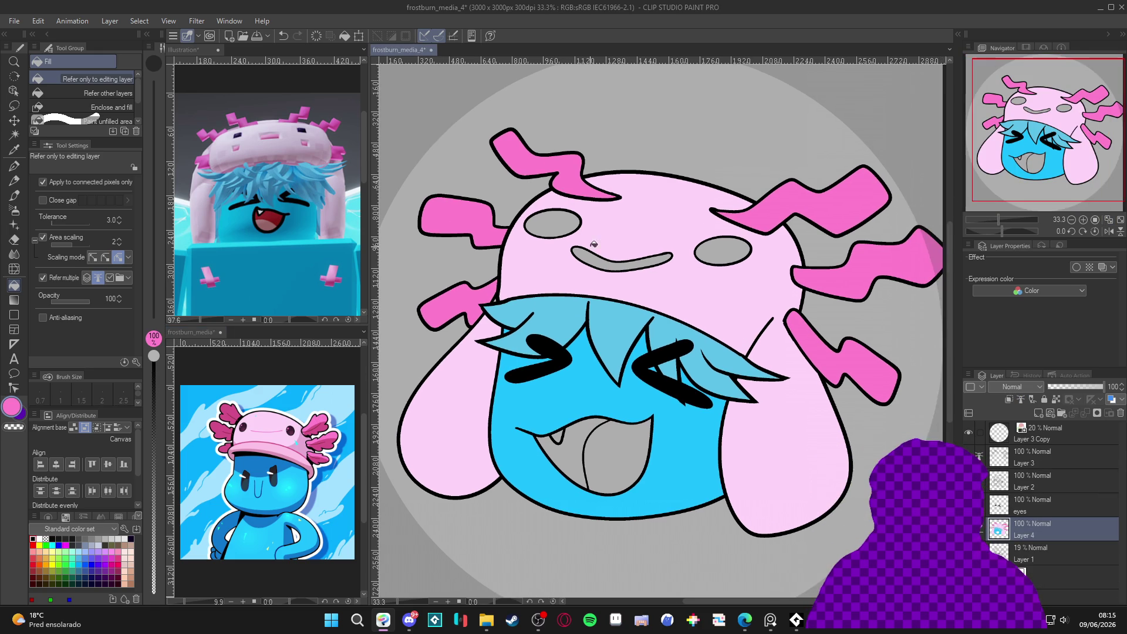
pyautogui.click(609, 262)
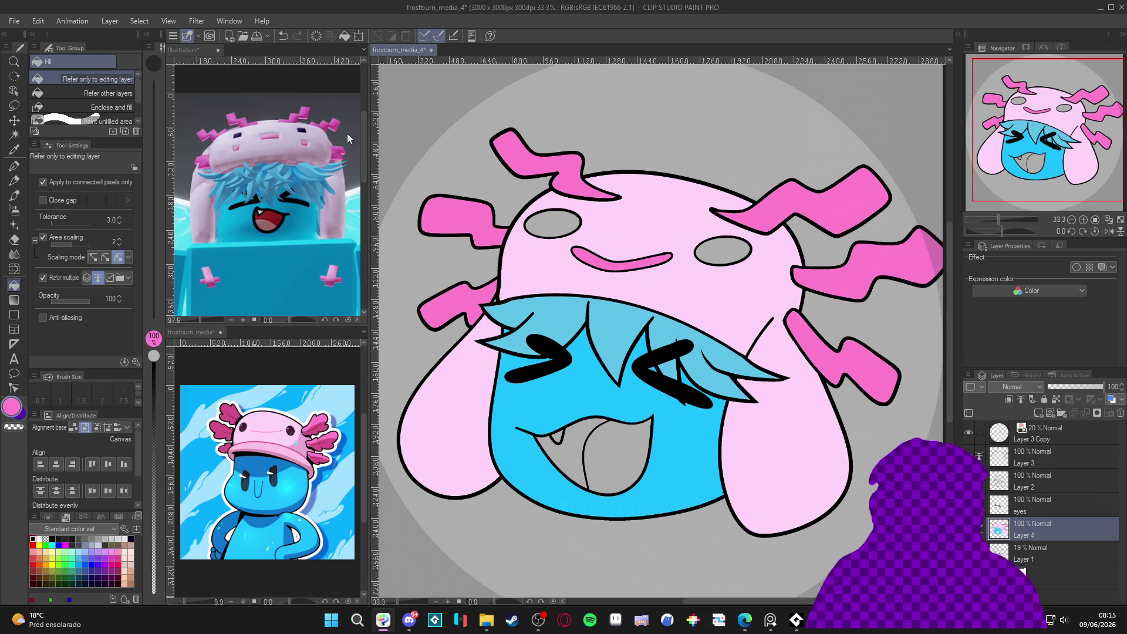
# Fill both hat eyes dark purple, then select Layer 3.
pyautogui.keyDown('alt'); pyautogui.click(292, 430); pyautogui.keyUp('alt')
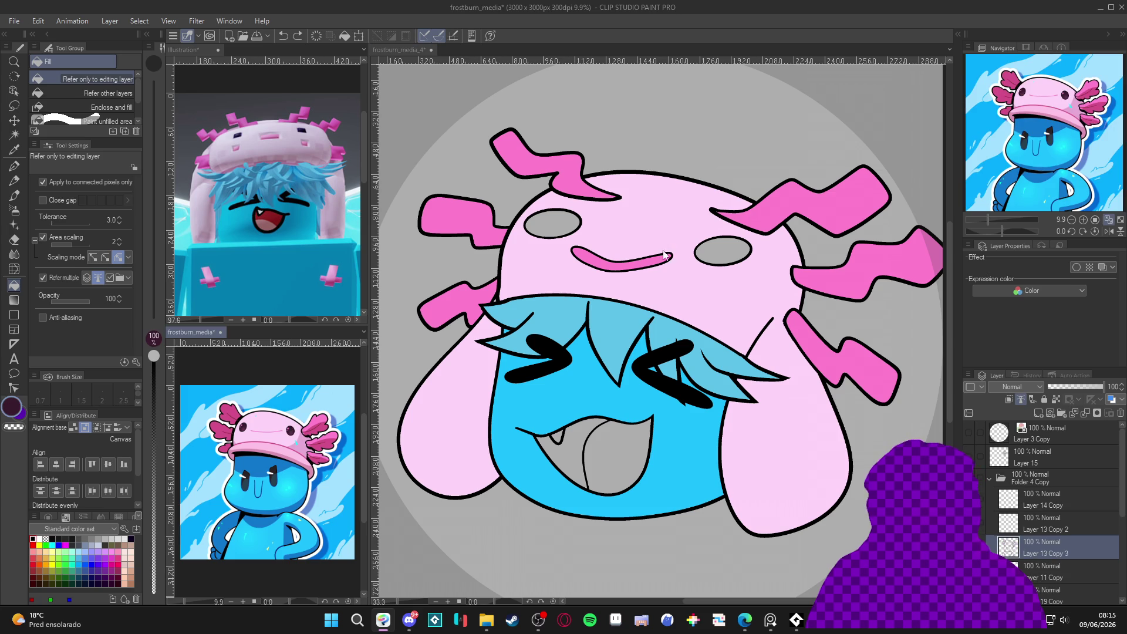
pyautogui.click(719, 257)
pyautogui.click(549, 226)
pyautogui.scroll(-1, 572, 245)
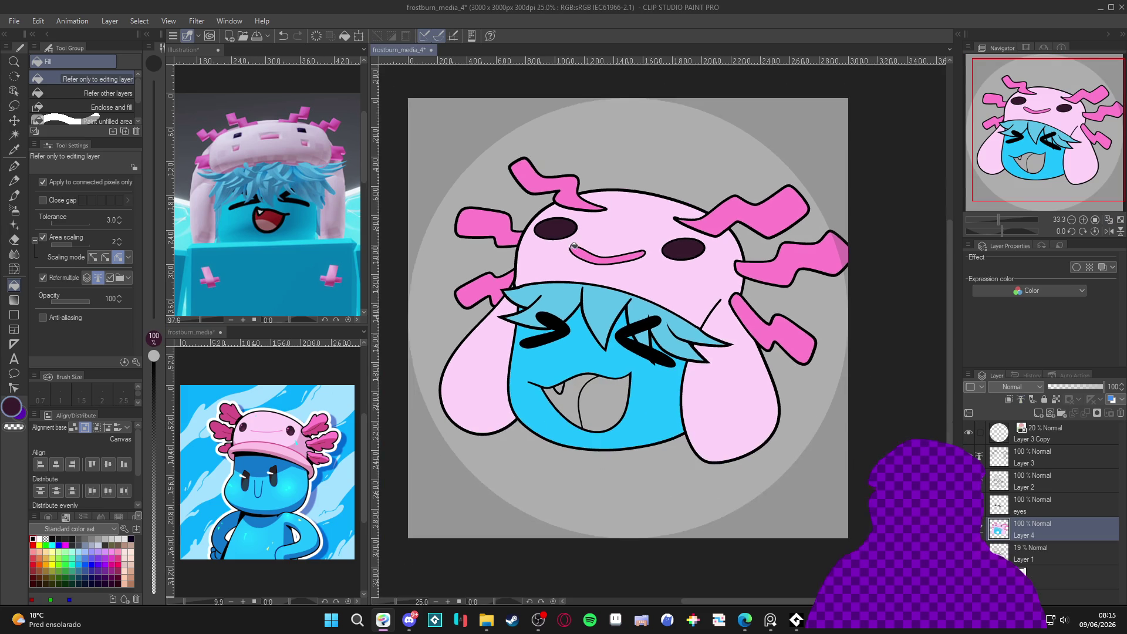
pyautogui.scroll(1, 701, 299)
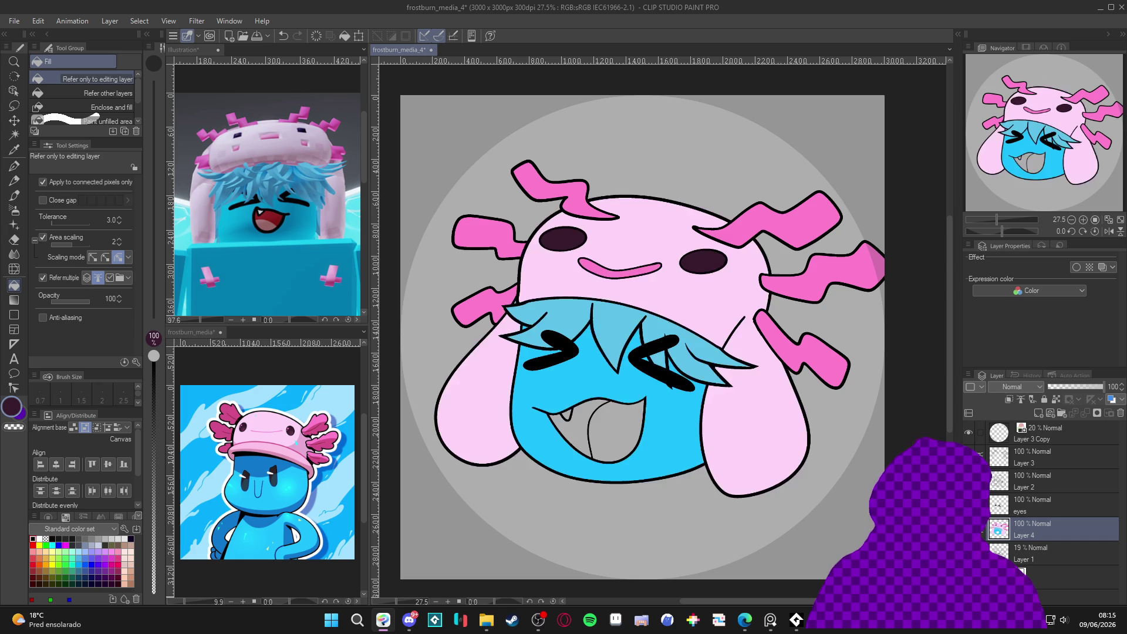
pyautogui.click(1041, 459)
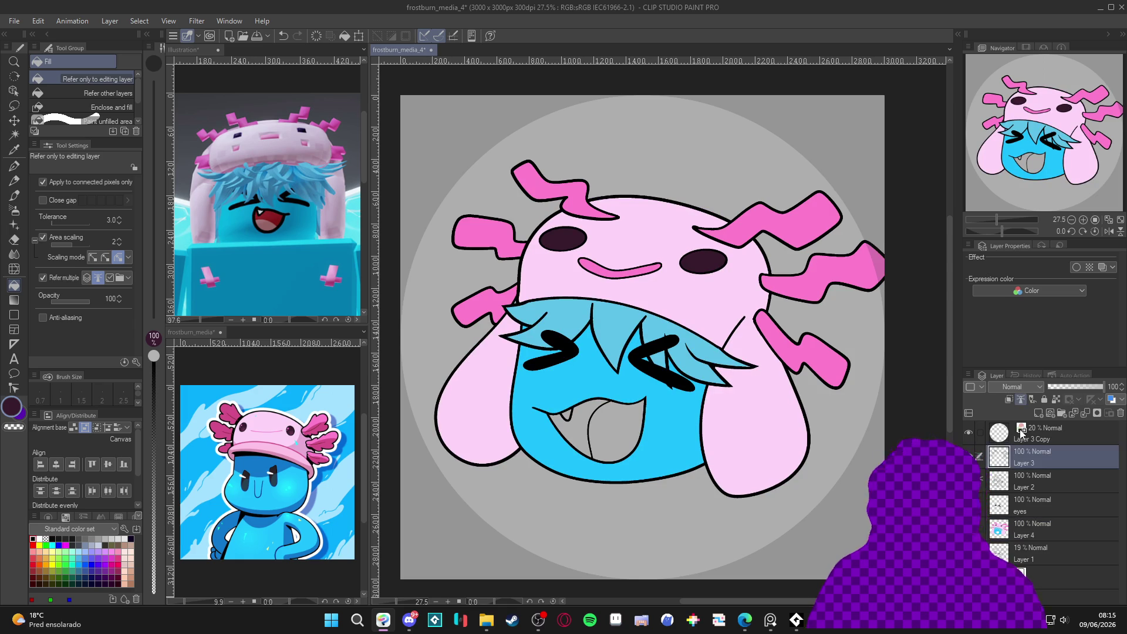
# Add a new layer above Layer 3 and tilt the canvas to sketch a blush curve.
pyautogui.hotkey('ctrl', 'shift', 'n')
pyautogui.press('r')
pyautogui.moveTo(816, 452)
pyautogui.mouseDown()
pyautogui.moveTo(850, 379)
pyautogui.moveTo(822, 252)
pyautogui.mouseUp()
pyautogui.press('p')
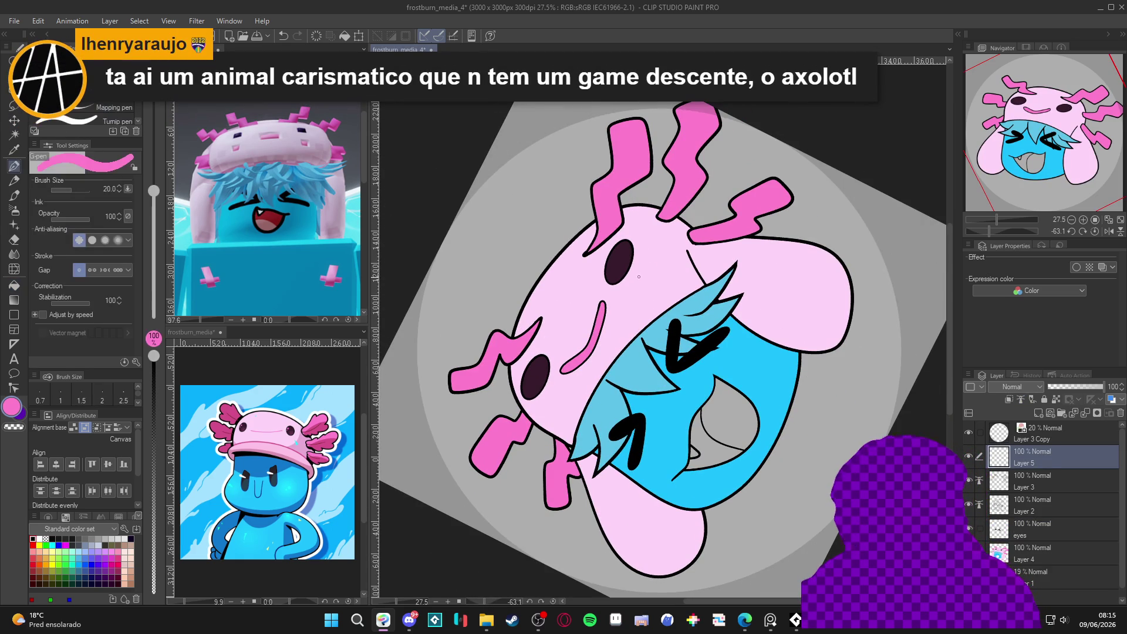
pyautogui.moveTo(652, 259)
pyautogui.mouseDown()
pyautogui.moveTo(640, 289)
pyautogui.moveTo(651, 256)
pyautogui.moveTo(639, 288)
pyautogui.moveTo(668, 256)
pyautogui.mouseUp()
pyautogui.hotkey('ctrl', 'z')
pyautogui.hotkey('ctrl', 'z')
# Fill pink blush ovals beside both hat eyes, then reset the view upright.
pyautogui.press('g')
pyautogui.click(650, 268)
pyautogui.press('p')
pyautogui.moveTo(551, 392)
pyautogui.mouseDown()
pyautogui.moveTo(542, 422)
pyautogui.moveTo(561, 404)
pyautogui.moveTo(552, 389)
pyautogui.mouseUp()
pyautogui.press('g')
pyautogui.click(549, 406)
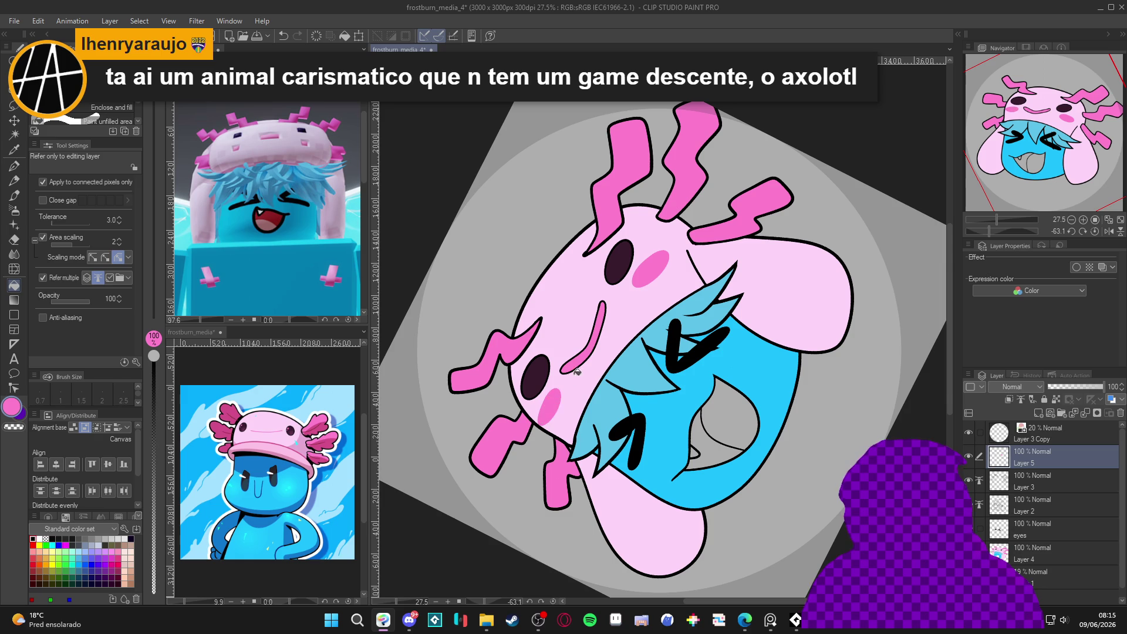
pyautogui.press('p')
pyautogui.hotkey('ctrl', 'alt', '0')
pyautogui.moveTo(747, 426); pyautogui.dragTo(723, 435)
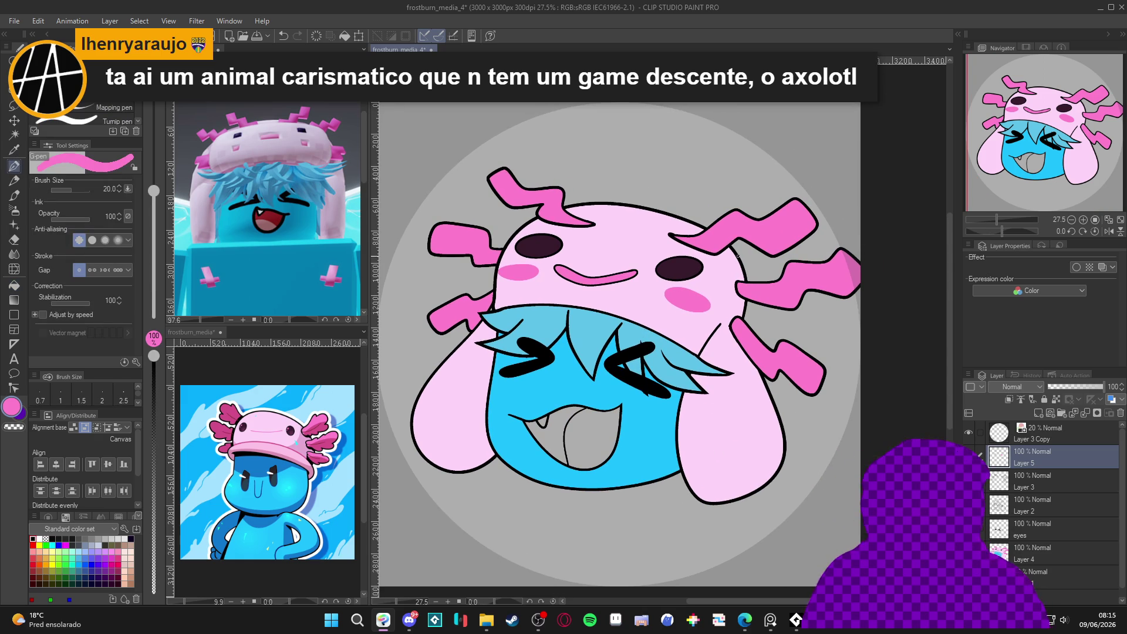
# Apply a Gaussian Blur with strength raised to about 50–66 on the blush layer.
pyautogui.click(196, 21)
pyautogui.moveTo(235, 97)
pyautogui.click(325, 104)
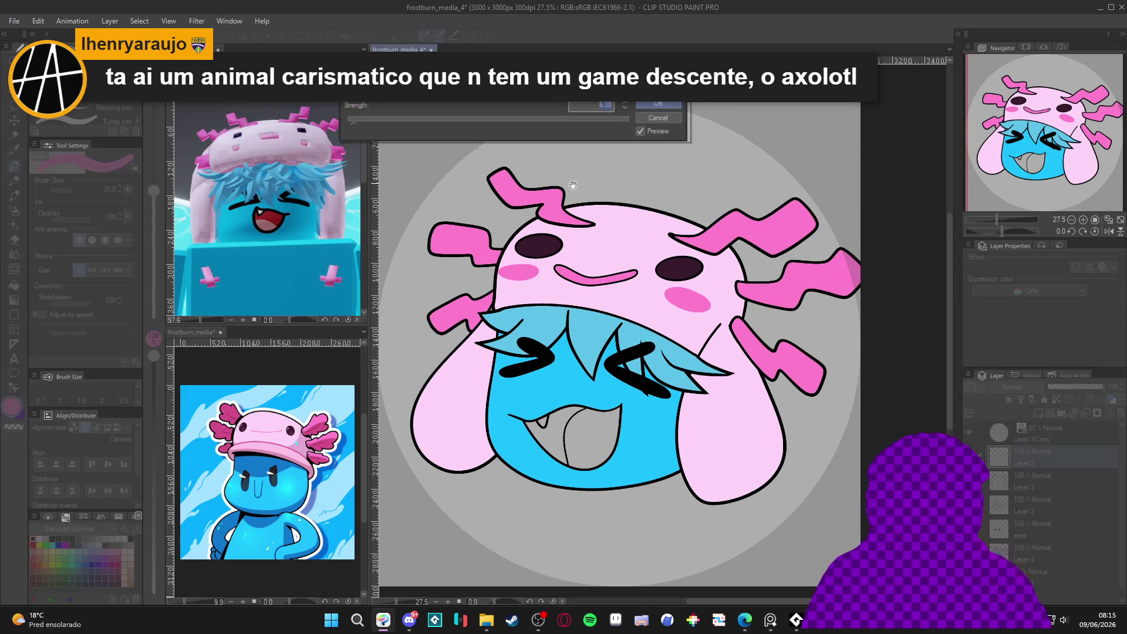
pyautogui.click(439, 121)
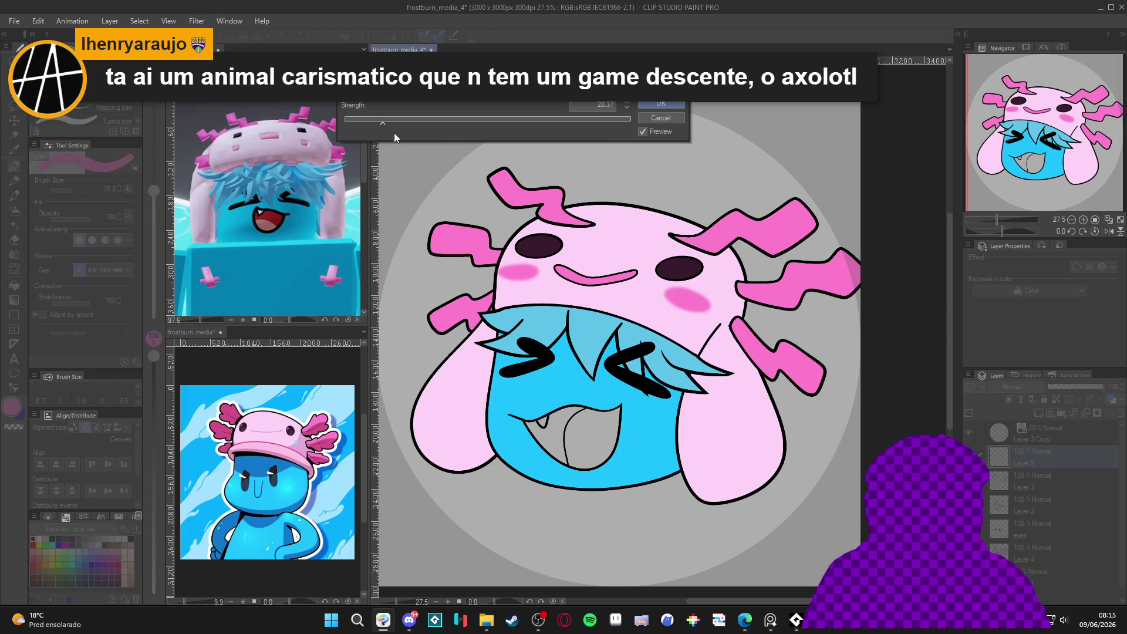
pyautogui.click(635, 104)
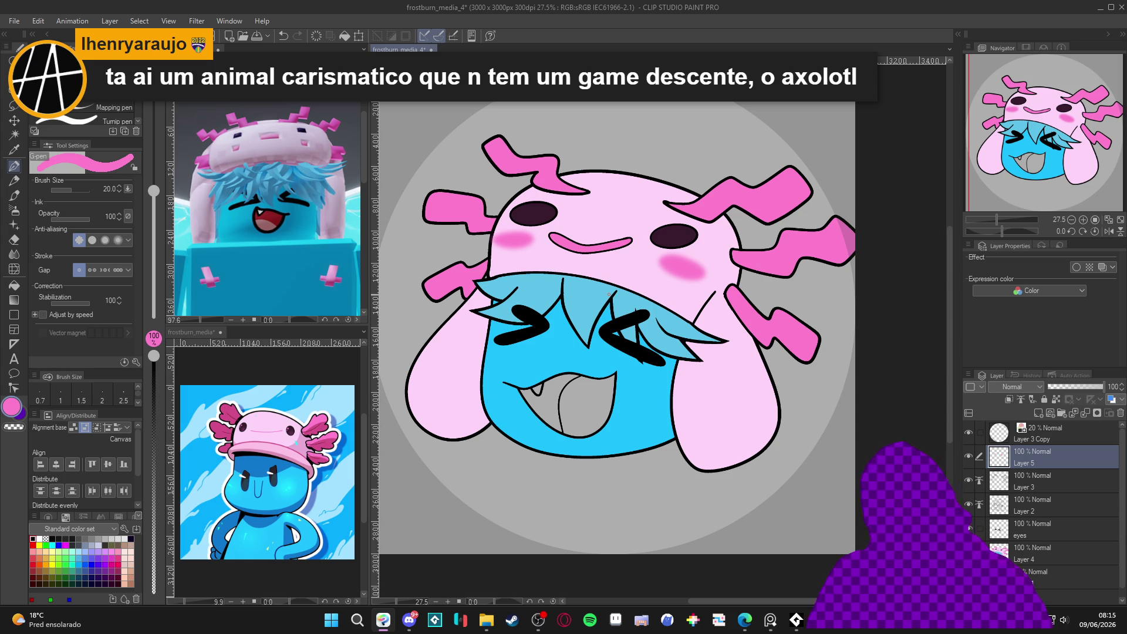
pyautogui.click(512, 620)
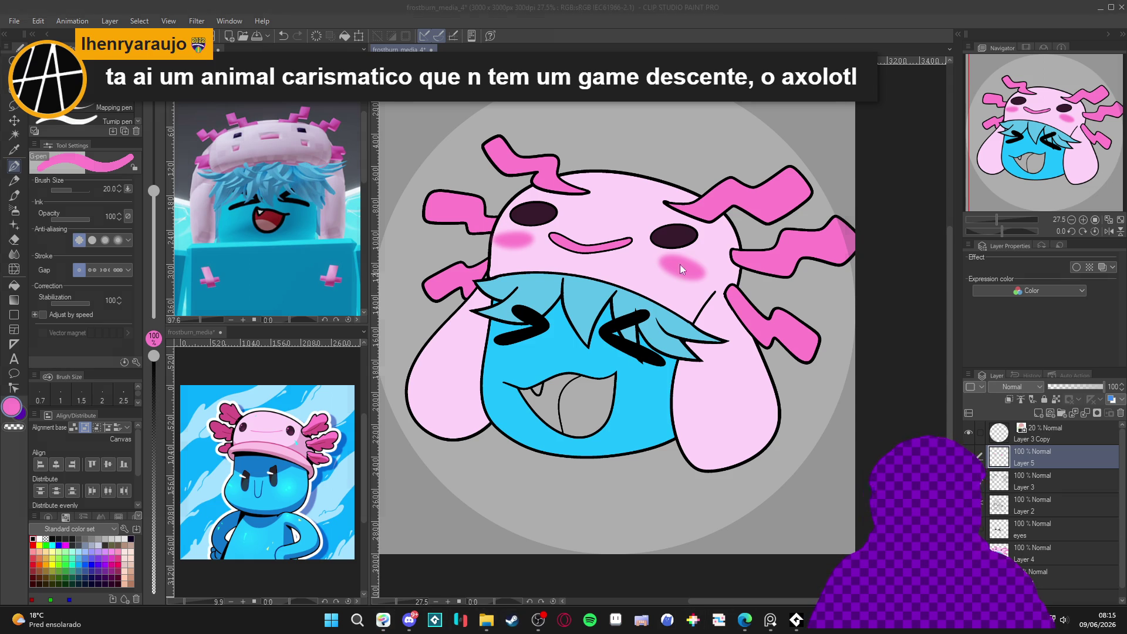
# Search Steam for 'axolotl is', copy the Axolotl is Dry page address, then minimize Steam.
pyautogui.click(491, 88)
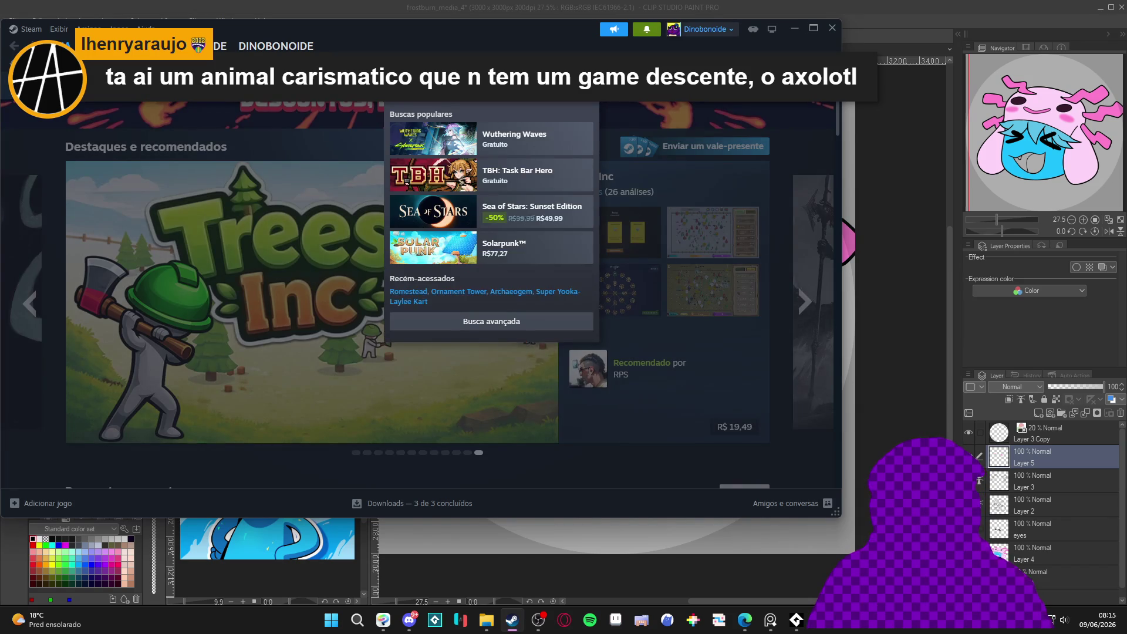
pyautogui.write('axolotl')
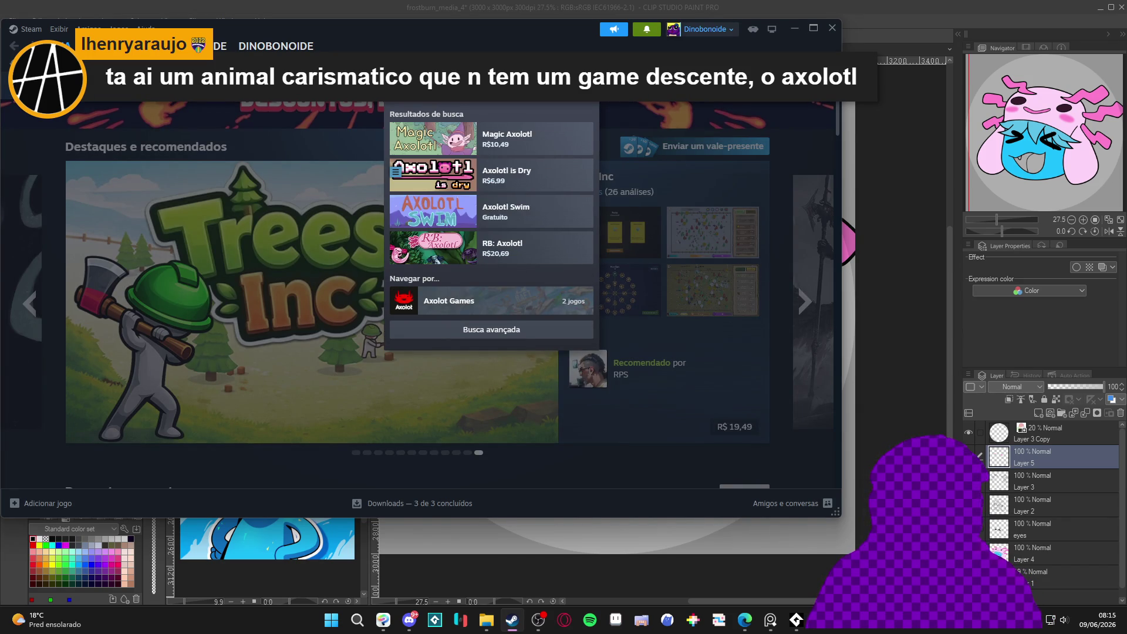
pyautogui.write(' is')
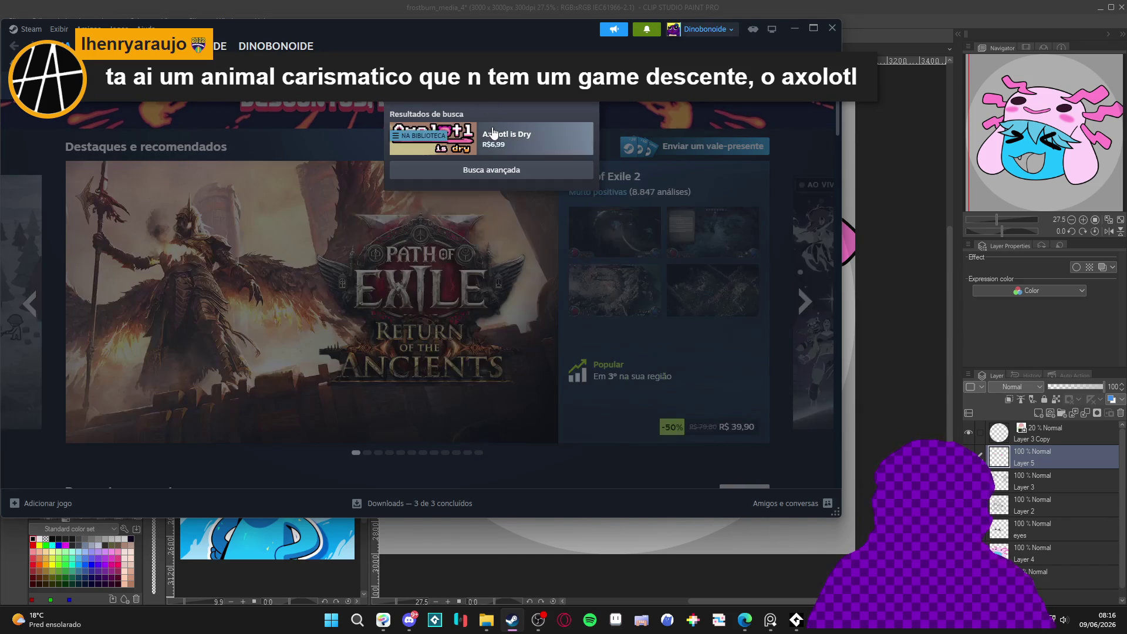
pyautogui.click(499, 137)
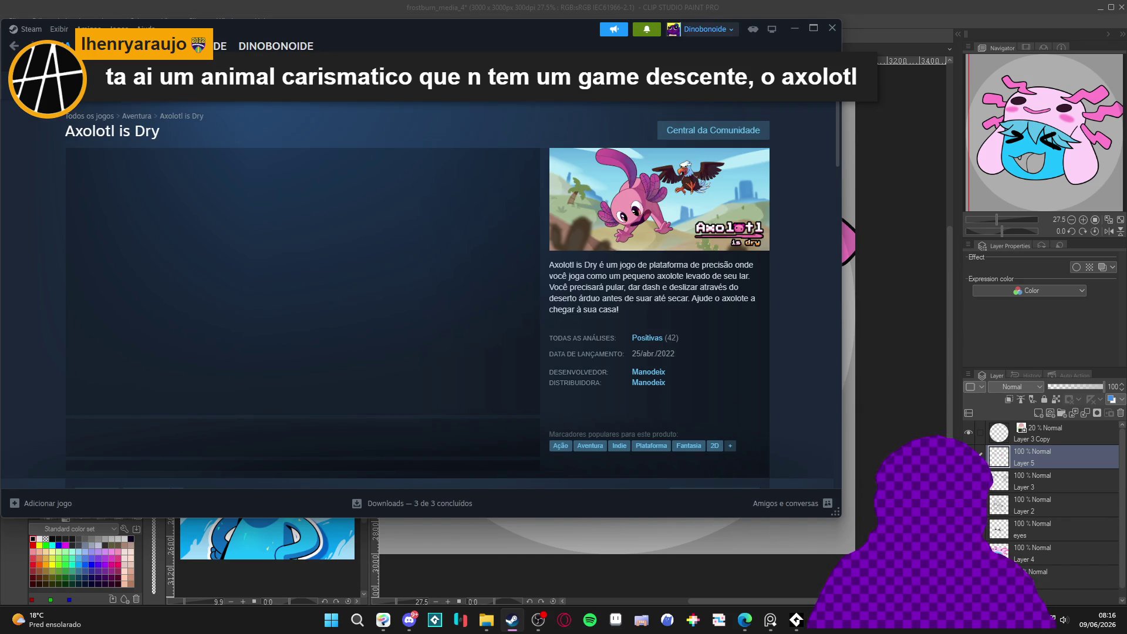
pyautogui.click(815, 29)
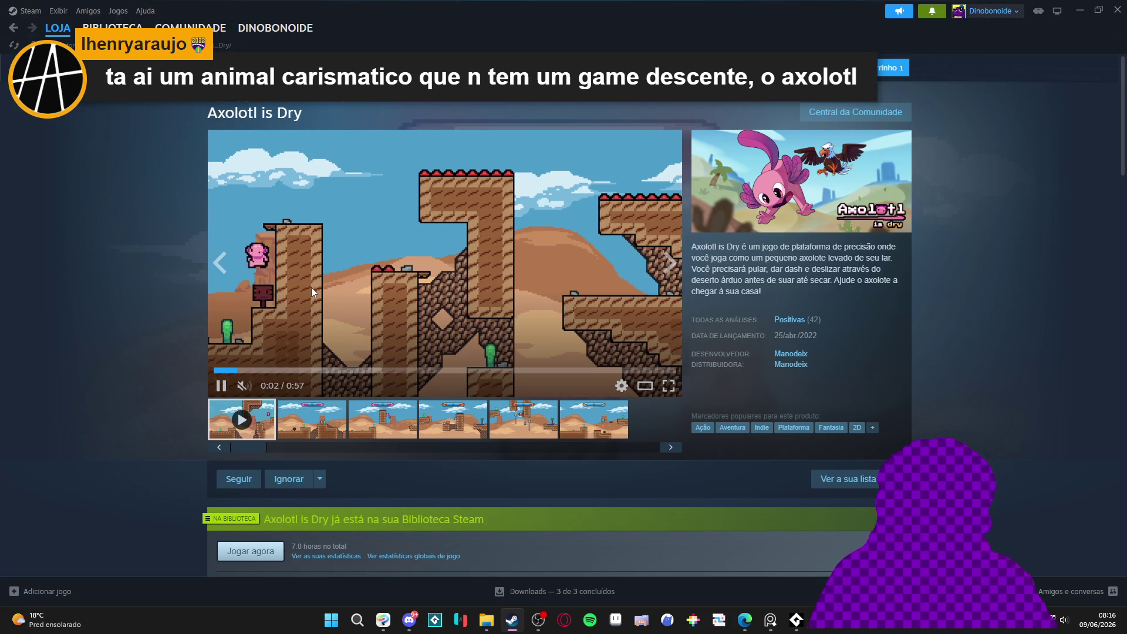
pyautogui.rightClick(136, 253)
pyautogui.click(158, 328)
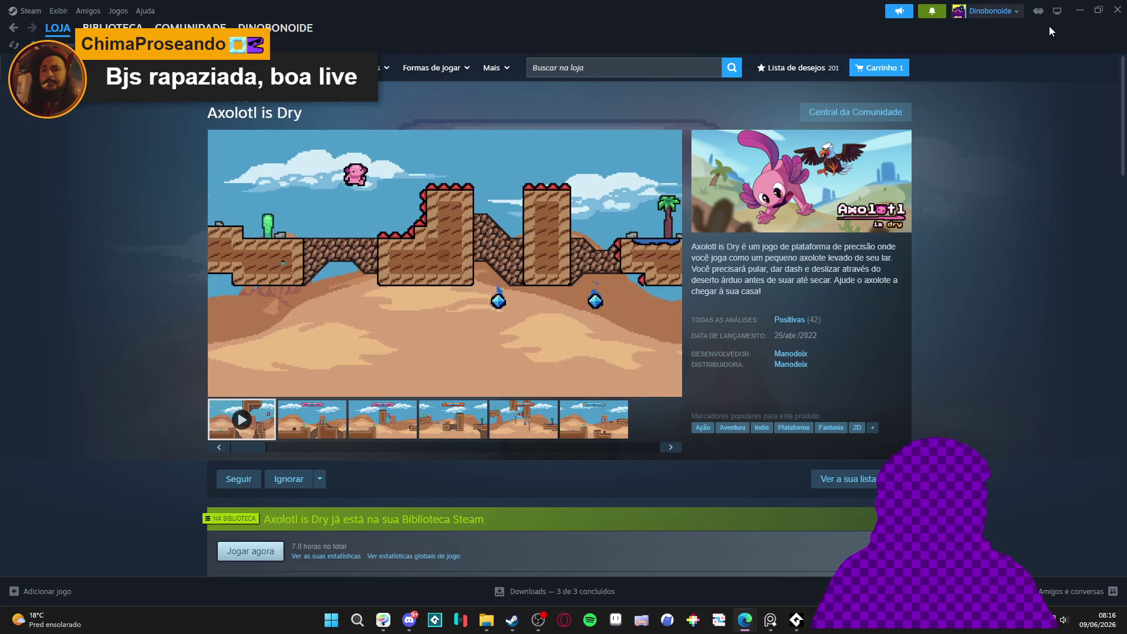
pyautogui.click(1084, 9)
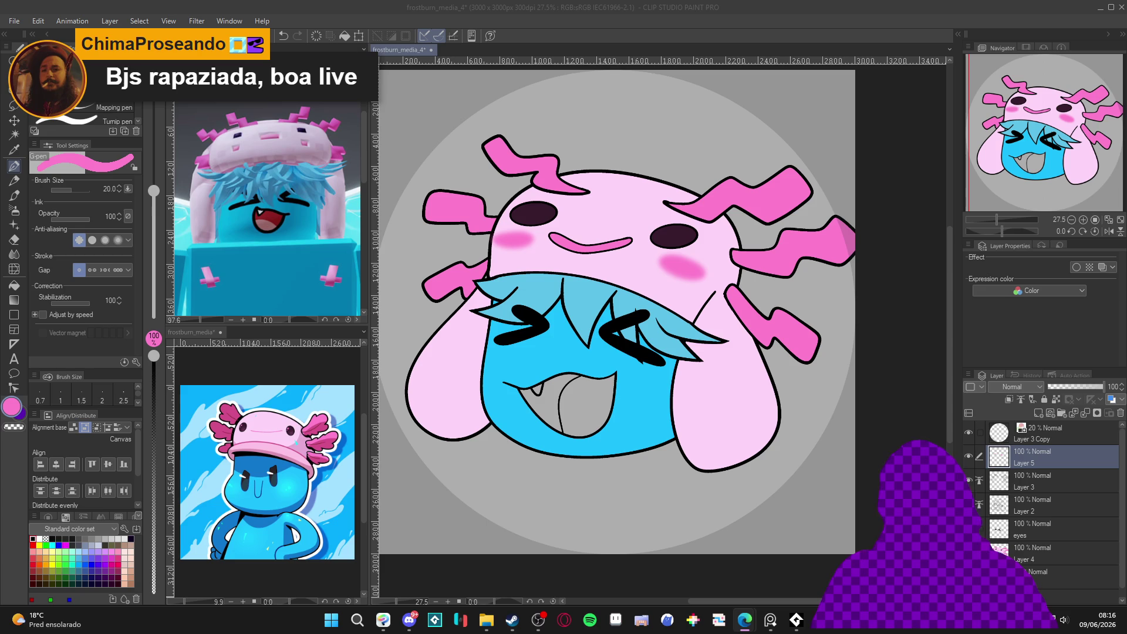
pyautogui.click(692, 107)
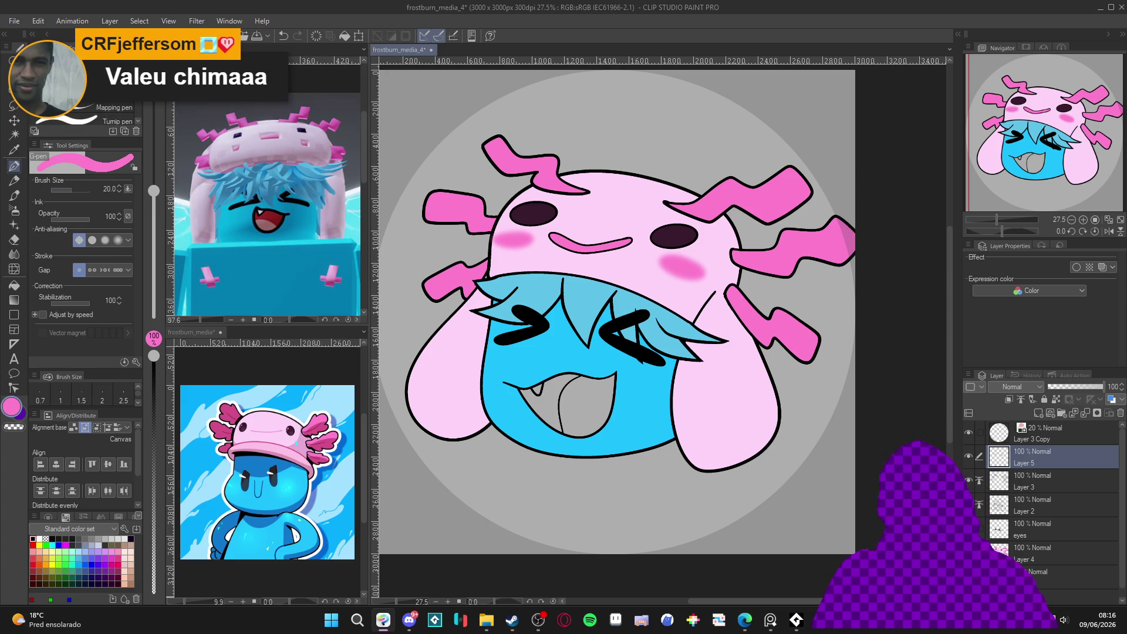
pyautogui.hotkey('alt', 'Tab')
pyautogui.hotkey('alt', 'Tab')
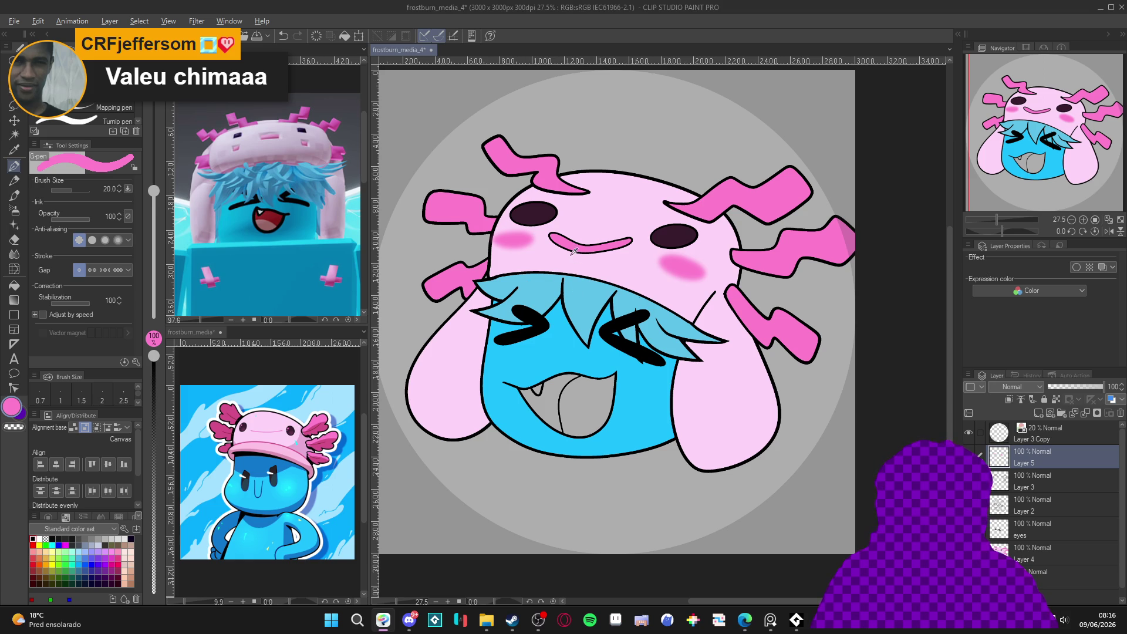
pyautogui.click(16, 410)
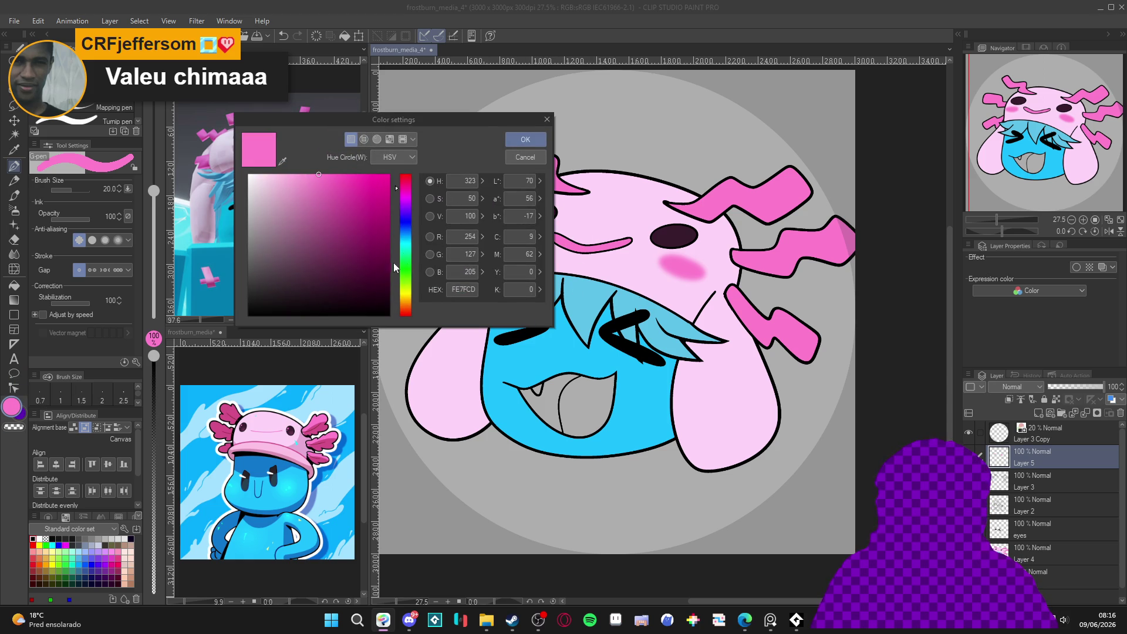
pyautogui.moveTo(364, 217); pyautogui.dragTo(372, 244)
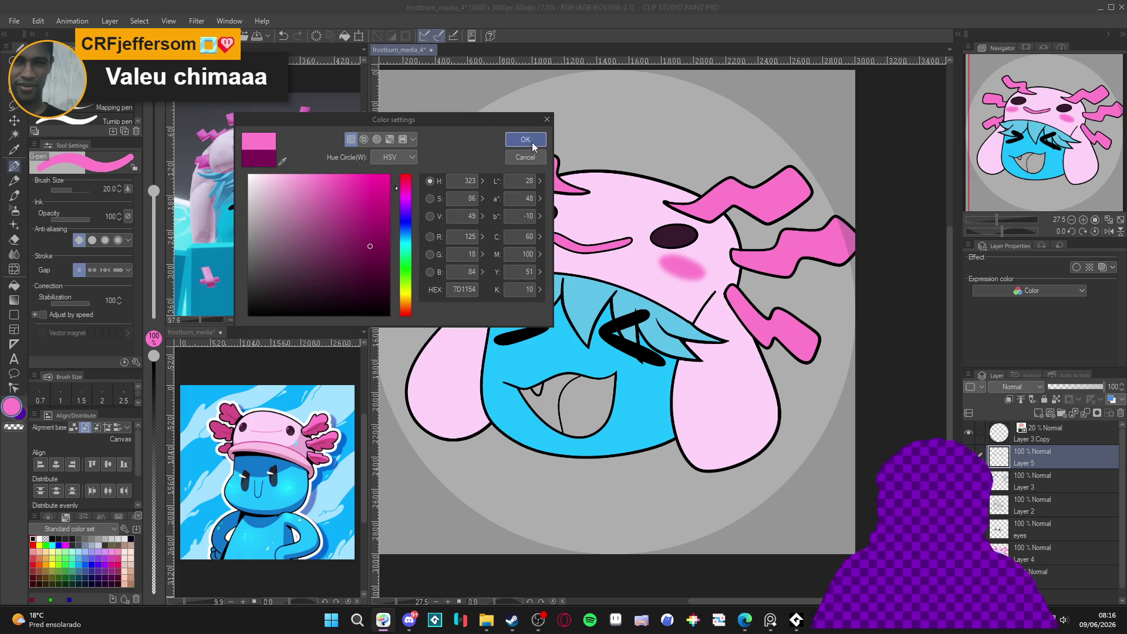
pyautogui.click(532, 142)
pyautogui.press('g')
pyautogui.click(556, 389)
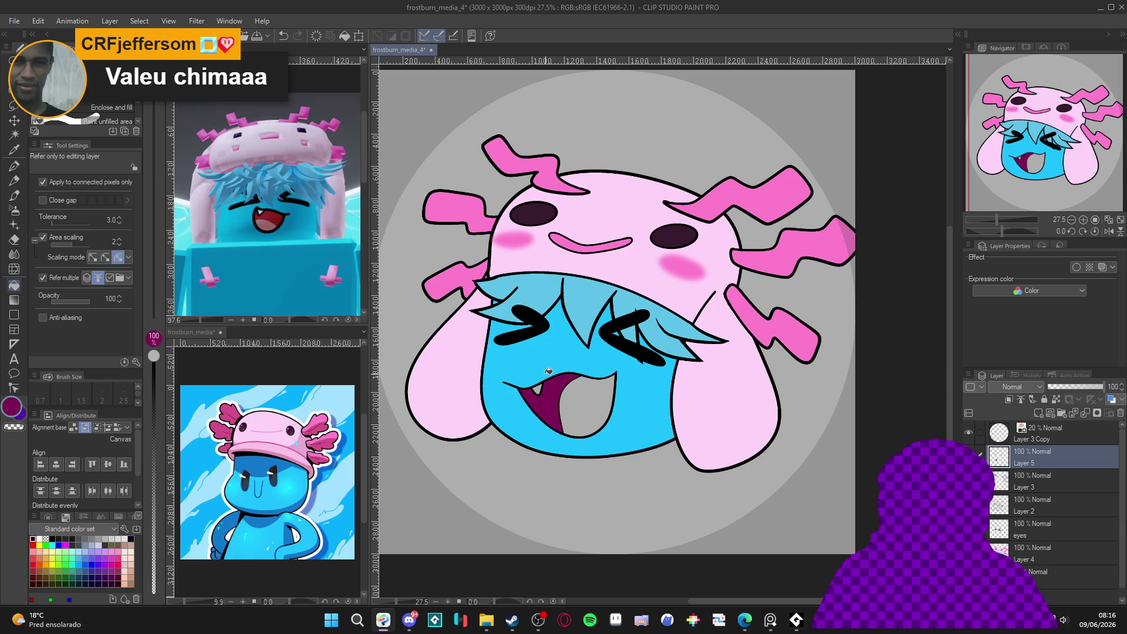
pyautogui.click(40, 539)
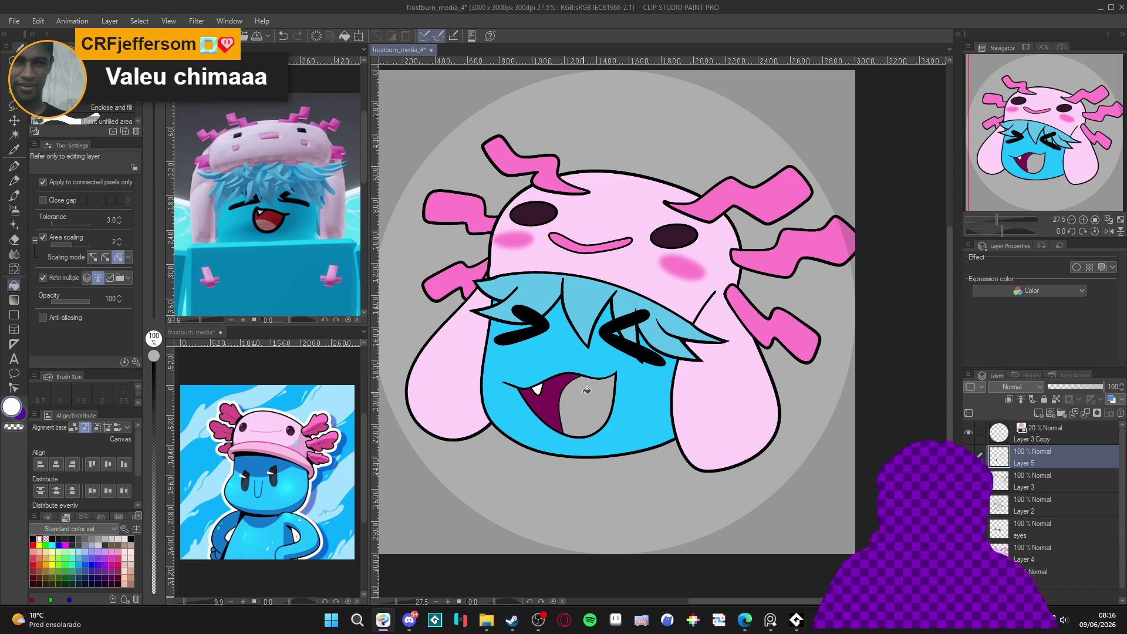
pyautogui.click(585, 414)
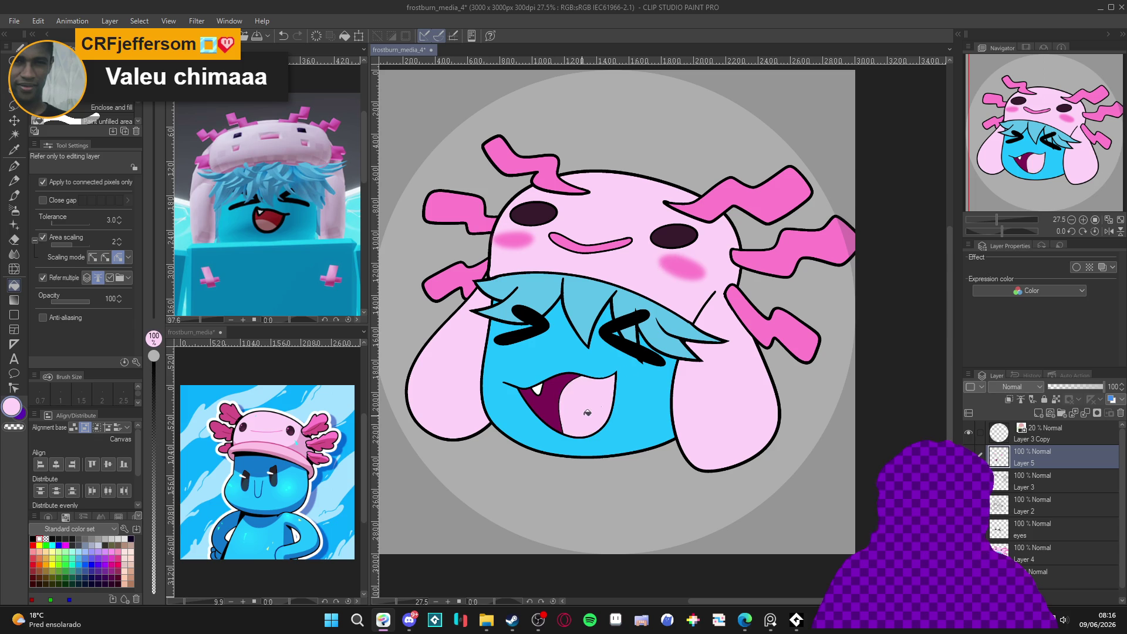
pyautogui.keyDown('alt'); pyautogui.click(757, 306); pyautogui.keyUp('alt')
pyautogui.click(590, 405)
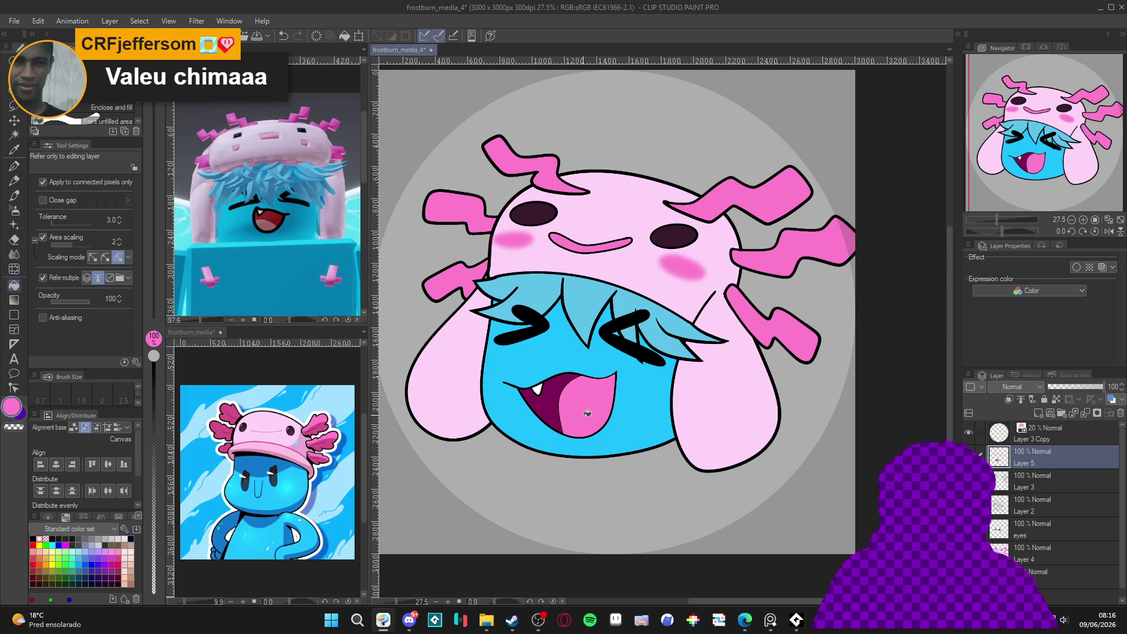
pyautogui.hotkey('ctrl', 'z')
pyautogui.hotkey('ctrl', 'z')
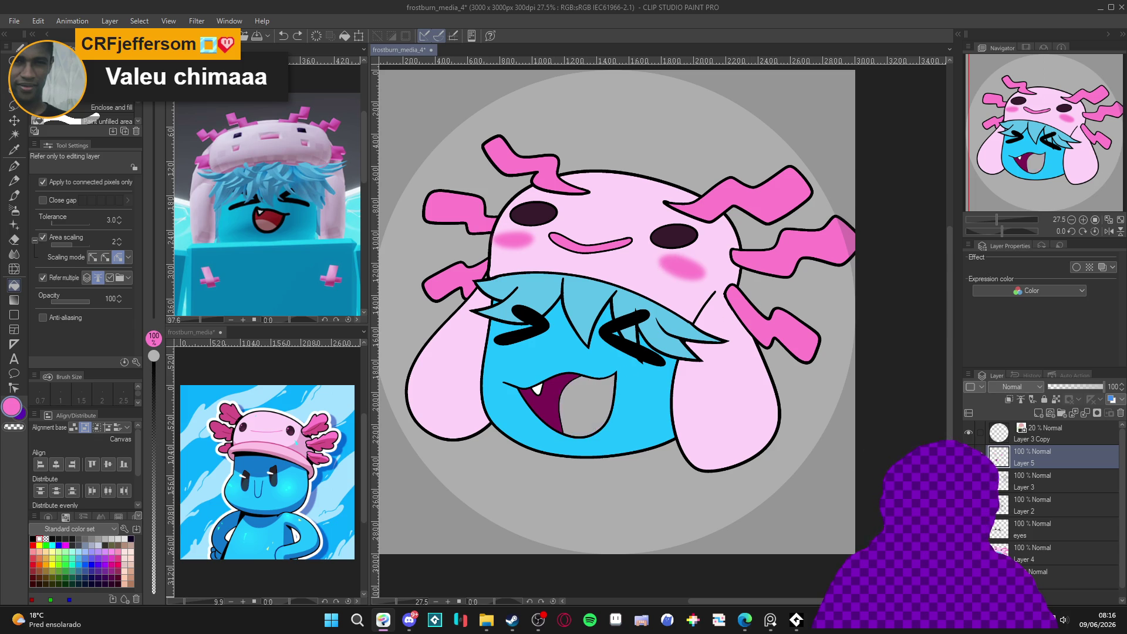
pyautogui.hotkey('ctrl', 'z')
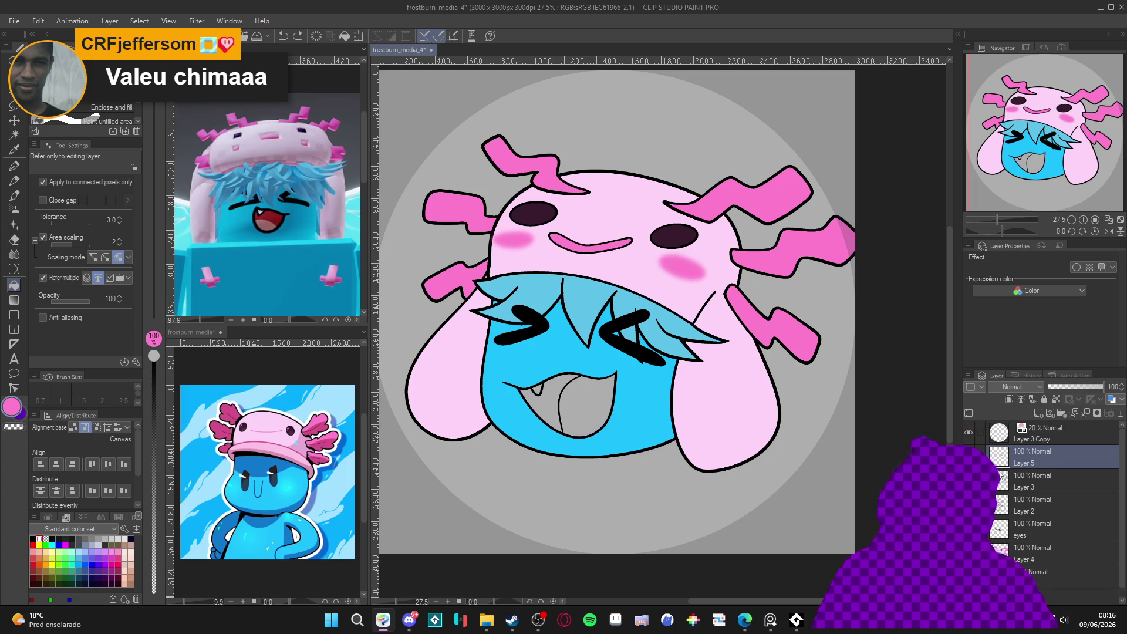
# On Layer 4, fill the tongue pink and the left inner mouth darker magenta.
pyautogui.scroll(-1, 1004, 520)
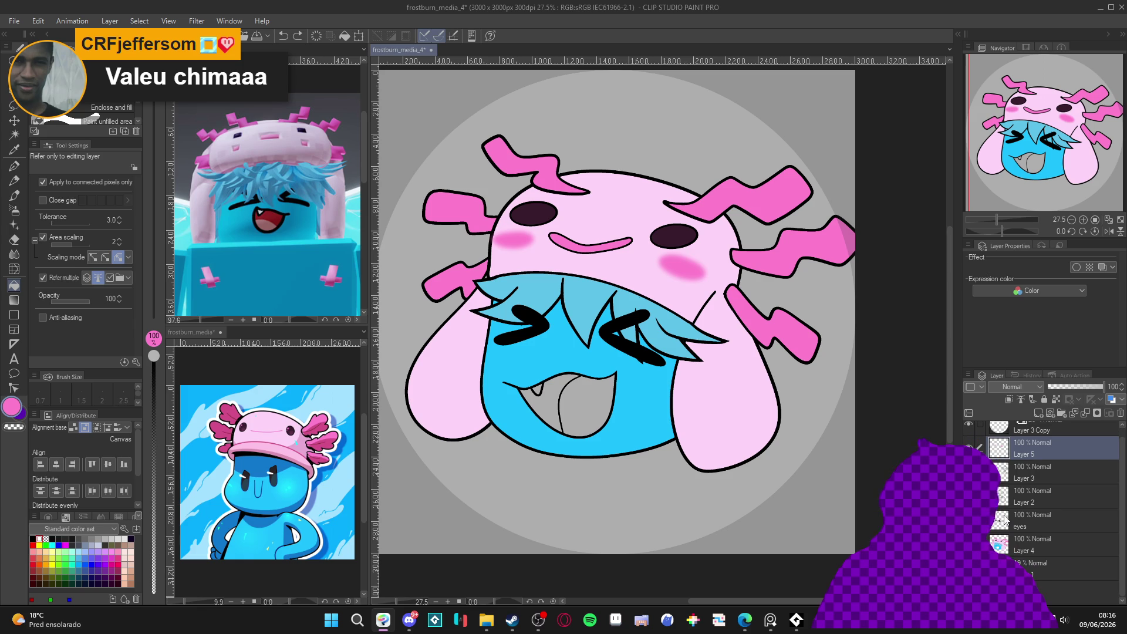
pyautogui.click(1020, 549)
pyautogui.click(579, 421)
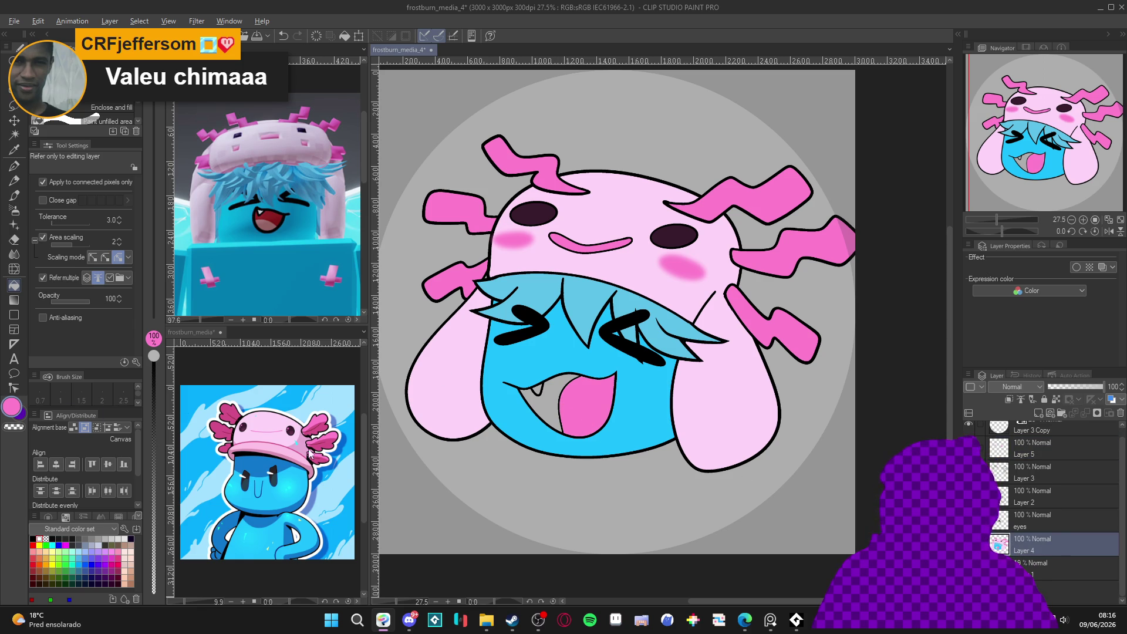
pyautogui.keyDown('alt'); pyautogui.click(326, 453); pyautogui.keyUp('alt')
pyautogui.click(547, 401)
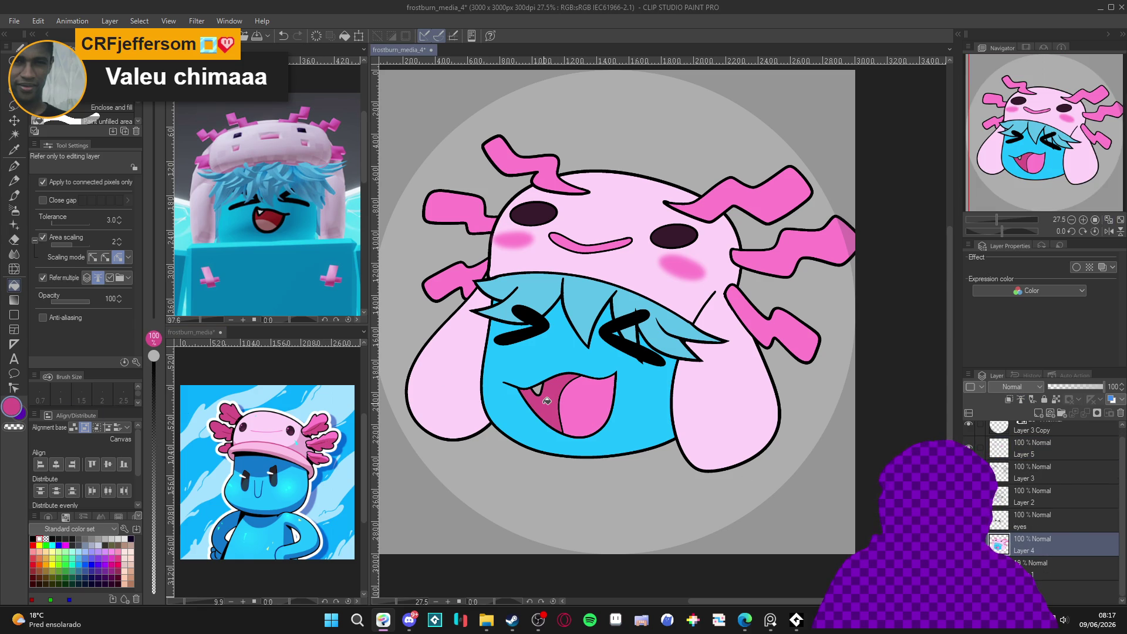
# Fill the upper mouth with AC2963 and the tooth white, then save.
pyautogui.click(13, 406)
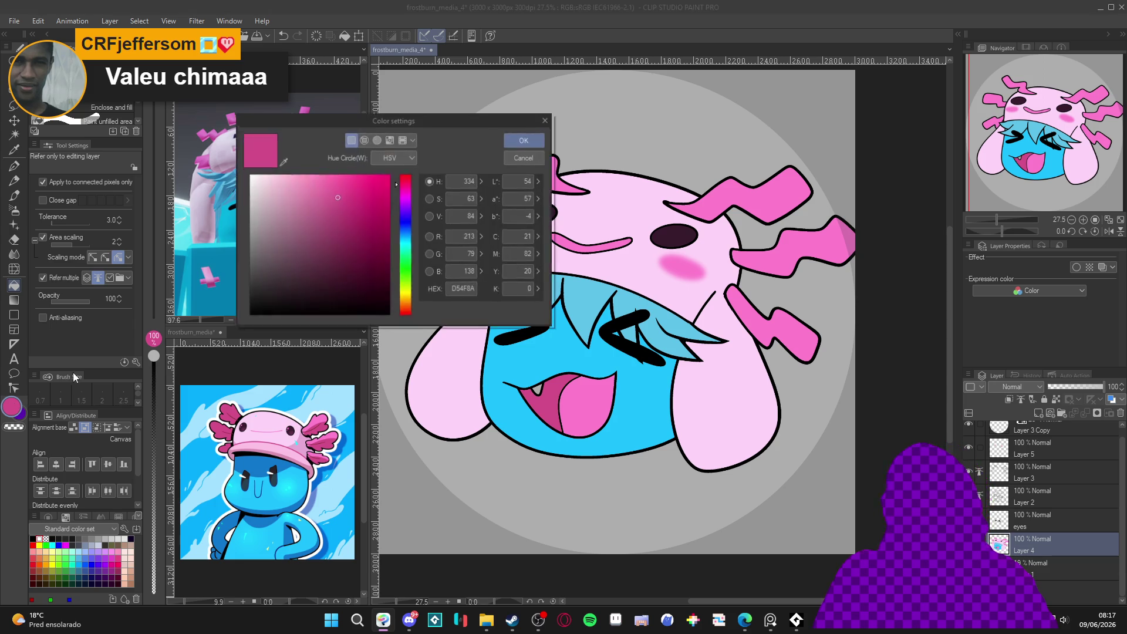
pyautogui.moveTo(342, 212); pyautogui.dragTo(356, 220)
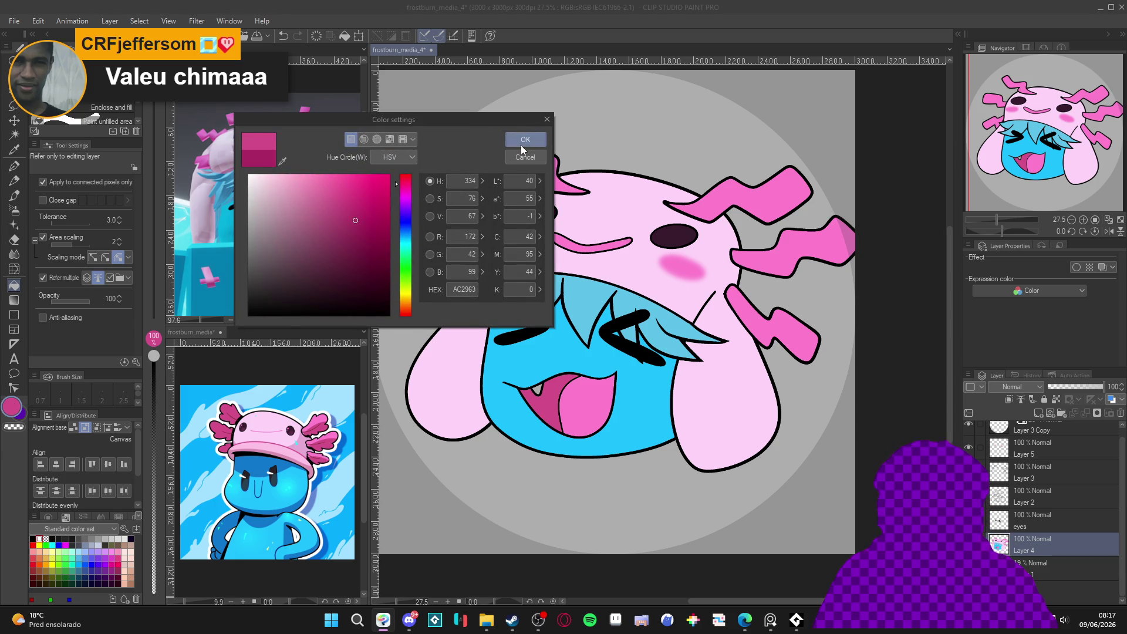
pyautogui.click(519, 144)
pyautogui.click(549, 399)
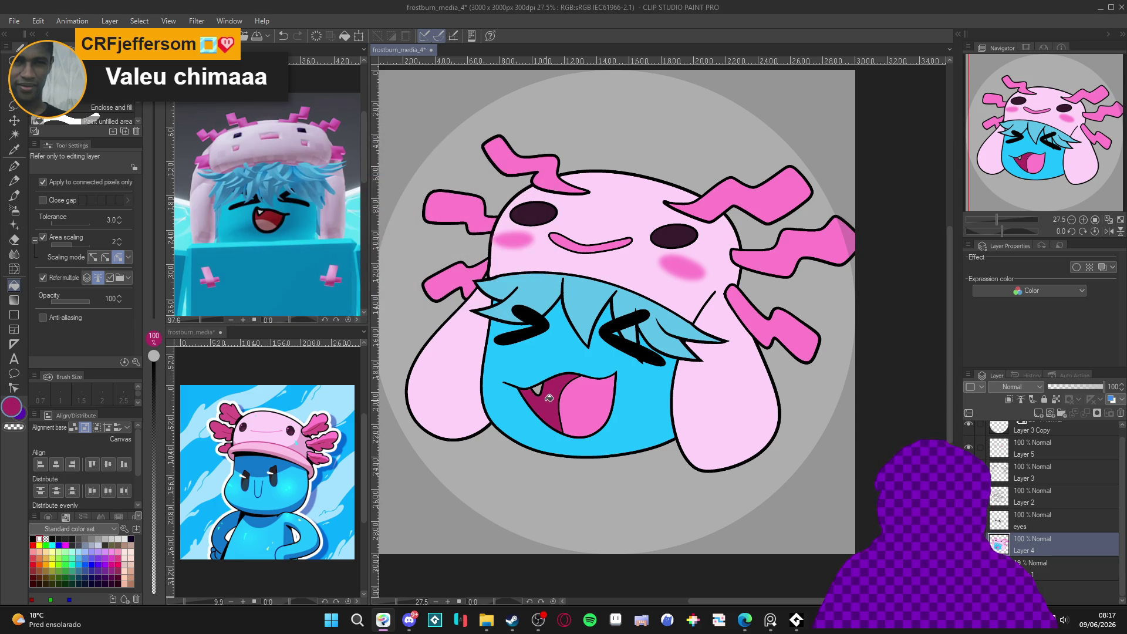
pyautogui.click(39, 538)
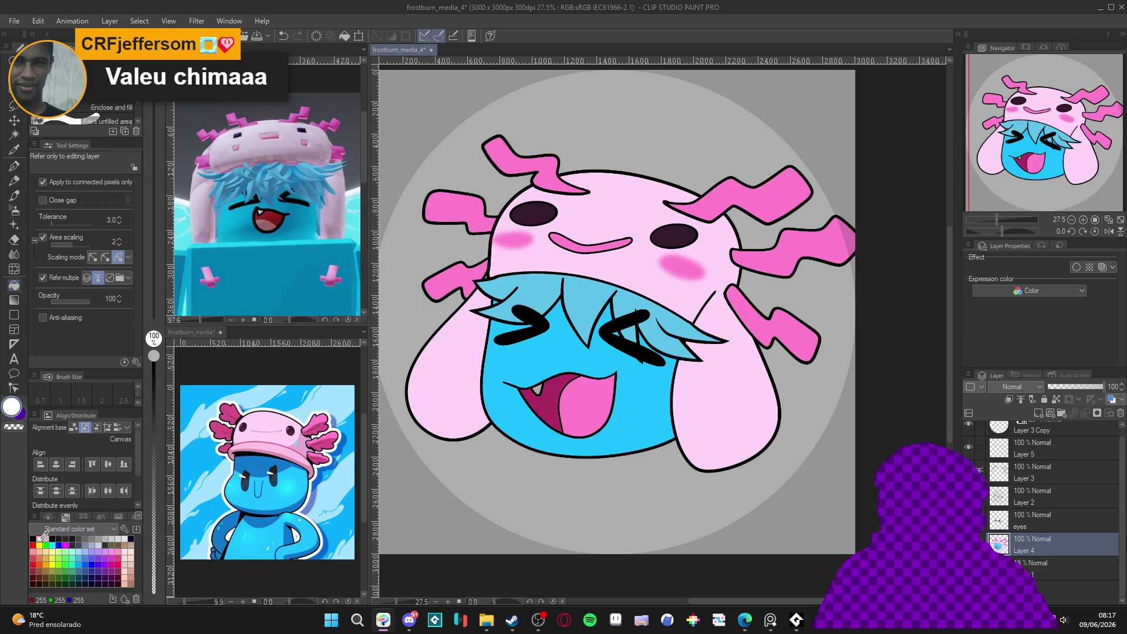
pyautogui.click(538, 388)
pyautogui.moveTo(435, 400); pyautogui.dragTo(461, 421)
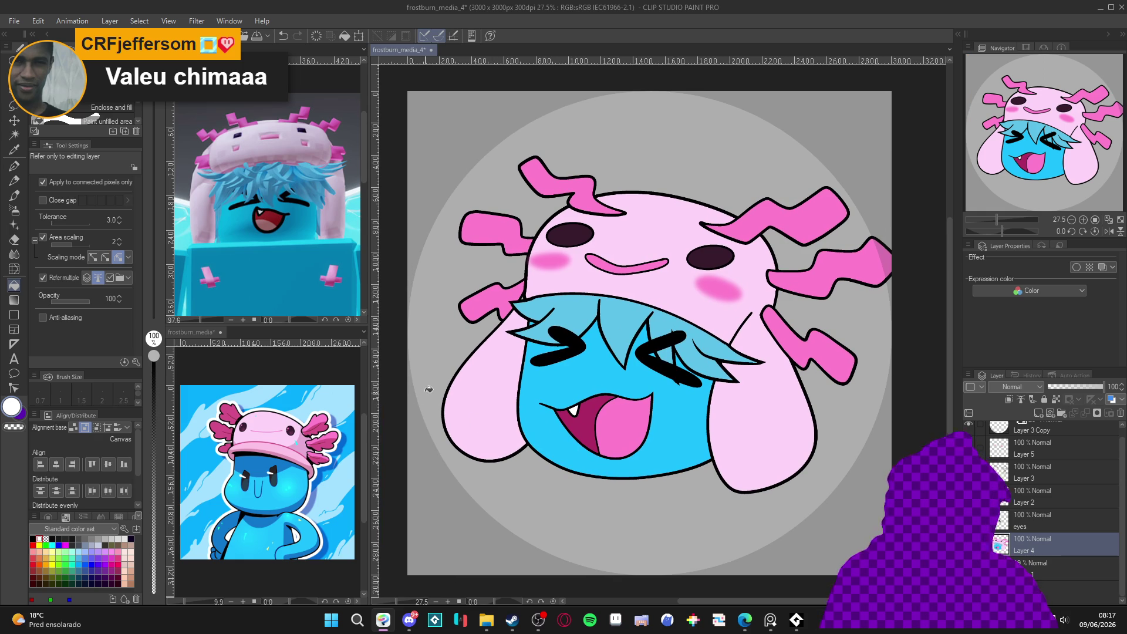
pyautogui.hotkey('ctrl', 's')
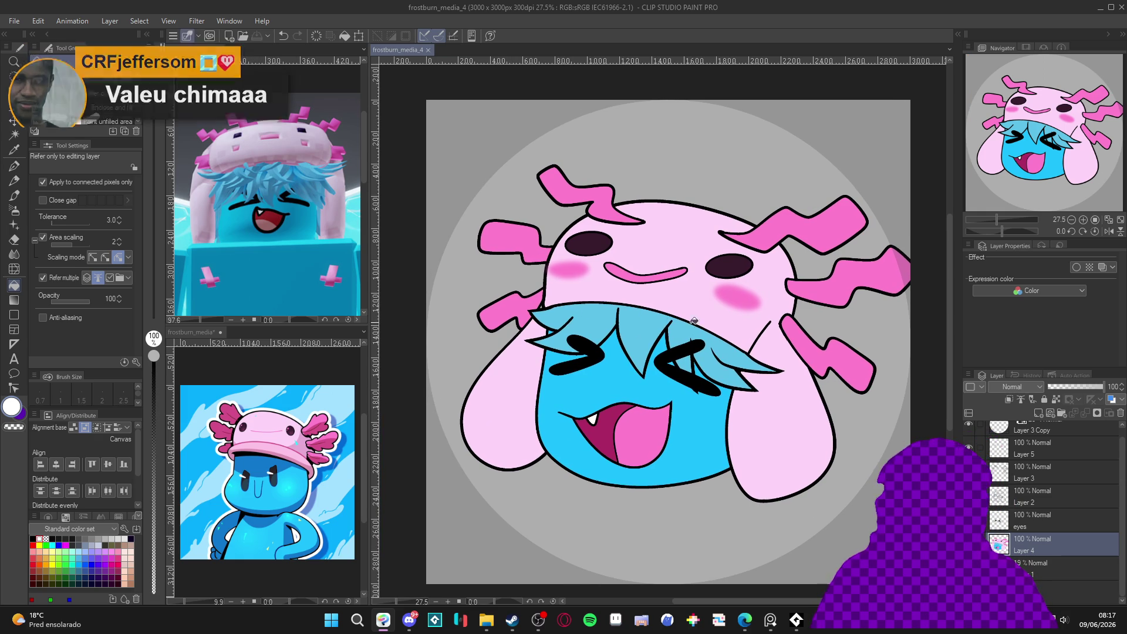
# Select Layer 2 with the G-pen, save the file, and pick pink for shading.
pyautogui.hscroll(1, 764, 338)
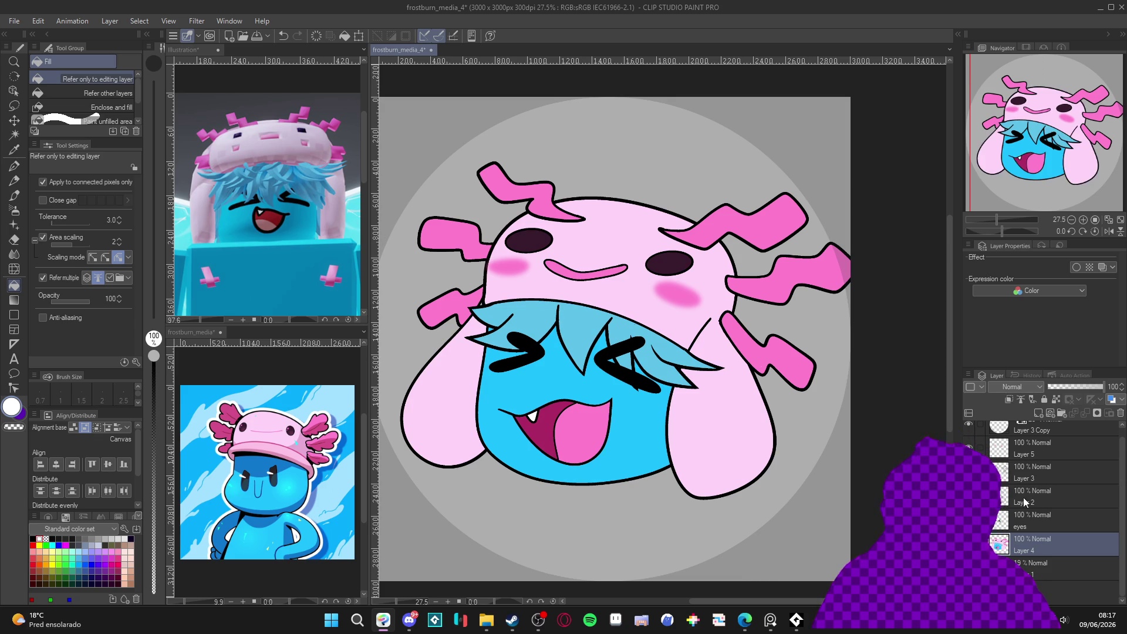
pyautogui.click(1051, 496)
pyautogui.press('p')
pyautogui.hotkey('ctrl', 's')
pyautogui.keyDown('alt'); pyautogui.click(741, 368); pyautogui.keyUp('alt')
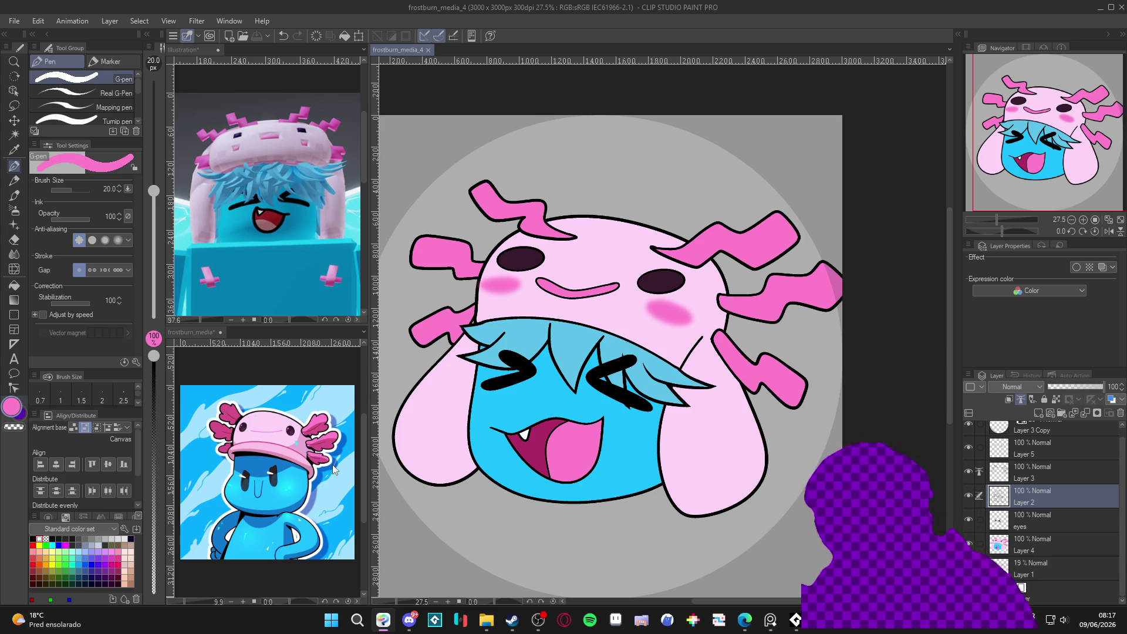
pyautogui.click(270, 451)
# Draw a pink shading line along the hat's lower edge on Layer 2.
pyautogui.scroll(1, 270, 451)
pyautogui.scroll(1, 646, 352)
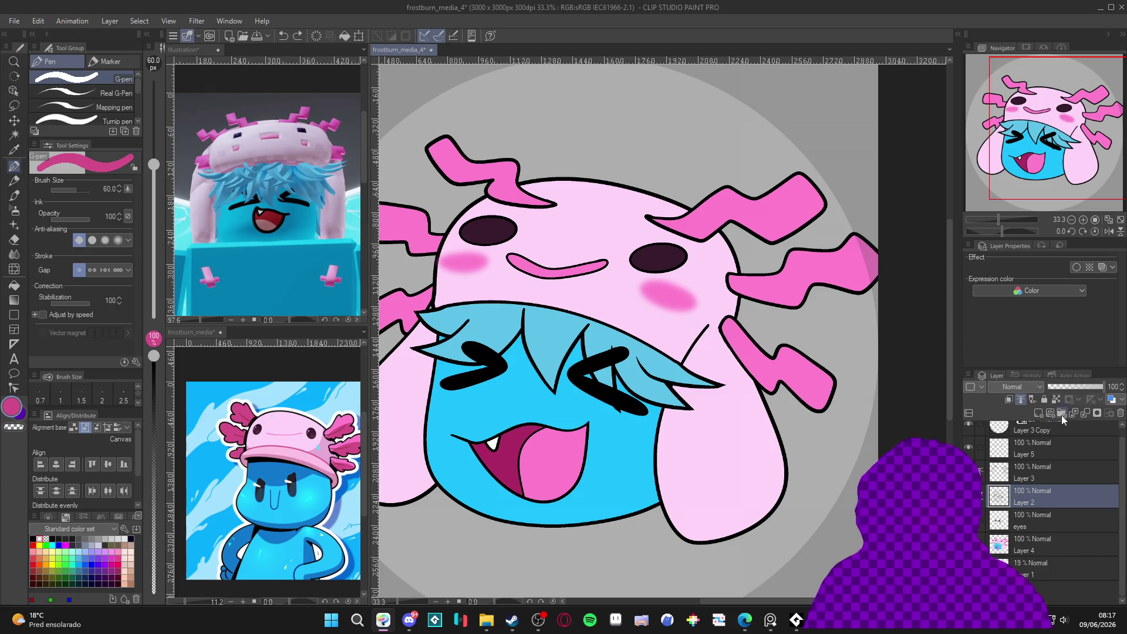
pyautogui.moveTo(709, 325); pyautogui.dragTo(687, 358)
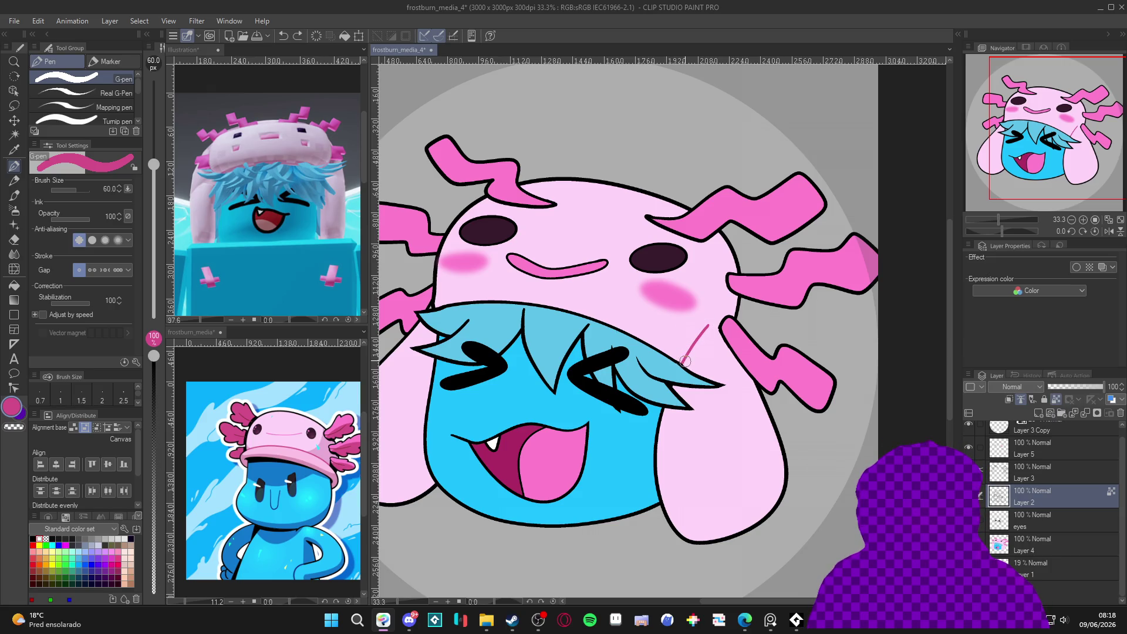
pyautogui.moveTo(630, 368); pyautogui.dragTo(716, 401)
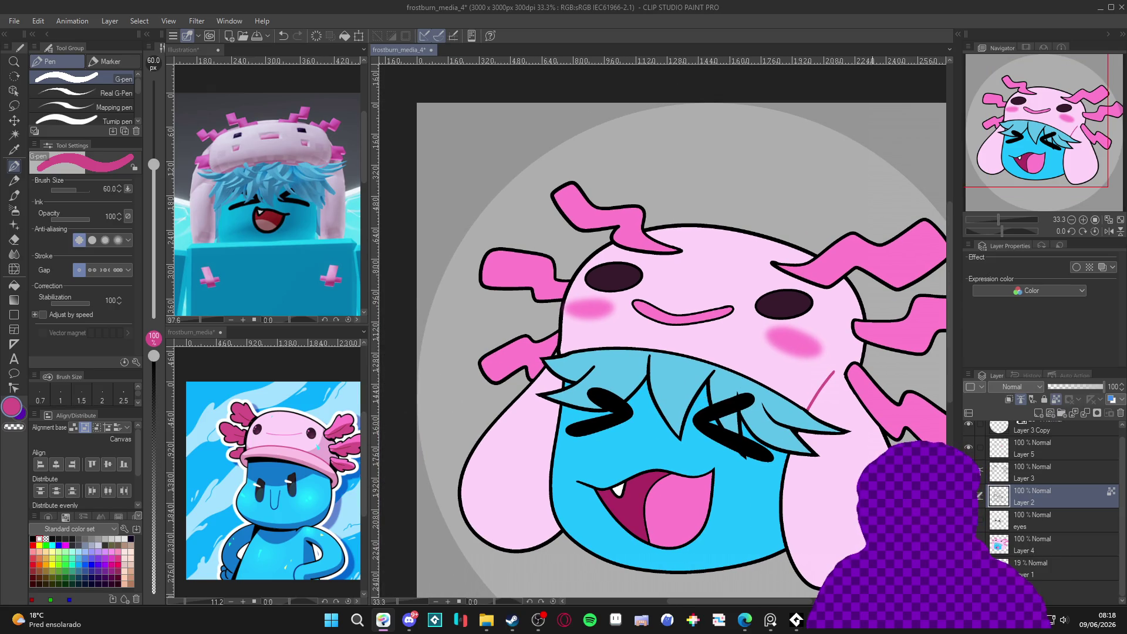
# Pick light pink on Layer 4 for filling, then return to Layer 2 with the G-pen.
pyautogui.click(1043, 547)
pyautogui.keyDown('alt'); pyautogui.click(567, 344); pyautogui.keyUp('alt')
pyautogui.press('g')
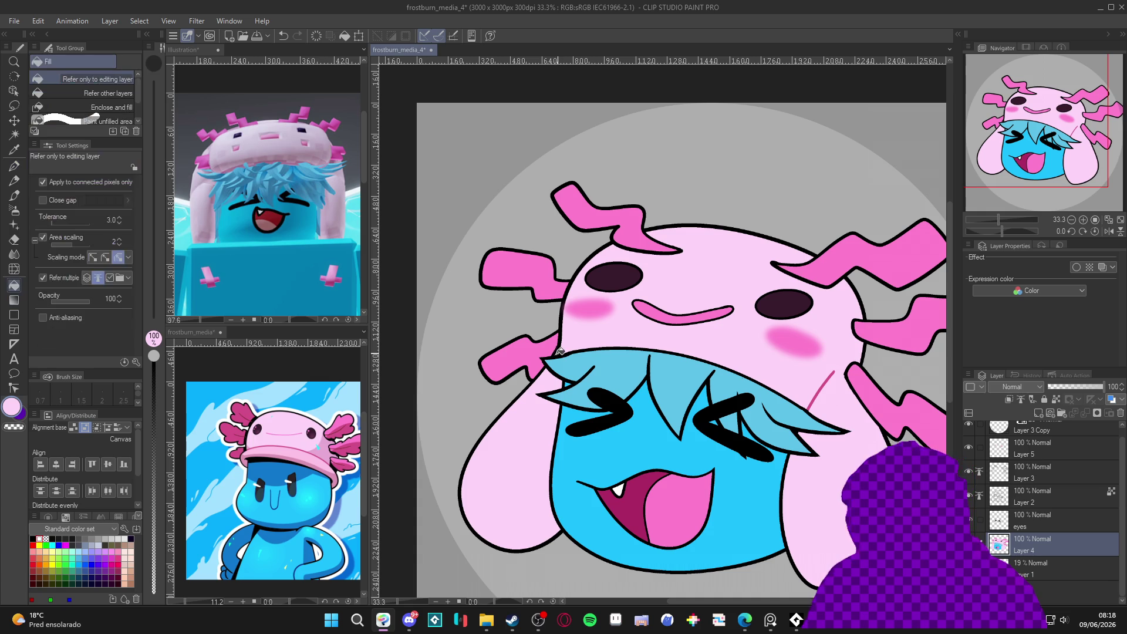
pyautogui.click(1043, 502)
pyautogui.press('p')
# Eyedrop the magenta line colour and draw lines beside the right ear and along the hat edge.
pyautogui.moveTo(788, 340); pyautogui.dragTo(730, 309)
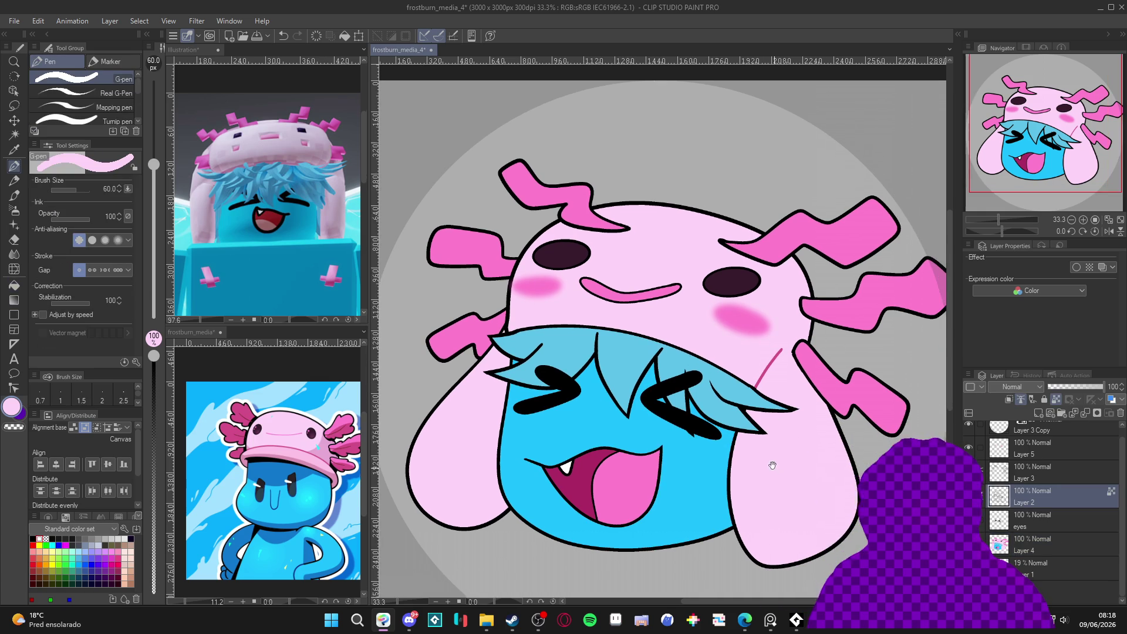
pyautogui.keyDown('alt'); pyautogui.click(757, 371); pyautogui.keyUp('alt')
pyautogui.moveTo(731, 427)
pyautogui.mouseDown()
pyautogui.moveTo(728, 513)
pyautogui.moveTo(746, 501)
pyautogui.mouseUp()
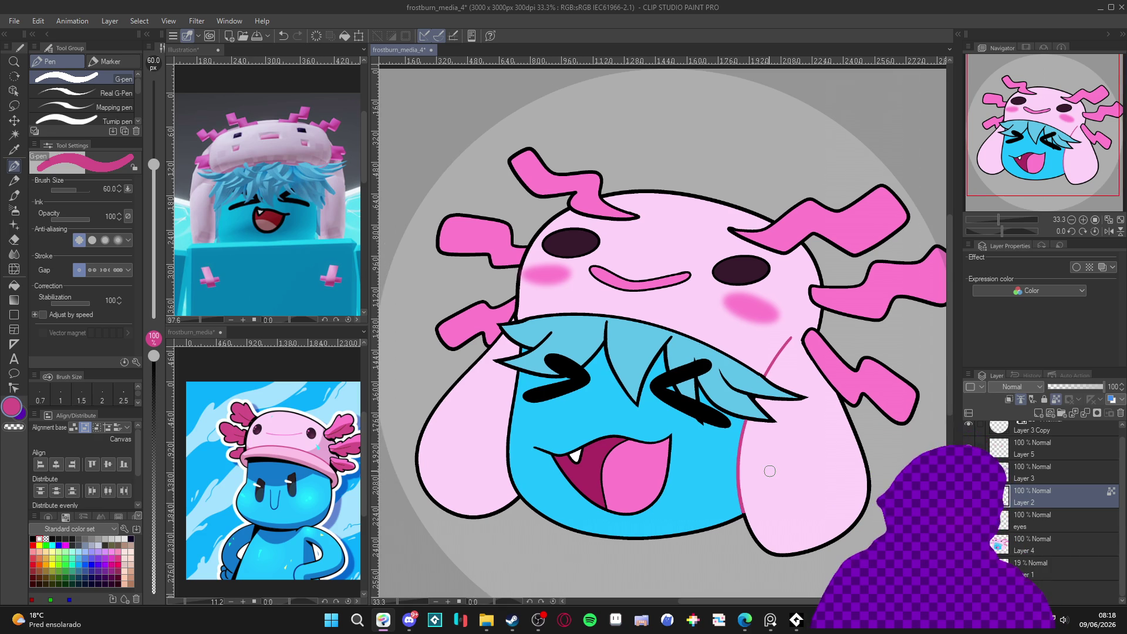
pyautogui.moveTo(770, 471); pyautogui.dragTo(783, 497)
pyautogui.moveTo(776, 400)
pyautogui.mouseDown()
pyautogui.moveTo(700, 359)
pyautogui.moveTo(542, 345)
pyautogui.mouseUp()
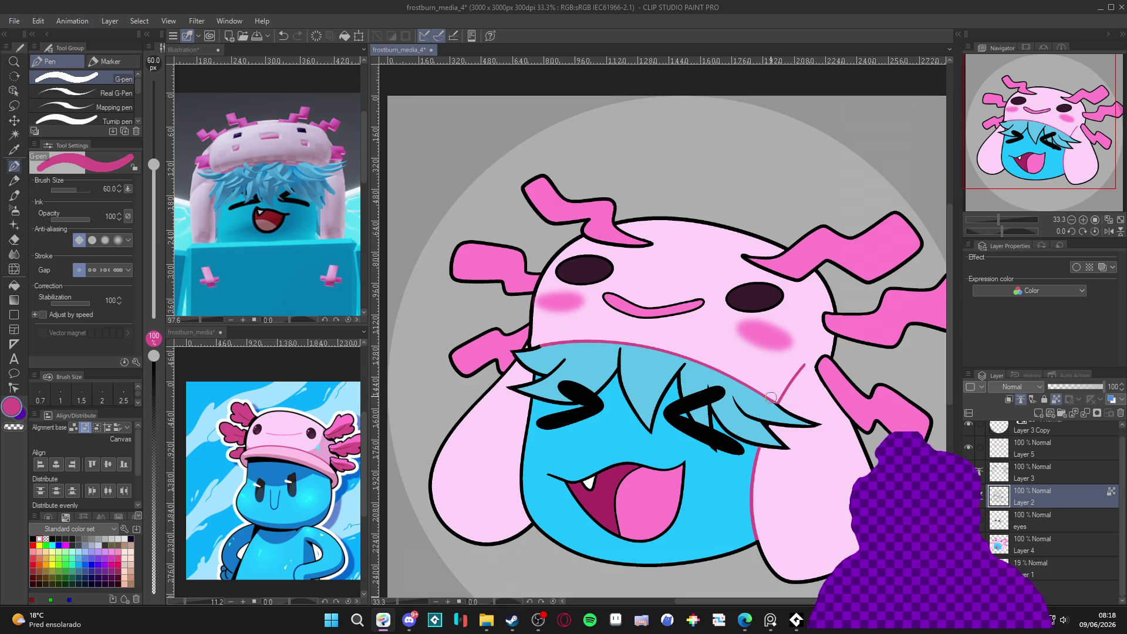
pyautogui.scroll(-1, 805, 353)
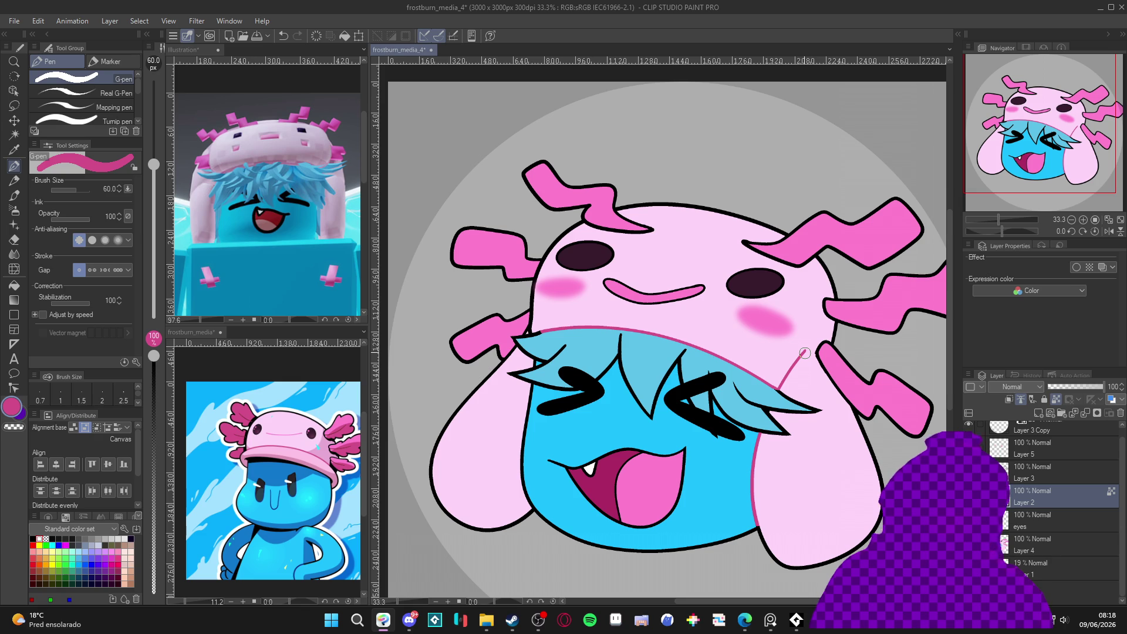
pyautogui.scroll(5, 805, 353)
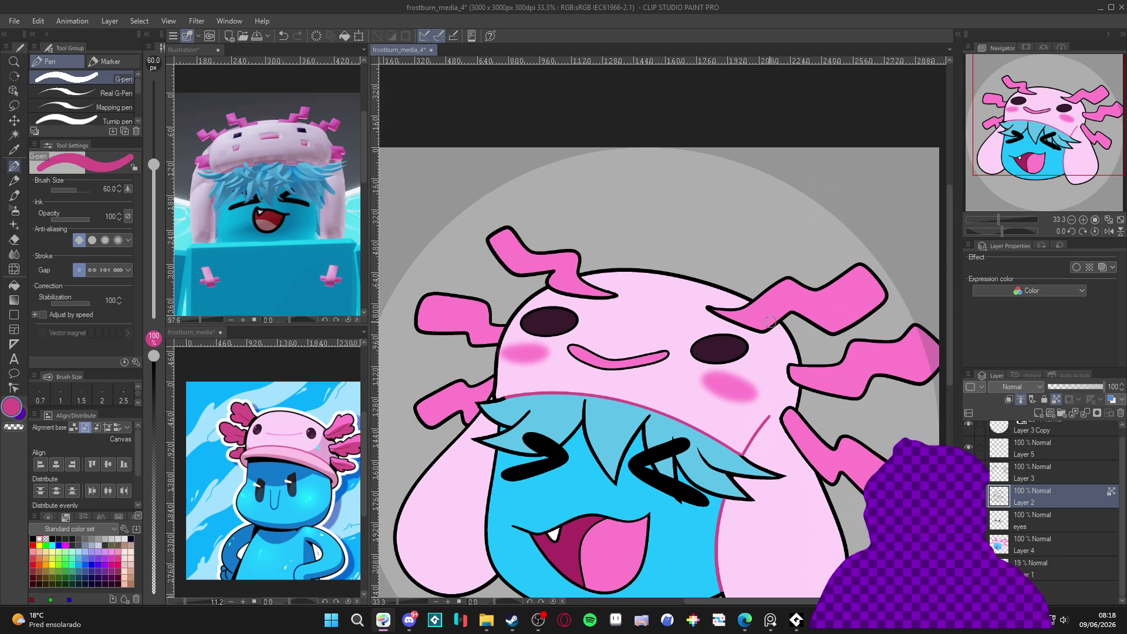
pyautogui.click(1037, 475)
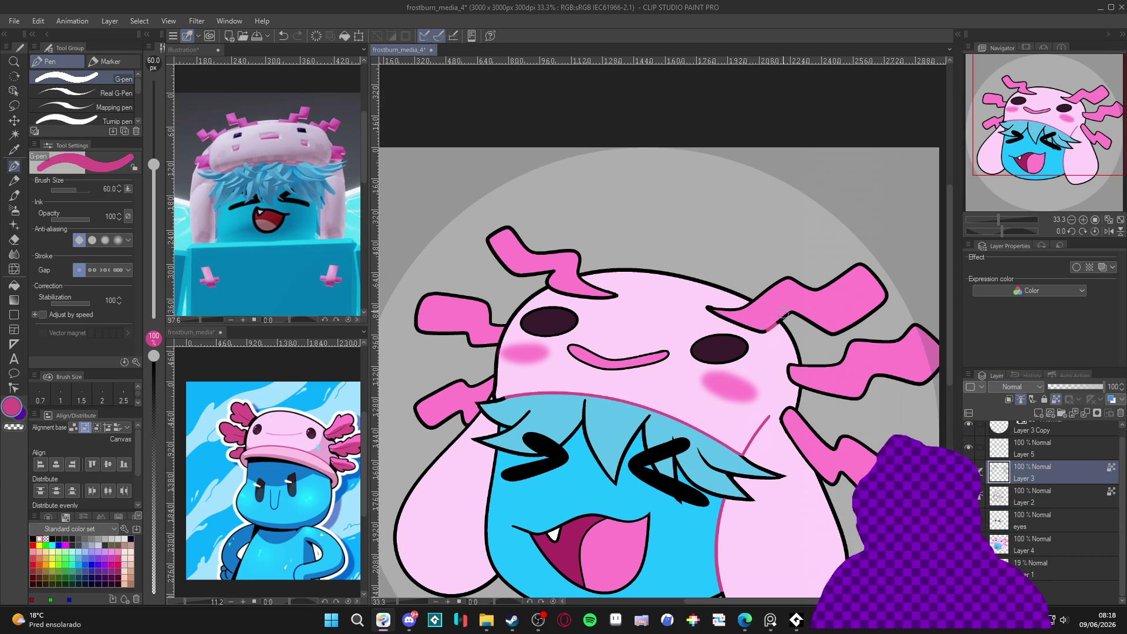
# Set the main colour to dark magenta A52950 in Color settings.
pyautogui.click(11, 408)
pyautogui.moveTo(343, 208); pyautogui.dragTo(354, 224)
pyautogui.moveTo(397, 183); pyautogui.dragTo(398, 181)
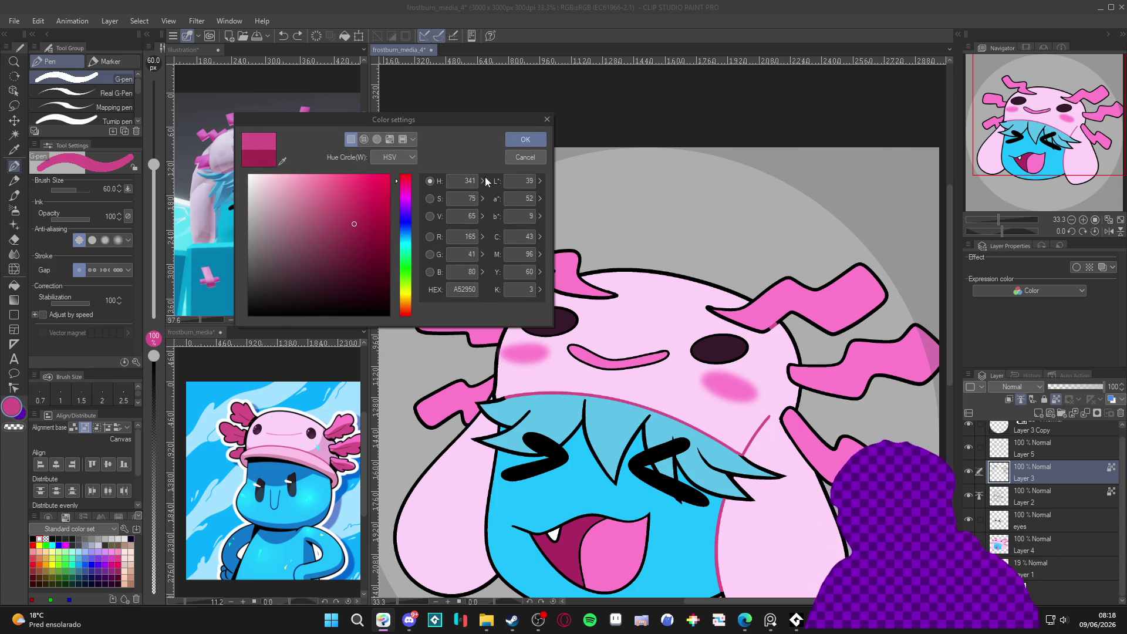
pyautogui.click(525, 140)
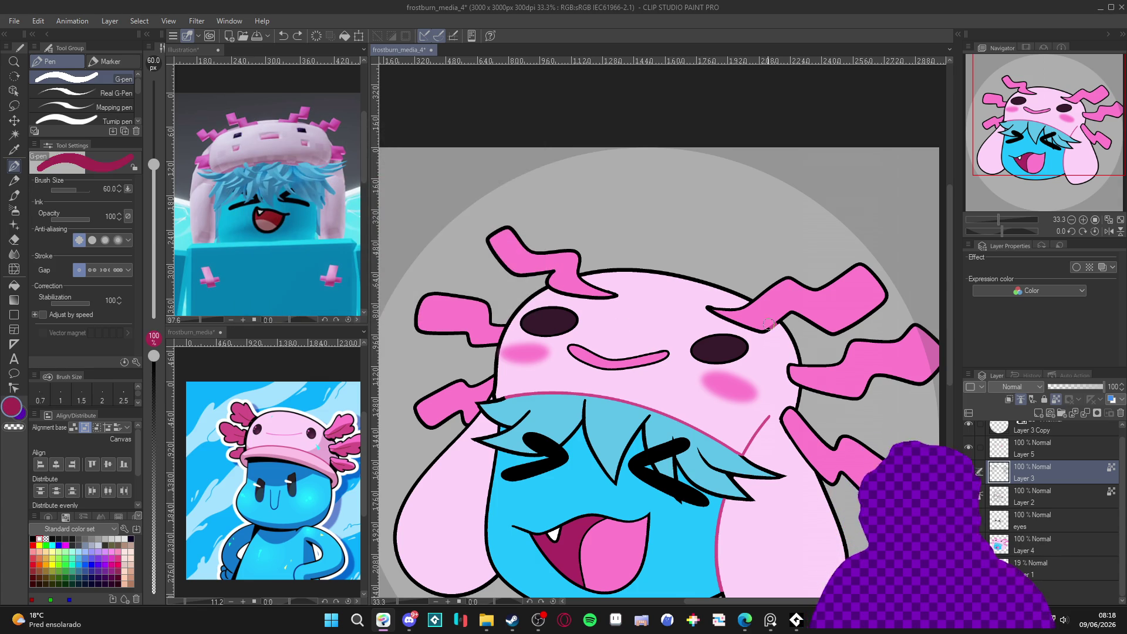
# Draw dark magenta shadow strokes under the left and right gills.
pyautogui.moveTo(763, 330); pyautogui.dragTo(707, 307)
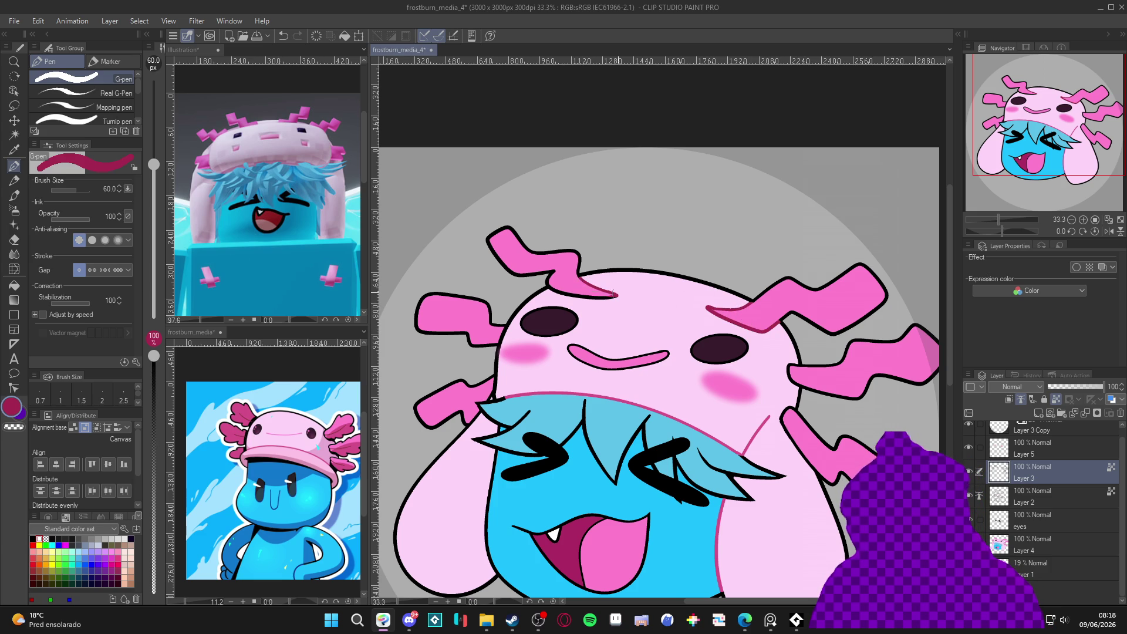
pyautogui.moveTo(620, 296); pyautogui.dragTo(583, 296)
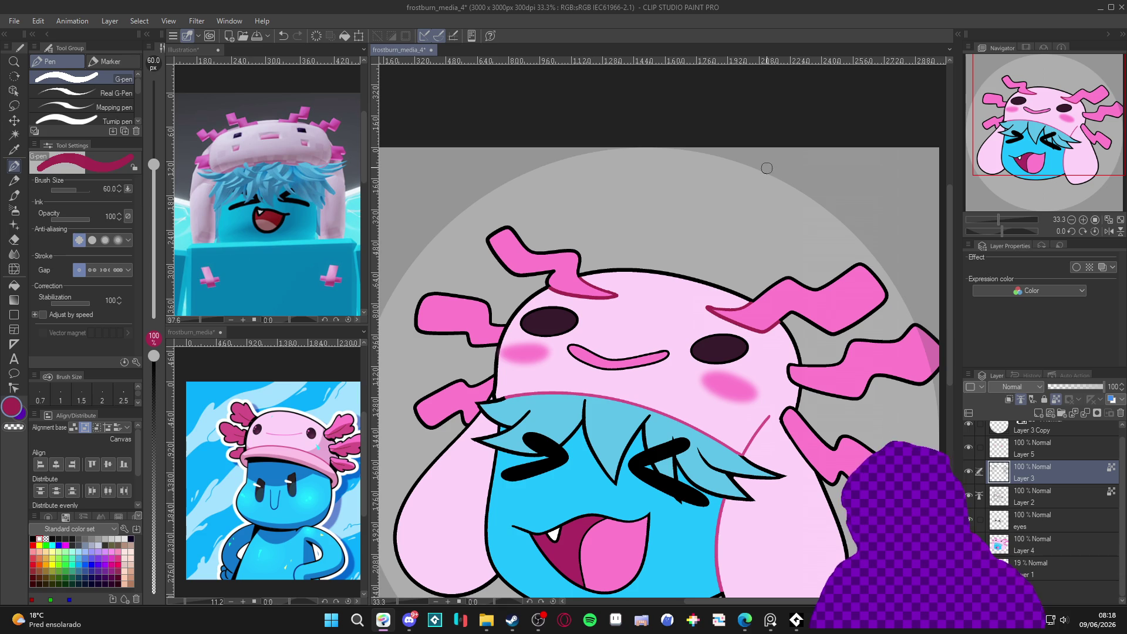
pyautogui.moveTo(791, 379); pyautogui.dragTo(788, 364)
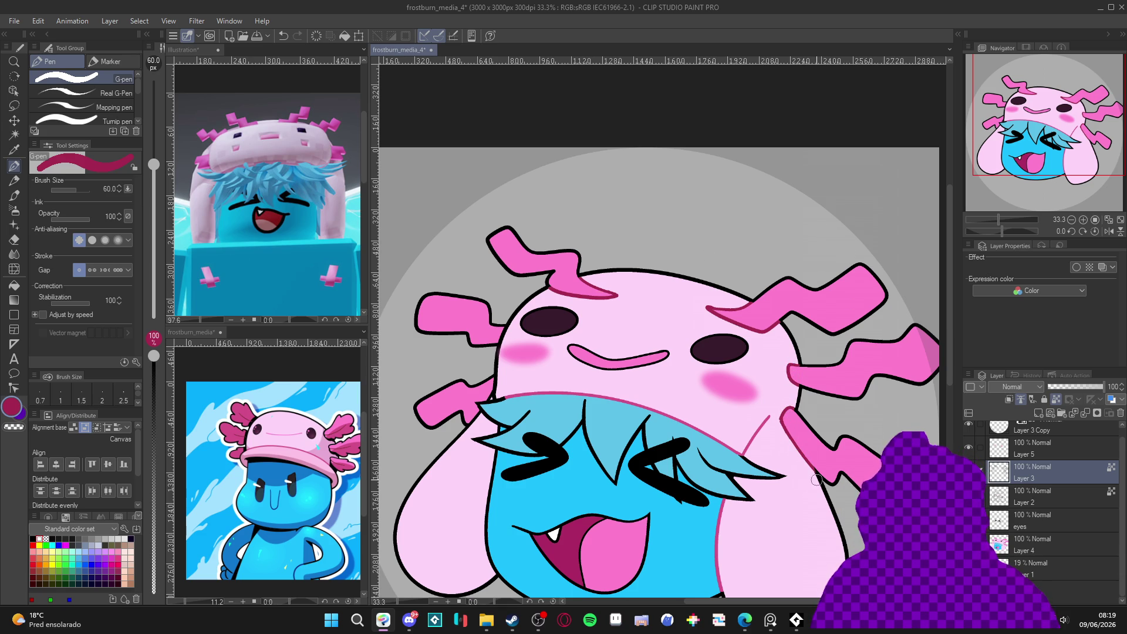
pyautogui.hscroll(-1, 782, 404)
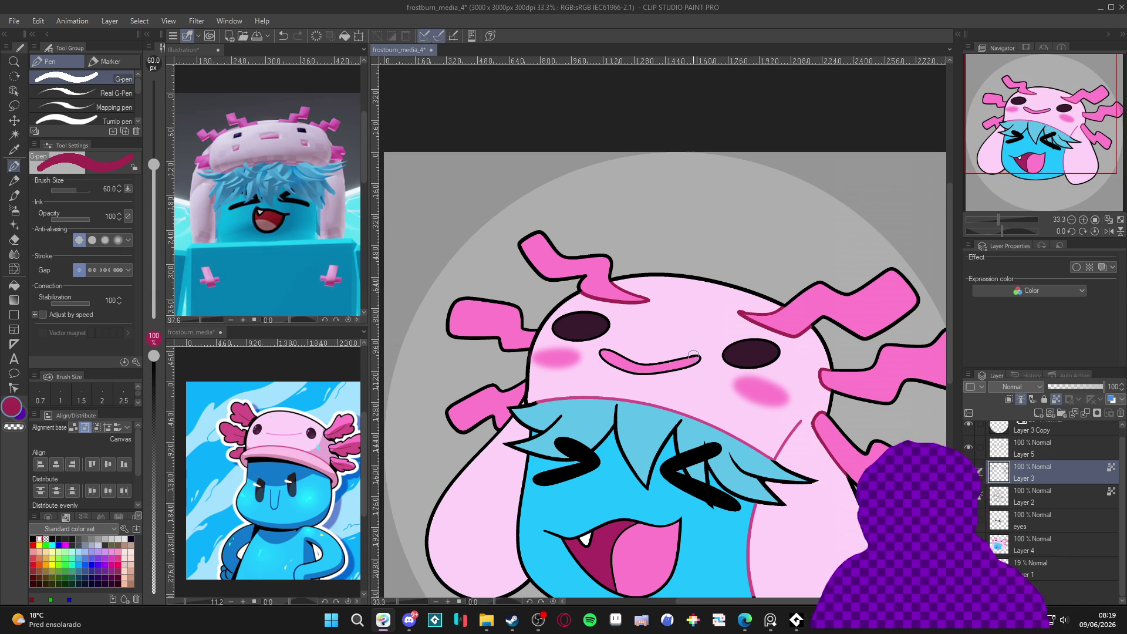
# Switch to Layer 2, sample the eyes' dark purple, and save the file.
pyautogui.click(1034, 496)
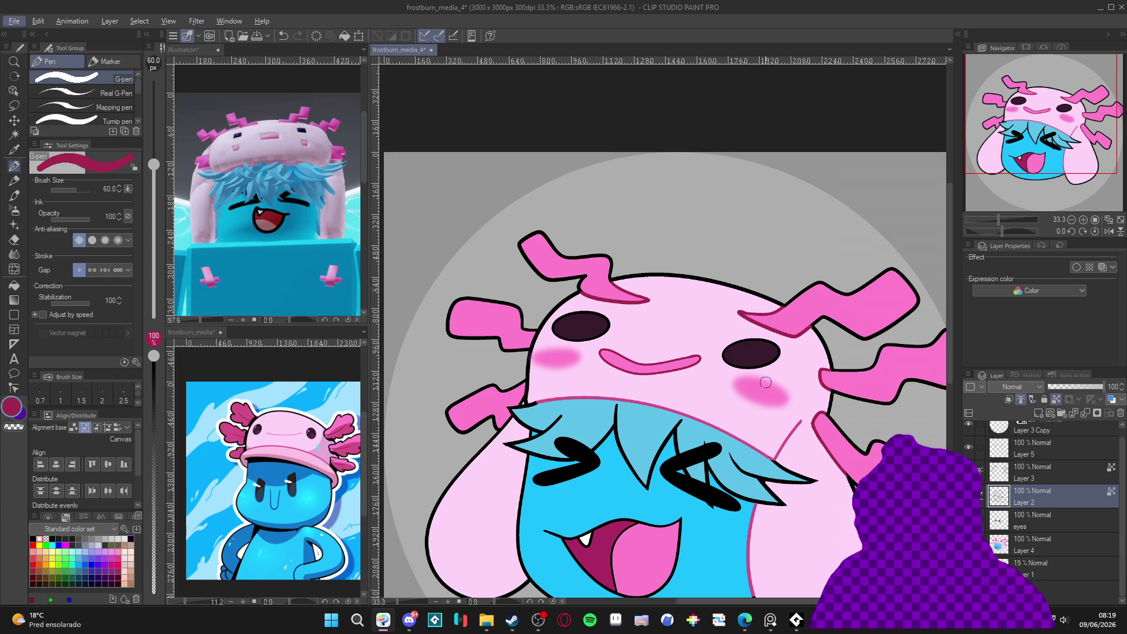
pyautogui.keyDown('alt'); pyautogui.click(759, 356); pyautogui.keyUp('alt')
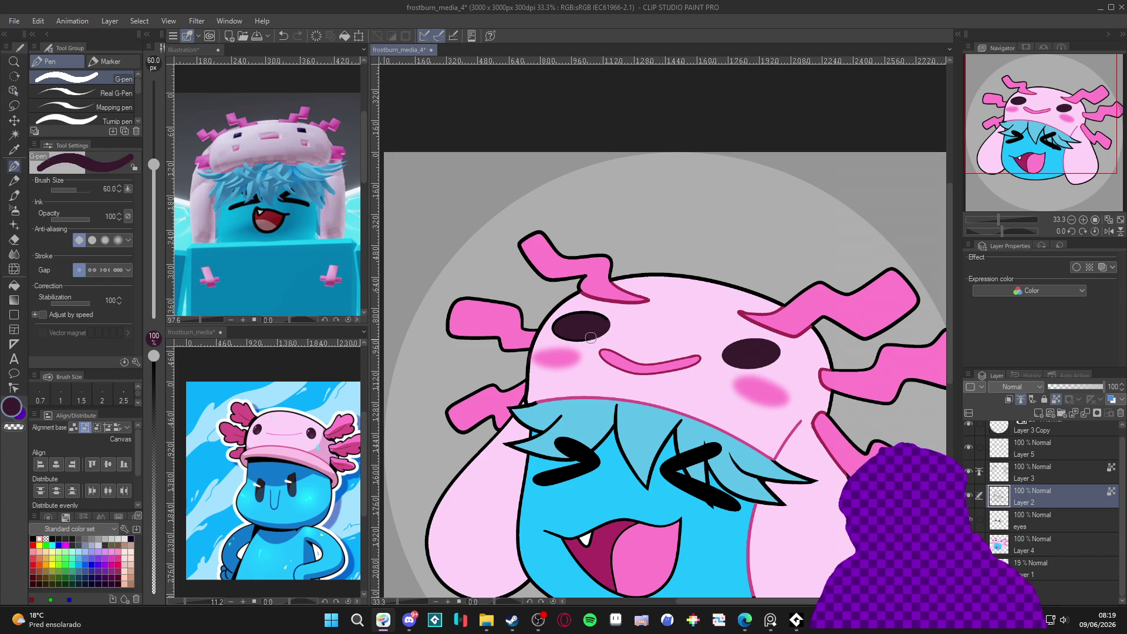
pyautogui.moveTo(1072, 168); pyautogui.dragTo(1078, 175)
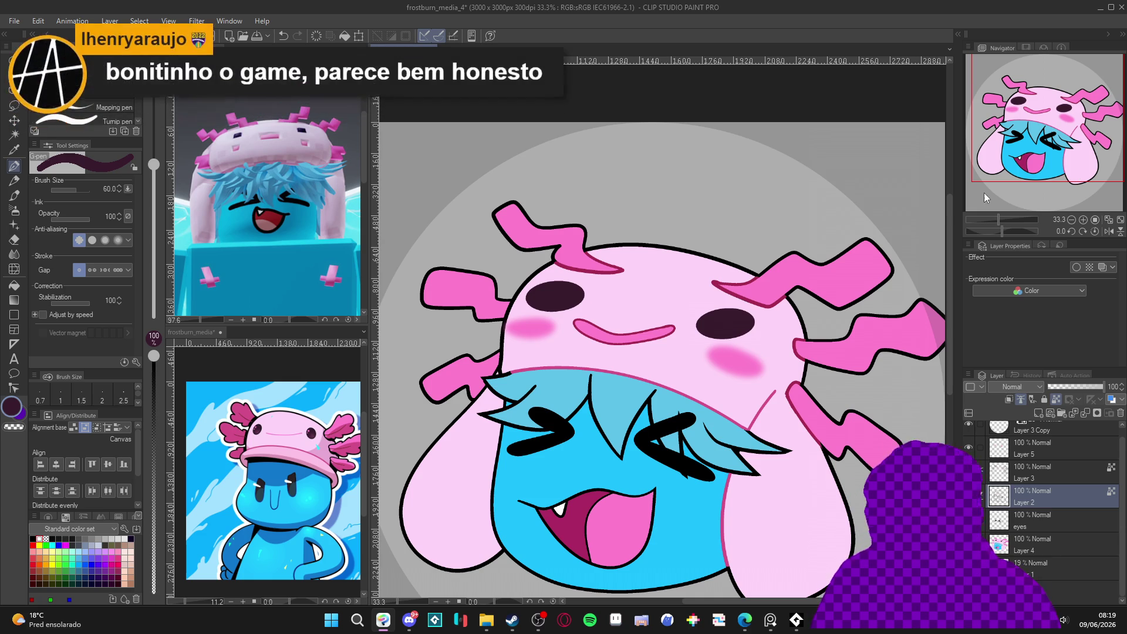
pyautogui.scroll(-2, 679, 373)
pyautogui.hotkey('ctrl', 's')
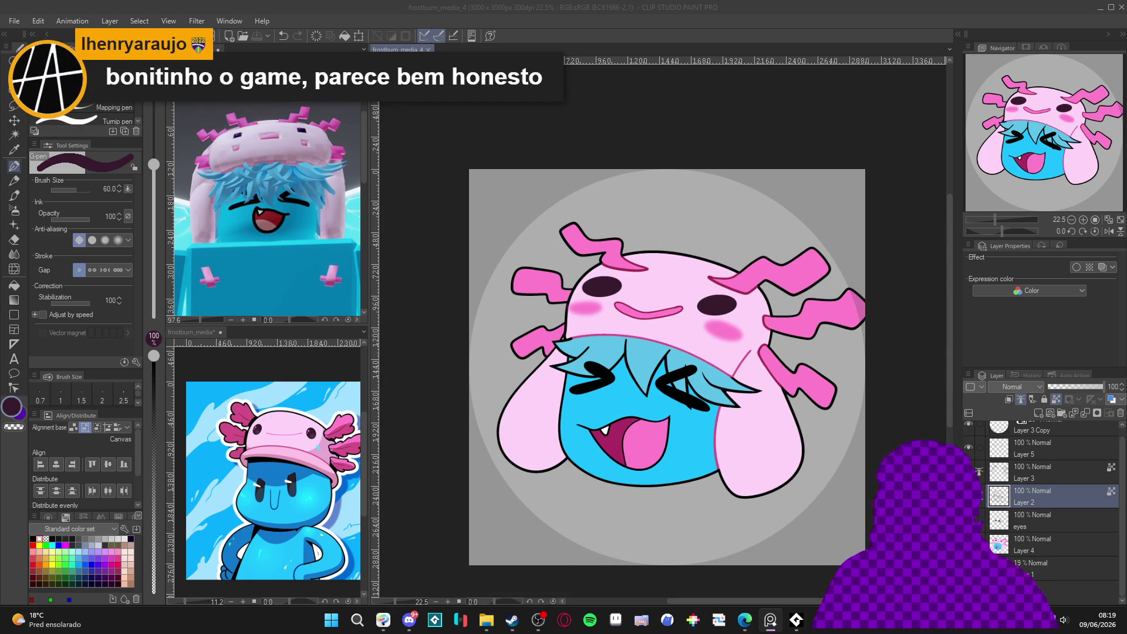
# Zoom out and toggle the black lineart off and on to check the colours.
pyautogui.scroll(2, 742, 459)
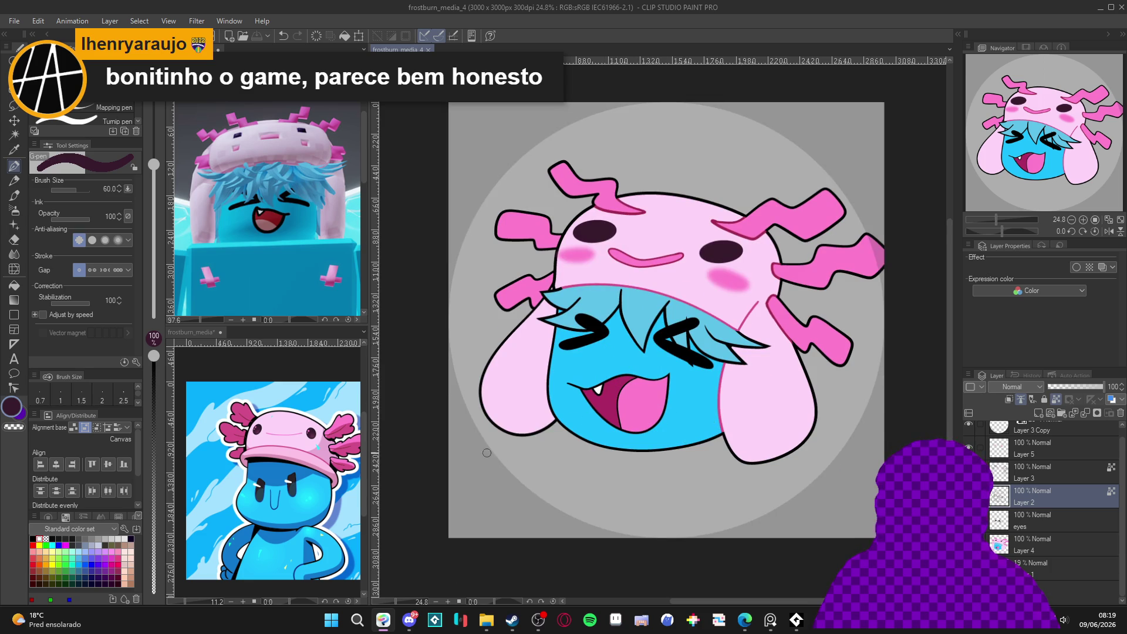
pyautogui.scroll(-2, 656, 414)
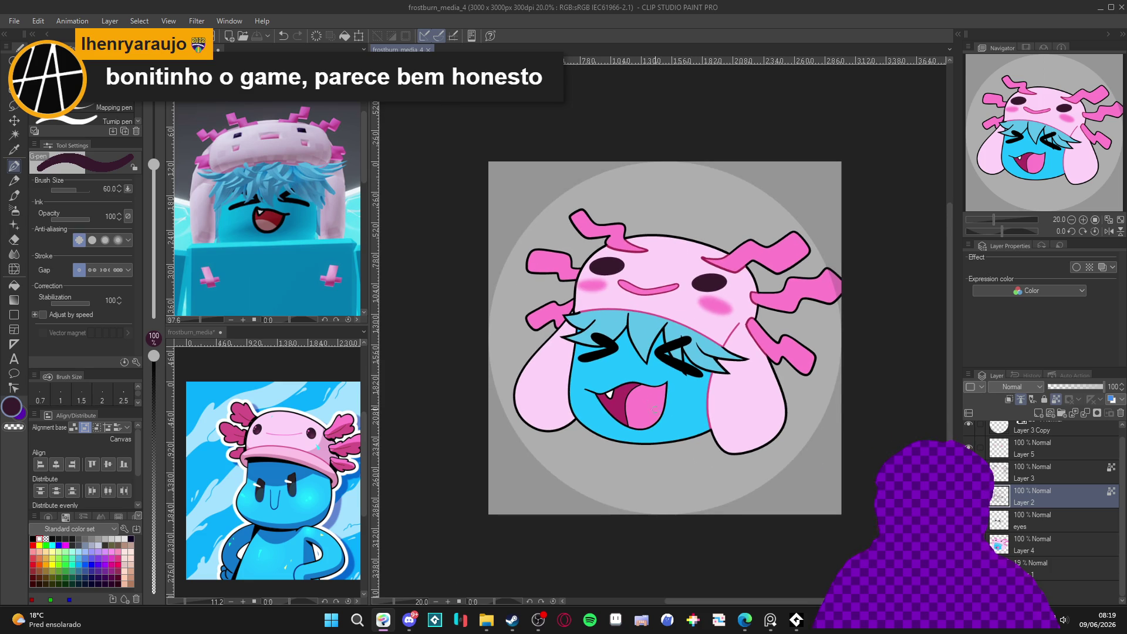
pyautogui.scroll(1, 656, 413)
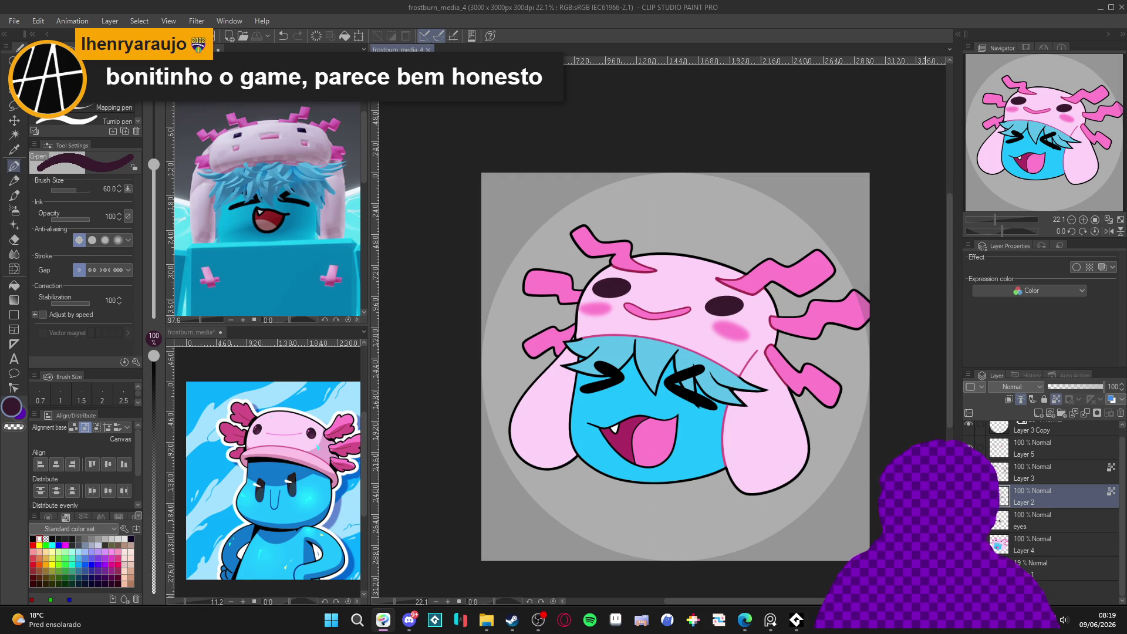
pyautogui.scroll(1, 730, 352)
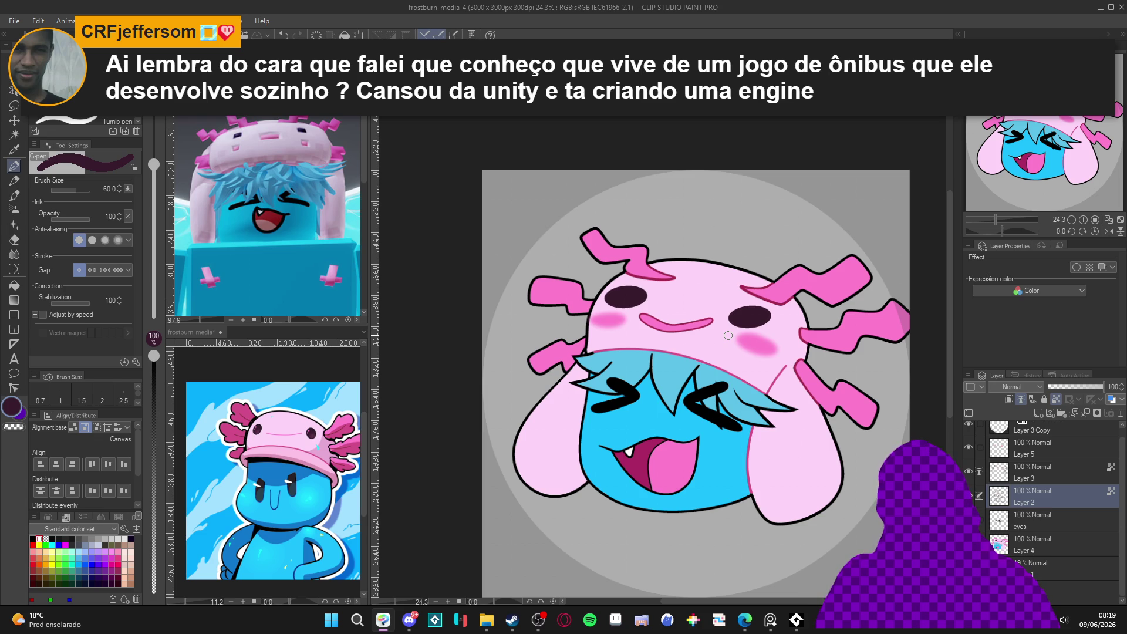
pyautogui.click(968, 448)
pyautogui.click(969, 447)
pyautogui.doubleClick(969, 447)
pyautogui.doubleClick(969, 447)
# Toggle a colour layer to compare the shading, save, and select Layer 4.
pyautogui.click(969, 471)
pyautogui.click(969, 472)
pyautogui.click(969, 471)
pyautogui.click(969, 471)
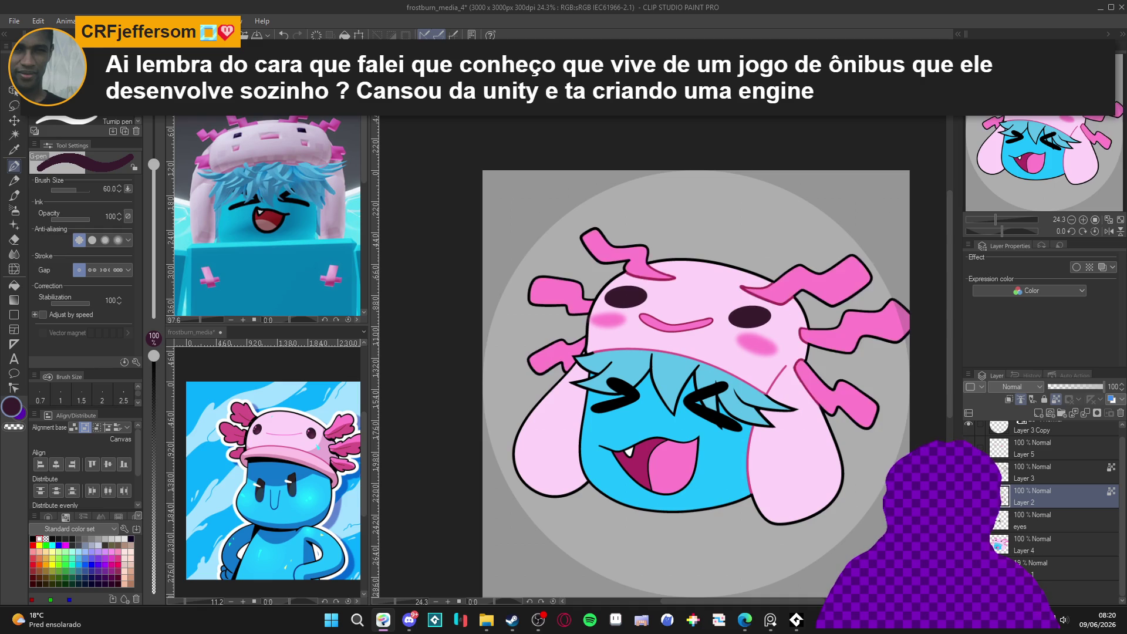
pyautogui.moveTo(769, 463); pyautogui.dragTo(762, 456)
pyautogui.hotkey('ctrl', 's')
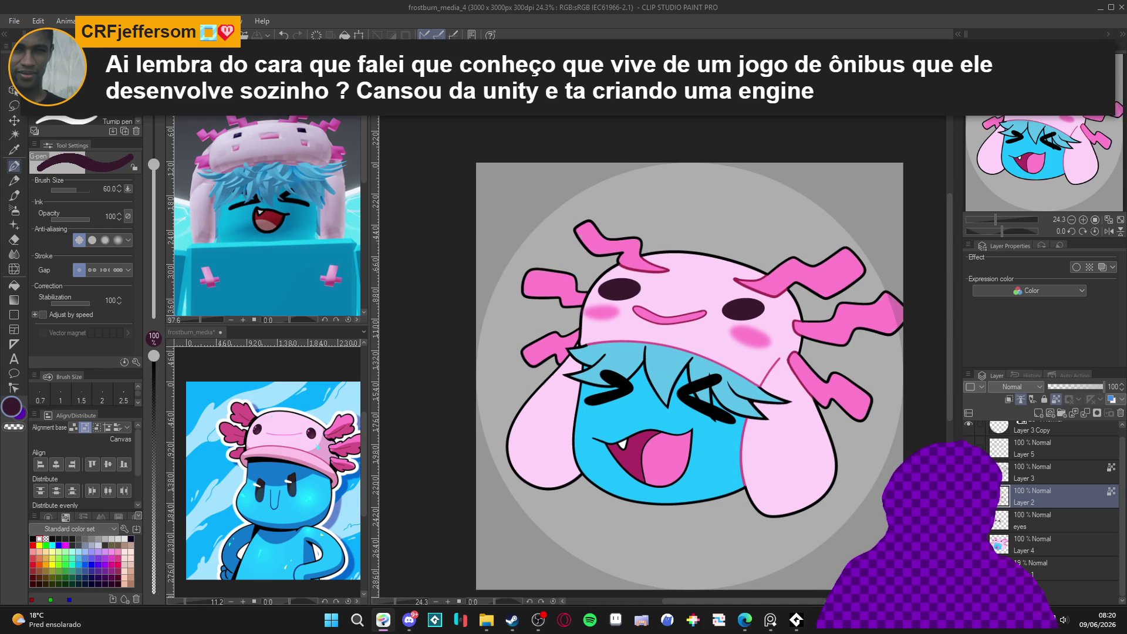
pyautogui.click(1034, 545)
# Fill the left ear and left gill on Layer 4 with darker pink.
pyautogui.press('g')
pyautogui.scroll(2, 558, 289)
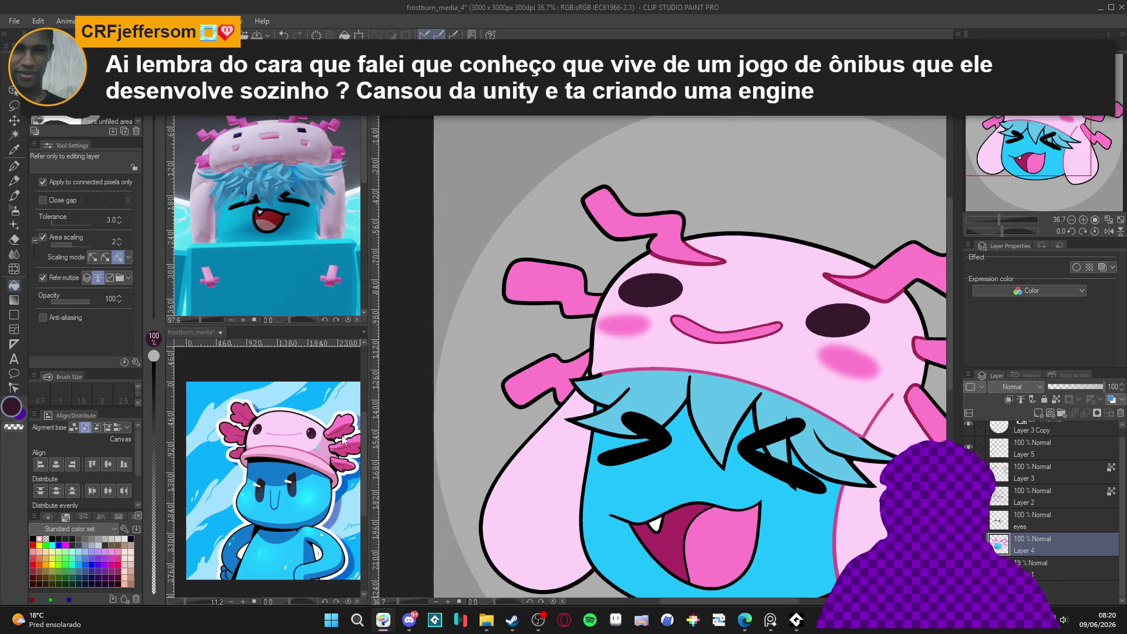
pyautogui.click(234, 429)
pyautogui.click(570, 280)
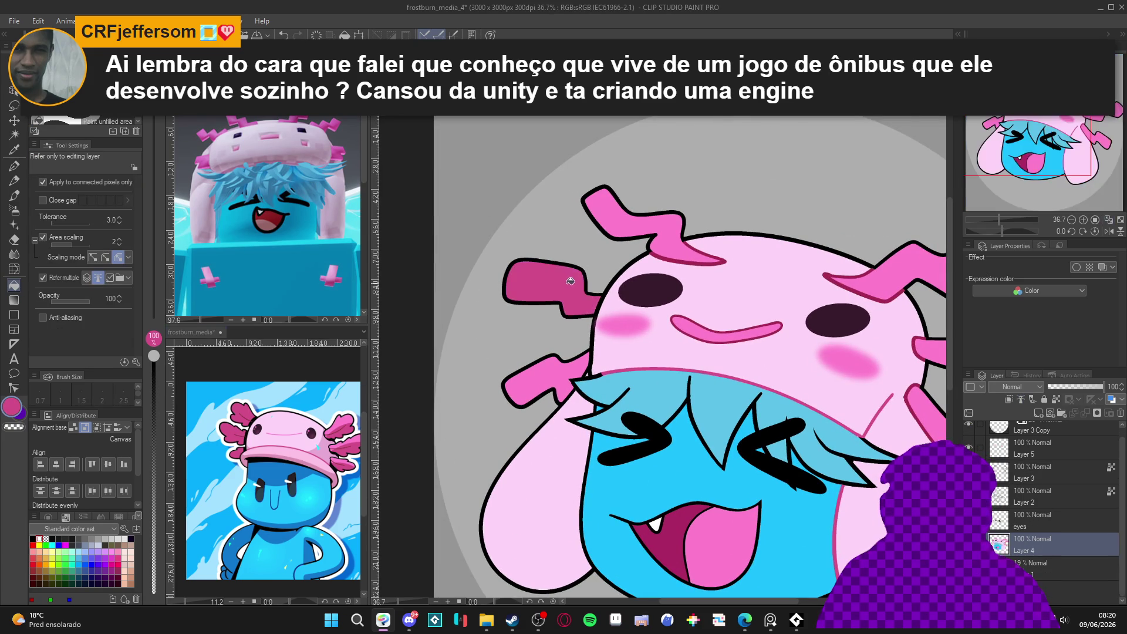
pyautogui.click(558, 373)
pyautogui.scroll(-3, 558, 373)
pyautogui.hotkey('ctrl', 'z')
pyautogui.hotkey('ctrl', 'z')
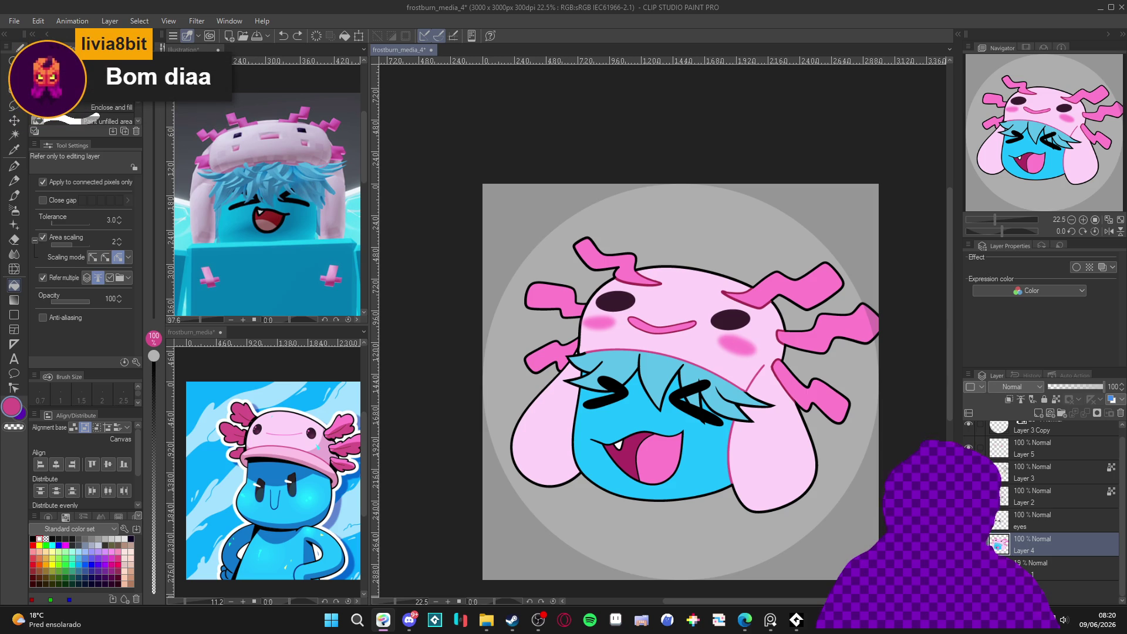
# On Layer 2 with the G-pen, set the drawing colour to dark magenta 7E1041.
pyautogui.click(1029, 502)
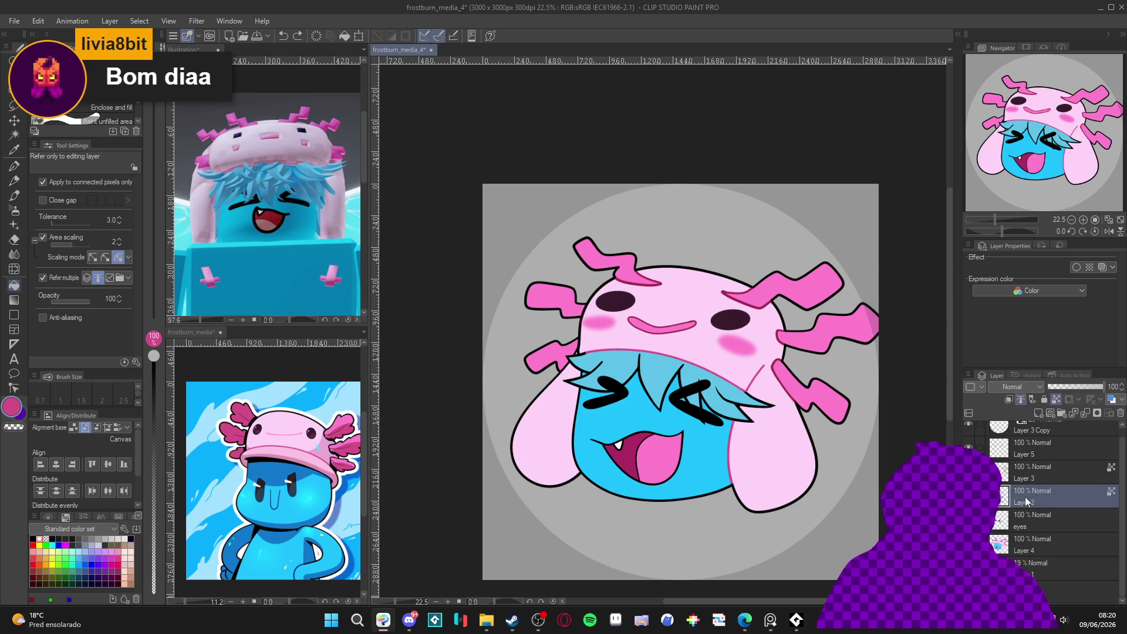
pyautogui.scroll(2, 643, 440)
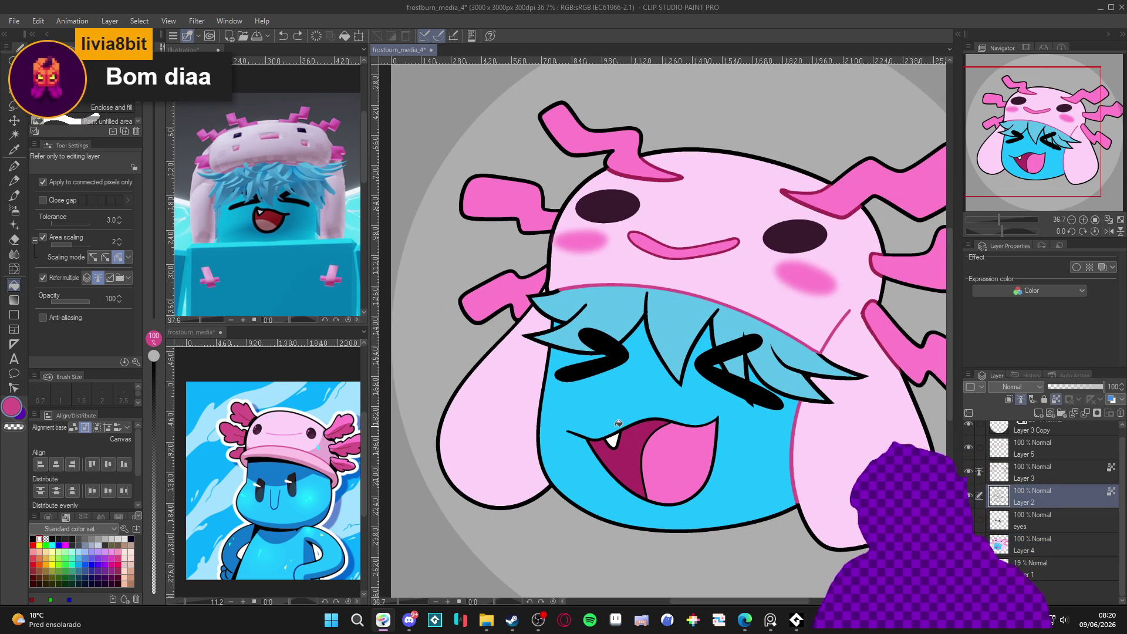
pyautogui.press('p')
pyautogui.keyDown('alt'); pyautogui.click(636, 456); pyautogui.keyUp('alt')
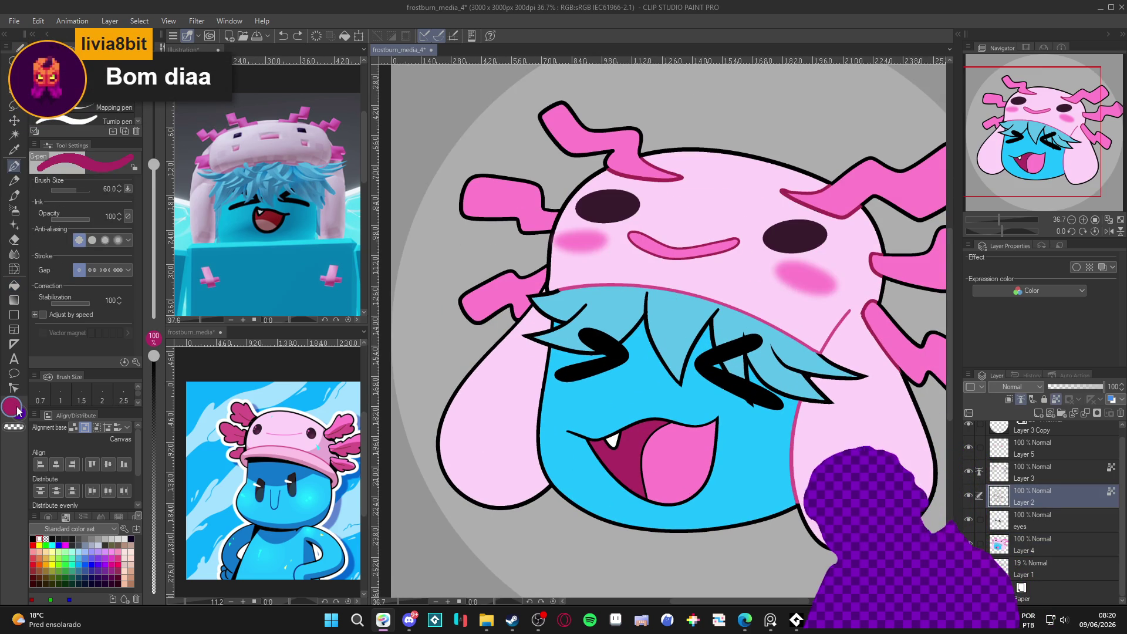
pyautogui.doubleClick(17, 409)
pyautogui.click(371, 246)
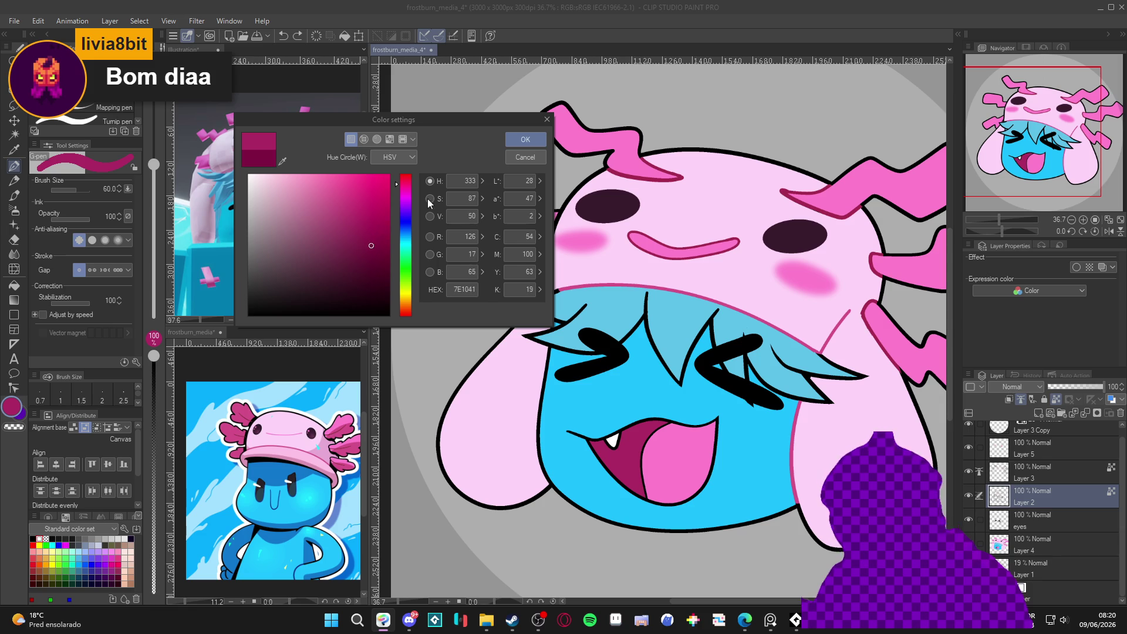
pyautogui.click(532, 143)
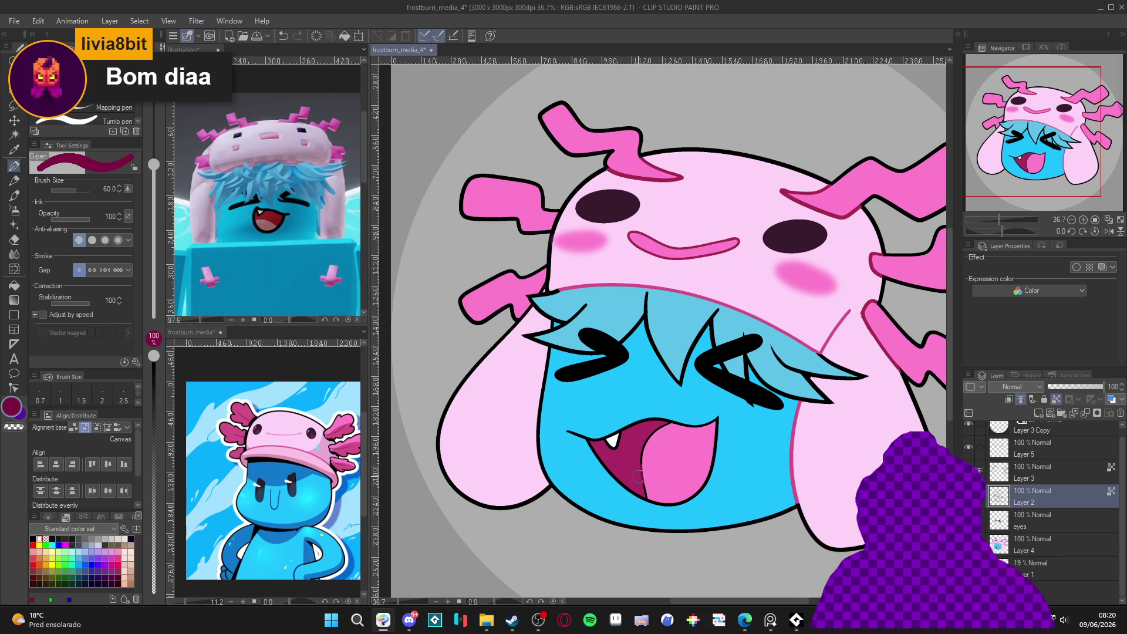
# Darken the mouth edge beside the tongue with dark magenta and save the drawing.
pyautogui.moveTo(649, 493); pyautogui.dragTo(645, 449)
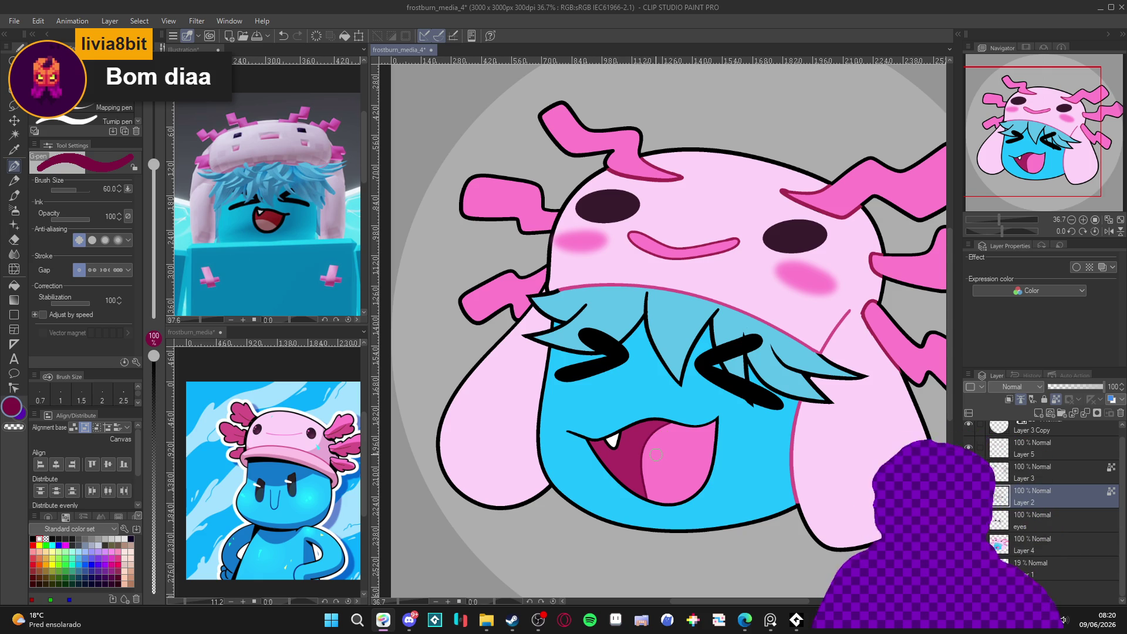
pyautogui.scroll(-1, 656, 455)
pyautogui.hotkey('ctrl', 's')
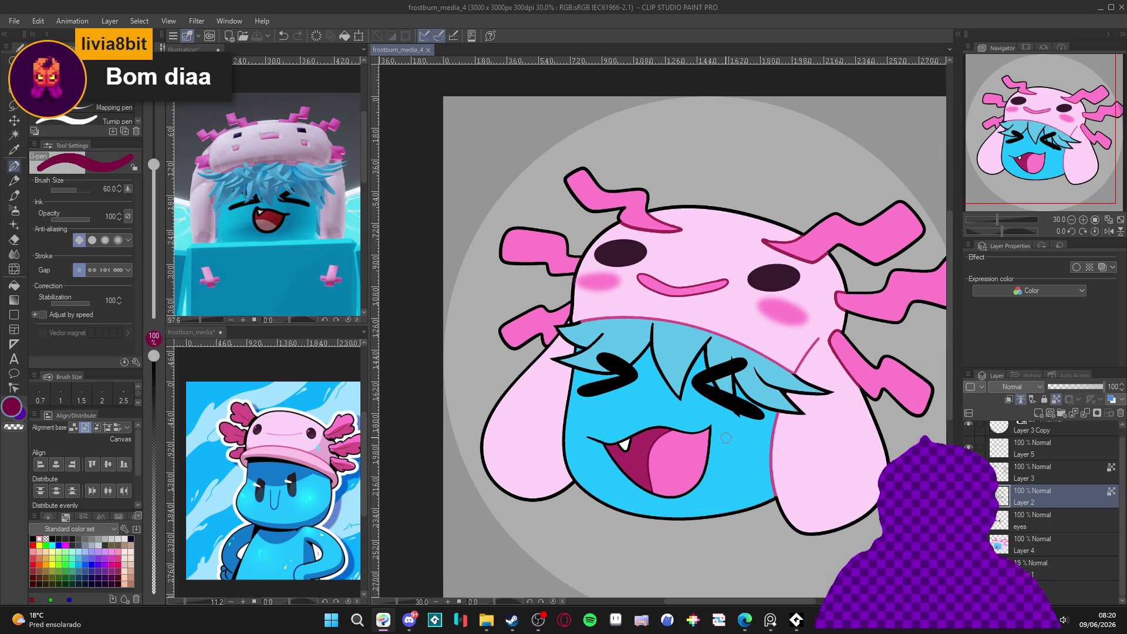
pyautogui.scroll(-1, 726, 438)
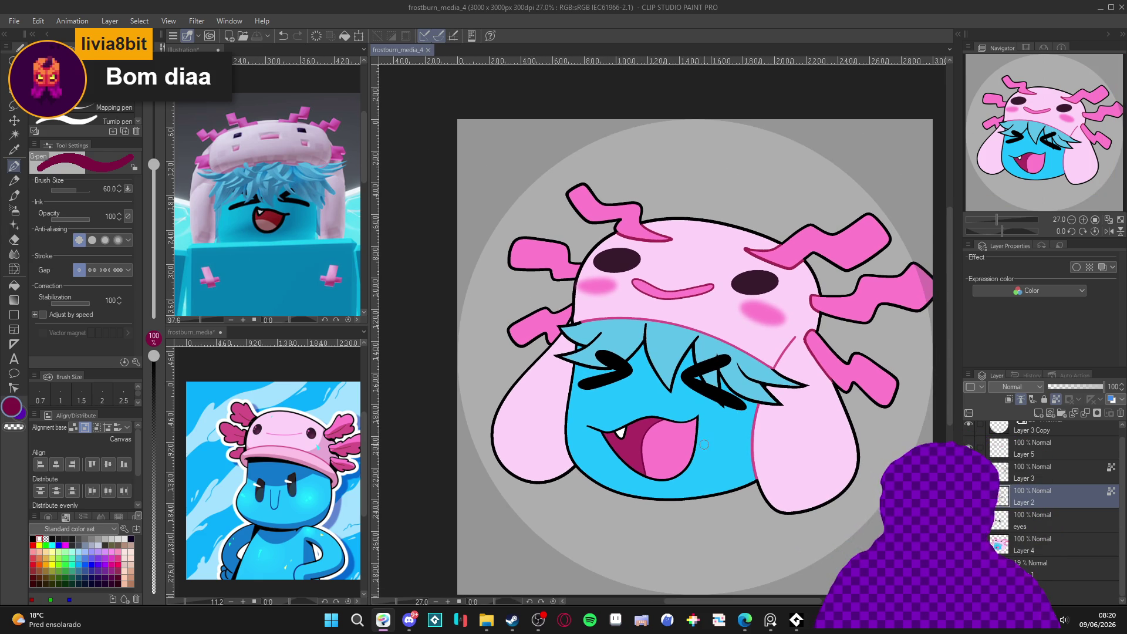
pyautogui.moveTo(705, 443); pyautogui.dragTo(713, 452)
pyautogui.moveTo(786, 449); pyautogui.dragTo(793, 459)
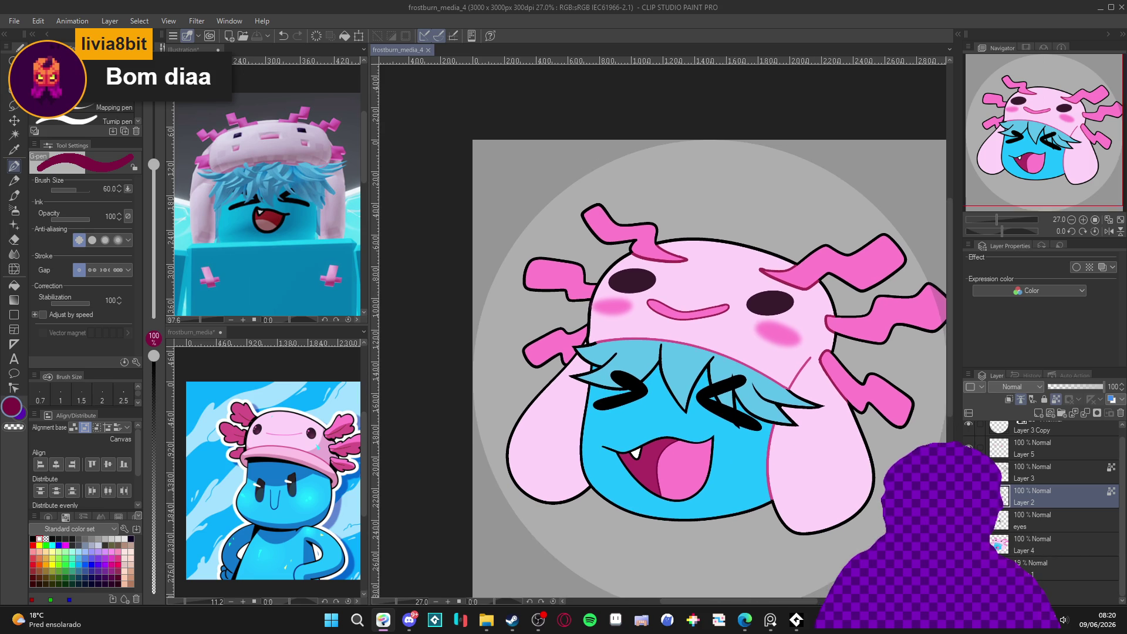
pyautogui.scroll(-1, 812, 469)
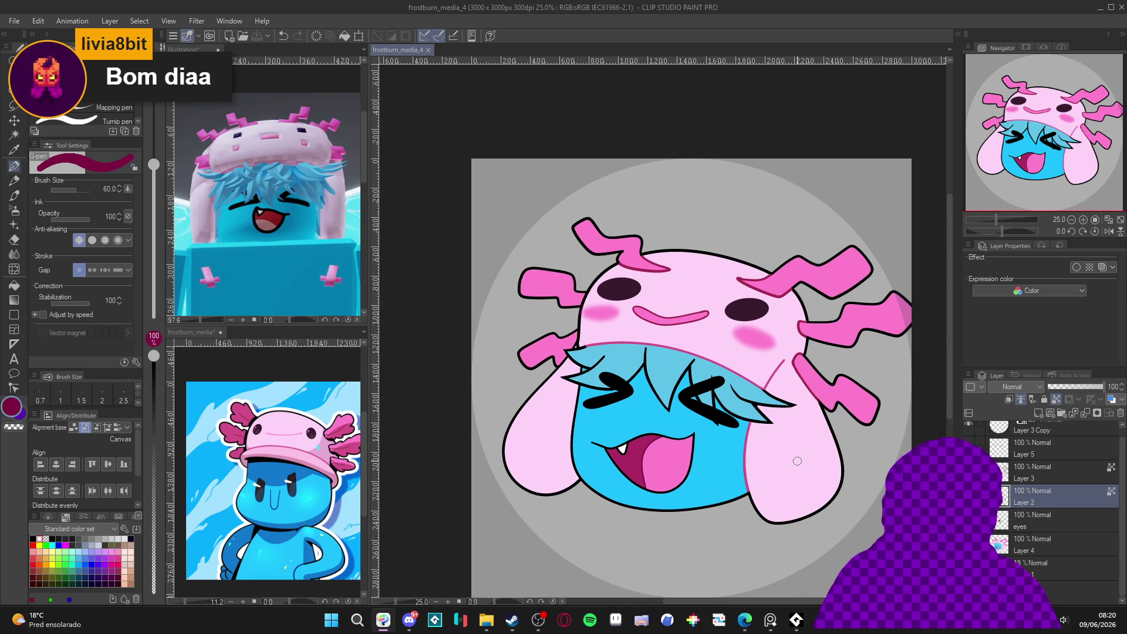
pyautogui.click(1005, 503)
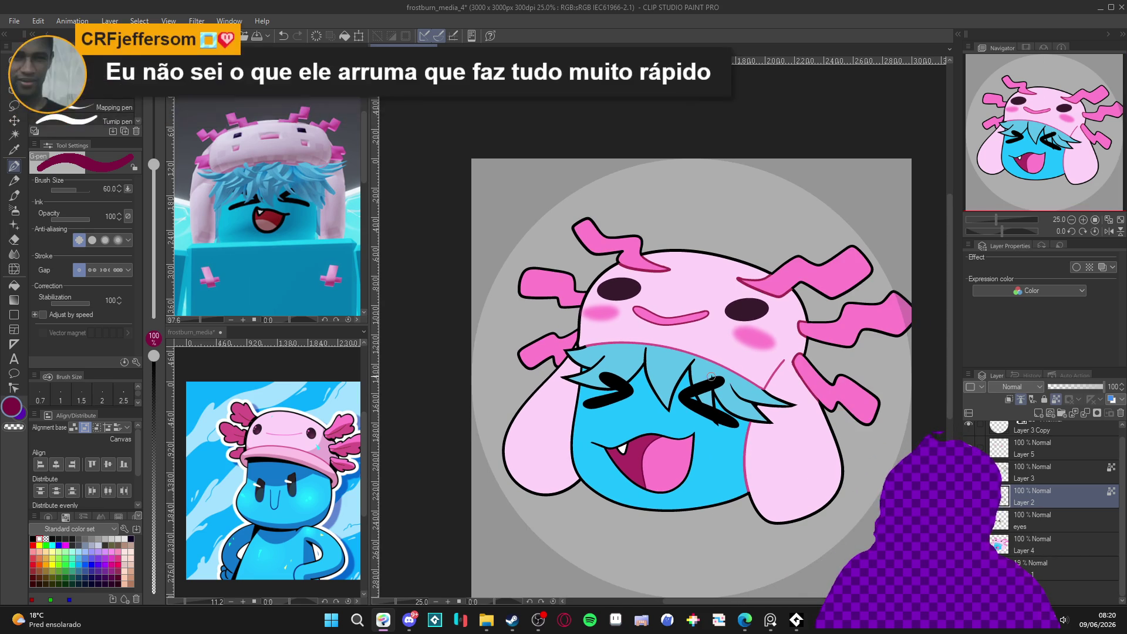
pyautogui.scroll(2, 623, 366)
pyautogui.scroll(2, 623, 366)
# Eyedrop the light hair blue and darken it to 2E67AA in Color settings.
pyautogui.keyDown('alt'); pyautogui.click(623, 366); pyautogui.keyUp('alt')
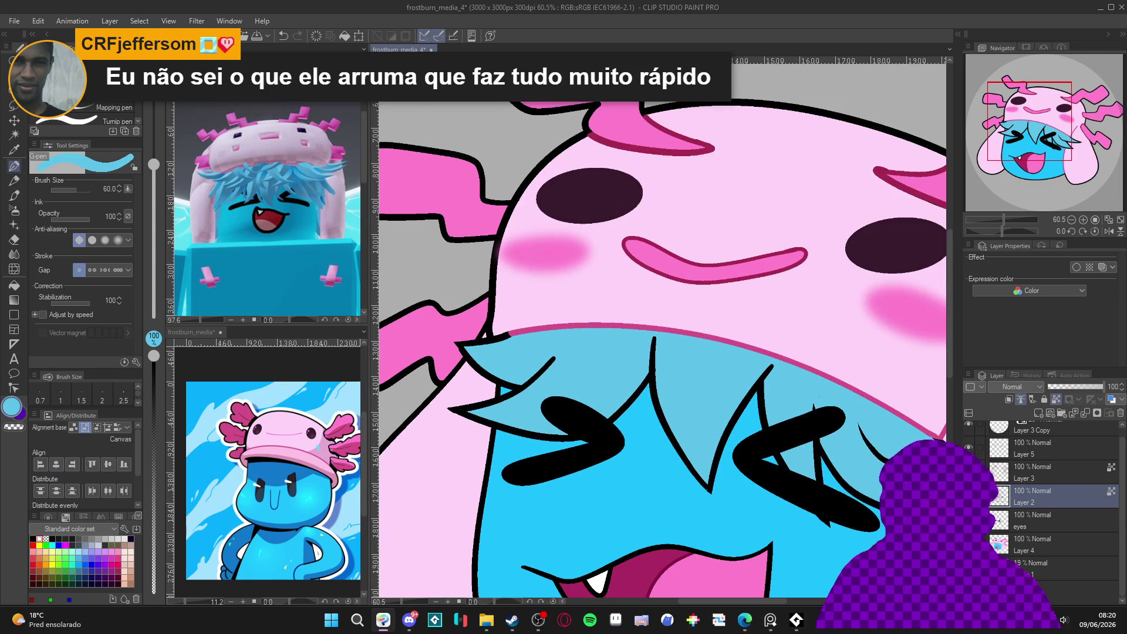
pyautogui.click(13, 405)
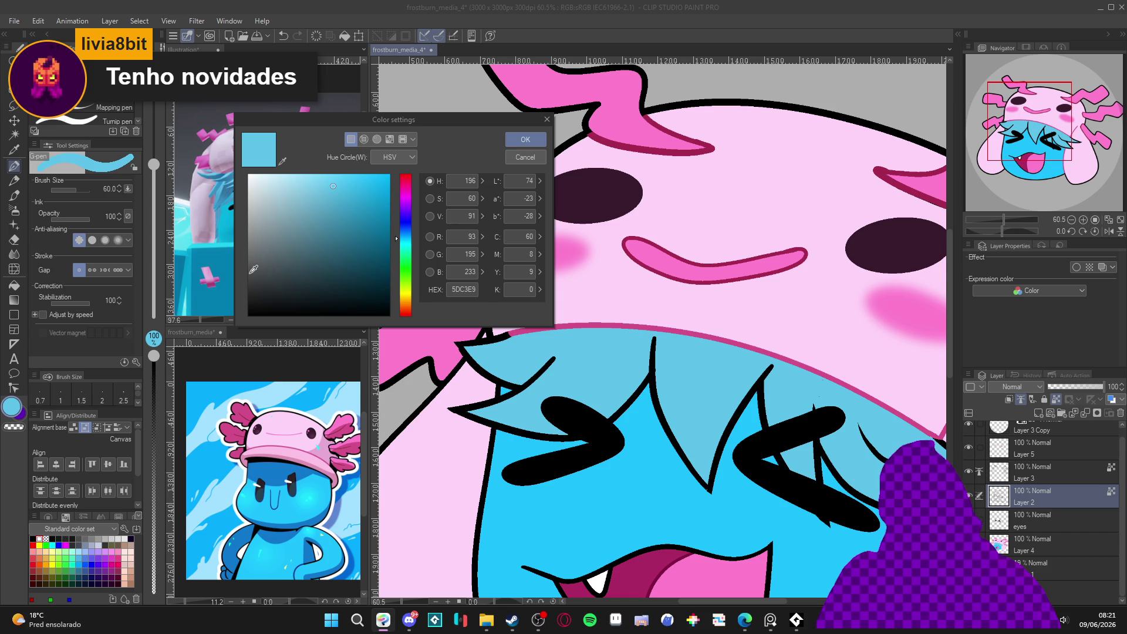
pyautogui.click(348, 215)
pyautogui.click(352, 215)
pyautogui.click(354, 218)
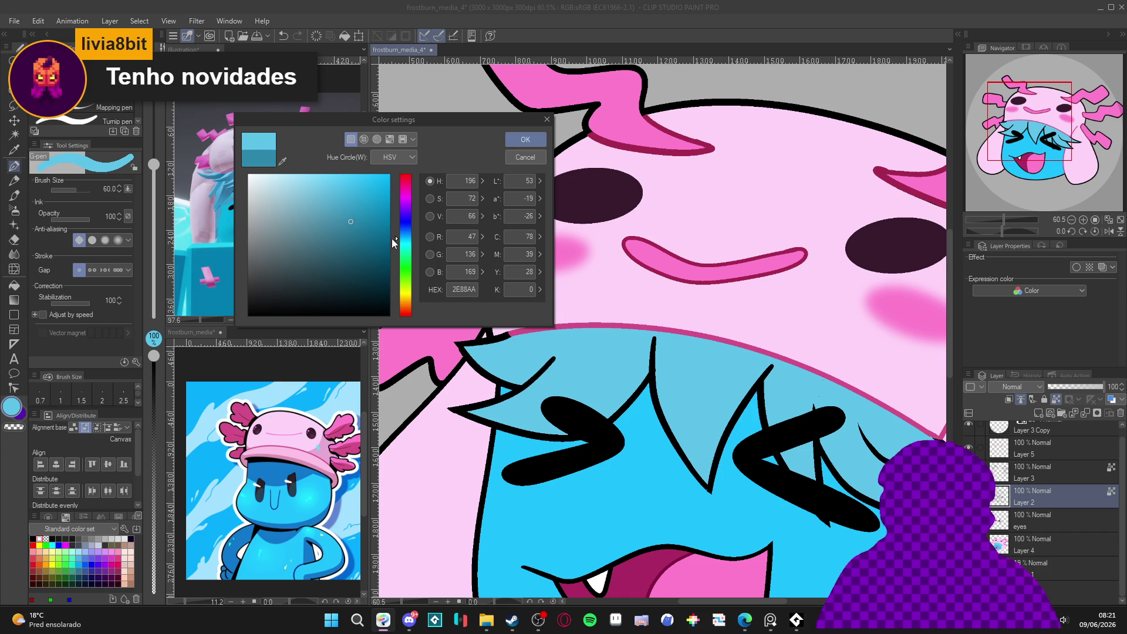
pyautogui.moveTo(396, 239); pyautogui.dragTo(397, 232)
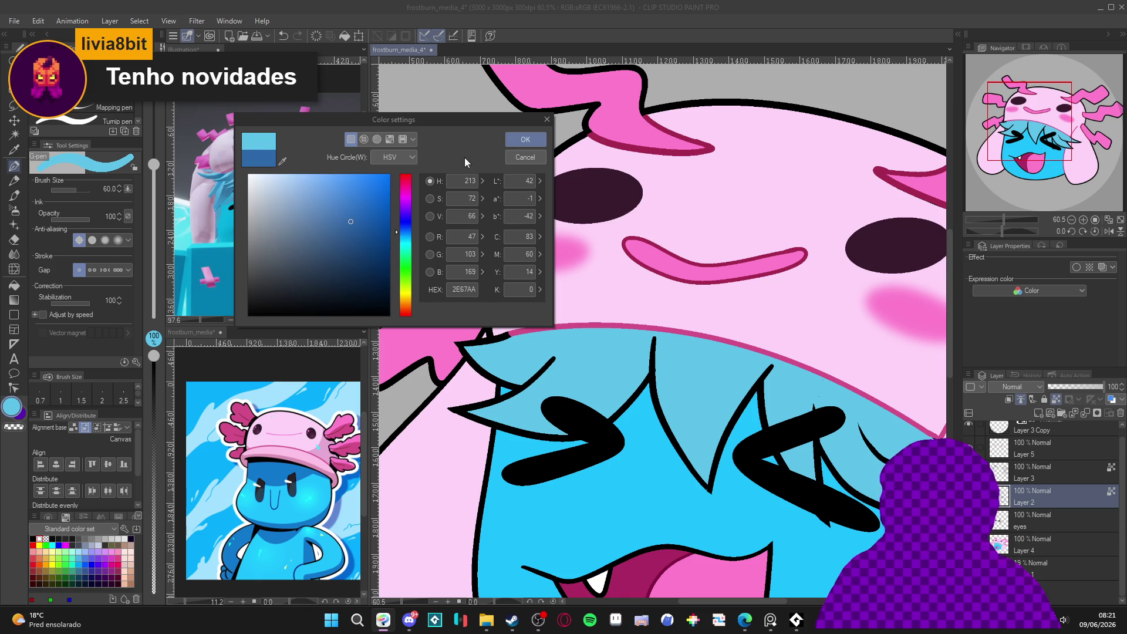
pyautogui.click(514, 141)
# Draw dark-blue shading strokes inside the hair, redrawing one along the hair line.
pyautogui.moveTo(527, 384); pyautogui.dragTo(555, 358)
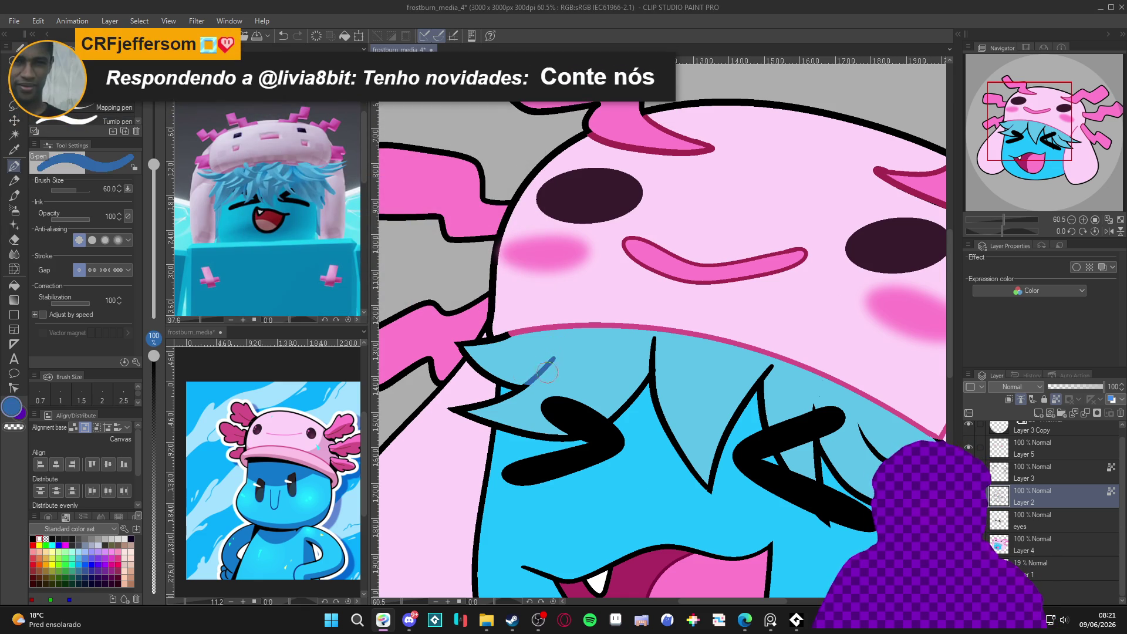
pyautogui.moveTo(655, 338); pyautogui.dragTo(651, 390)
pyautogui.keyDown('alt'); pyautogui.click(656, 380); pyautogui.keyUp('alt')
pyautogui.keyDown('alt'); pyautogui.click(656, 343); pyautogui.keyUp('alt')
pyautogui.keyDown('alt'); pyautogui.click(653, 390); pyautogui.keyUp('alt')
pyautogui.keyDown('alt'); pyautogui.click(656, 343); pyautogui.keyUp('alt')
pyautogui.moveTo(655, 347); pyautogui.dragTo(652, 389)
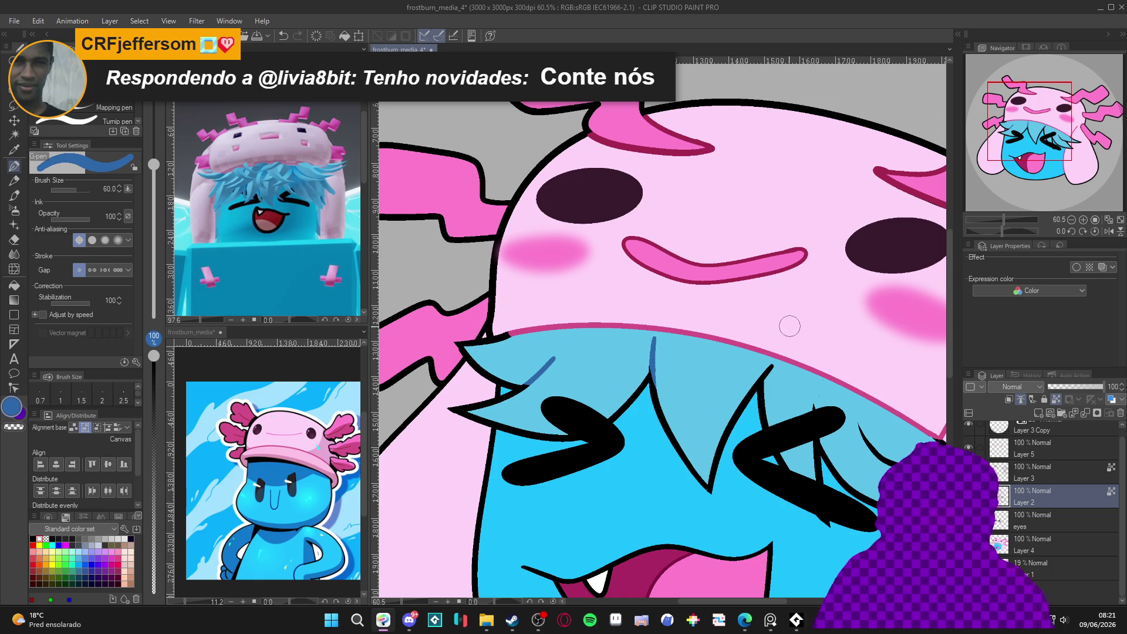
# Add a short dark-blue mark at the hair tip, then save the drawing.
pyautogui.moveTo(771, 366); pyautogui.dragTo(765, 379)
pyautogui.keyDown('alt'); pyautogui.click(764, 381); pyautogui.keyUp('alt')
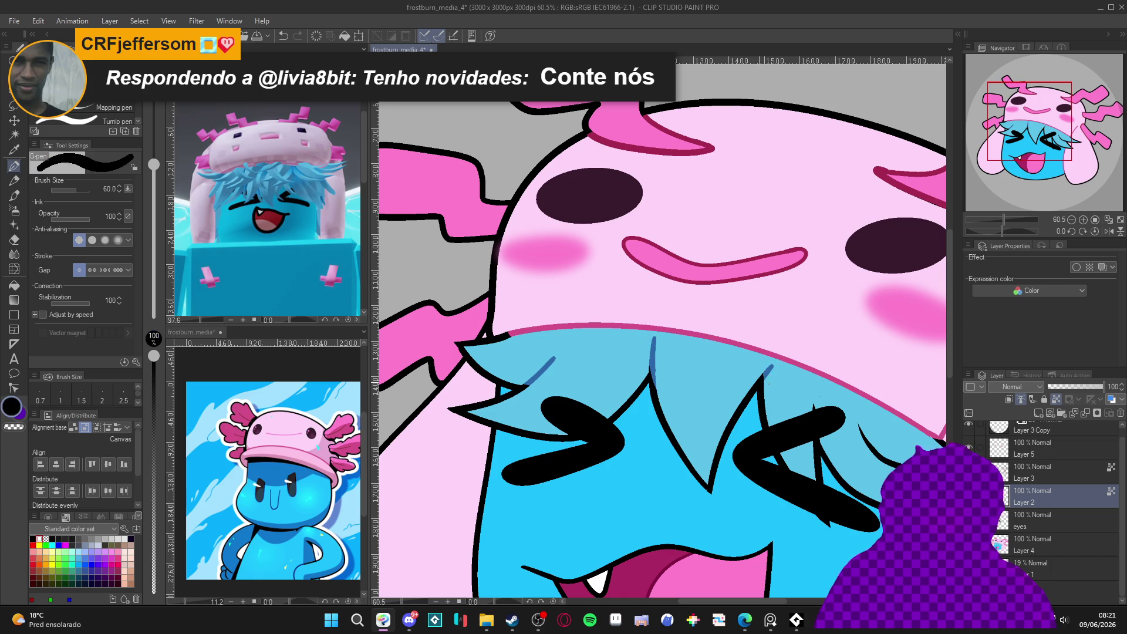
pyautogui.keyDown('alt'); pyautogui.click(771, 368); pyautogui.keyUp('alt')
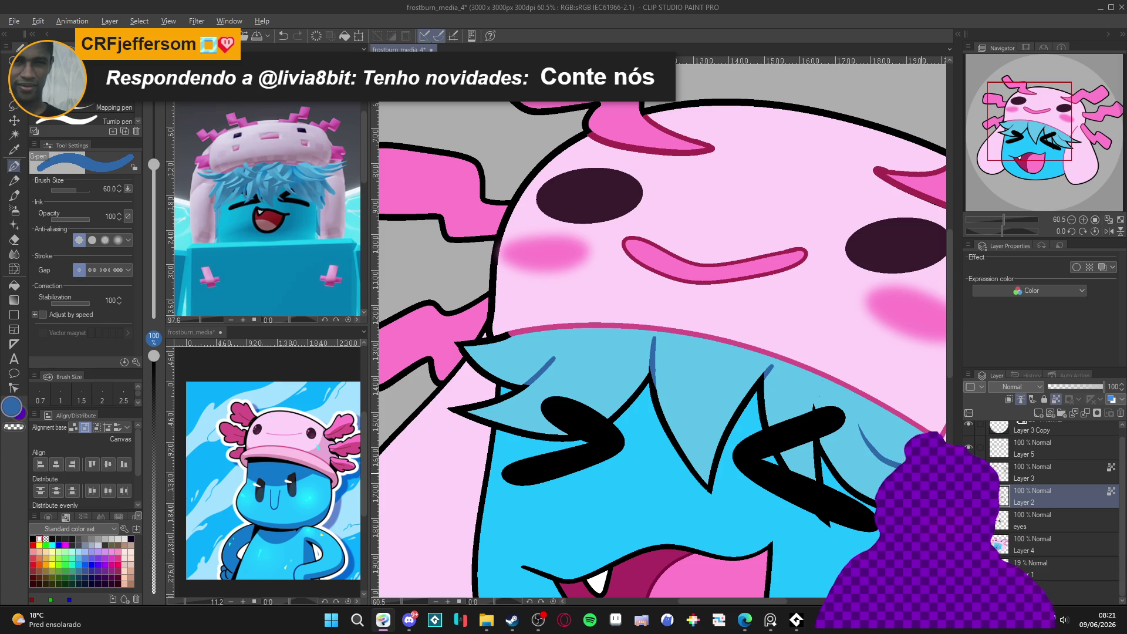
pyautogui.keyDown('alt'); pyautogui.click(813, 405); pyautogui.keyUp('alt')
pyautogui.keyDown('alt'); pyautogui.click(814, 405); pyautogui.keyUp('alt')
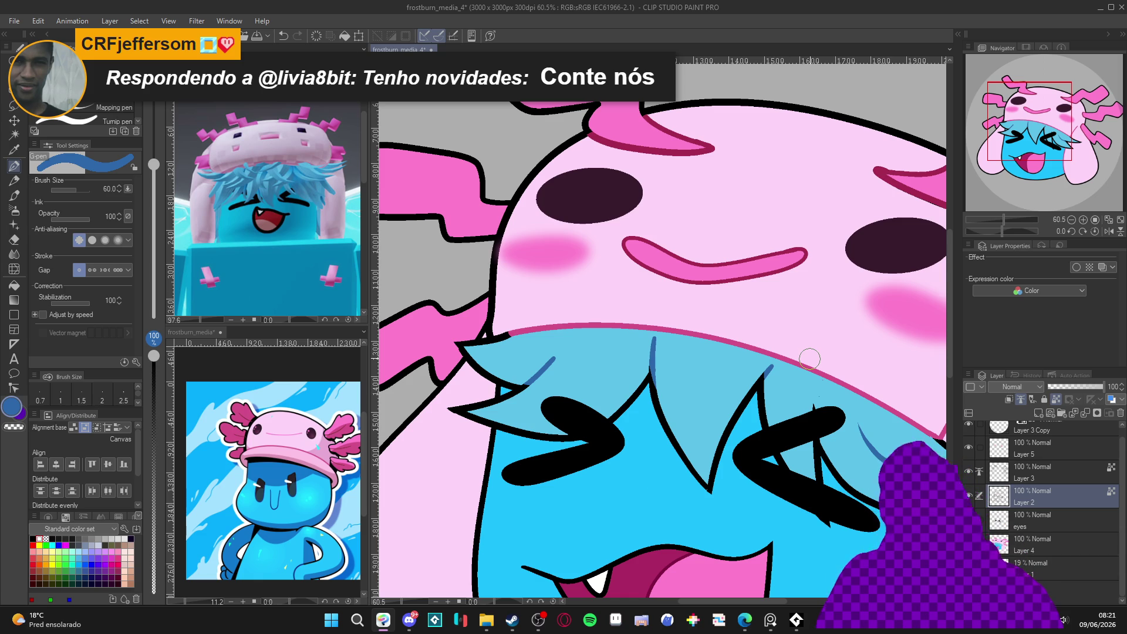
pyautogui.scroll(-4, 646, 367)
pyautogui.hotkey('ctrl', 's')
# Duplicate Layer 4 and set the copy's blend mode to Multiply.
pyautogui.click(1033, 546)
pyautogui.rightClick(1034, 546)
pyautogui.click(1097, 303)
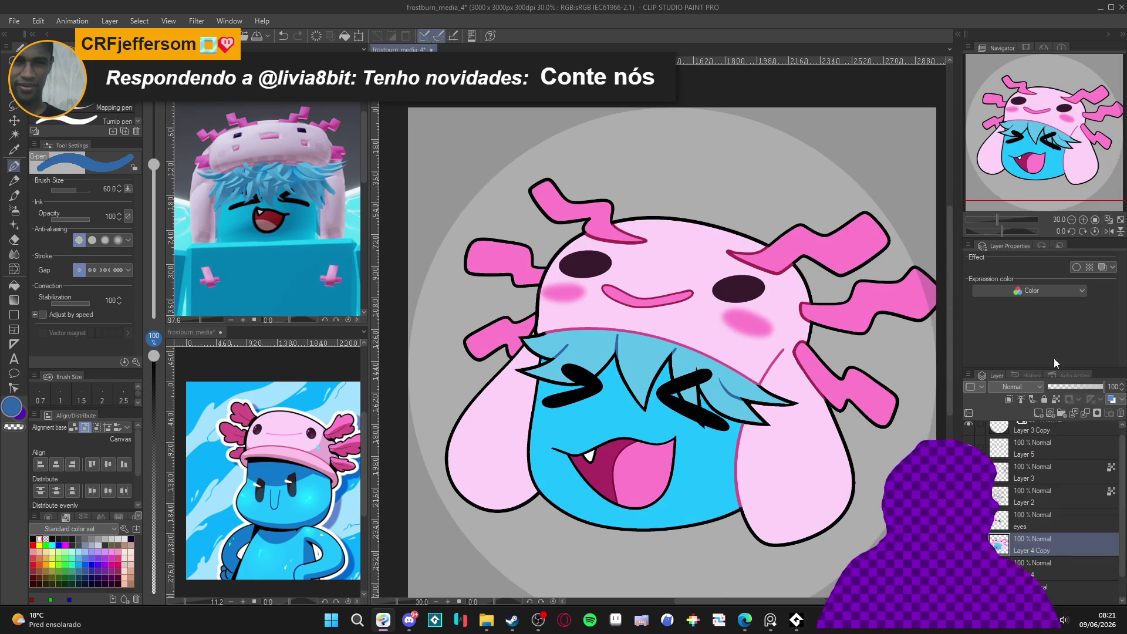
pyautogui.click(1043, 388)
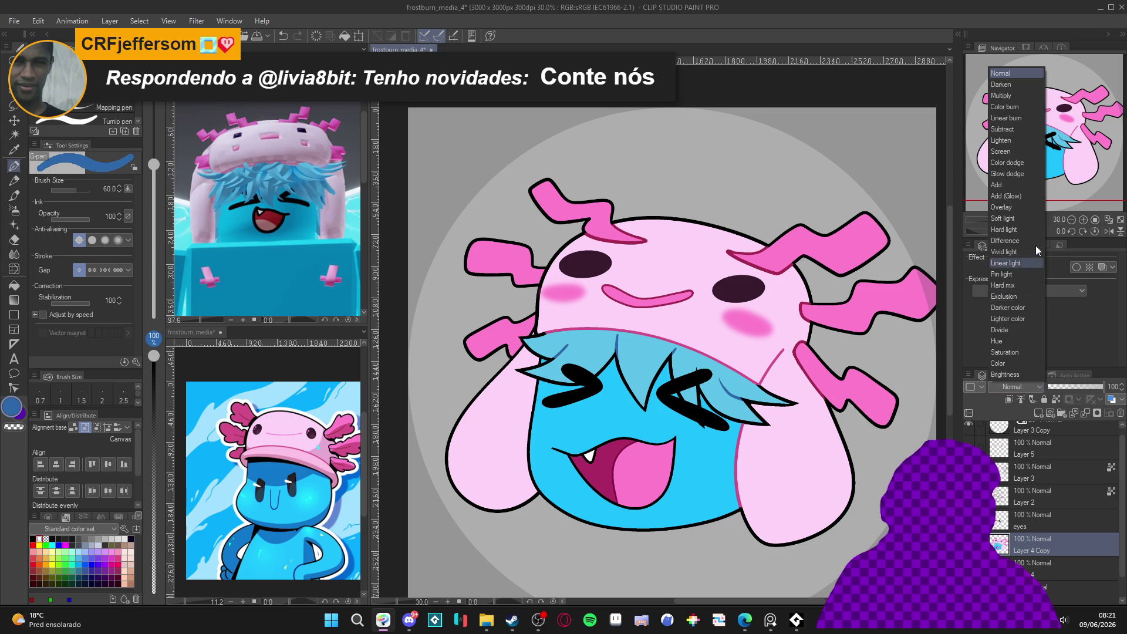
pyautogui.click(1004, 95)
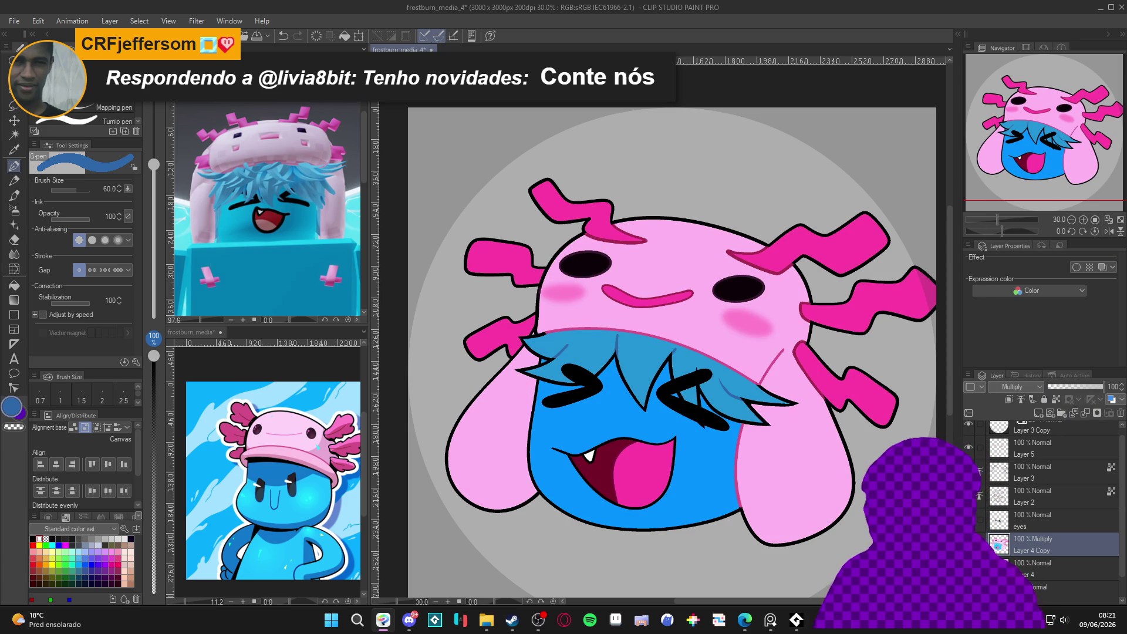
# Try lower luminosity and higher saturation on the copy, then close the adjustment.
pyautogui.hotkey('ctrl', 'u')
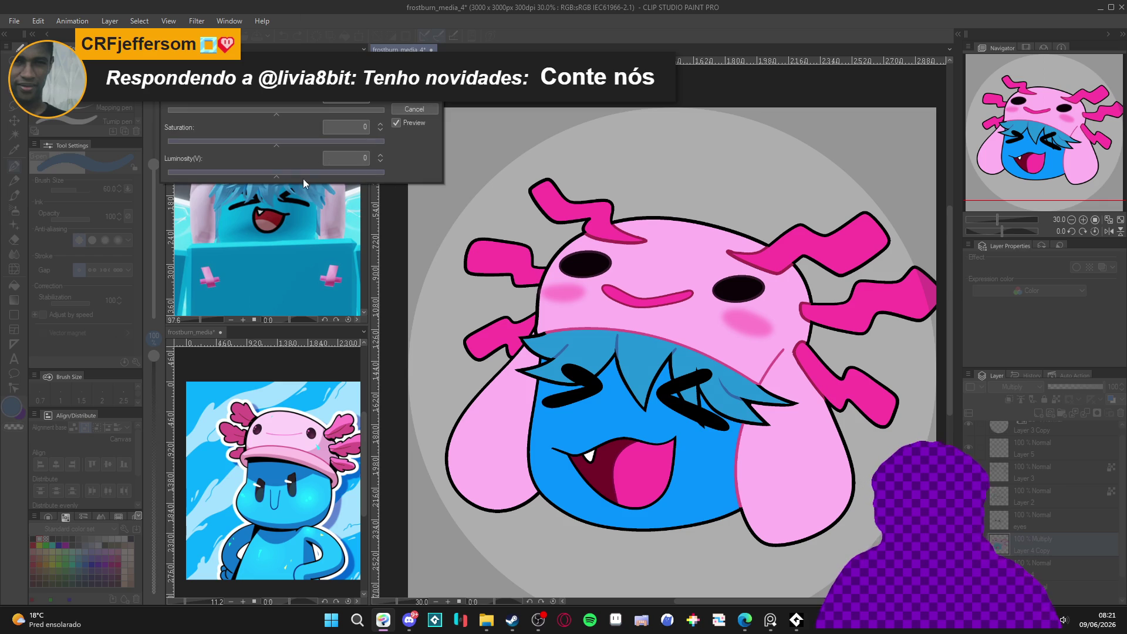
pyautogui.moveTo(274, 176); pyautogui.dragTo(257, 179)
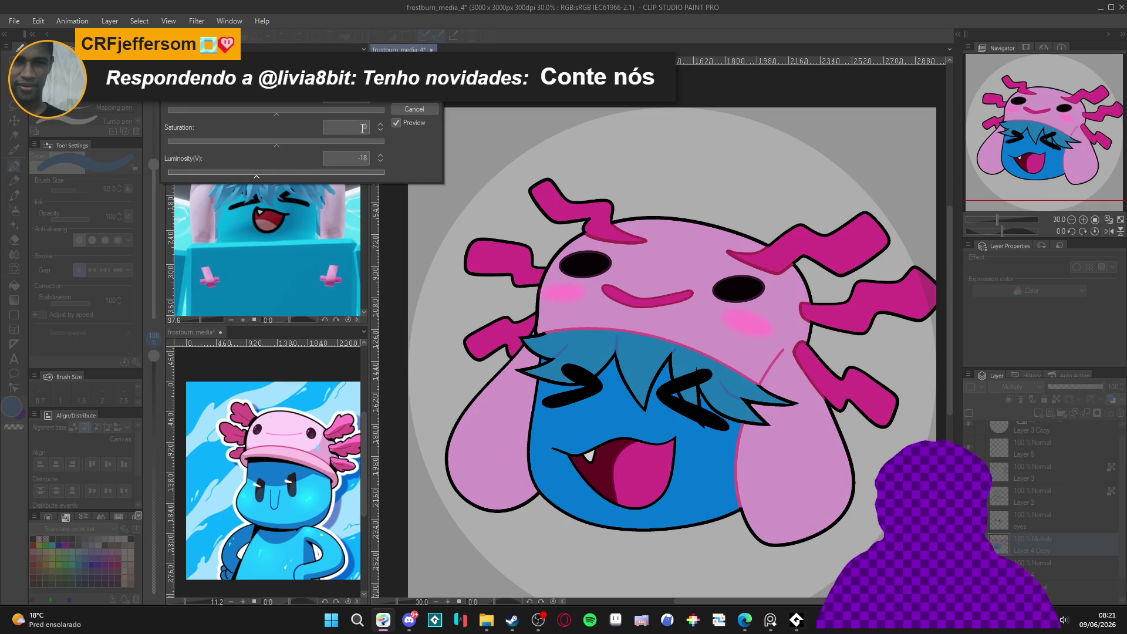
pyautogui.moveTo(281, 147); pyautogui.dragTo(299, 142)
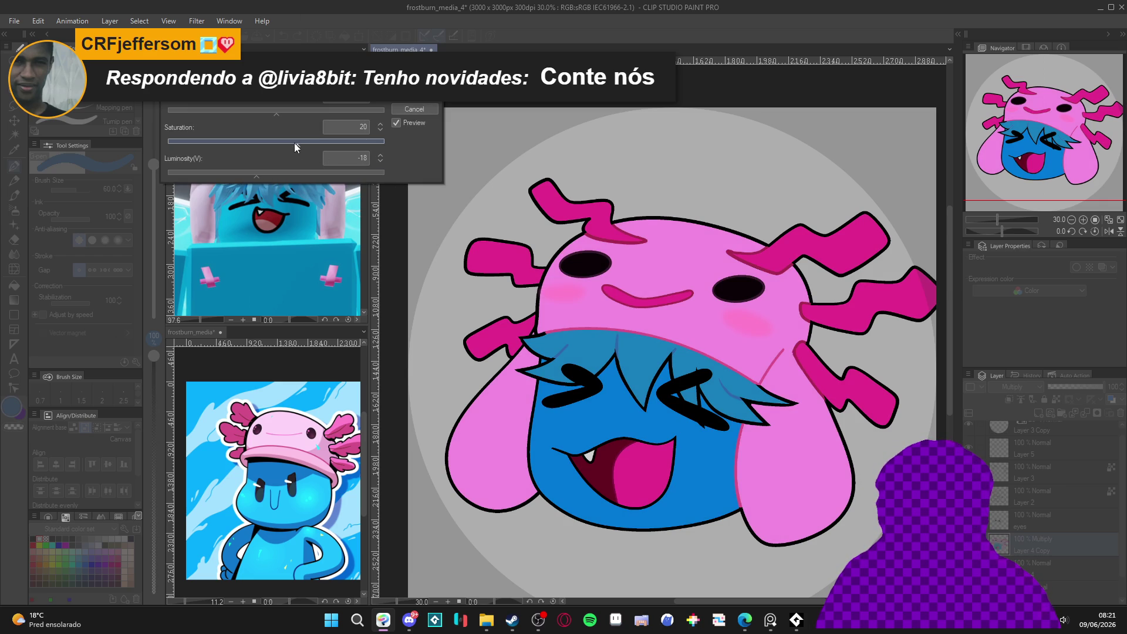
pyautogui.moveTo(258, 174)
pyautogui.mouseDown()
pyautogui.moveTo(279, 148)
pyautogui.moveTo(274, 173)
pyautogui.mouseUp()
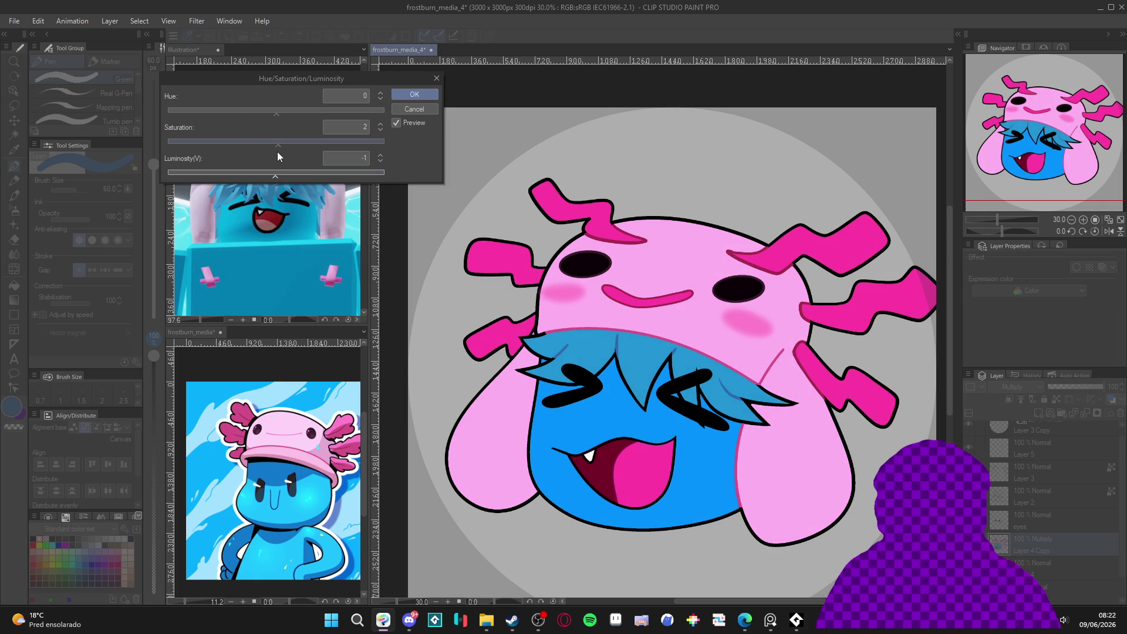
pyautogui.click(273, 175)
pyautogui.click(277, 144)
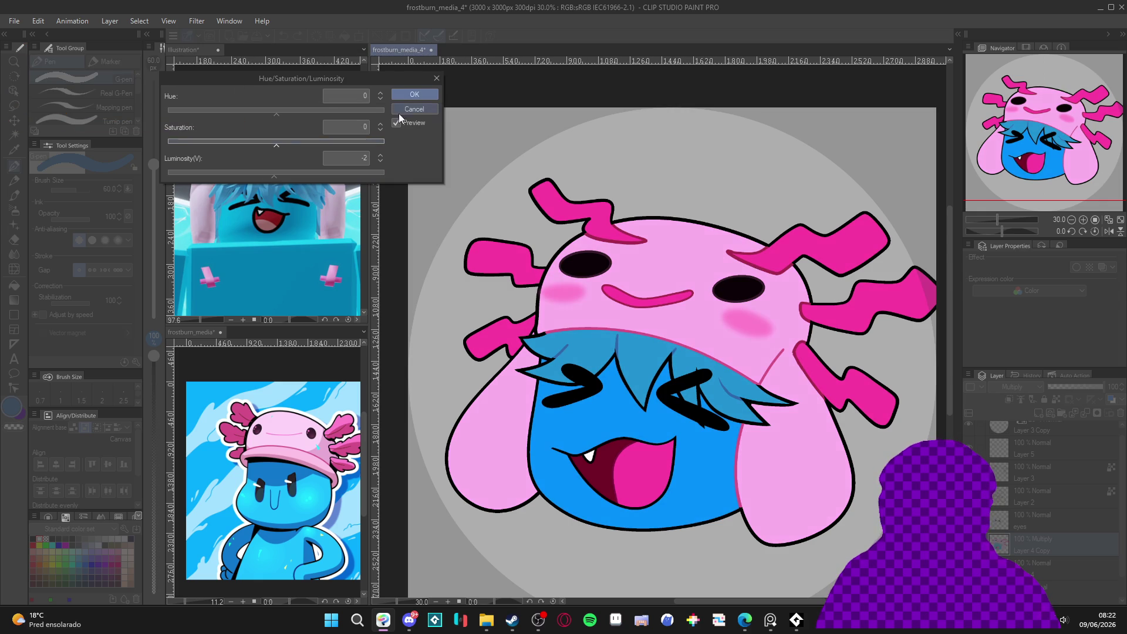
pyautogui.click(397, 112)
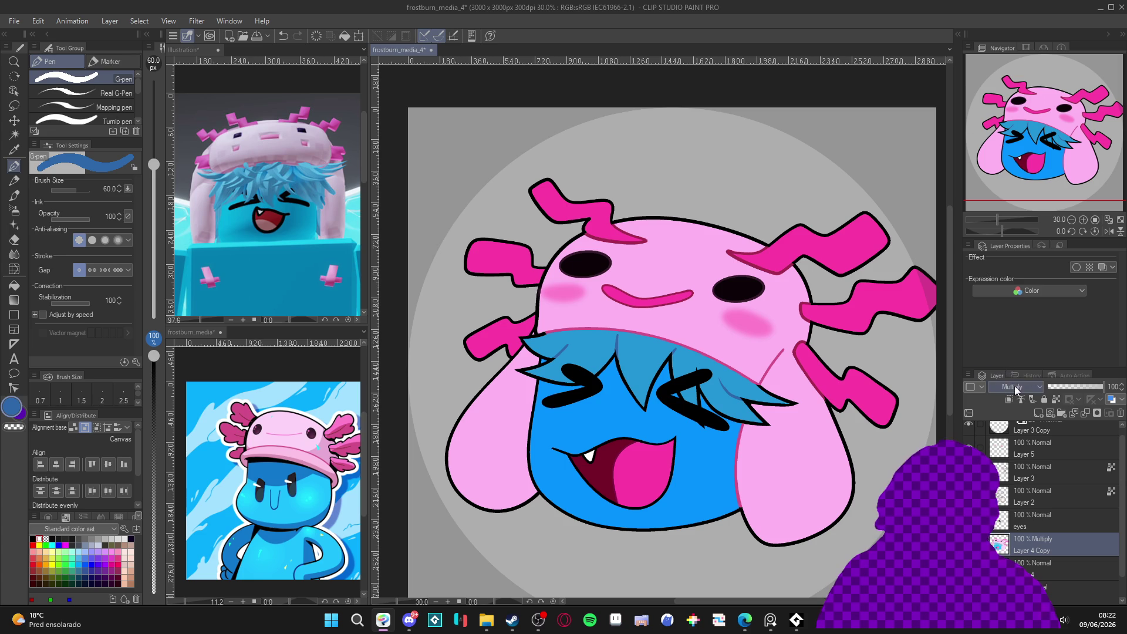
# Set Layer 4 Copy to Normal and recolour it: shifted hue, luminosity -46, saturation 19.
pyautogui.click(1012, 387)
pyautogui.click(1019, 72)
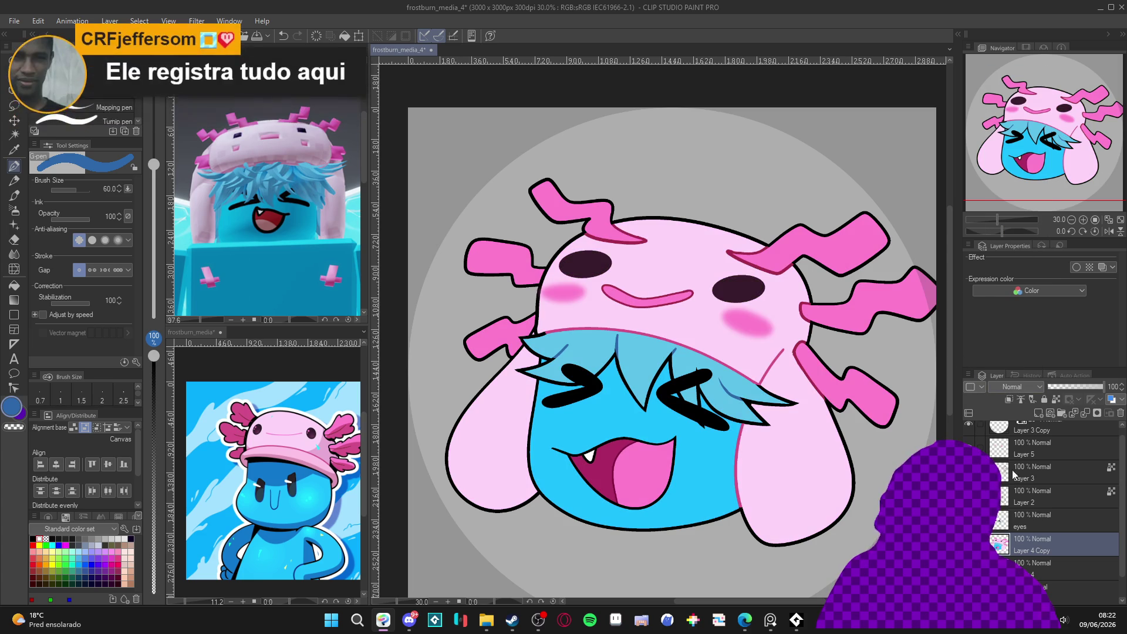
pyautogui.hotkey('ctrl', 'u')
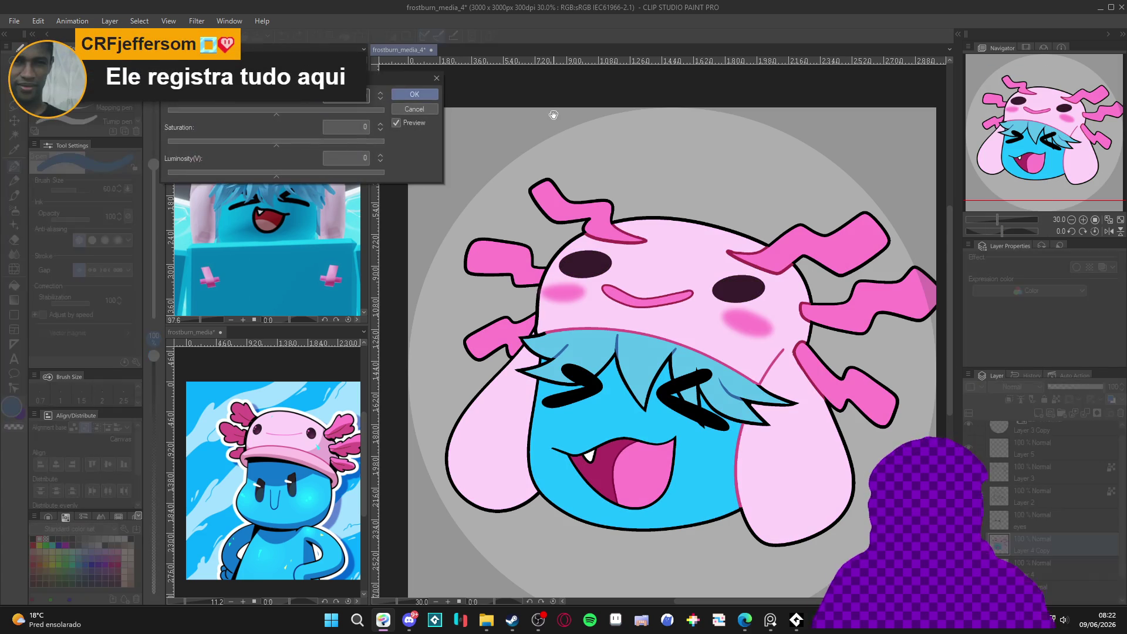
pyautogui.click(243, 174)
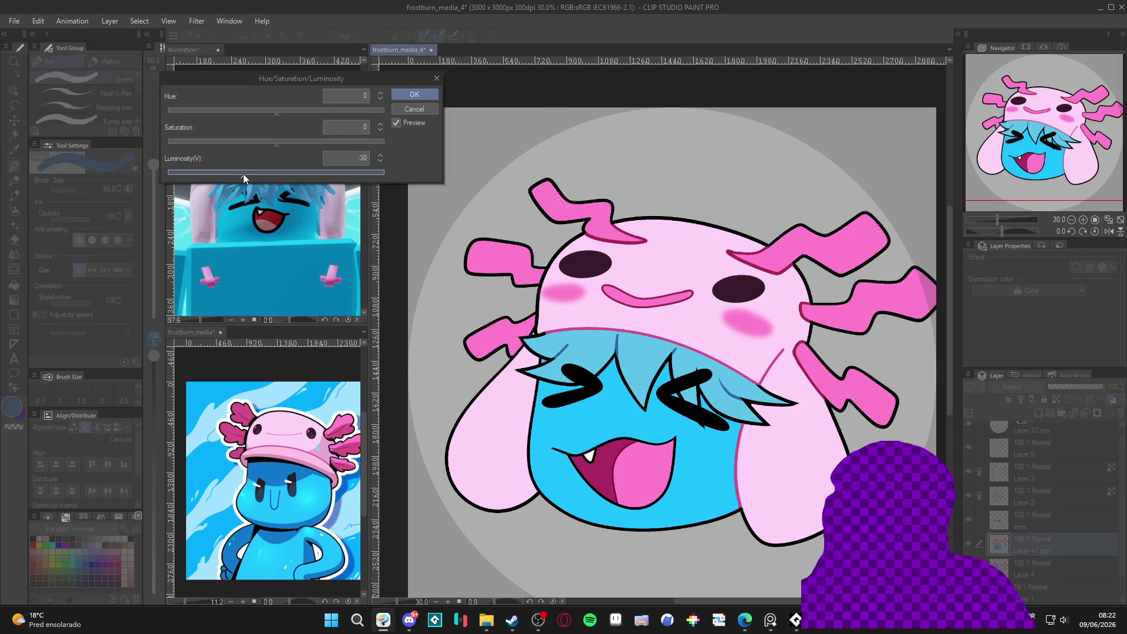
pyautogui.click(240, 175)
pyautogui.moveTo(276, 115); pyautogui.dragTo(288, 119)
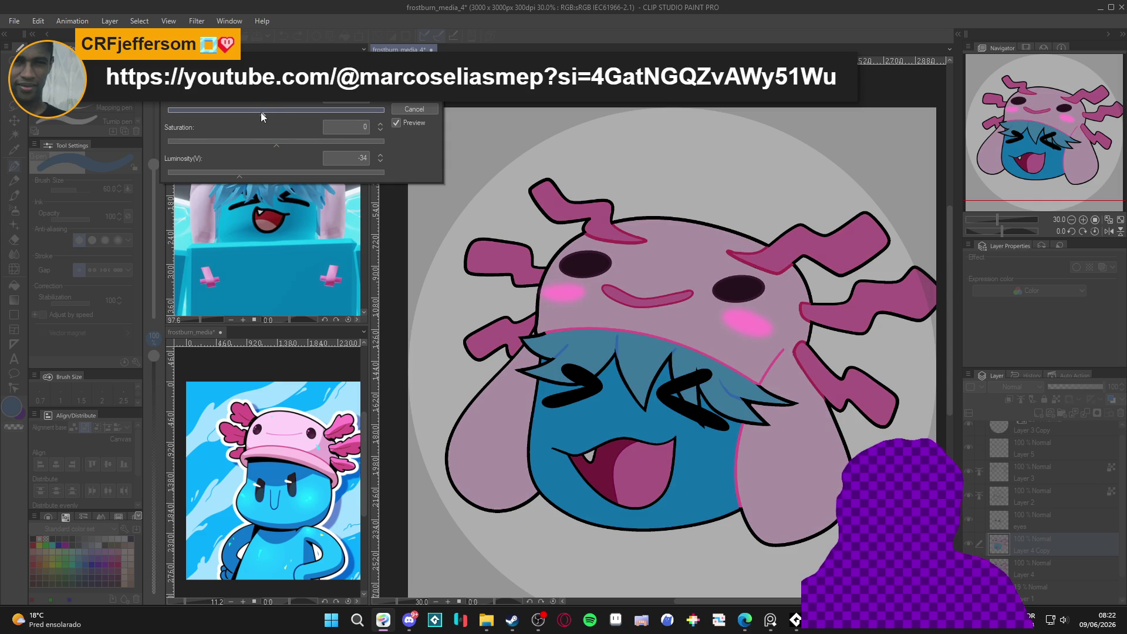
pyautogui.moveTo(256, 114); pyautogui.dragTo(287, 115)
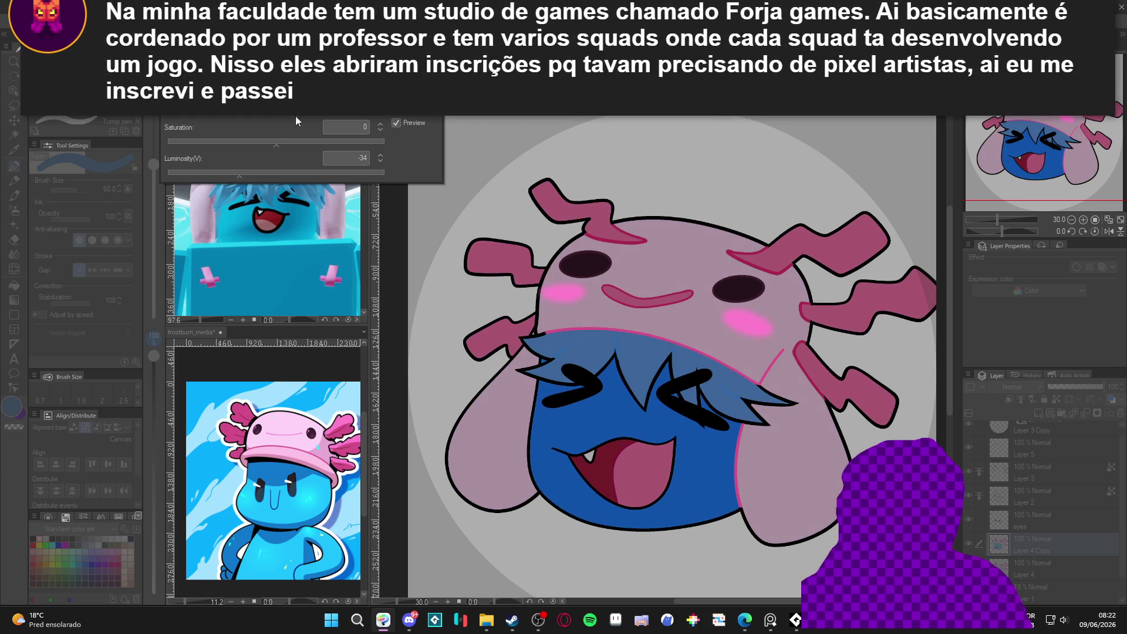
pyautogui.moveTo(288, 118); pyautogui.dragTo(261, 121)
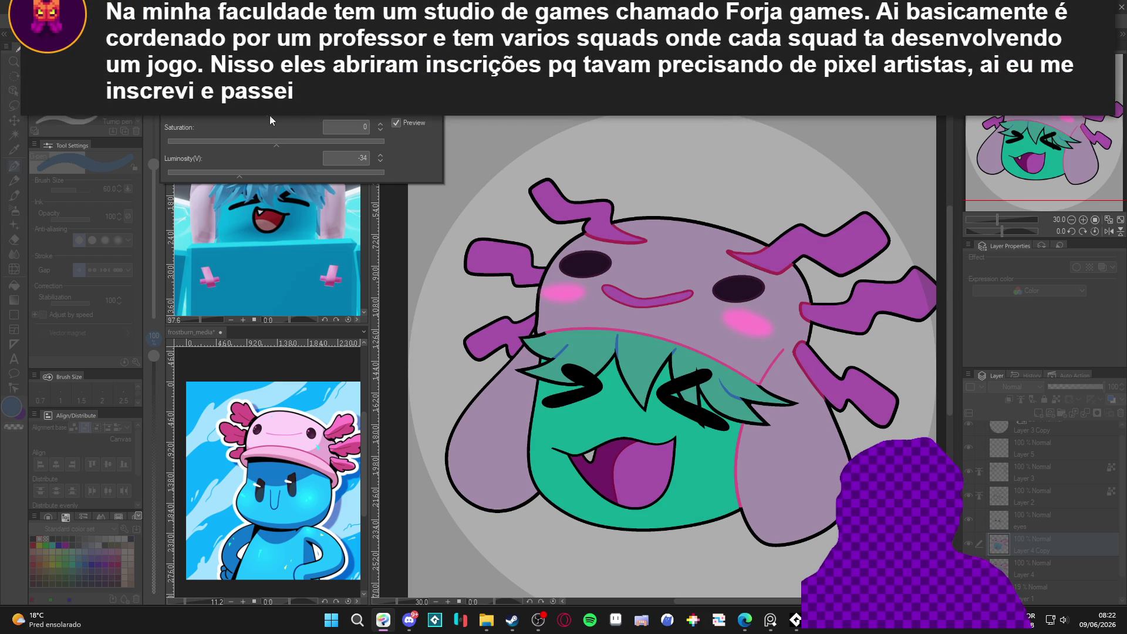
pyautogui.click(223, 177)
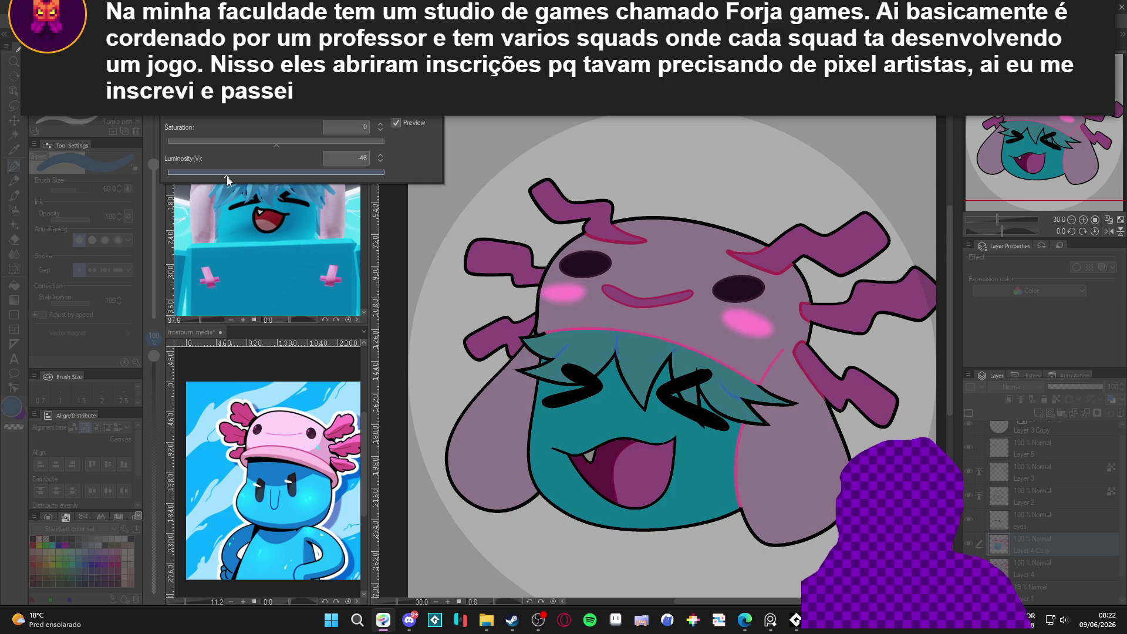
pyautogui.click(297, 145)
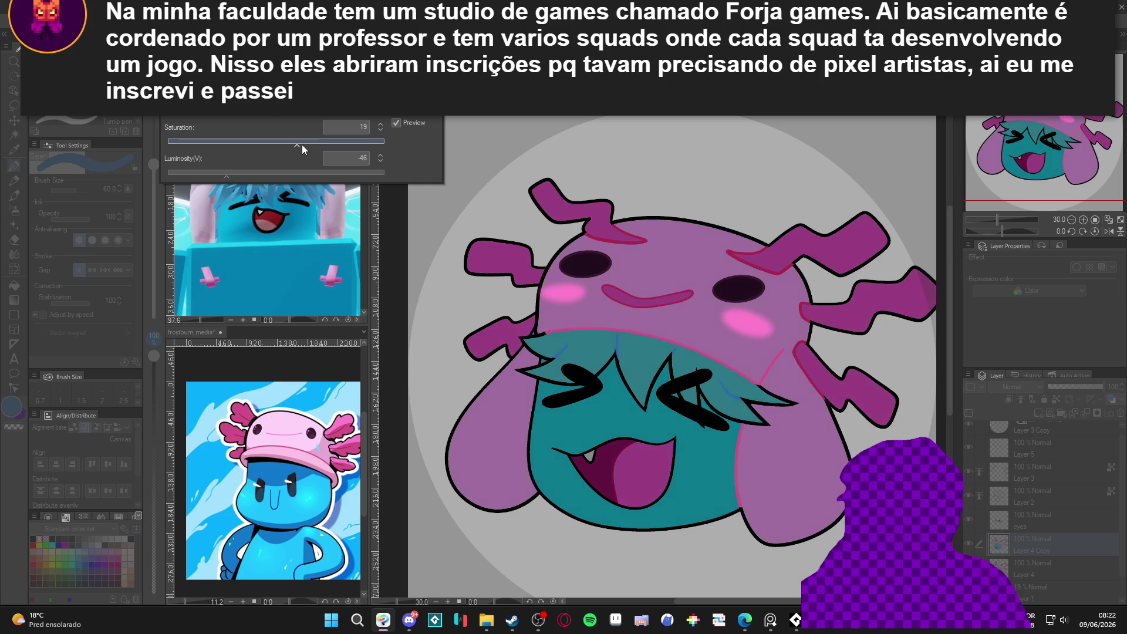
pyautogui.press('Return')
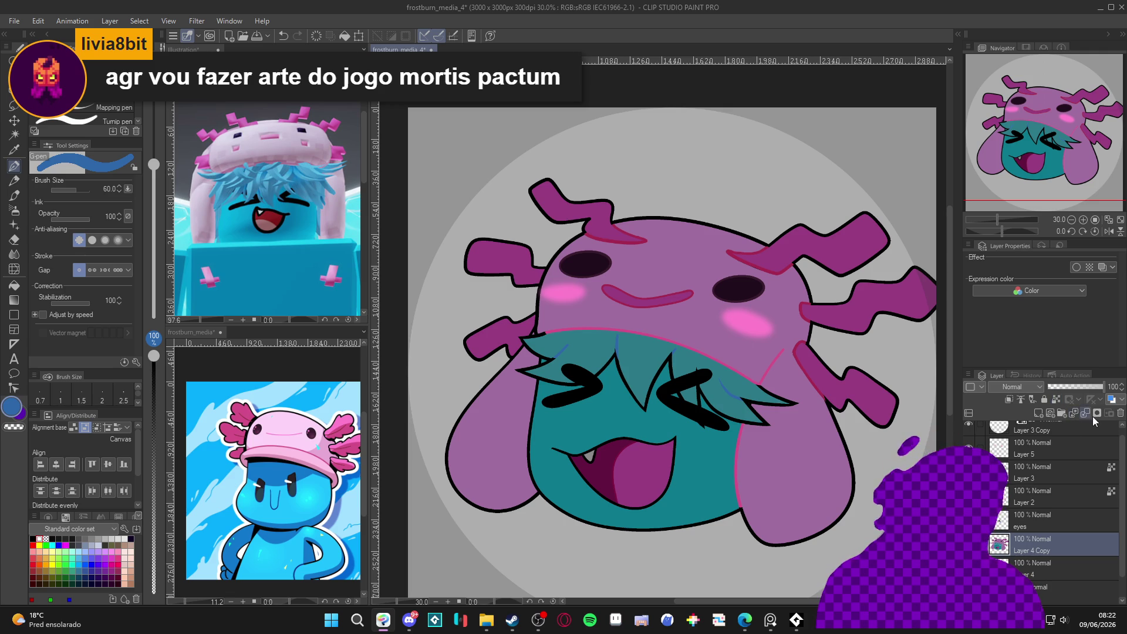
pyautogui.click(1096, 415)
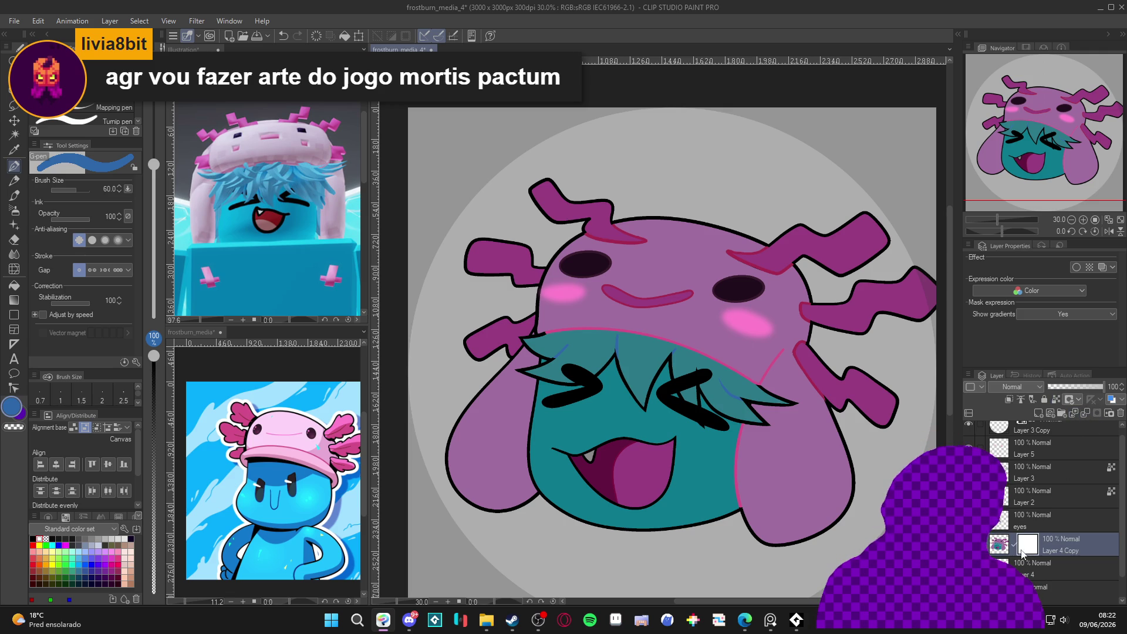
# Fill Layer 4 Copy's mask black across the whole canvas to hide the darkened colours.
pyautogui.click(1000, 553)
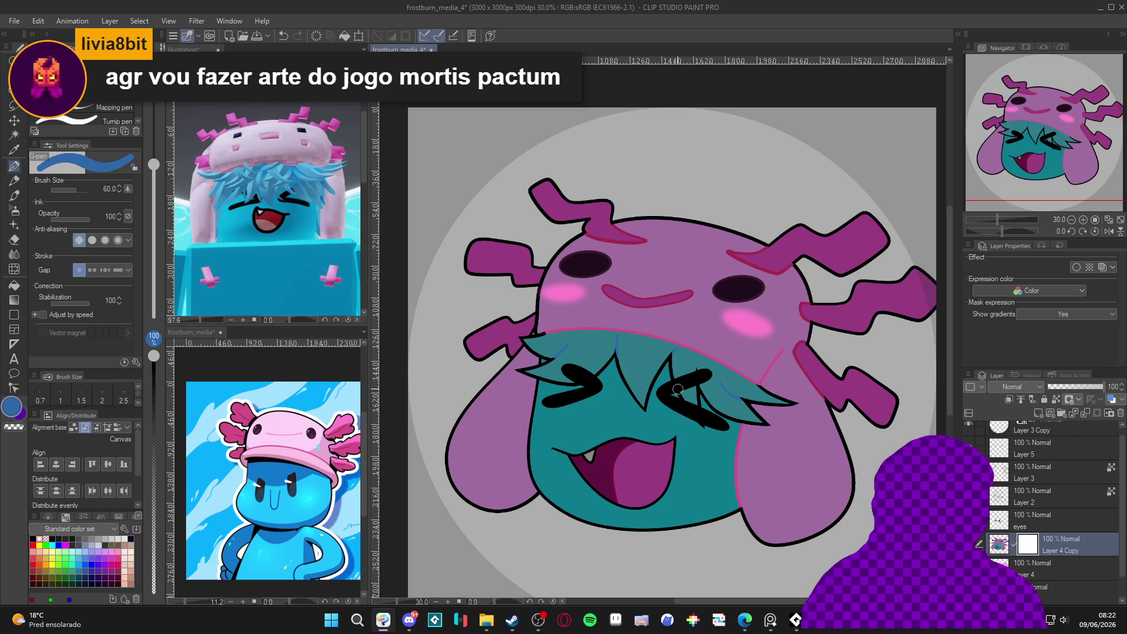
pyautogui.hotkey('ctrl', 'a')
pyautogui.press('Delete')
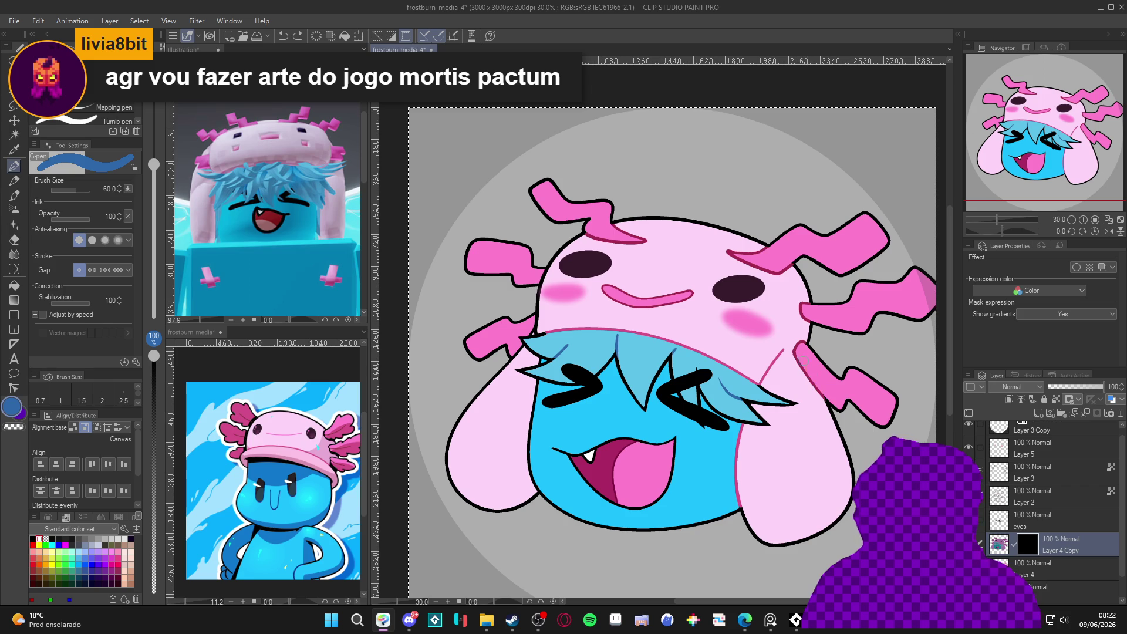
pyautogui.press('w')
pyautogui.hotkey('ctrl', 'd')
pyautogui.press('p')
# Draw a shading stroke along the right ear flap, undo it, and close Hue/Saturation/Luminosity unchanged.
pyautogui.moveTo(798, 354)
pyautogui.mouseDown()
pyautogui.moveTo(825, 423)
pyautogui.moveTo(833, 528)
pyautogui.mouseUp()
pyautogui.press('g')
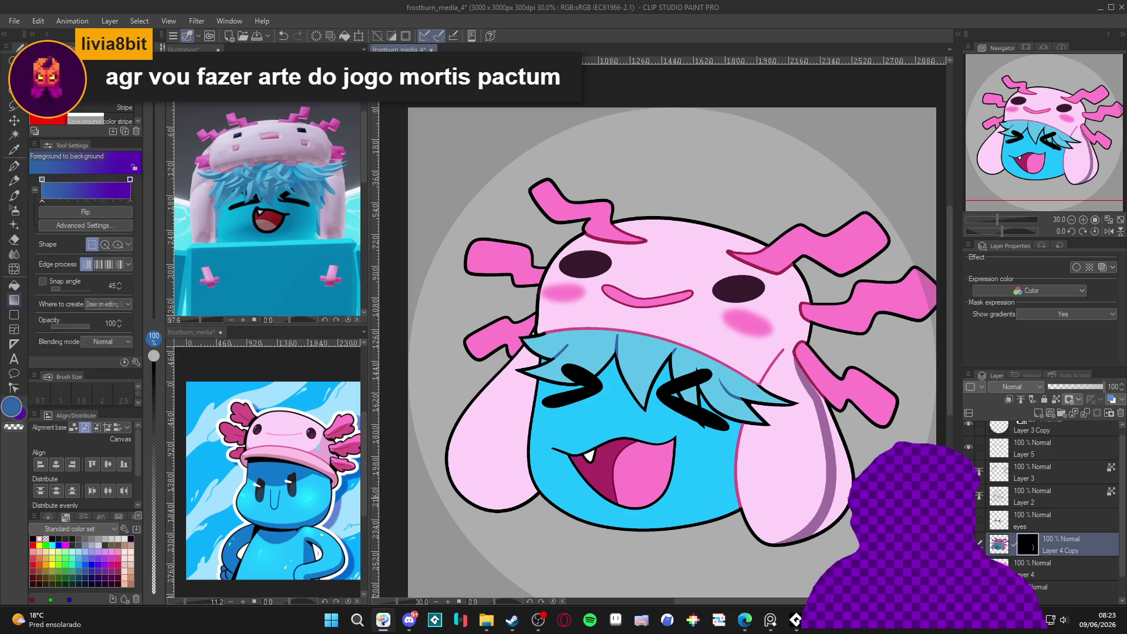
pyautogui.press('p')
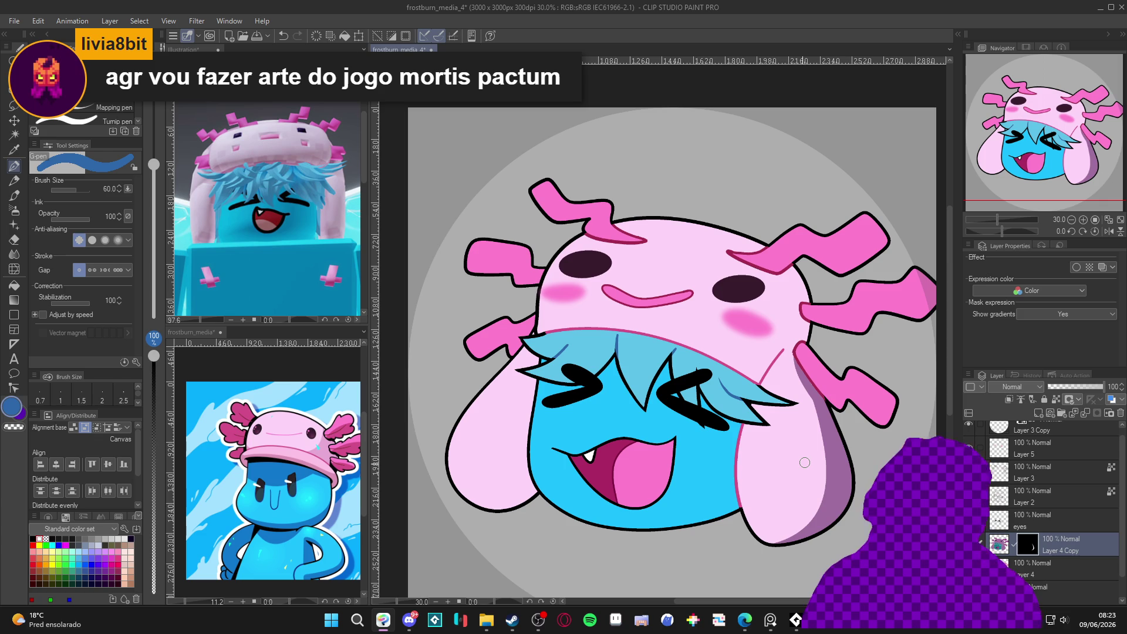
pyautogui.hotkey('ctrl', 'z')
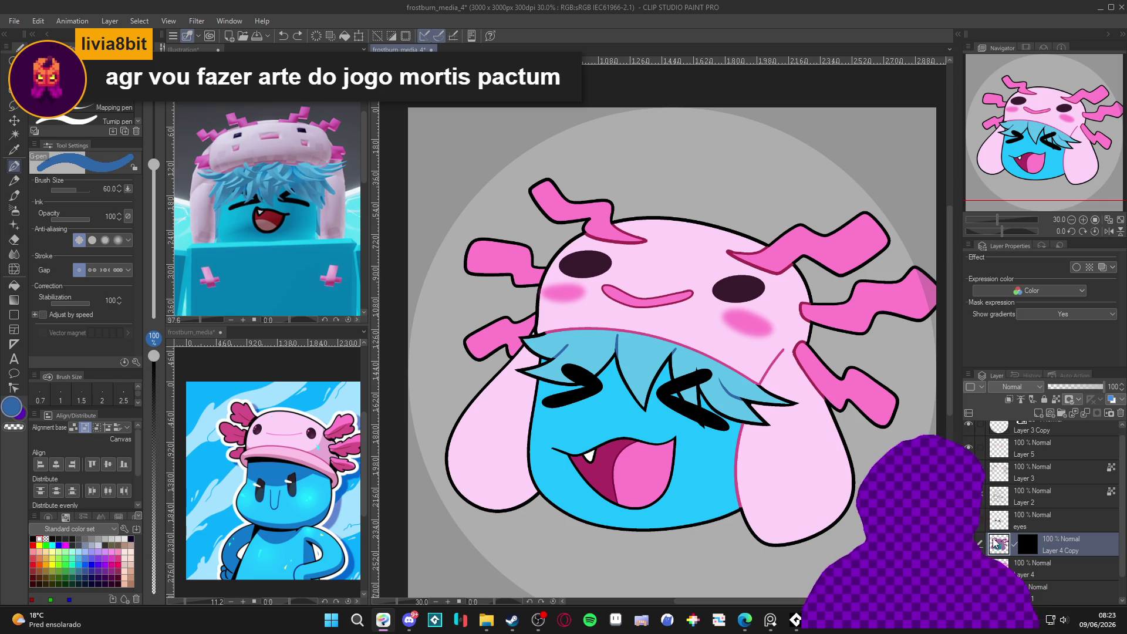
pyautogui.hotkey('ctrl', 'u')
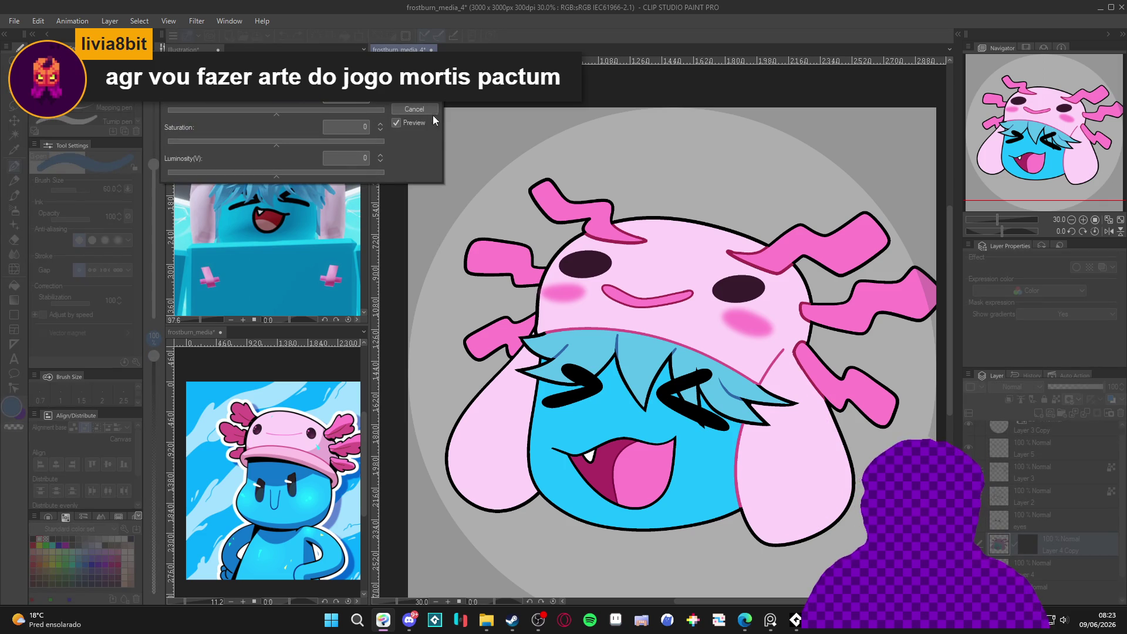
pyautogui.click(414, 93)
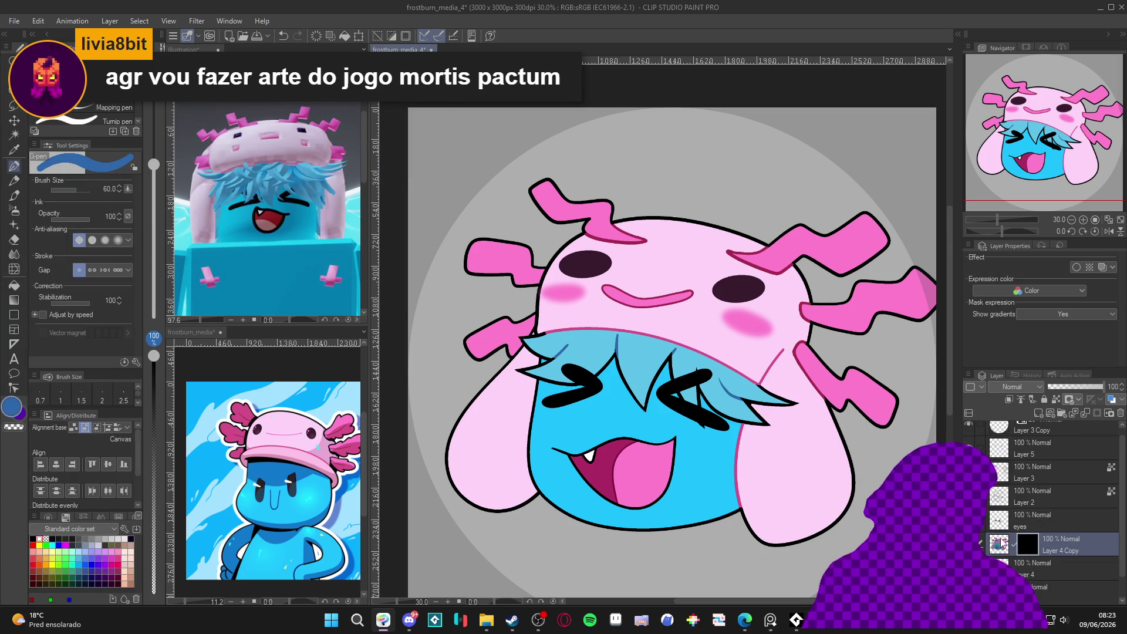
# Merge Layer 4 Copy into Layer 4, undo a deletion, and reopen Hue/Saturation/Luminosity.
pyautogui.rightClick(1068, 551)
pyautogui.click(1085, 319)
pyautogui.rightClick(1033, 551)
pyautogui.click(1076, 308)
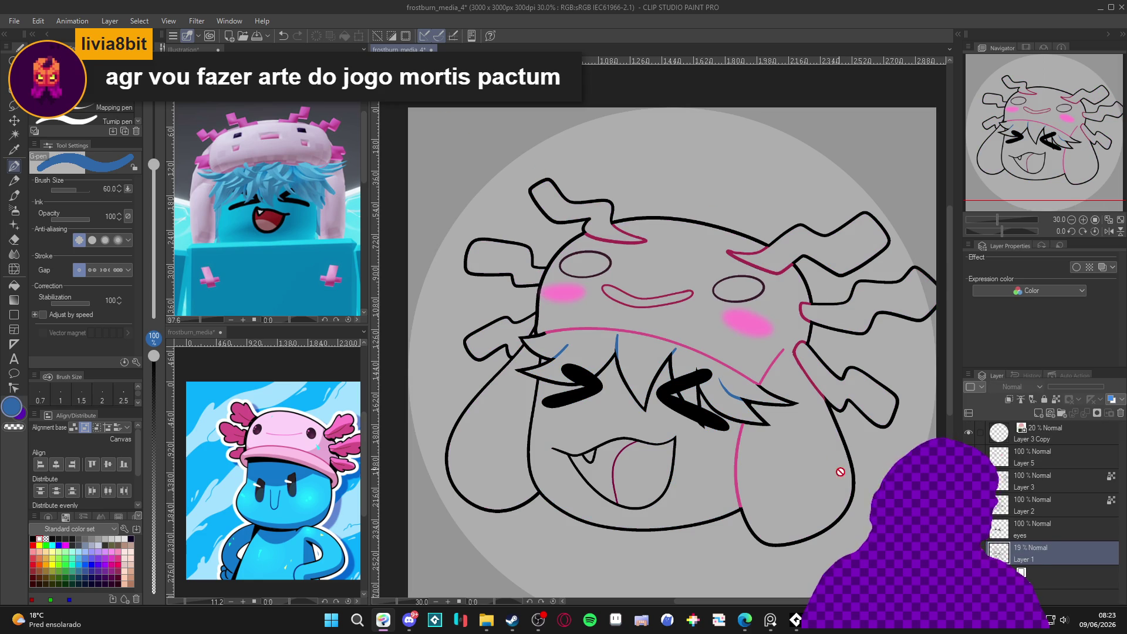
pyautogui.hotkey('ctrl', 'z')
pyautogui.rightClick(1033, 552)
pyautogui.click(1066, 302)
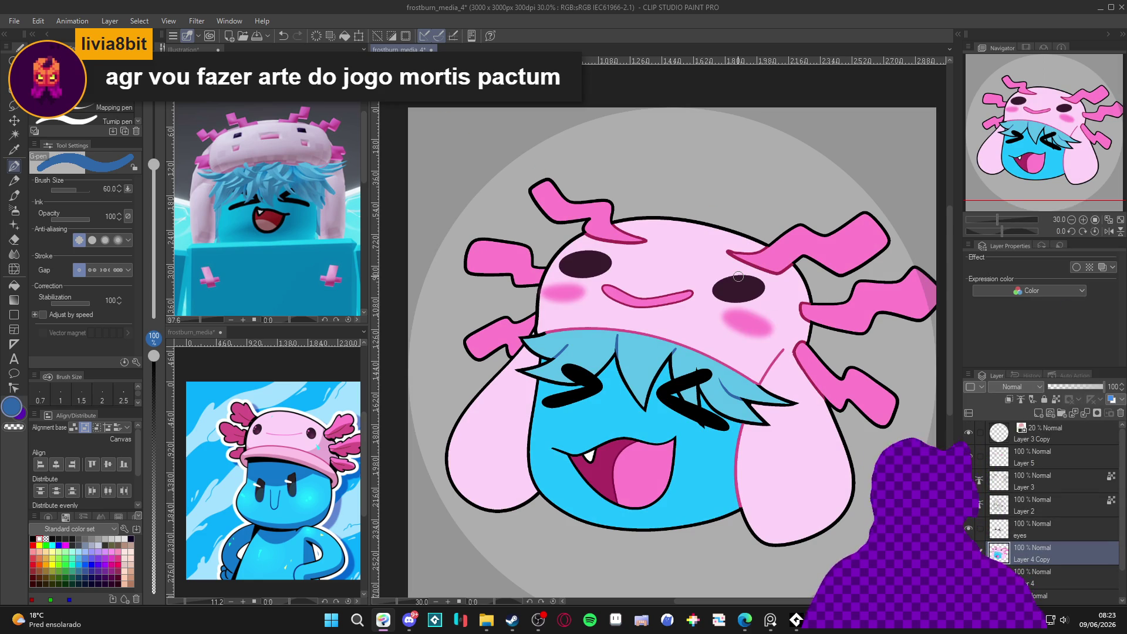
pyautogui.hotkey('ctrl', 'u')
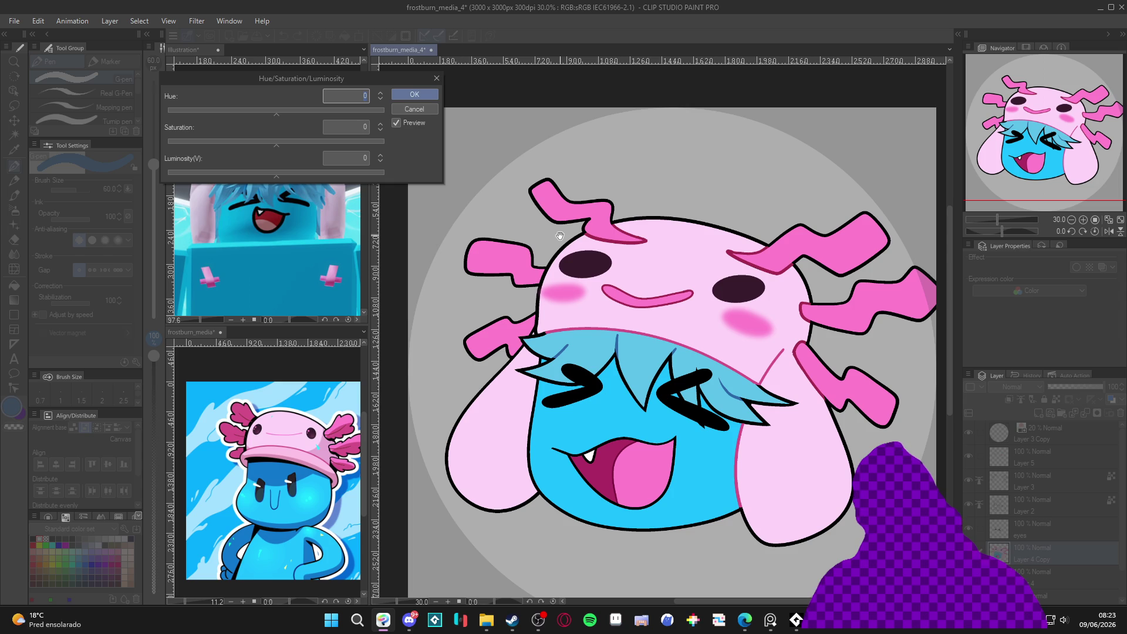
# Discard a first colour-adjustment try, then apply hue -12 and luminosity -11.
pyautogui.click(276, 114)
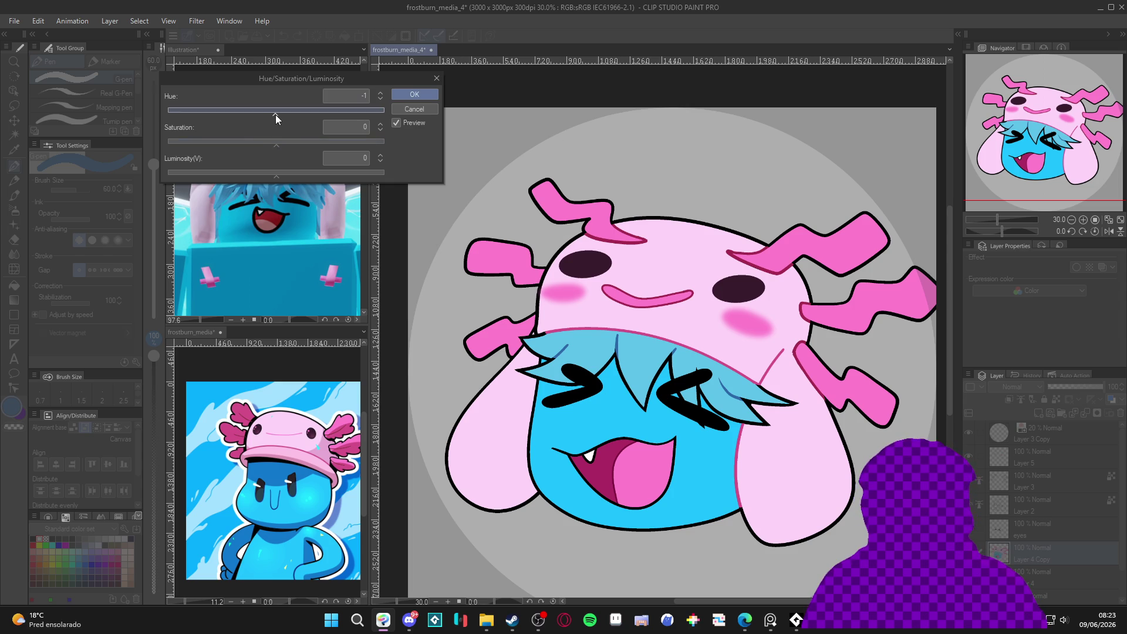
pyautogui.click(275, 140)
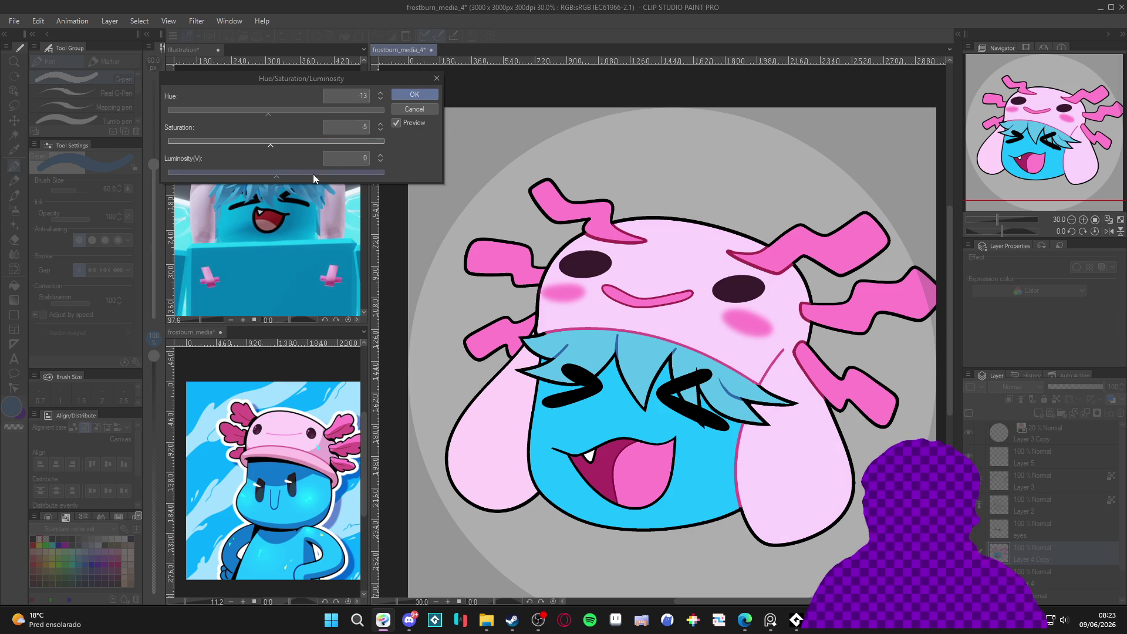
pyautogui.moveTo(276, 175); pyautogui.dragTo(258, 179)
pyautogui.click(414, 108)
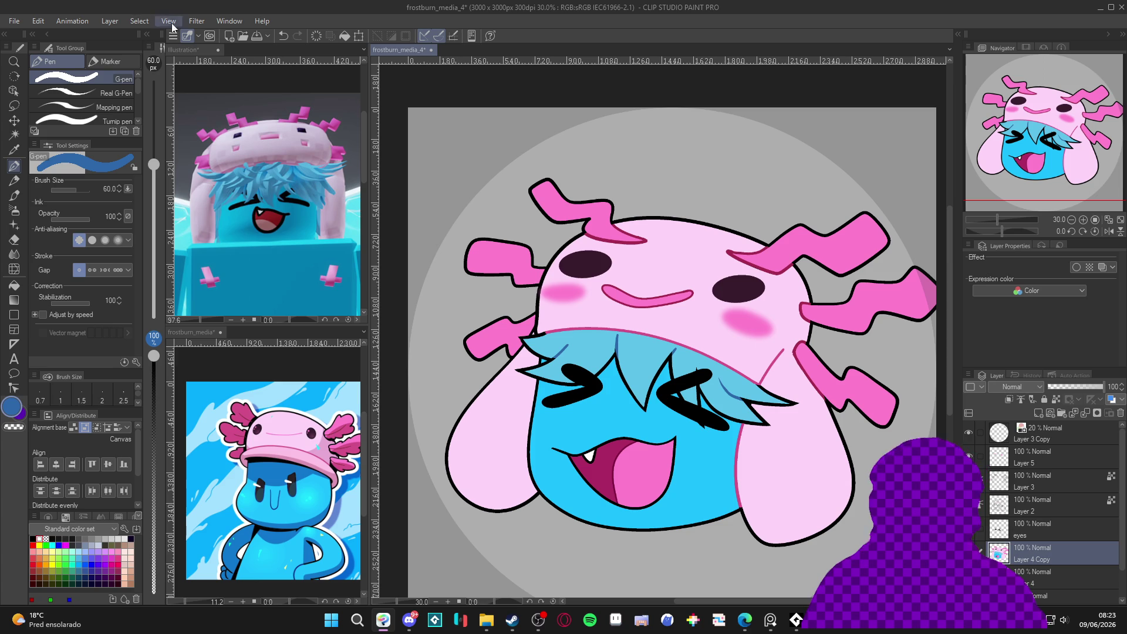
pyautogui.hotkey('ctrl', 'u')
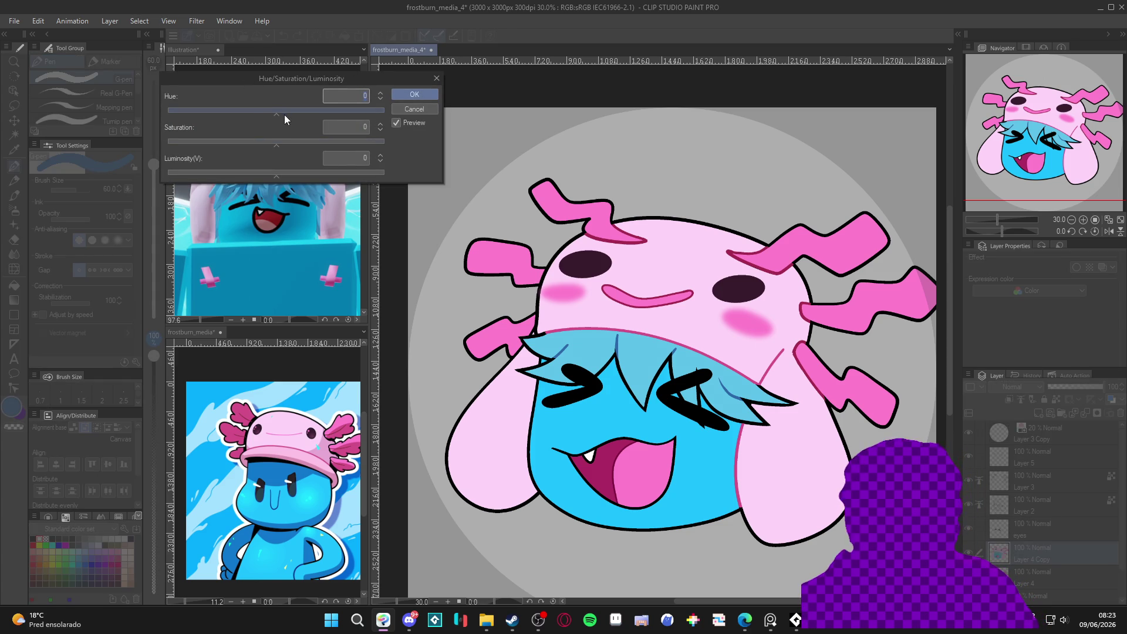
pyautogui.moveTo(276, 112); pyautogui.dragTo(269, 114)
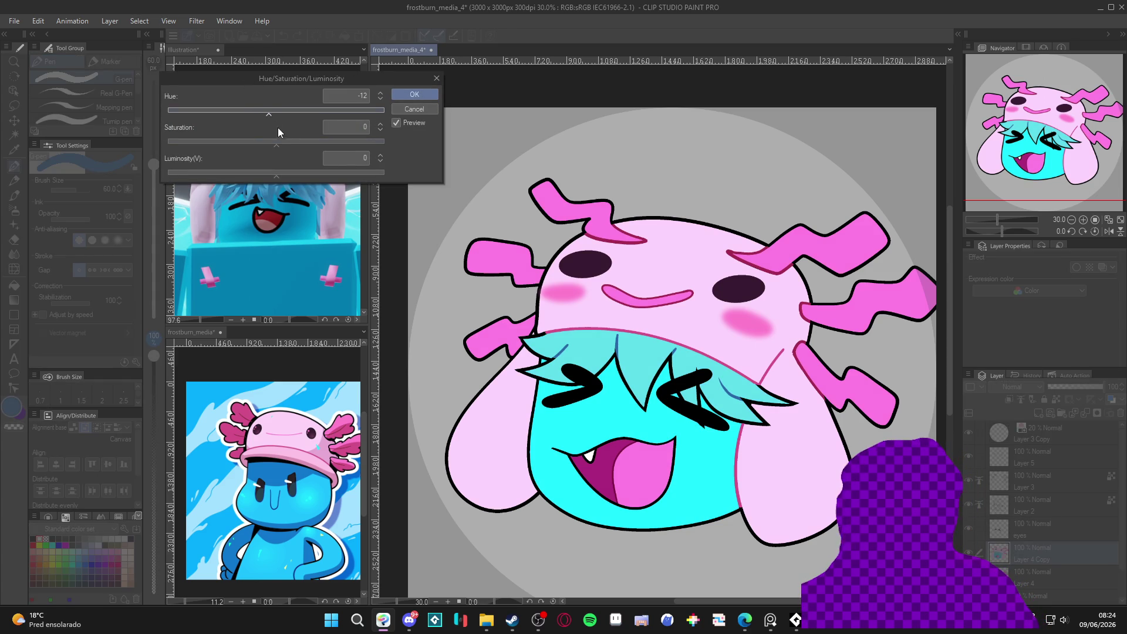
pyautogui.click(264, 172)
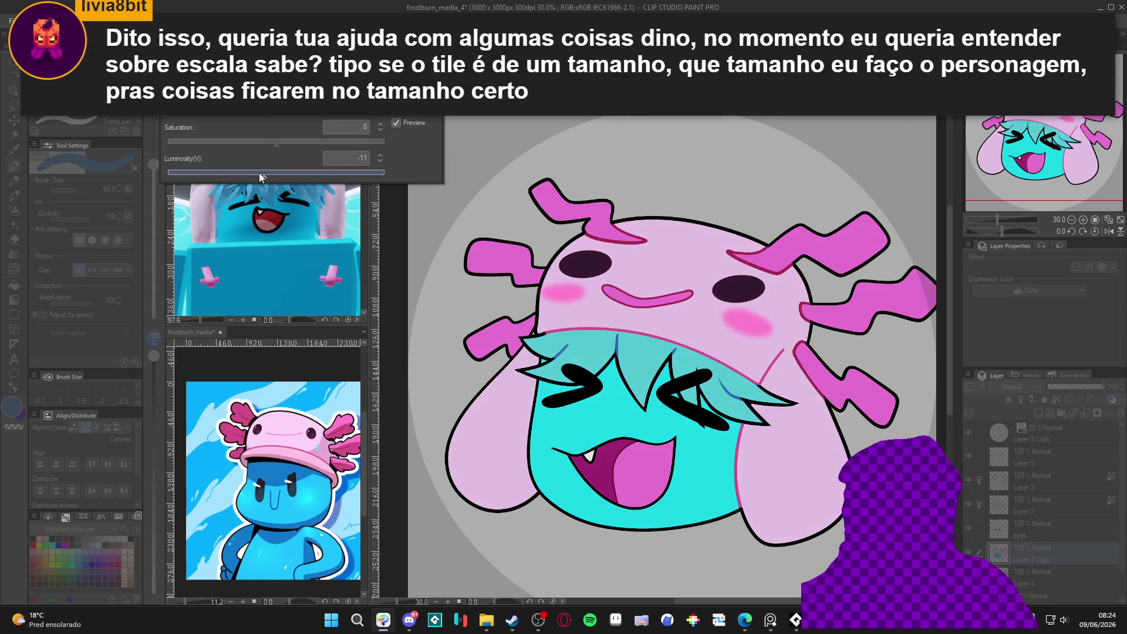
pyautogui.click(417, 88)
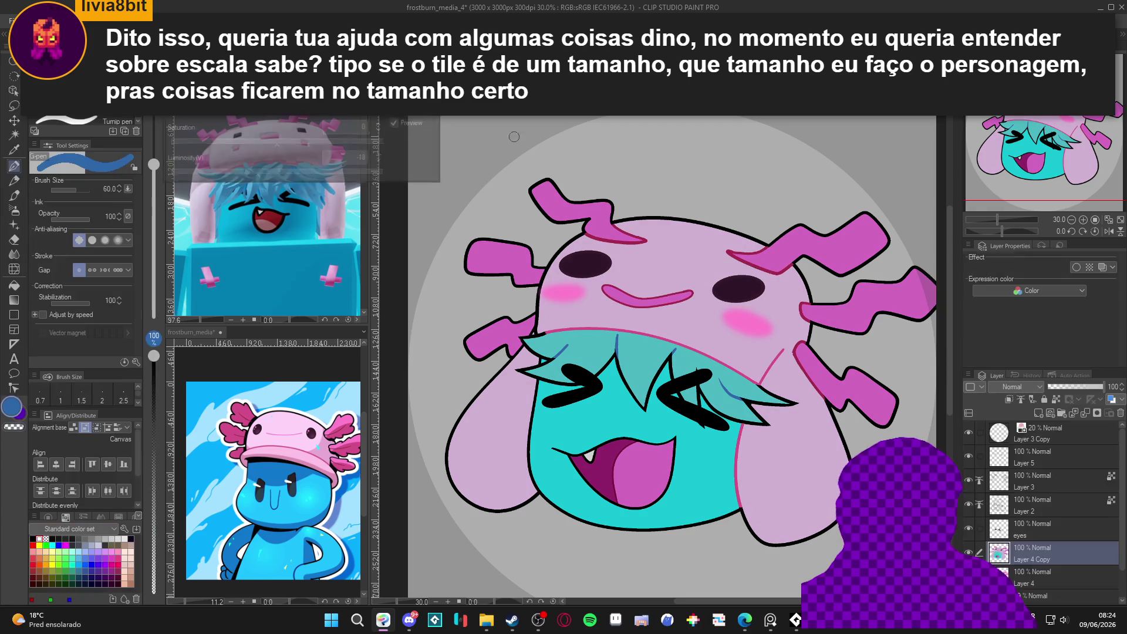
# Add a layer mask to Layer 4 Copy and clear it across the whole canvas.
pyautogui.click(1099, 414)
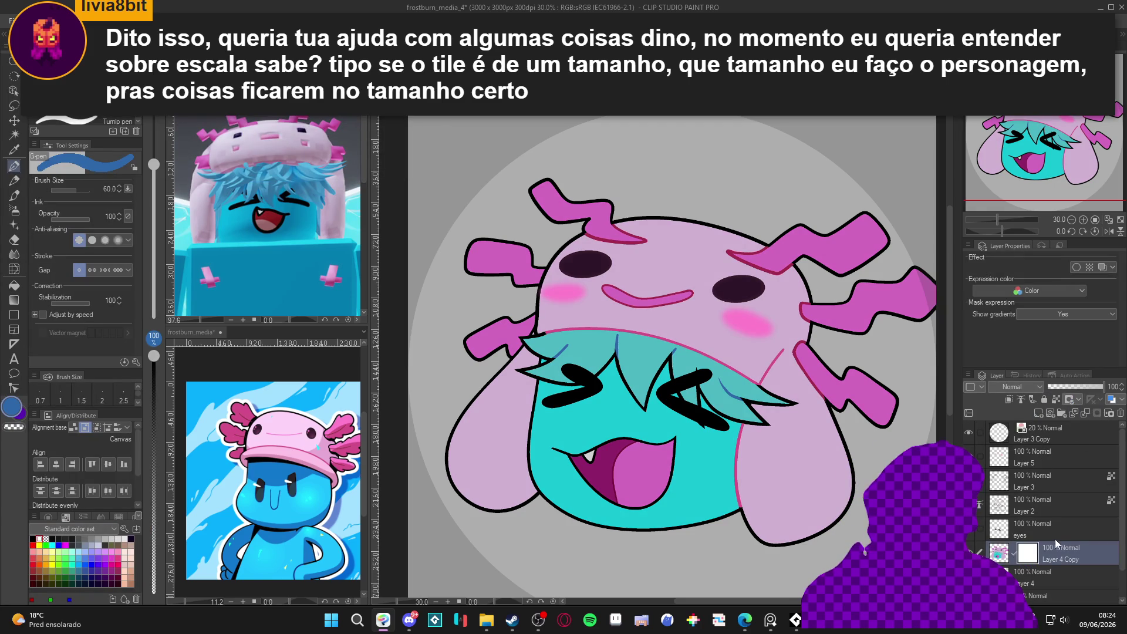
pyautogui.hotkey('ctrl', 'a')
pyautogui.press('Delete')
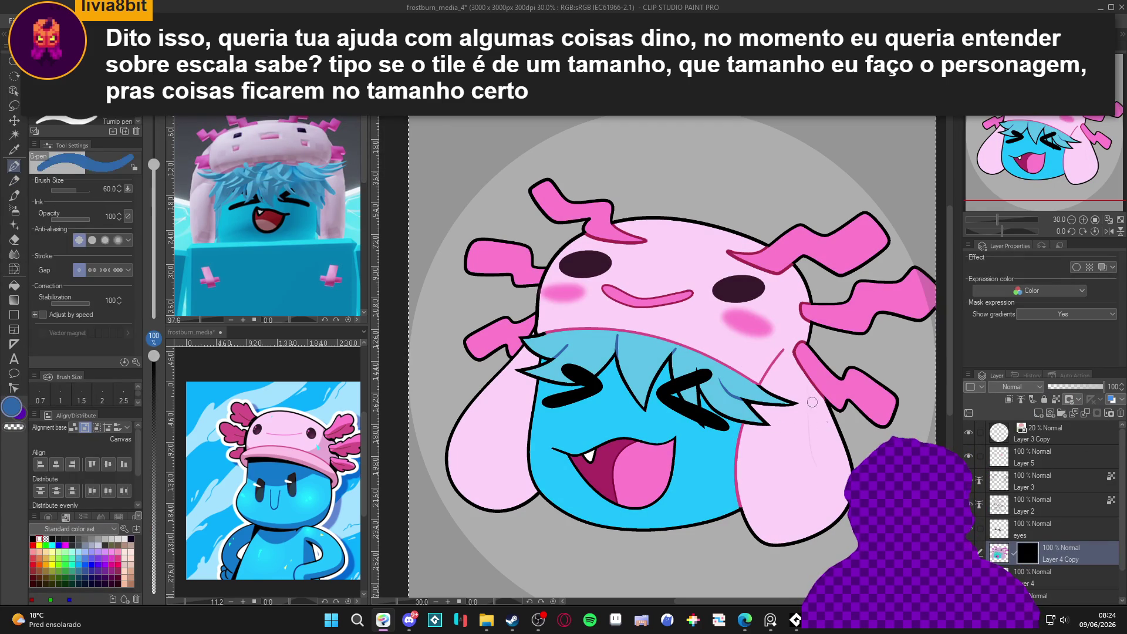
# Undo a trial white stroke on the right ear, then invert the mask to show the recolour.
pyautogui.press('x')
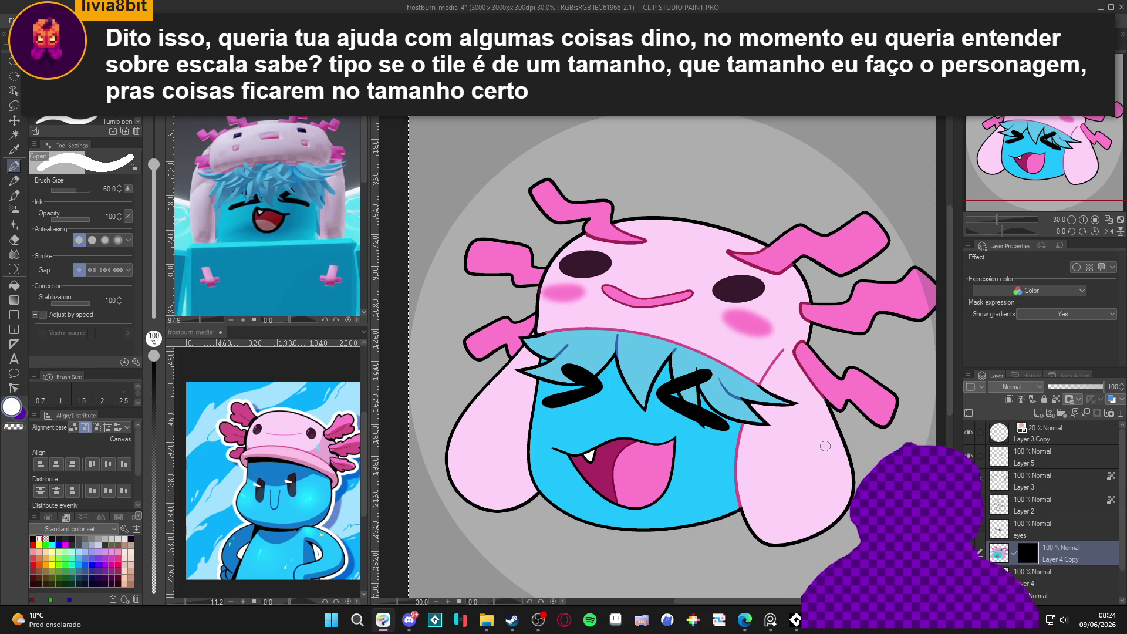
pyautogui.moveTo(808, 365)
pyautogui.mouseDown()
pyautogui.moveTo(836, 487)
pyautogui.moveTo(803, 527)
pyautogui.mouseUp()
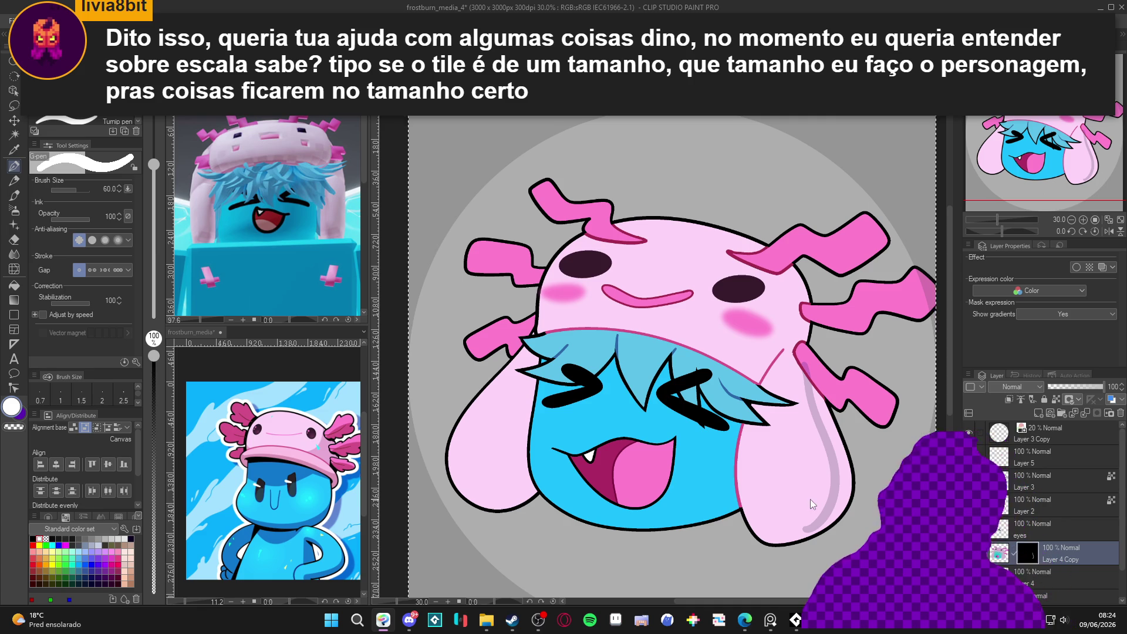
pyautogui.hotkey('ctrl', 'z')
pyautogui.press('w')
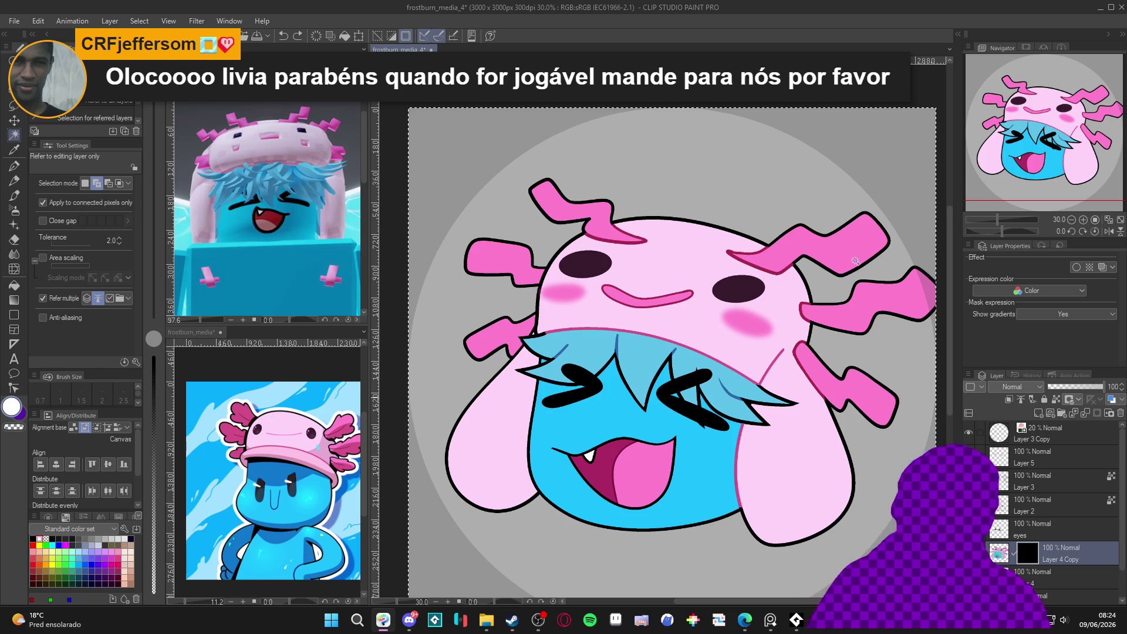
pyautogui.hotkey('ctrl', 'd')
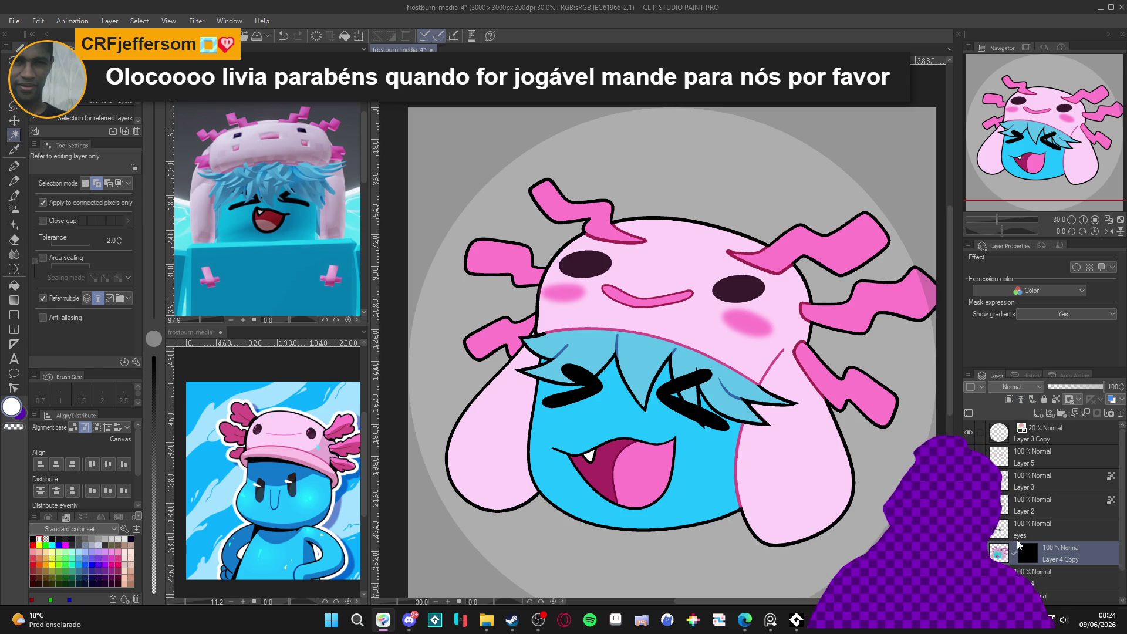
pyautogui.hotkey('ctrl', 'i')
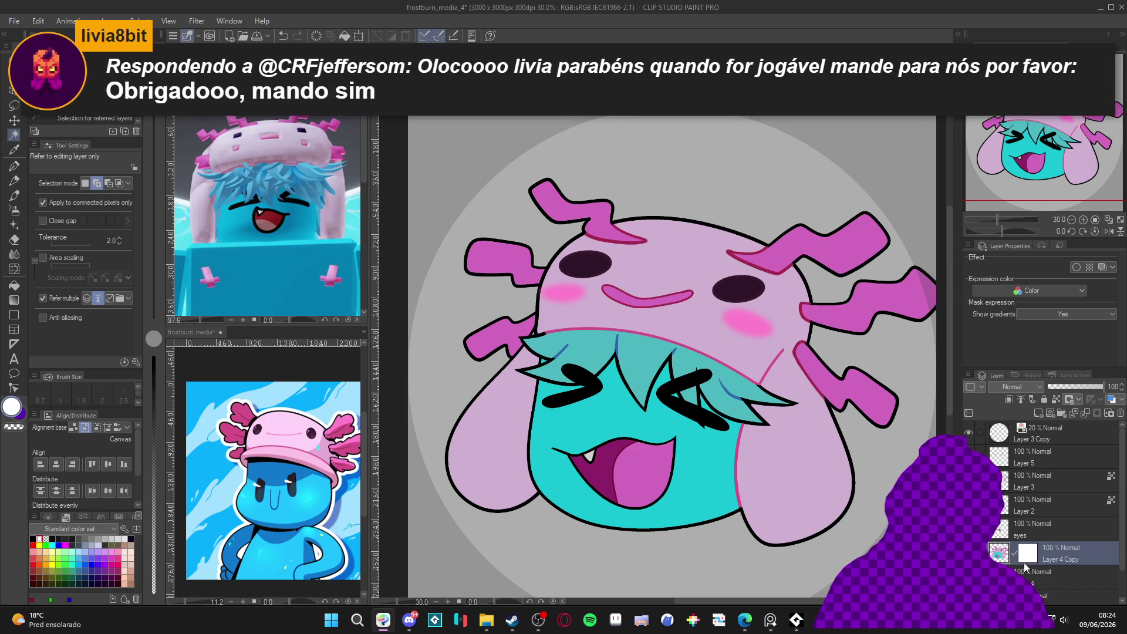
# Delete Layer 4 Copy and duplicate Layer 4 as a fresh copy.
pyautogui.rightClick(1070, 558)
pyautogui.click(1080, 312)
pyautogui.rightClick(1042, 539)
pyautogui.click(1073, 300)
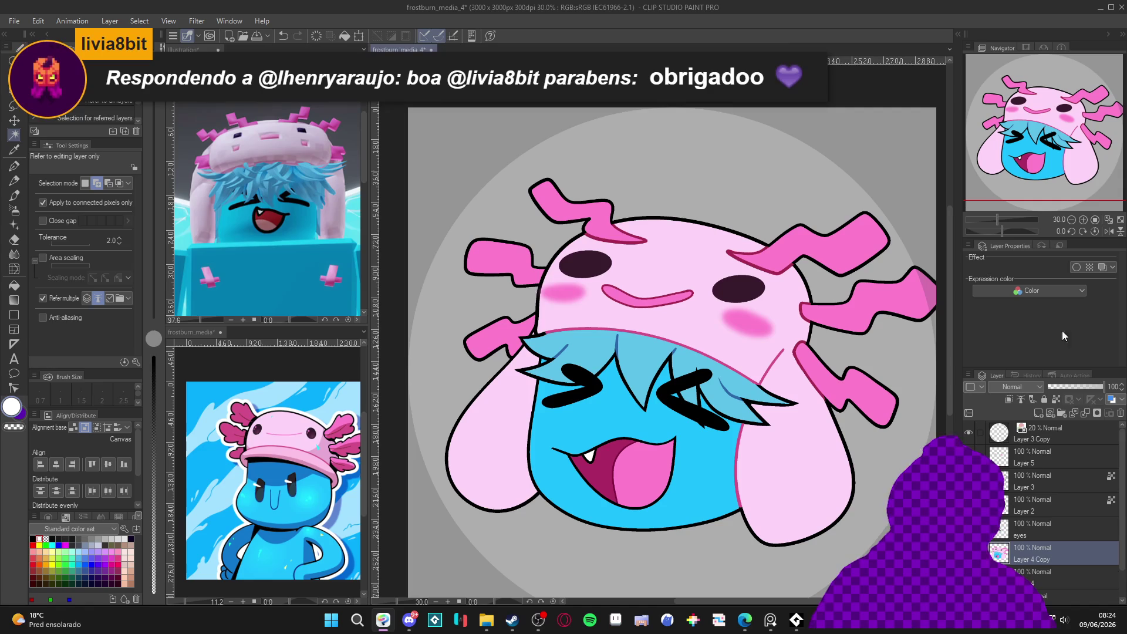
# Bucket-fill the hat and both ears with a darker mauve-pink.
pyautogui.press('g')
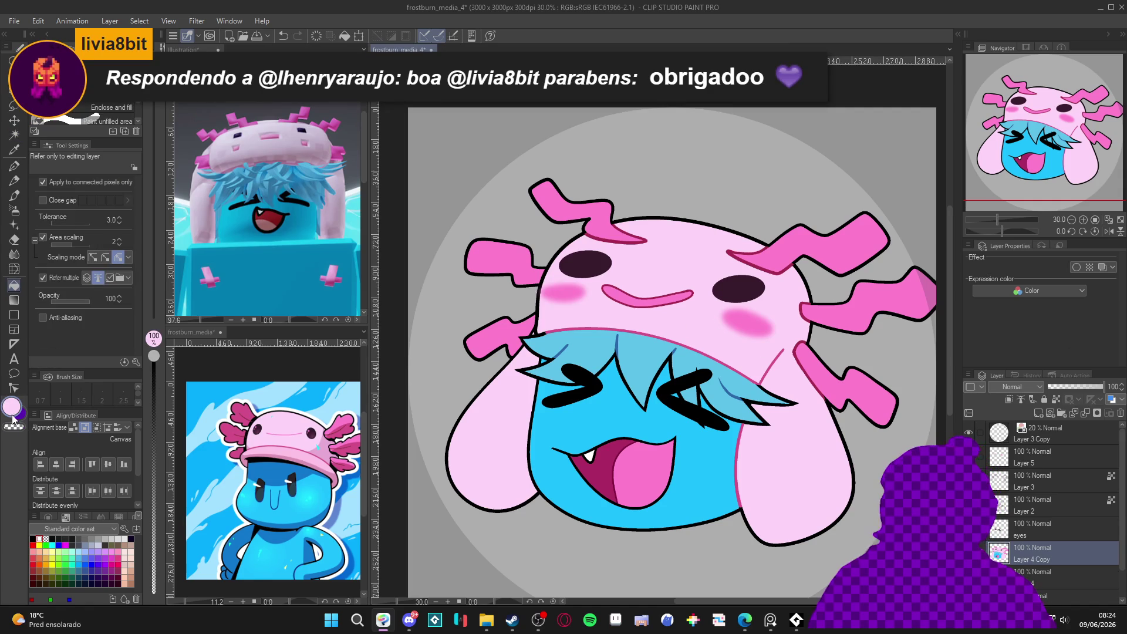
pyautogui.click(12, 407)
pyautogui.click(298, 197)
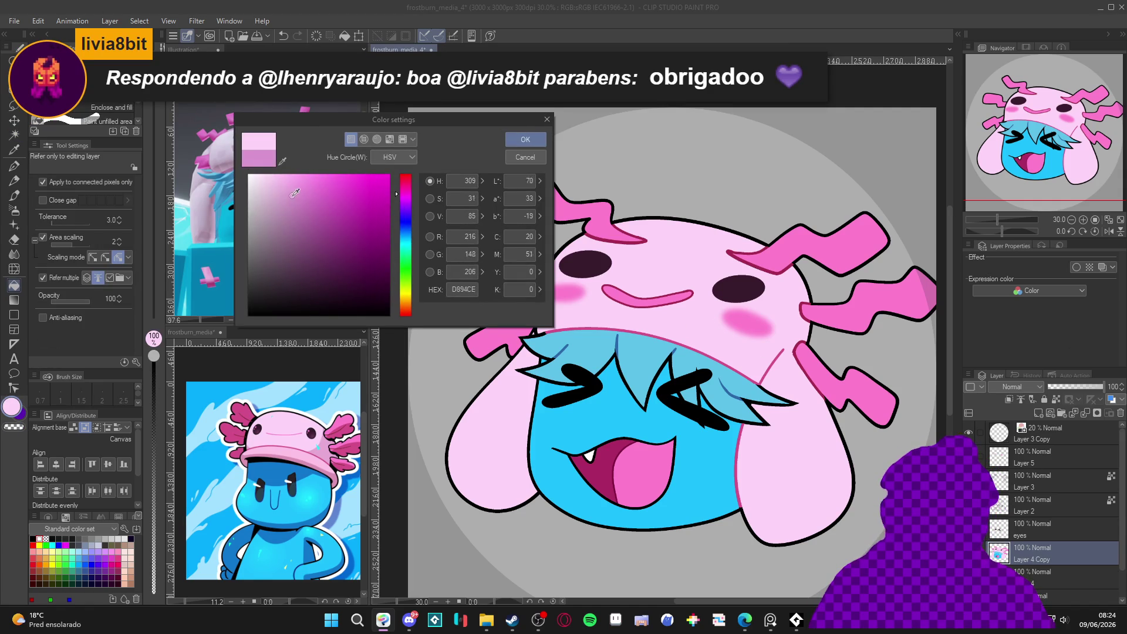
pyautogui.click(295, 196)
pyautogui.click(290, 203)
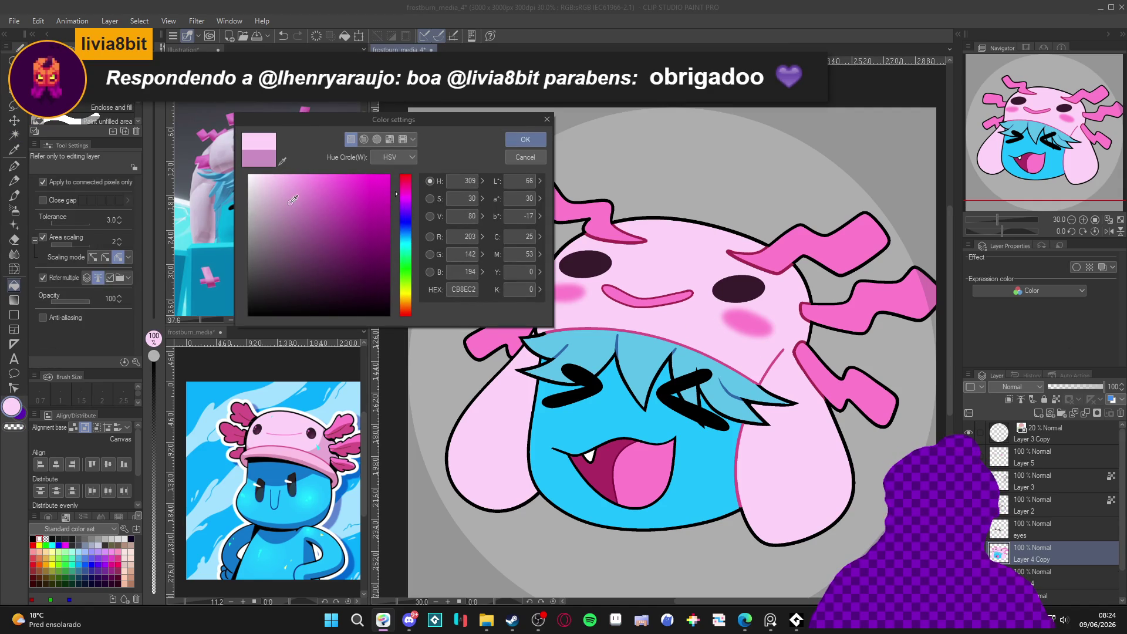
pyautogui.click(515, 143)
pyautogui.click(712, 329)
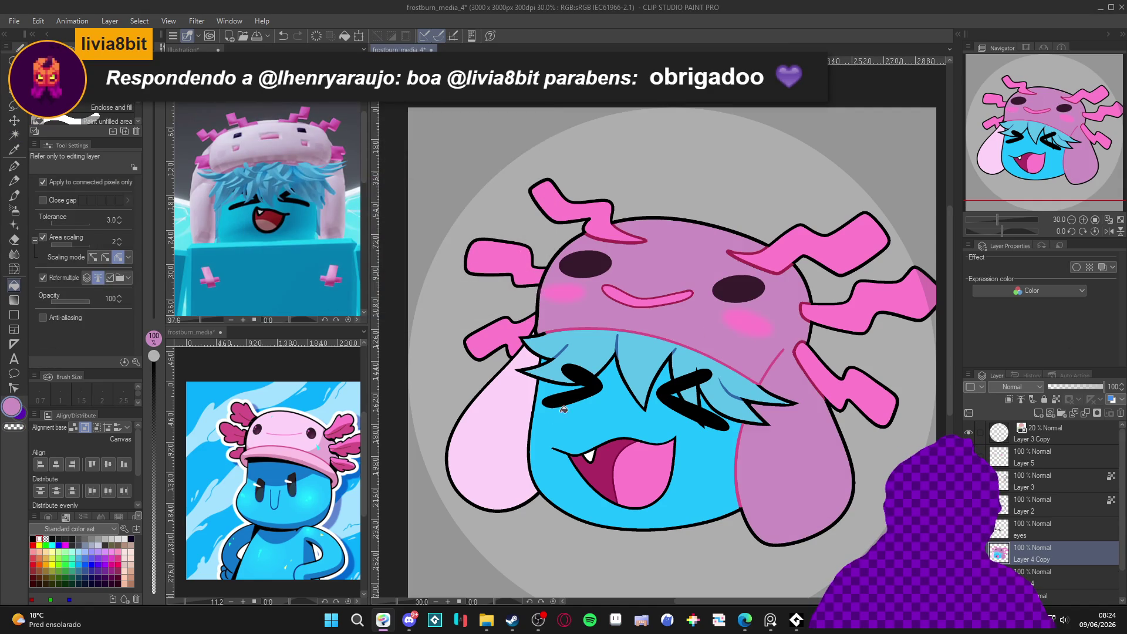
pyautogui.click(510, 443)
# Fill the face and hair with deeper, darker blues.
pyautogui.keyDown('alt'); pyautogui.click(610, 416); pyautogui.keyUp('alt')
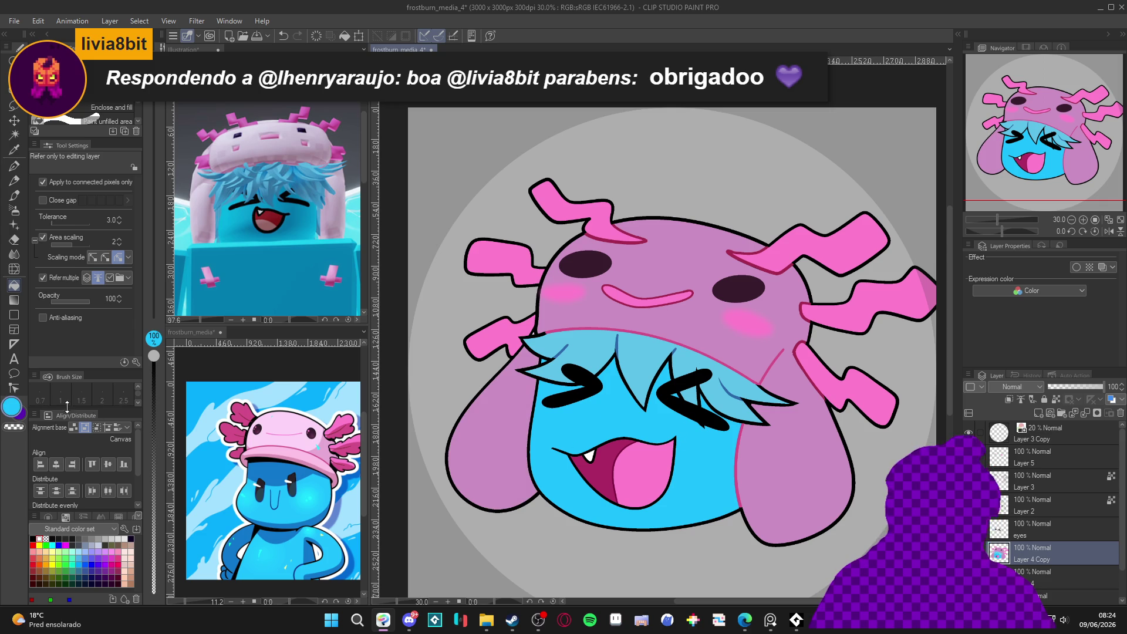
pyautogui.click(13, 407)
pyautogui.click(381, 194)
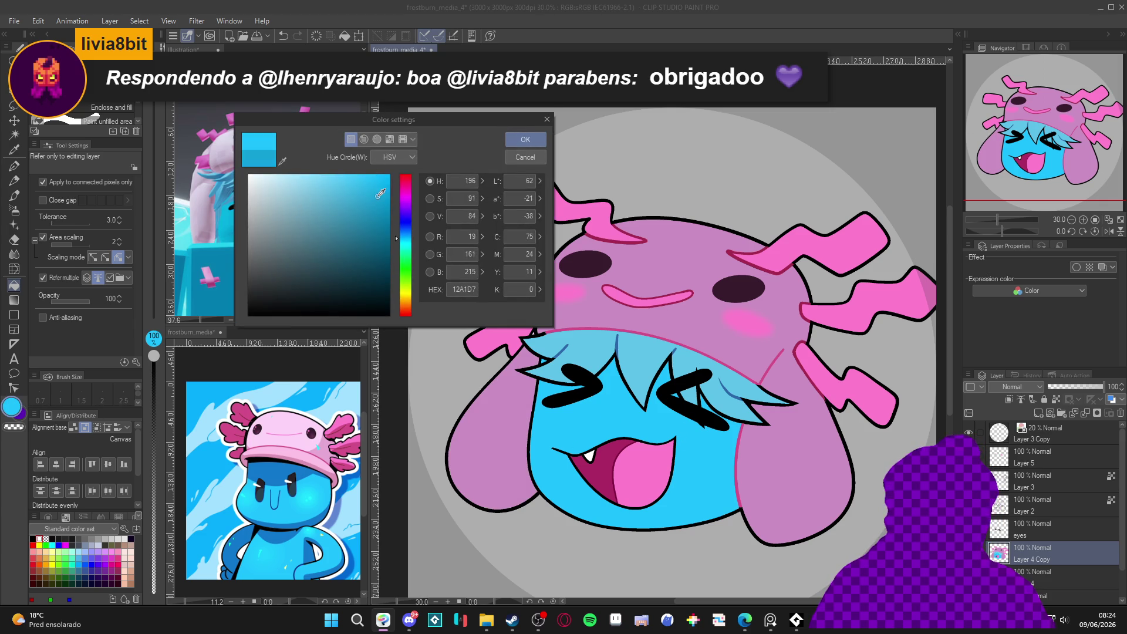
pyautogui.moveTo(397, 241); pyautogui.dragTo(395, 238)
pyautogui.click(525, 140)
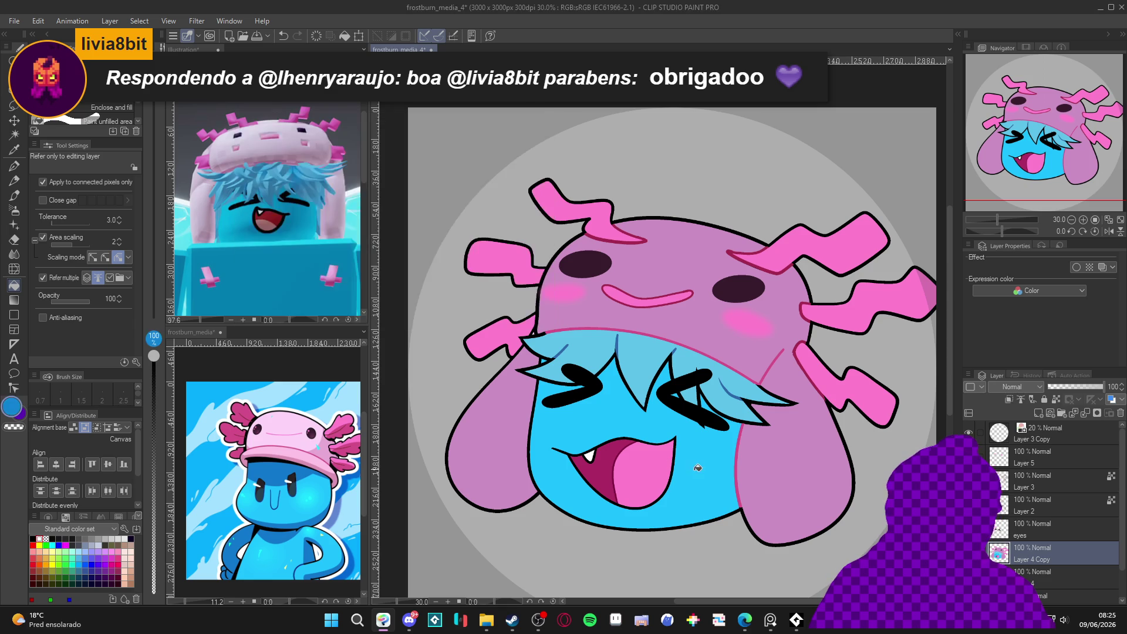
pyautogui.click(696, 467)
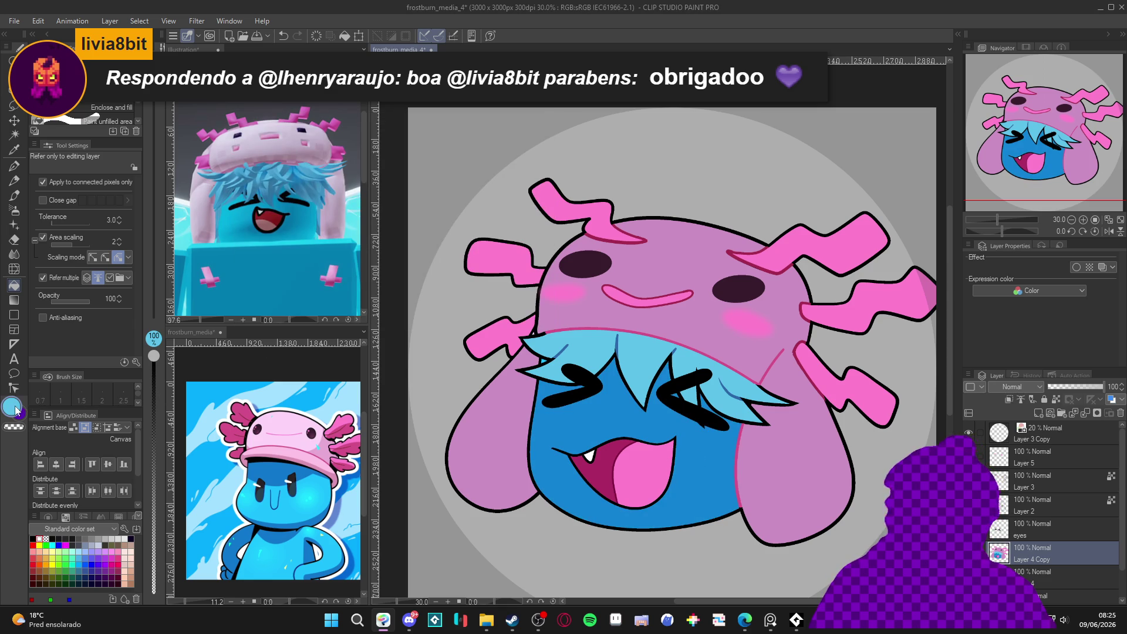
pyautogui.click(15, 410)
pyautogui.moveTo(344, 194); pyautogui.dragTo(337, 205)
pyautogui.moveTo(397, 237); pyautogui.dragTo(402, 235)
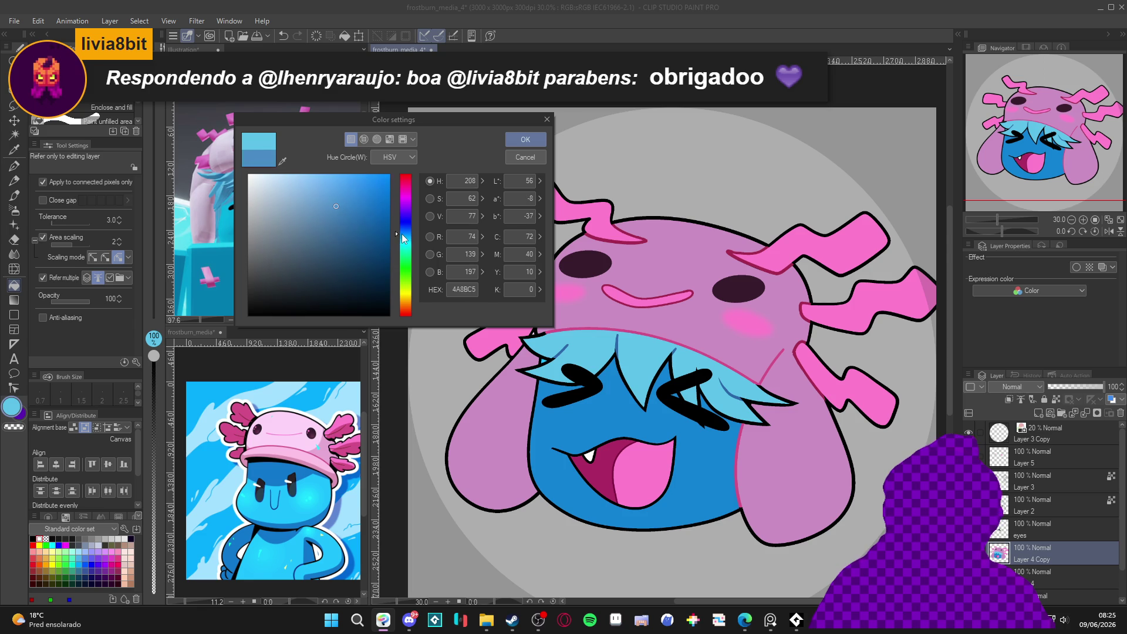
pyautogui.click(526, 139)
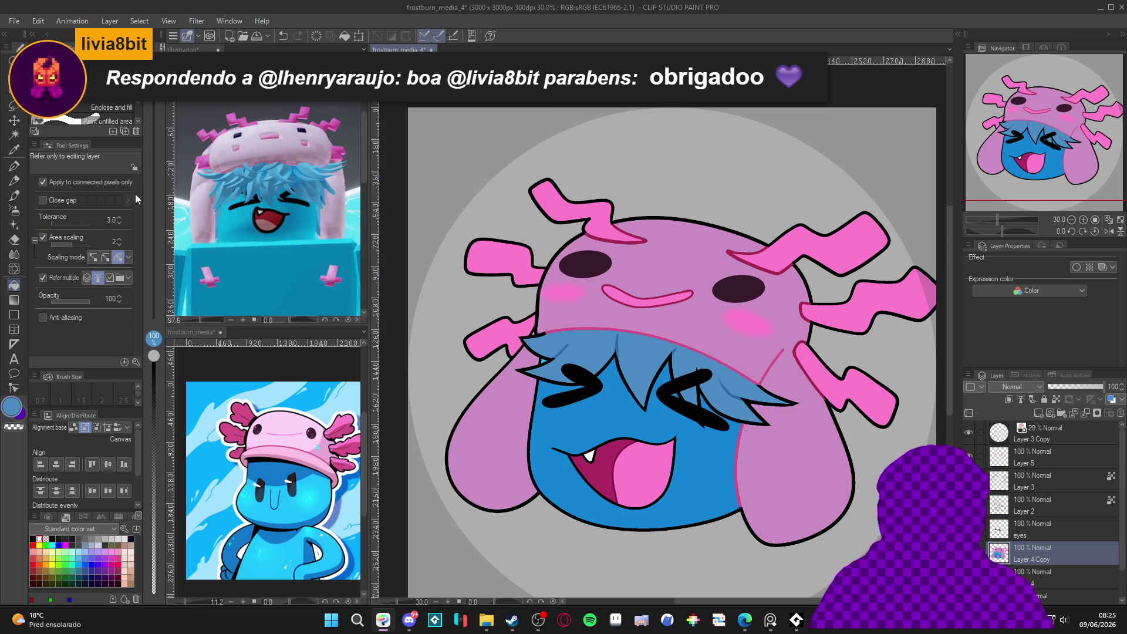
# Fill all gills with darker pink, then add a layer mask and select it.
pyautogui.keyDown('alt'); pyautogui.click(510, 334); pyautogui.keyUp('alt')
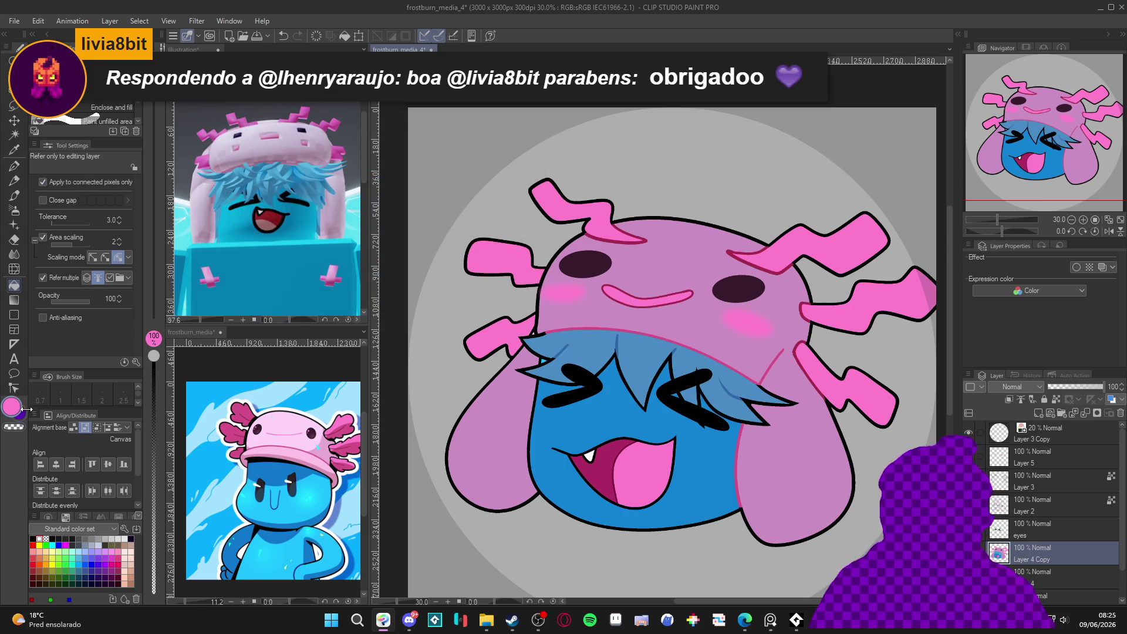
pyautogui.click(13, 407)
pyautogui.moveTo(327, 185); pyautogui.dragTo(333, 196)
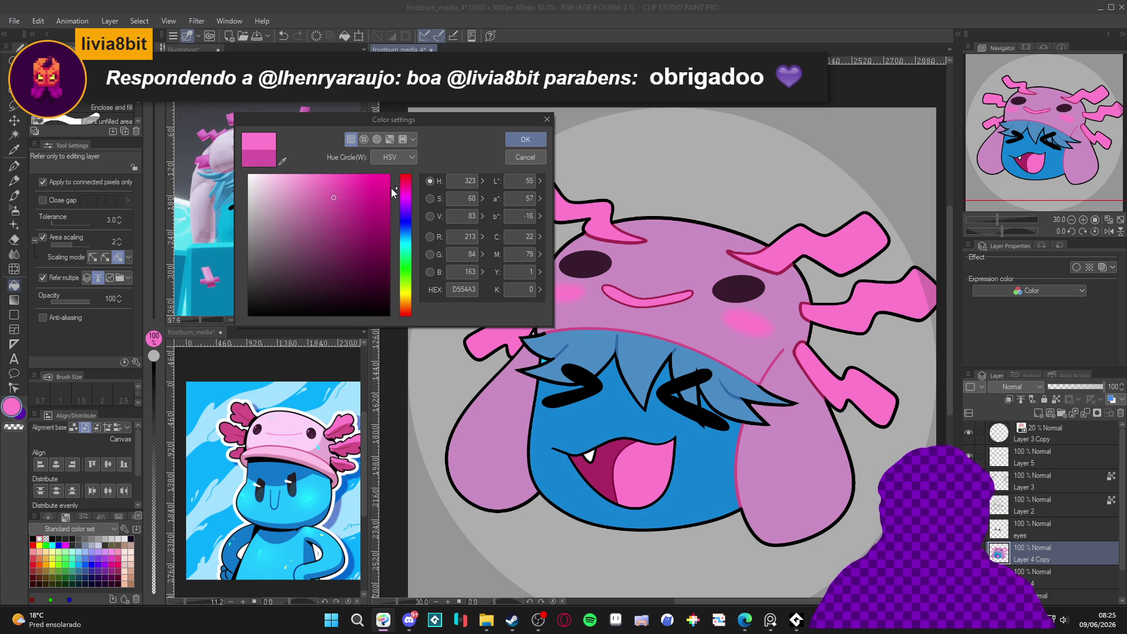
pyautogui.click(529, 138)
pyautogui.click(558, 215)
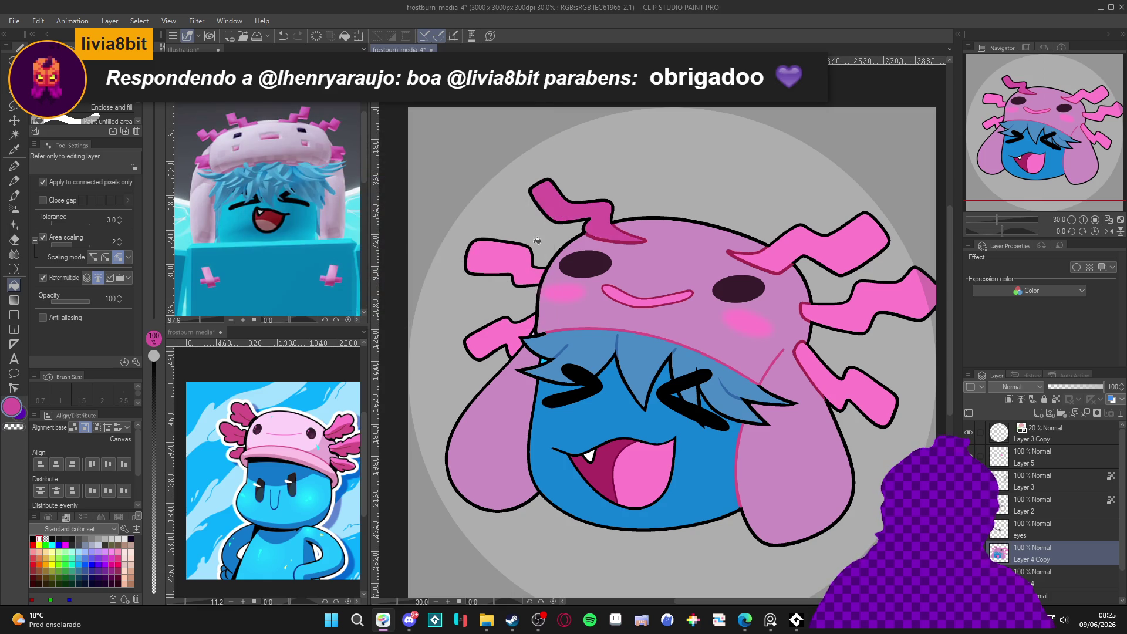
pyautogui.click(517, 261)
pyautogui.click(43, 182)
pyautogui.click(508, 332)
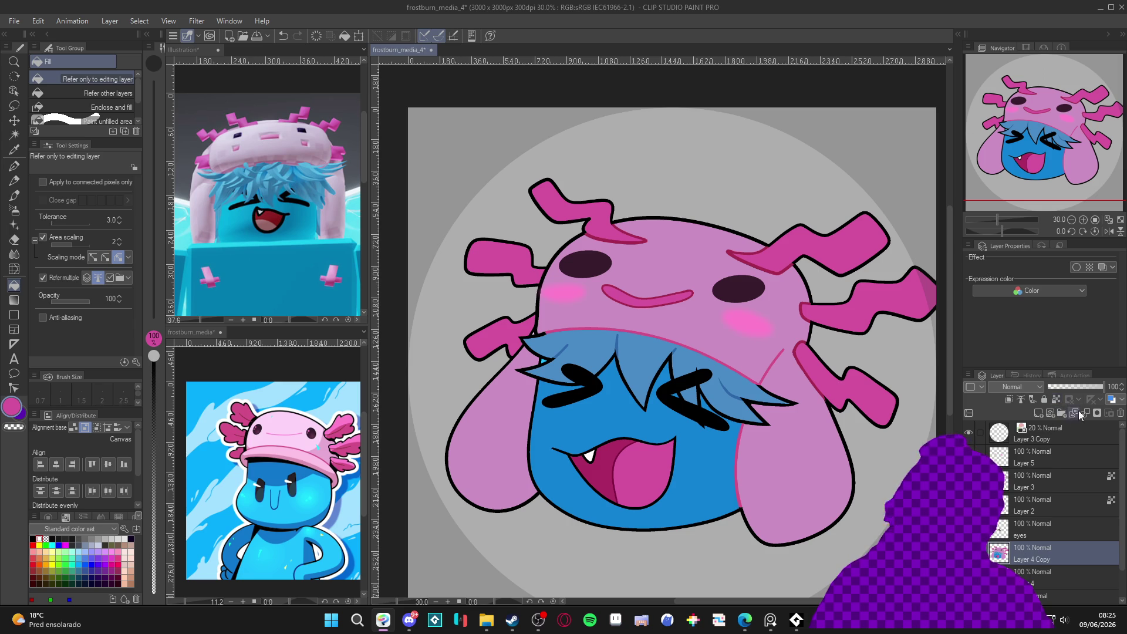
pyautogui.click(1097, 413)
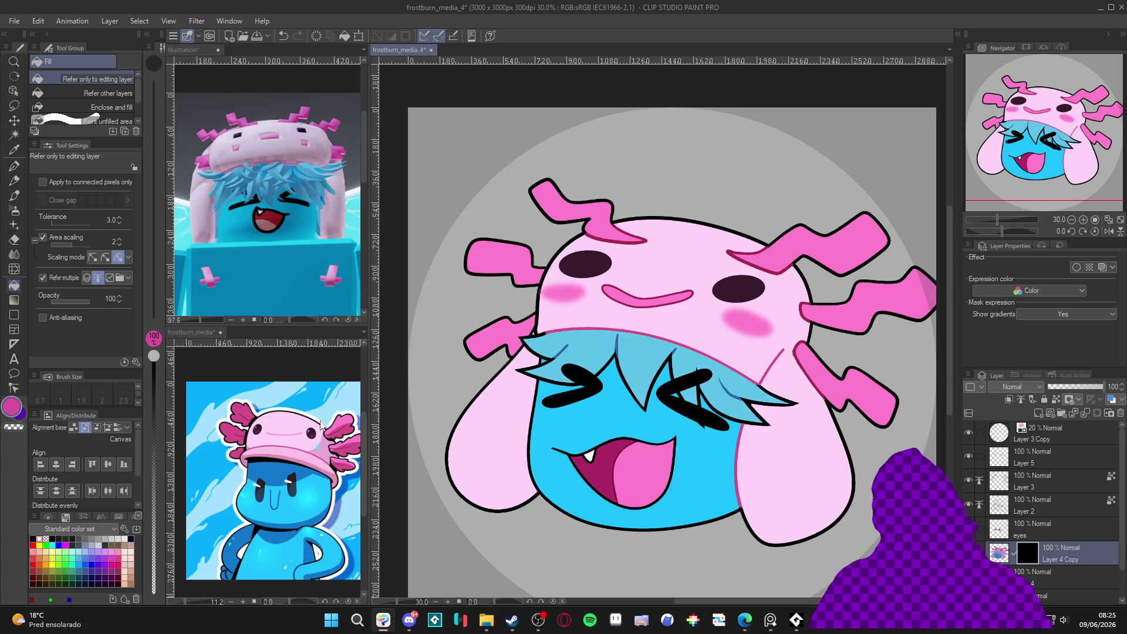
pyautogui.click(1026, 557)
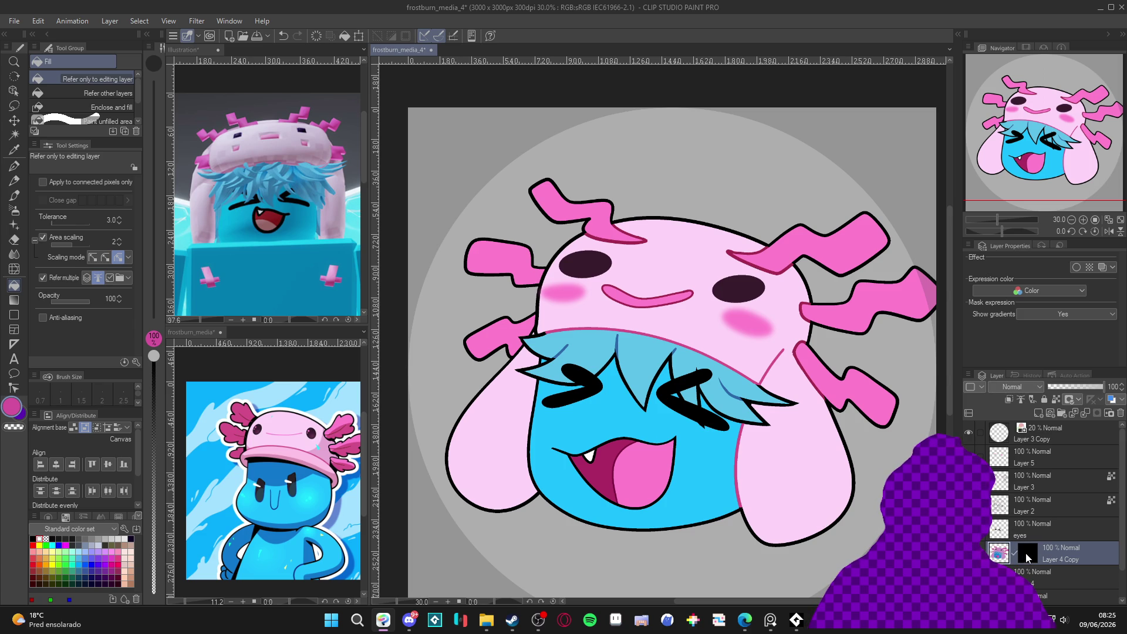
# Paint a white shading stroke down the right ear with the pen.
pyautogui.press('p')
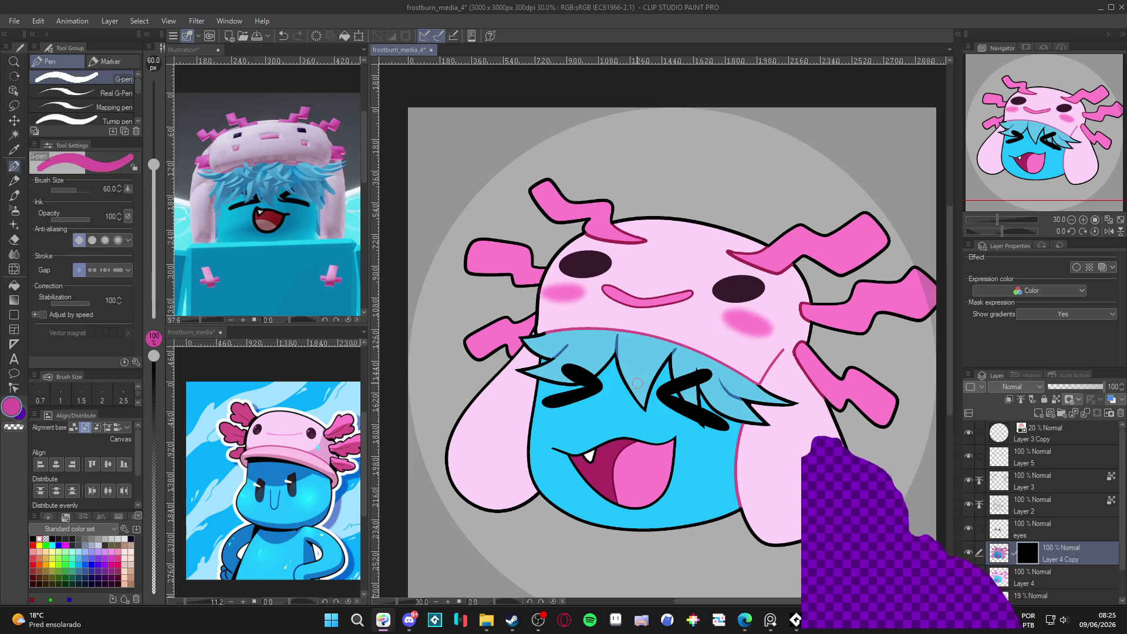
pyautogui.press('x')
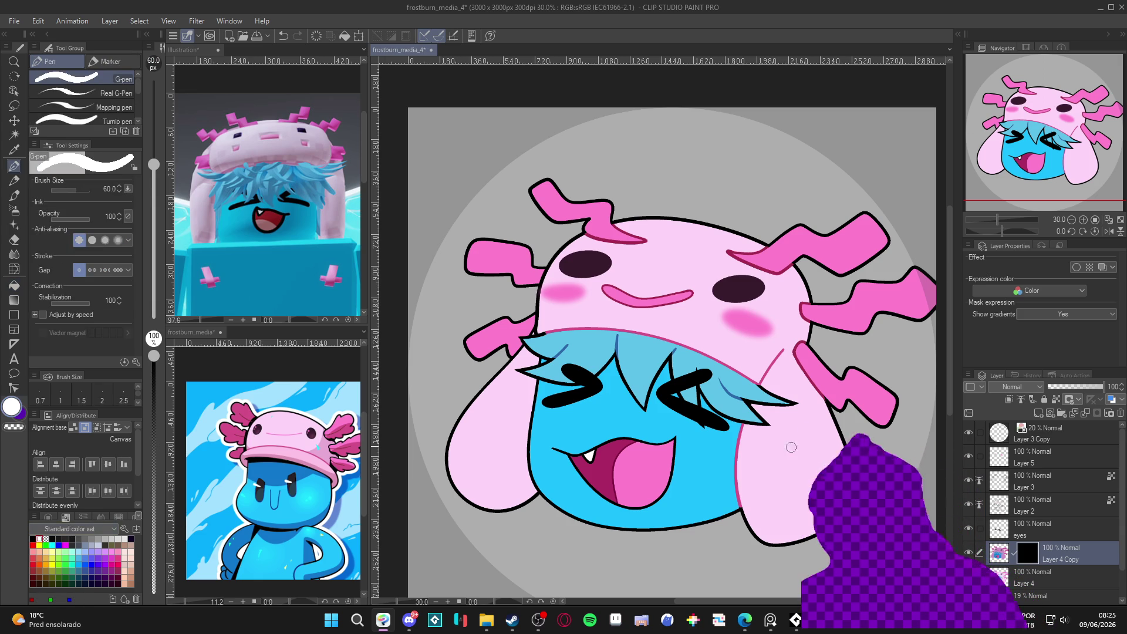
pyautogui.press('w')
pyautogui.click(811, 446)
pyautogui.hotkey('ctrl', 'd')
pyautogui.press('p')
pyautogui.moveTo(804, 374)
pyautogui.mouseDown()
pyautogui.moveTo(832, 499)
pyautogui.moveTo(801, 537)
pyautogui.mouseUp()
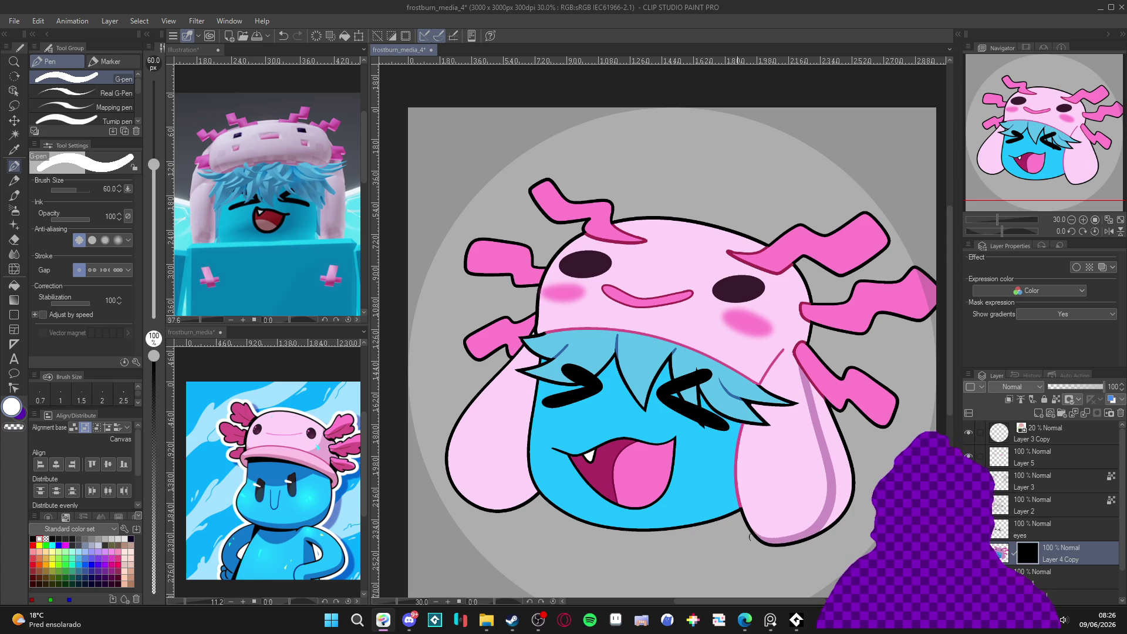
pyautogui.press('w')
pyautogui.click(808, 383)
pyautogui.hotkey('ctrl', 'd')
pyautogui.press('p')
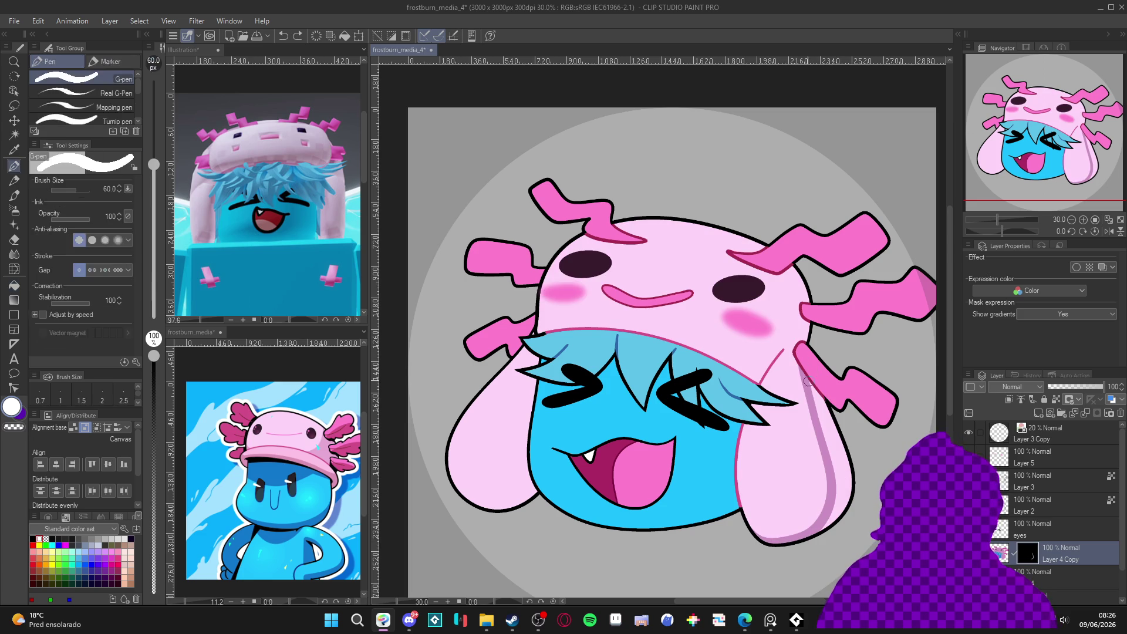
# Extend the gill crease line up and to the right.
pyautogui.press('g')
pyautogui.press('g')
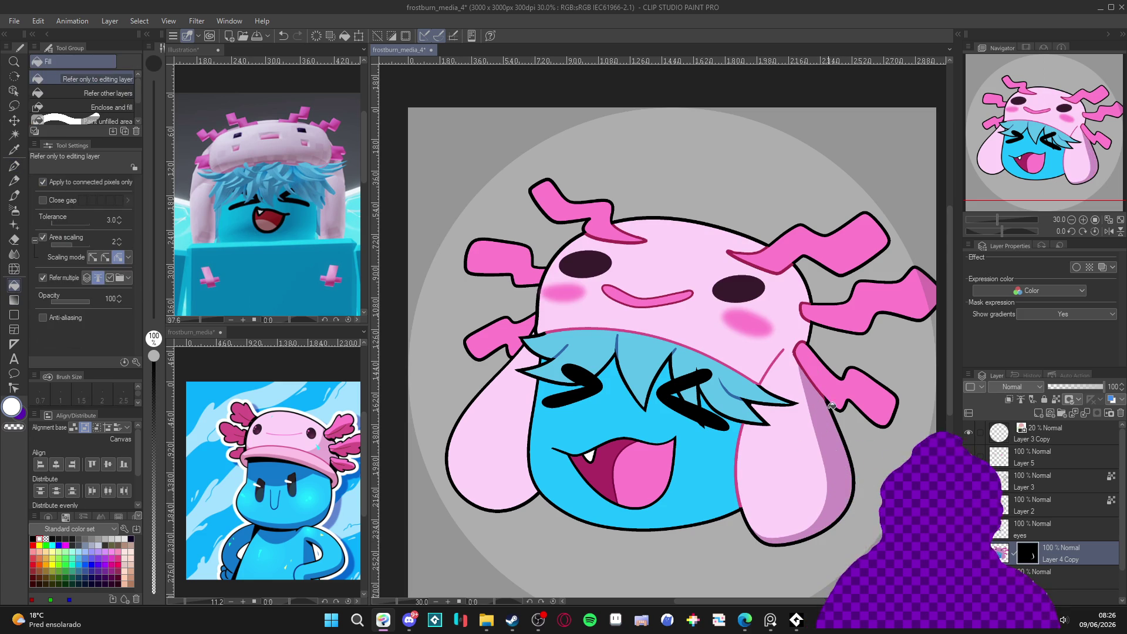
pyautogui.press('p')
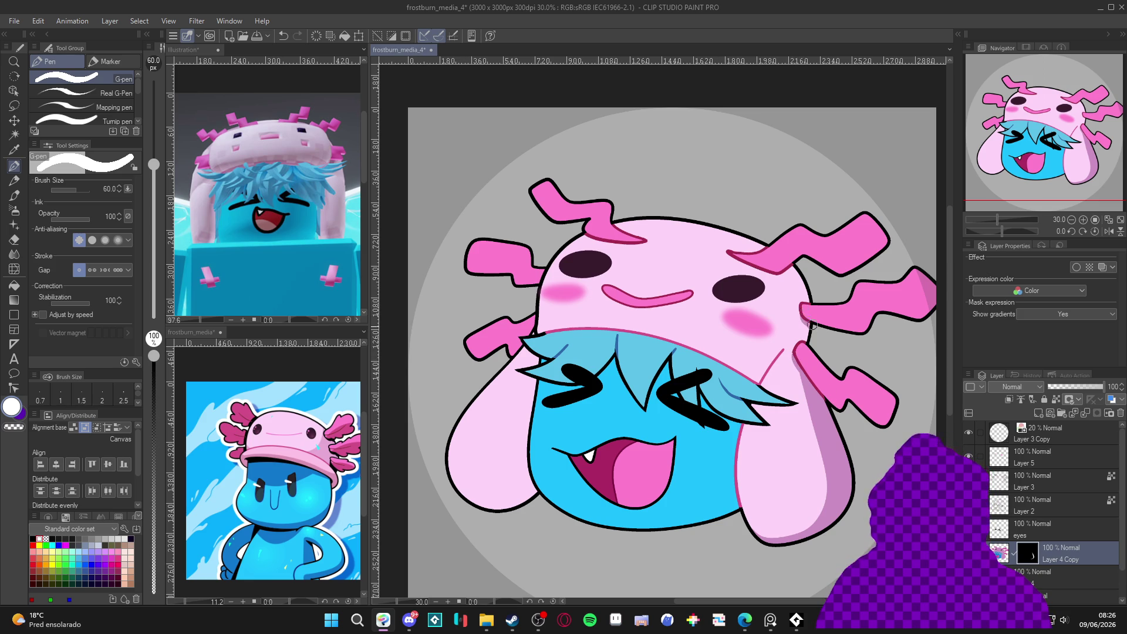
pyautogui.moveTo(781, 276); pyautogui.dragTo(789, 268)
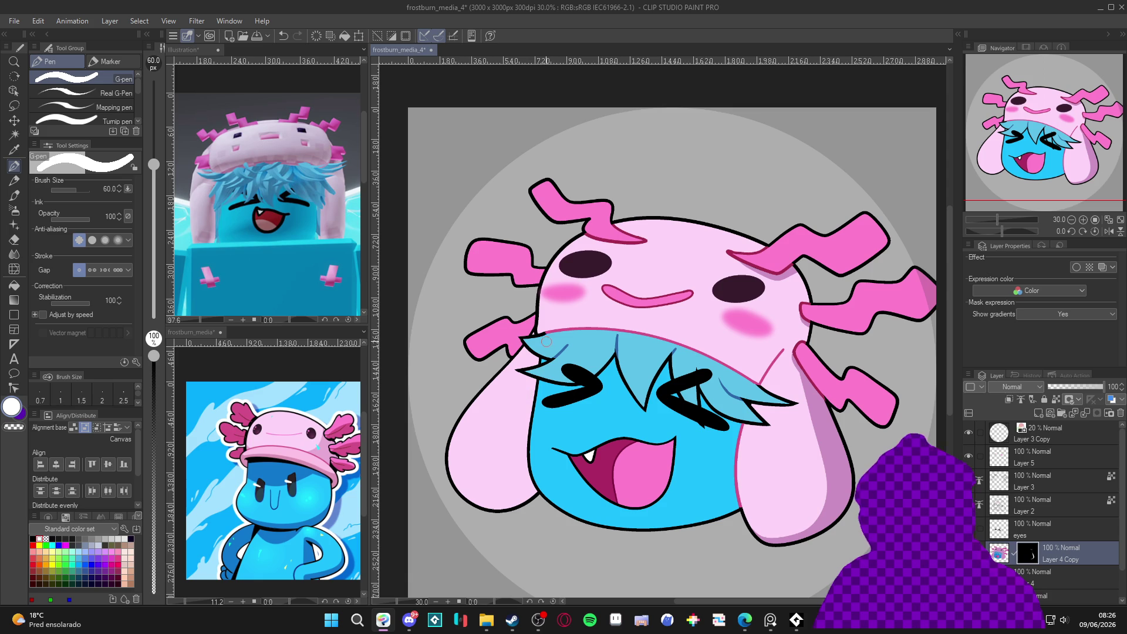
# Shade the left ear darker along its inner and outer edges.
pyautogui.press('w')
pyautogui.press('p')
pyautogui.press('w')
pyautogui.click(522, 408)
pyautogui.hotkey('ctrl', 'd')
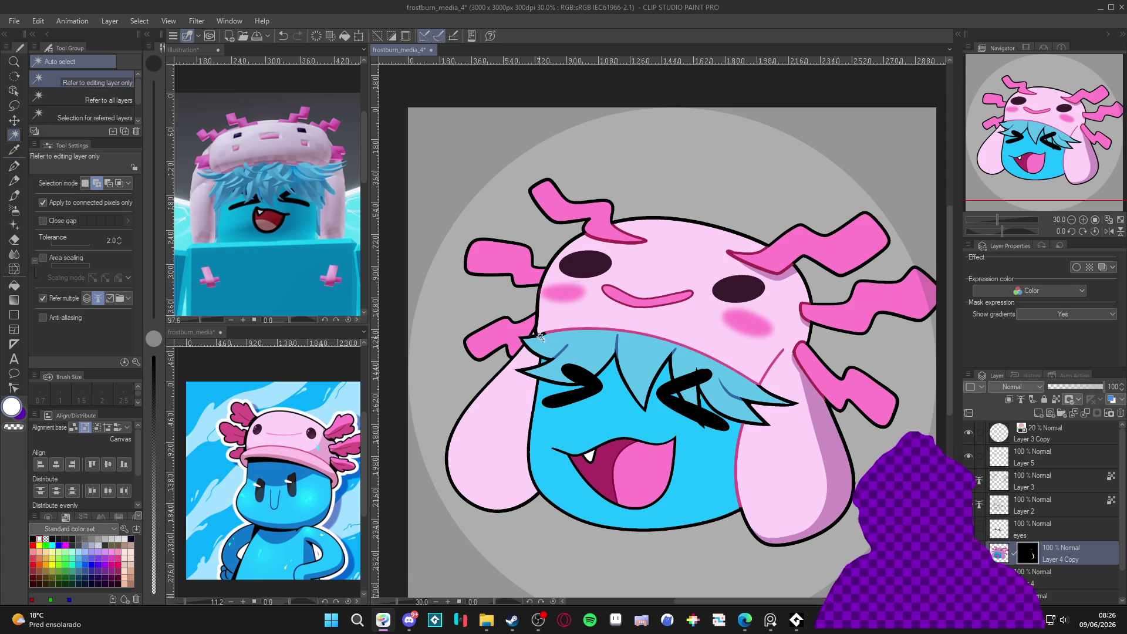
pyautogui.press('p')
pyautogui.moveTo(547, 342); pyautogui.dragTo(481, 524)
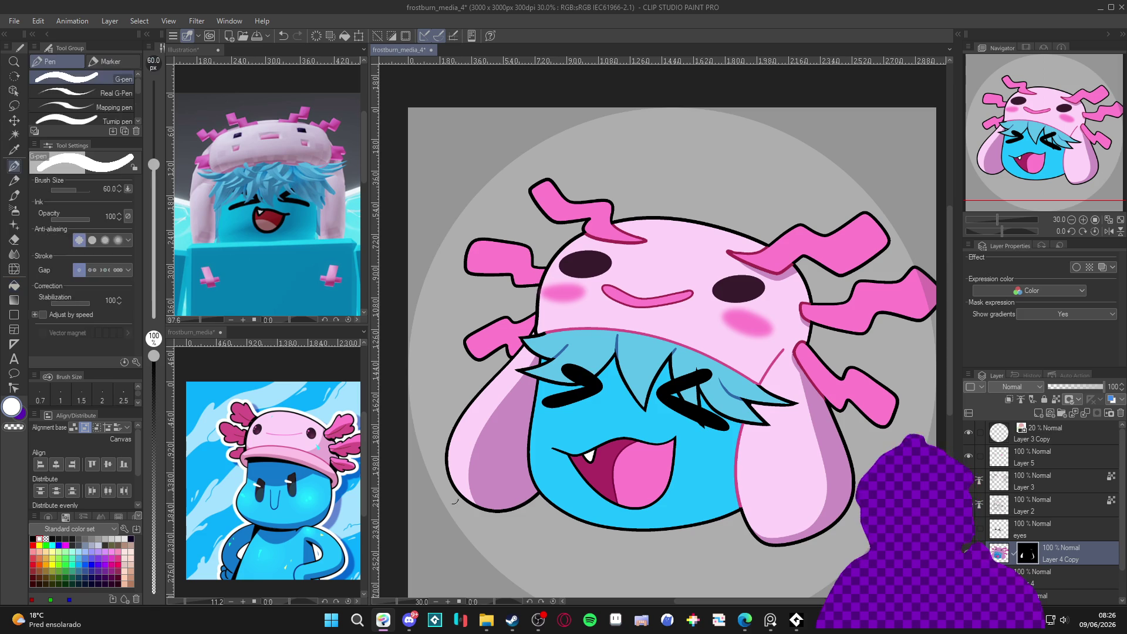
pyautogui.moveTo(447, 424)
pyautogui.mouseDown()
pyautogui.moveTo(451, 470)
pyautogui.moveTo(499, 482)
pyautogui.mouseUp()
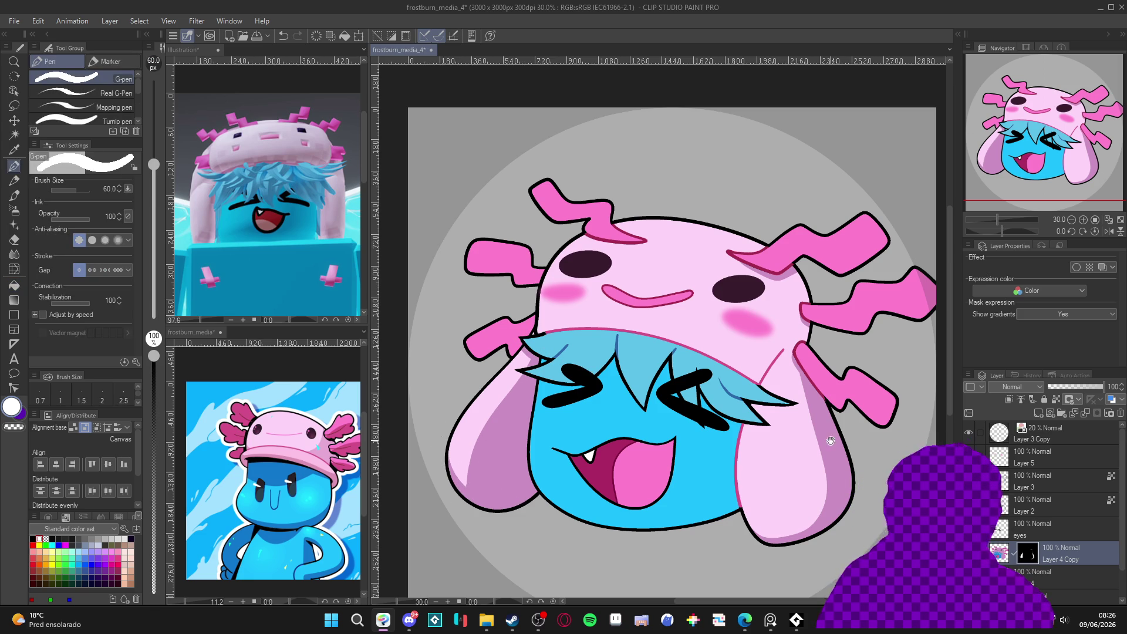
pyautogui.moveTo(824, 438); pyautogui.dragTo(839, 476)
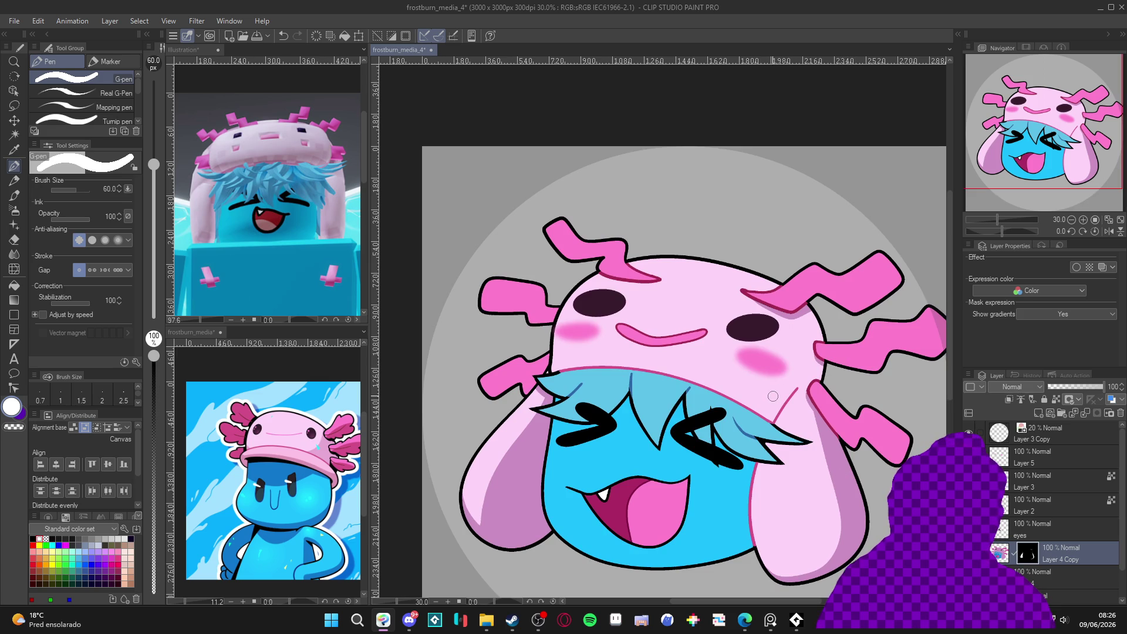
# Draw a line up from the hair edge and lighten the dark strip below the blush.
pyautogui.press('w')
pyautogui.click(804, 365)
pyautogui.hotkey('ctrl', 'd')
pyautogui.press('p')
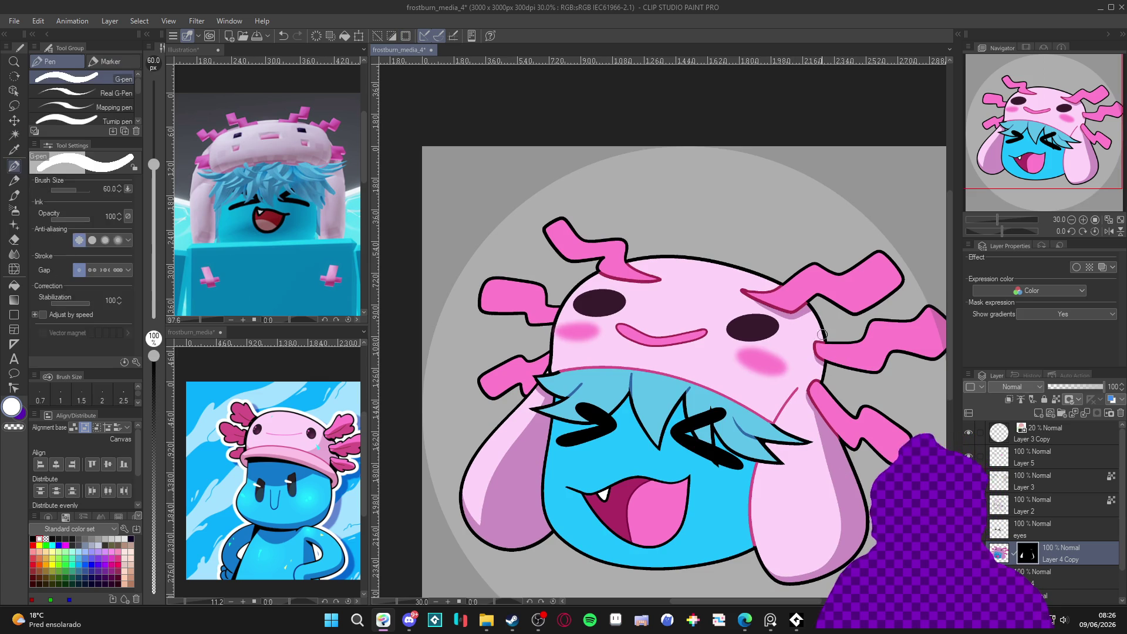
pyautogui.moveTo(678, 397)
pyautogui.mouseDown()
pyautogui.moveTo(693, 420)
pyautogui.moveTo(677, 434)
pyautogui.moveTo(682, 398)
pyautogui.mouseUp()
pyautogui.moveTo(724, 326)
pyautogui.mouseDown()
pyautogui.moveTo(753, 269)
pyautogui.moveTo(744, 224)
pyautogui.moveTo(774, 262)
pyautogui.moveTo(762, 387)
pyautogui.moveTo(631, 440)
pyautogui.moveTo(638, 428)
pyautogui.moveTo(553, 401)
pyautogui.mouseUp()
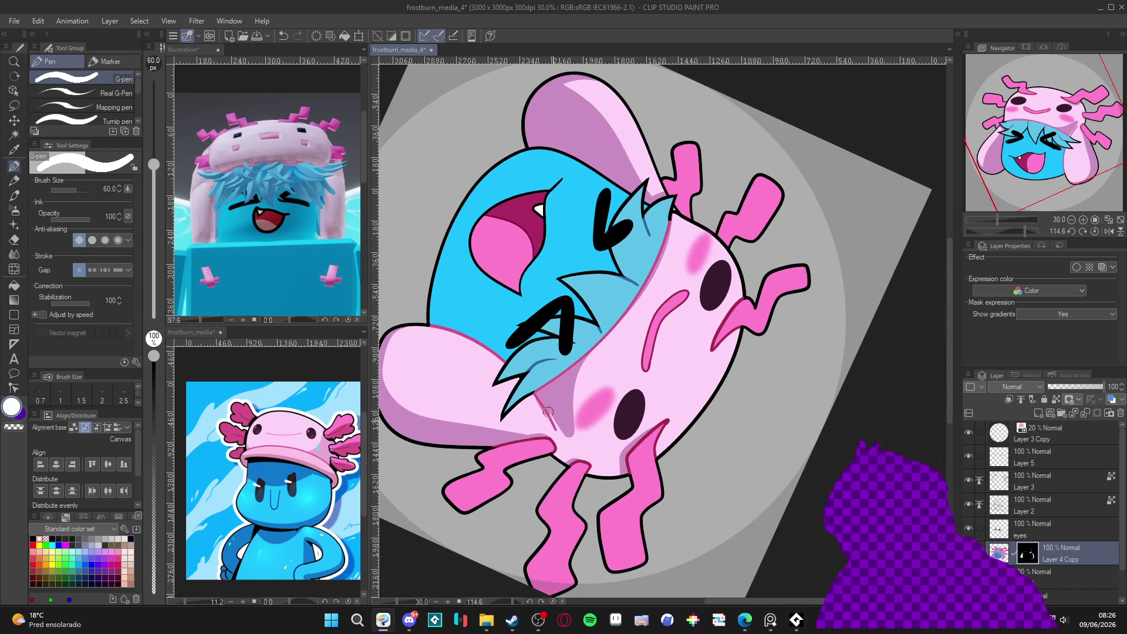
pyautogui.press('c')
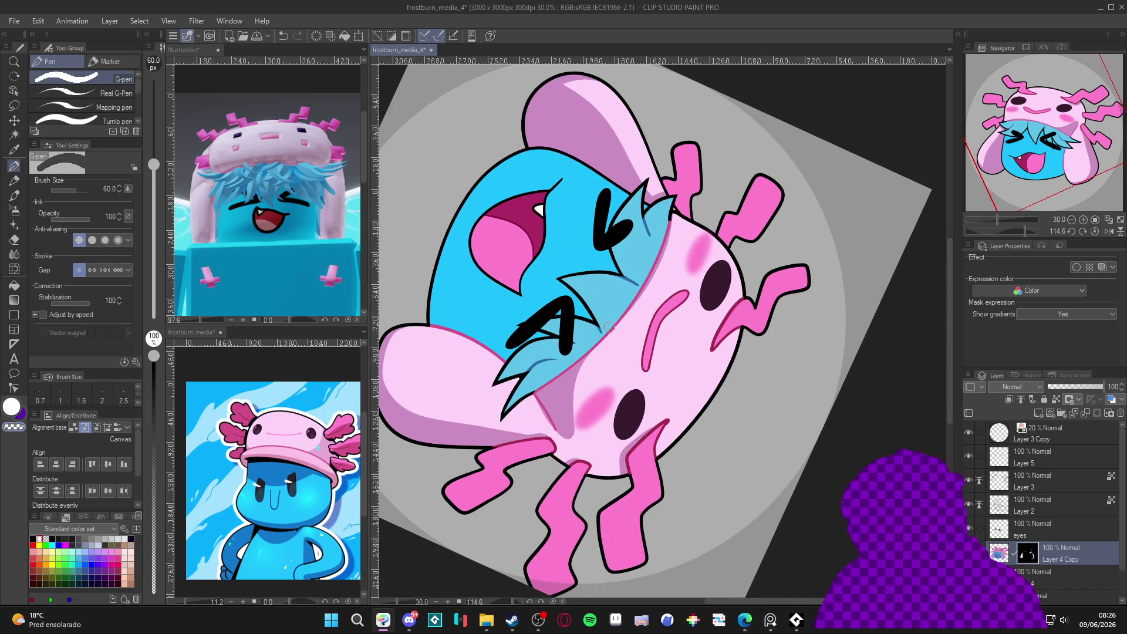
pyautogui.moveTo(582, 374)
pyautogui.mouseDown()
pyautogui.moveTo(583, 450)
pyautogui.moveTo(582, 370)
pyautogui.moveTo(535, 400)
pyautogui.moveTo(565, 451)
pyautogui.mouseUp()
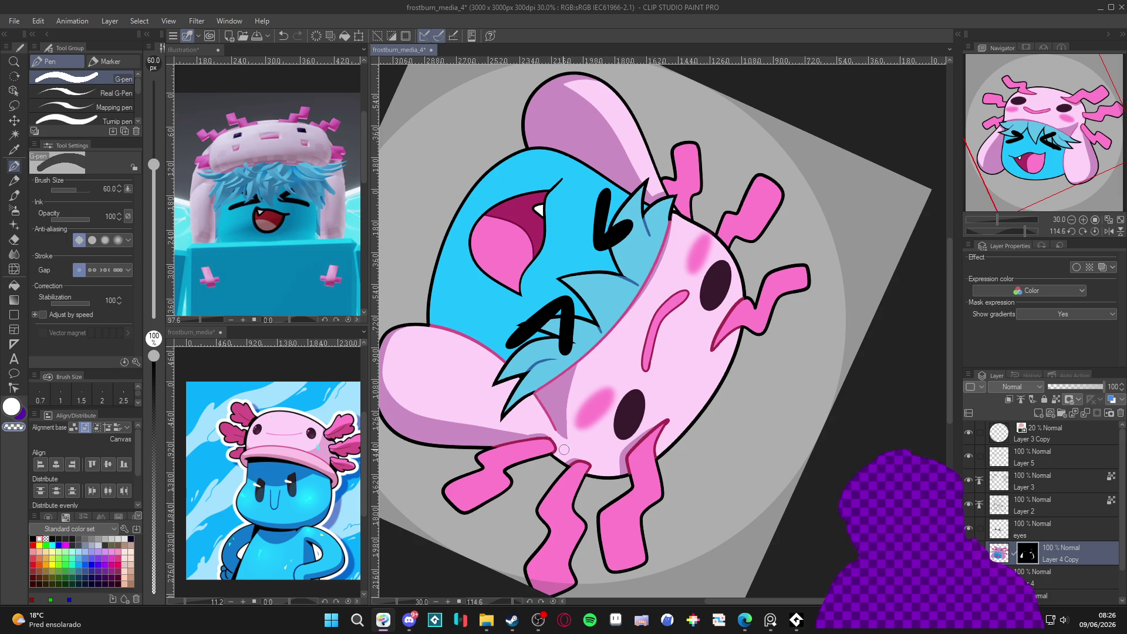
# Paint pink along the face-hair boundary and lighten the hat's lower-edge shading.
pyautogui.moveTo(759, 454)
pyautogui.mouseDown()
pyautogui.moveTo(820, 315)
pyautogui.moveTo(737, 190)
pyautogui.mouseUp()
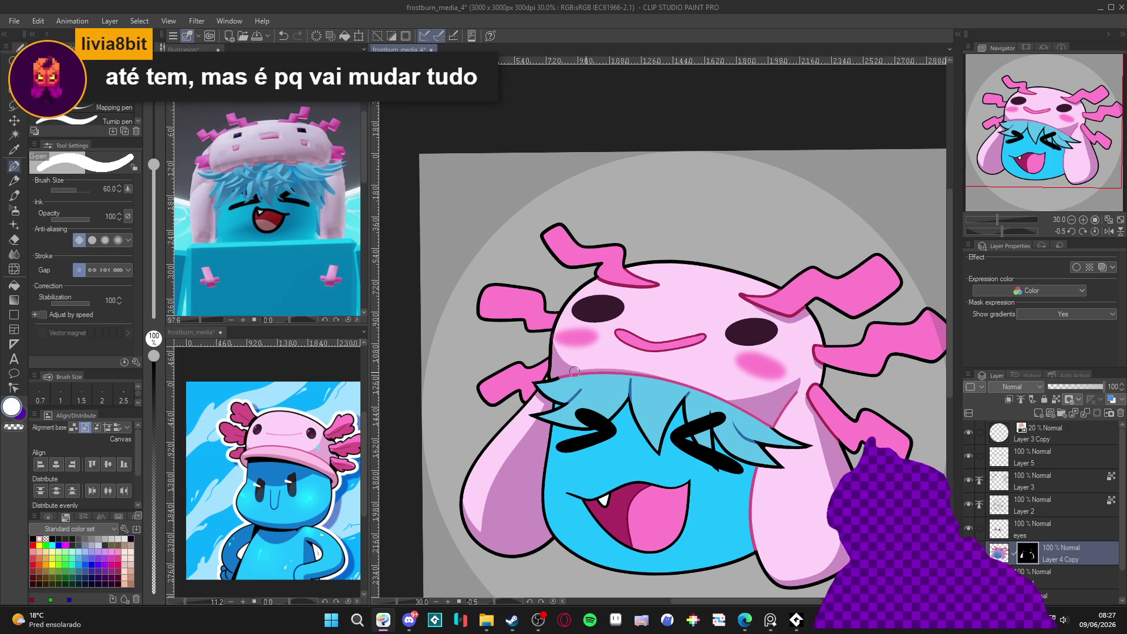
pyautogui.moveTo(751, 418)
pyautogui.mouseDown()
pyautogui.moveTo(772, 376)
pyautogui.moveTo(753, 292)
pyautogui.mouseUp()
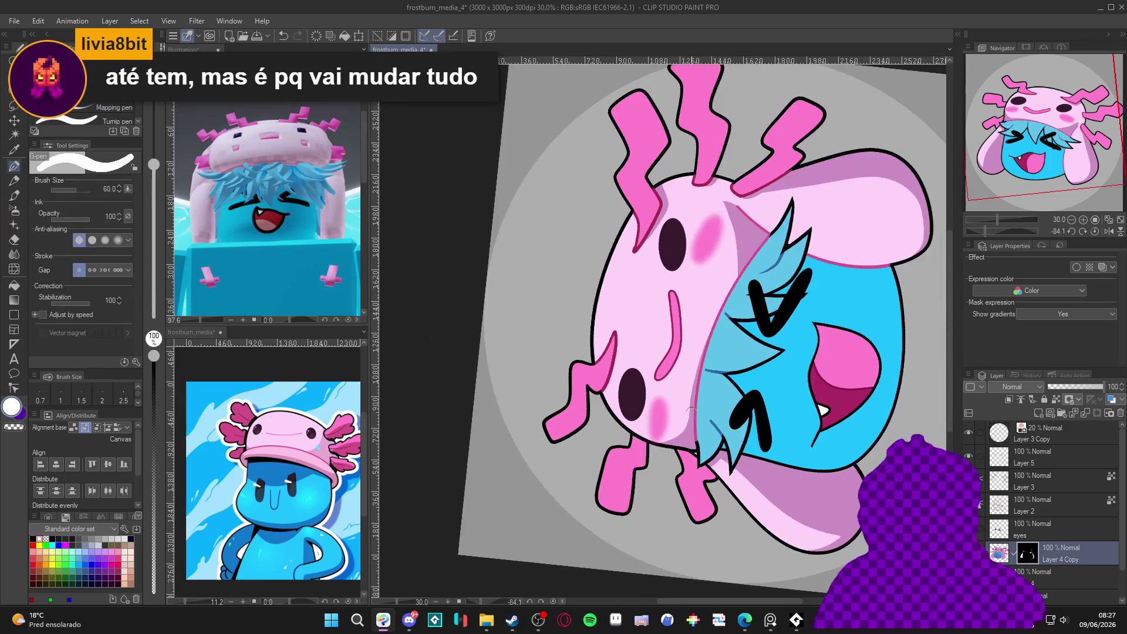
pyautogui.moveTo(660, 447)
pyautogui.mouseDown()
pyautogui.moveTo(684, 424)
pyautogui.moveTo(745, 226)
pyautogui.mouseUp()
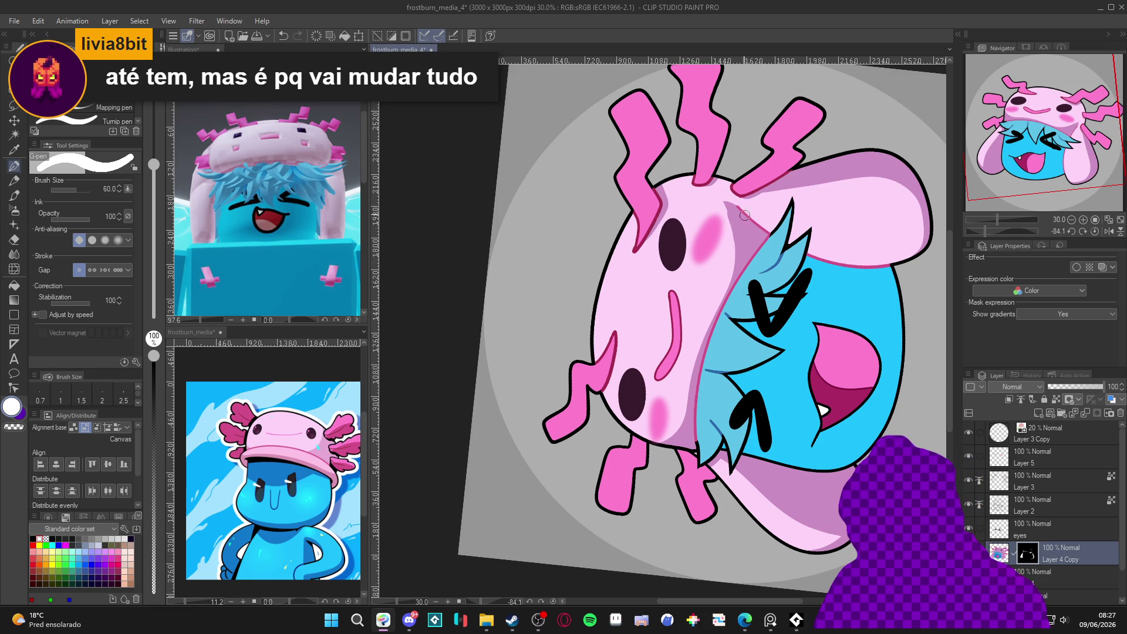
pyautogui.moveTo(728, 203)
pyautogui.mouseDown()
pyautogui.moveTo(727, 294)
pyautogui.moveTo(698, 333)
pyautogui.mouseUp()
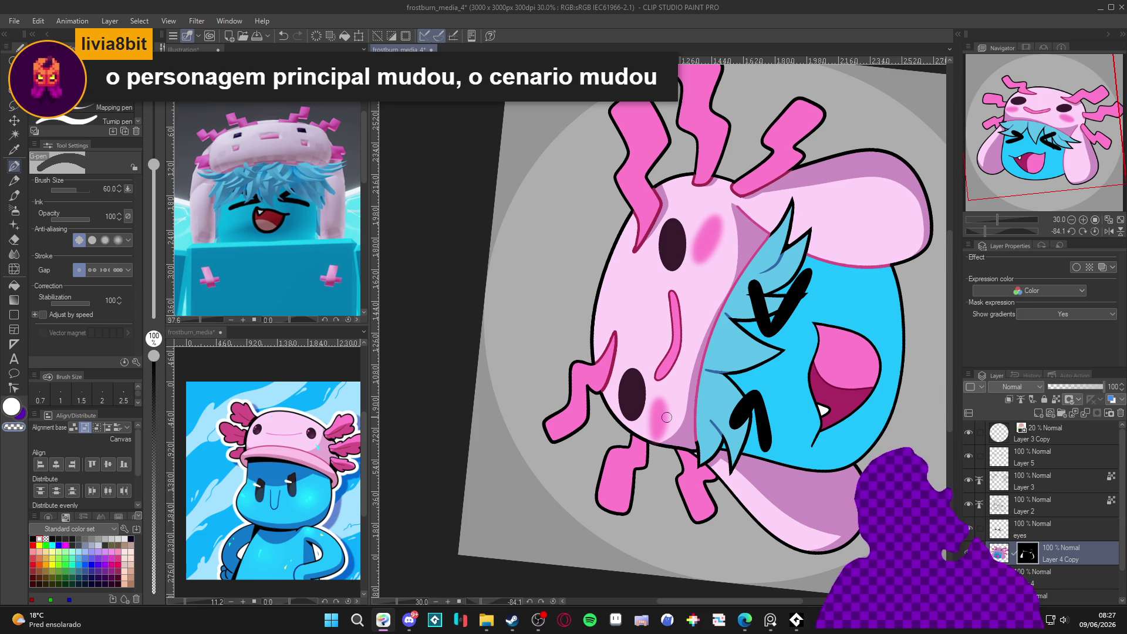
pyautogui.hotkey('ctrl', 'shift', '0')
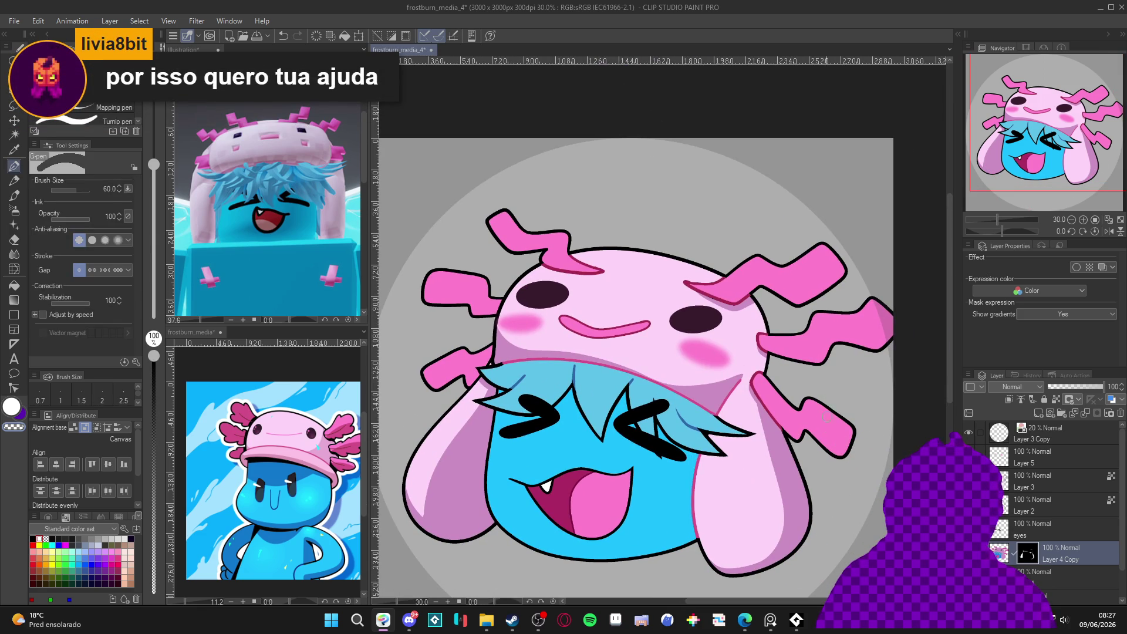
# Stroke pink down the left ear's edge and fill the lower-left ear with darker magenta.
pyautogui.moveTo(825, 450)
pyautogui.mouseDown()
pyautogui.moveTo(676, 482)
pyautogui.moveTo(652, 451)
pyautogui.mouseUp()
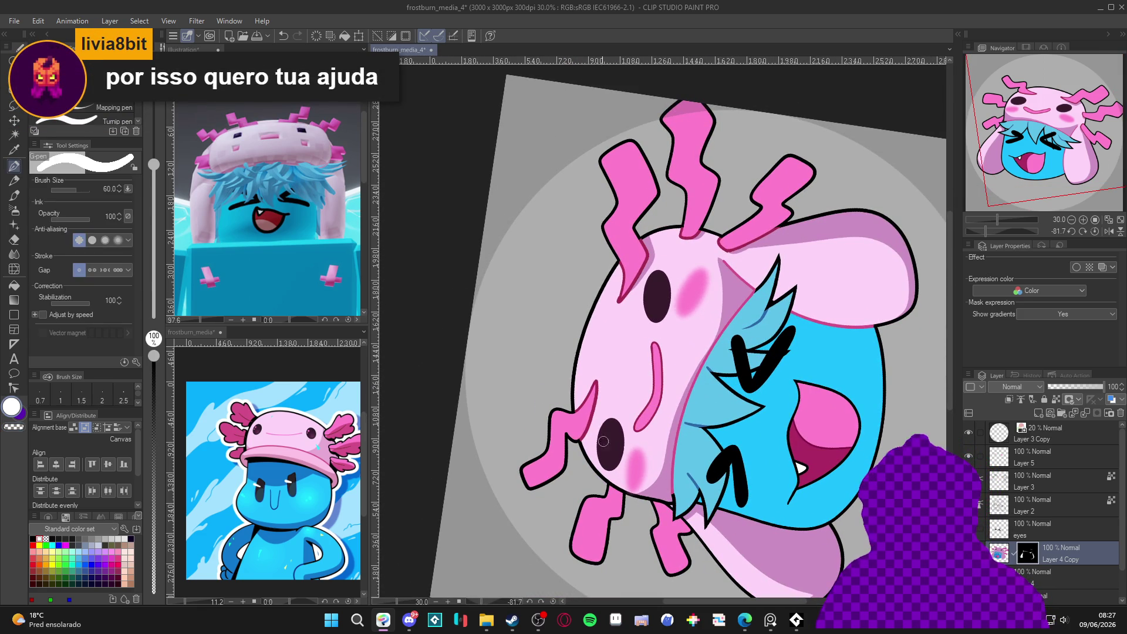
pyautogui.moveTo(596, 390); pyautogui.dragTo(578, 446)
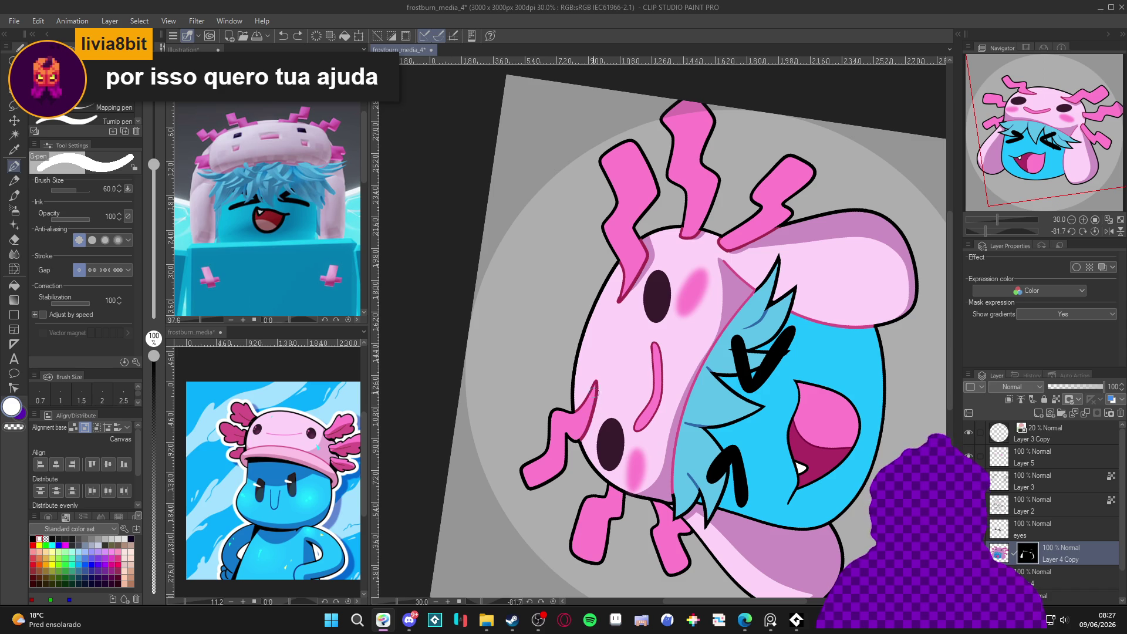
pyautogui.hotkey('ctrl', '@')
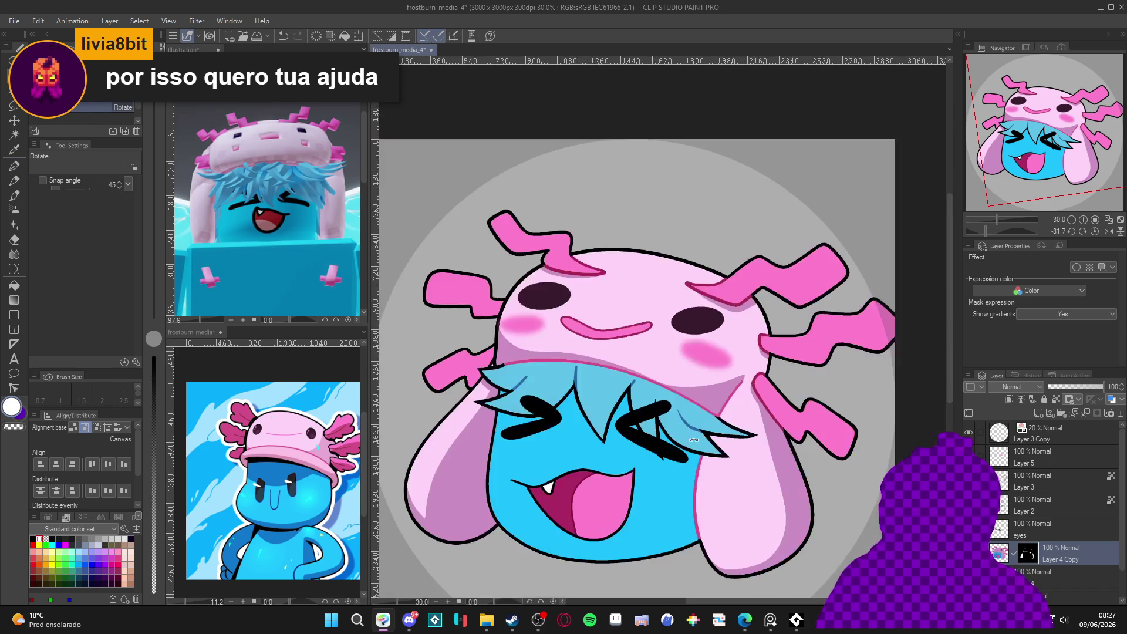
pyautogui.moveTo(464, 379); pyautogui.dragTo(519, 434)
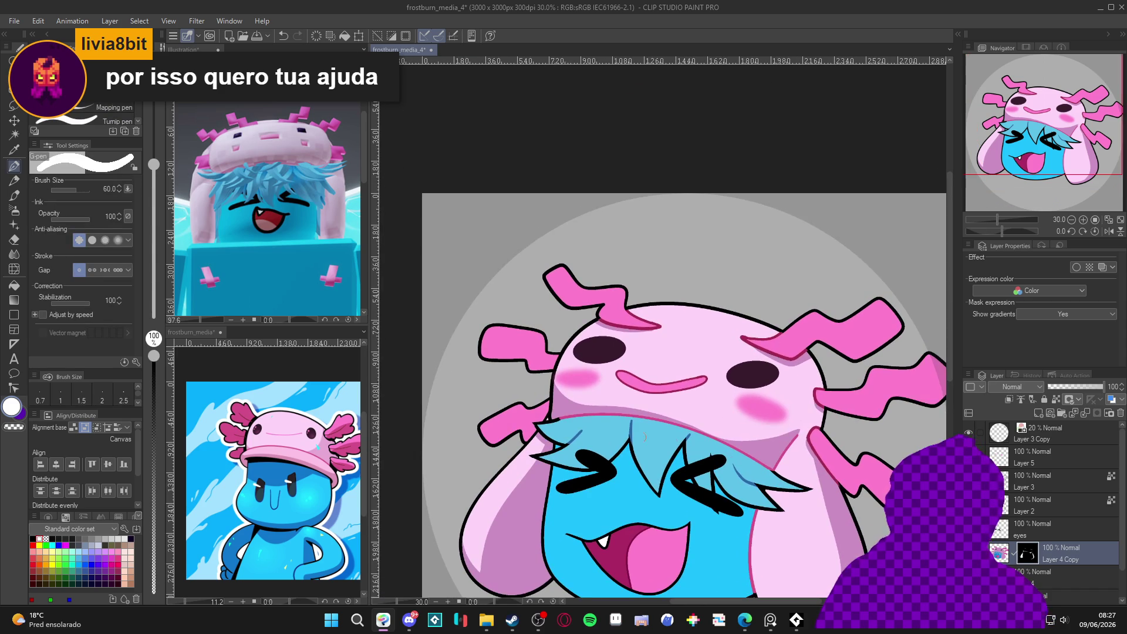
pyautogui.press('w')
pyautogui.click(536, 425)
pyautogui.hotkey('alt', 'Delete')
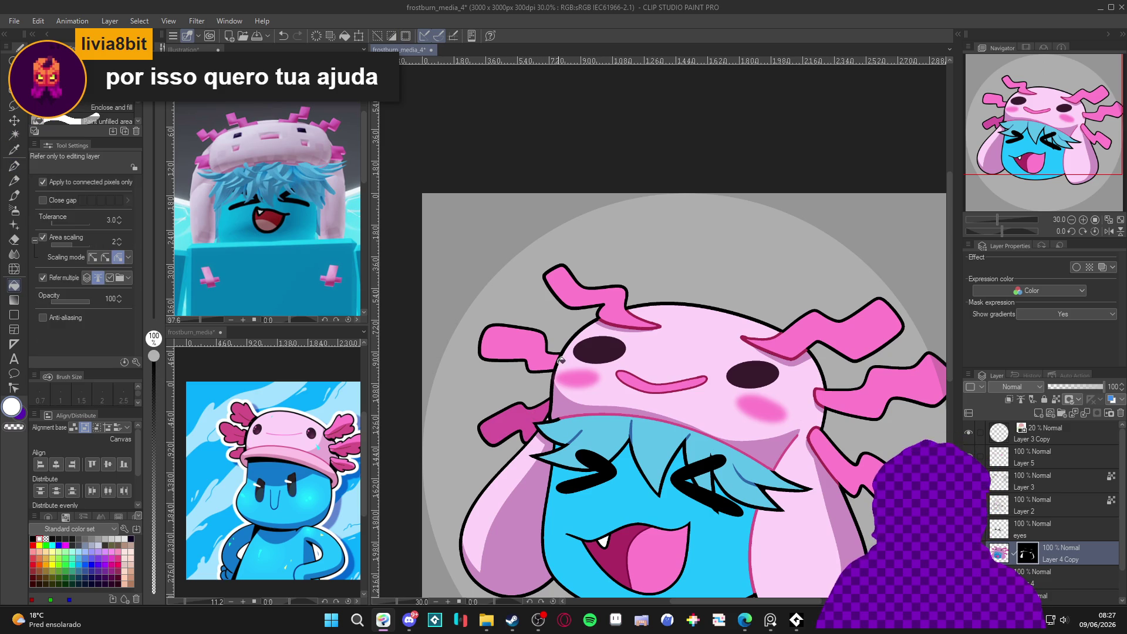
pyautogui.hotkey('ctrl', 'd')
pyautogui.press('p')
# Darken the lower-left limb with a pen stroke.
pyautogui.moveTo(555, 354)
pyautogui.mouseDown()
pyautogui.moveTo(593, 423)
pyautogui.moveTo(715, 372)
pyautogui.mouseUp()
pyautogui.moveTo(693, 431); pyautogui.dragTo(678, 506)
pyautogui.press('g')
pyautogui.press('p')
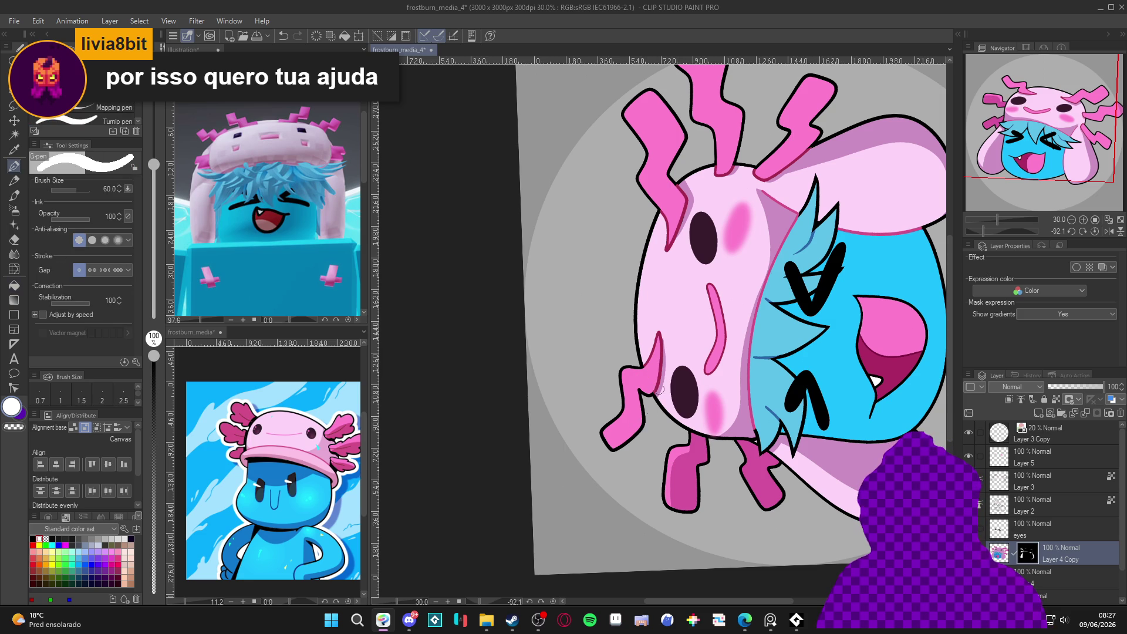
# Tilt the canvas to -45 degrees and add darker pink strokes on the right ear.
pyautogui.press('r')
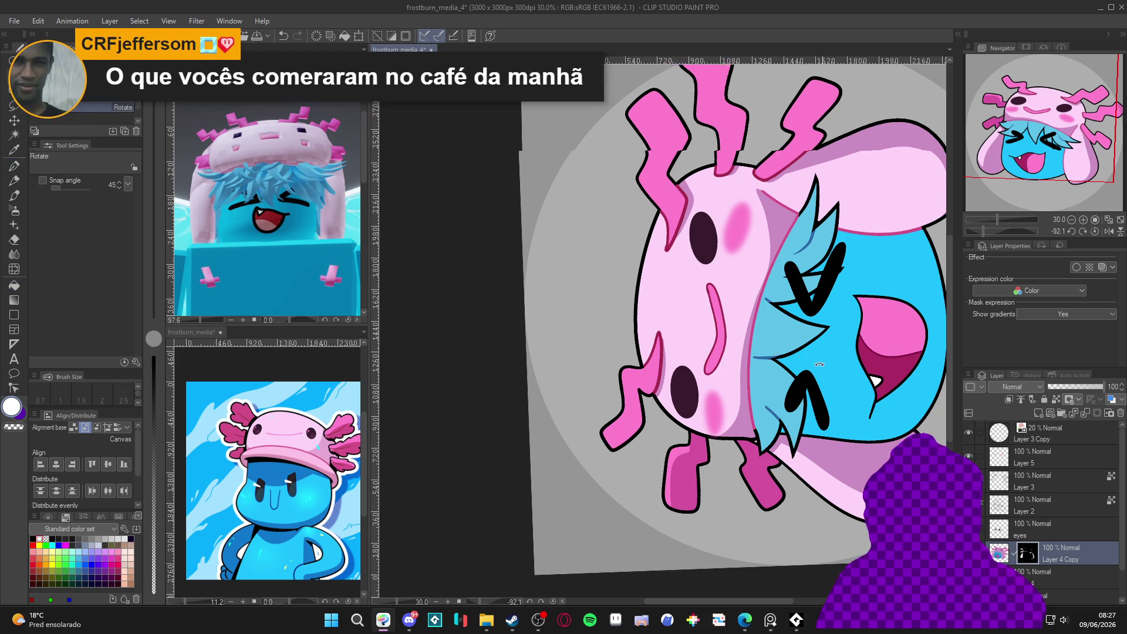
pyautogui.doubleClick(822, 351)
pyautogui.press('p')
pyautogui.moveTo(764, 429)
pyautogui.mouseDown()
pyautogui.moveTo(813, 358)
pyautogui.moveTo(817, 244)
pyautogui.mouseUp()
pyautogui.press('r')
pyautogui.moveTo(799, 300)
pyautogui.mouseDown()
pyautogui.moveTo(872, 321)
pyautogui.moveTo(770, 418)
pyautogui.mouseUp()
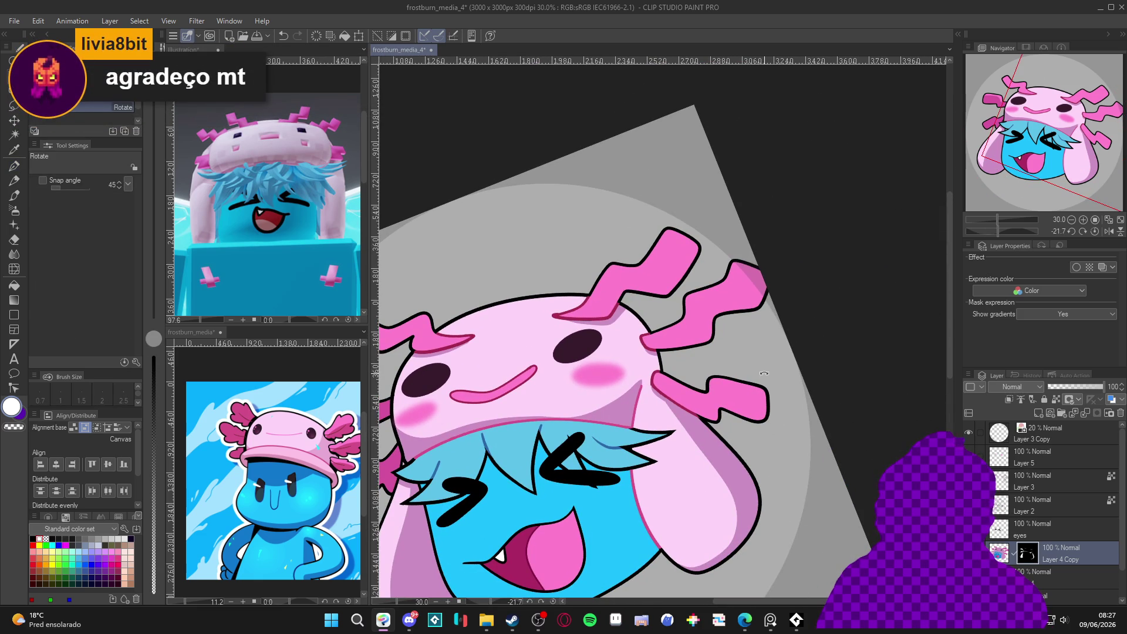
pyautogui.press('p')
pyautogui.moveTo(707, 383)
pyautogui.mouseDown()
pyautogui.moveTo(712, 420)
pyautogui.moveTo(724, 413)
pyautogui.mouseUp()
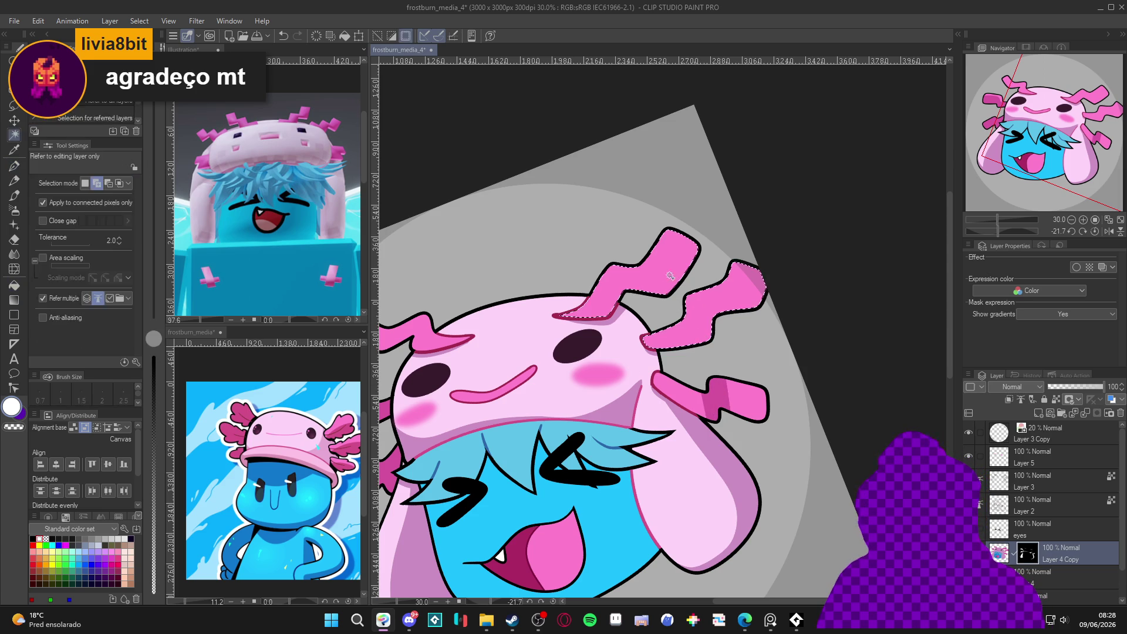
# Shade the upper and upper-right head gills and the right gill's lower edge darker pink.
pyautogui.moveTo(683, 313); pyautogui.dragTo(695, 344)
pyautogui.moveTo(711, 288); pyautogui.dragTo(693, 335)
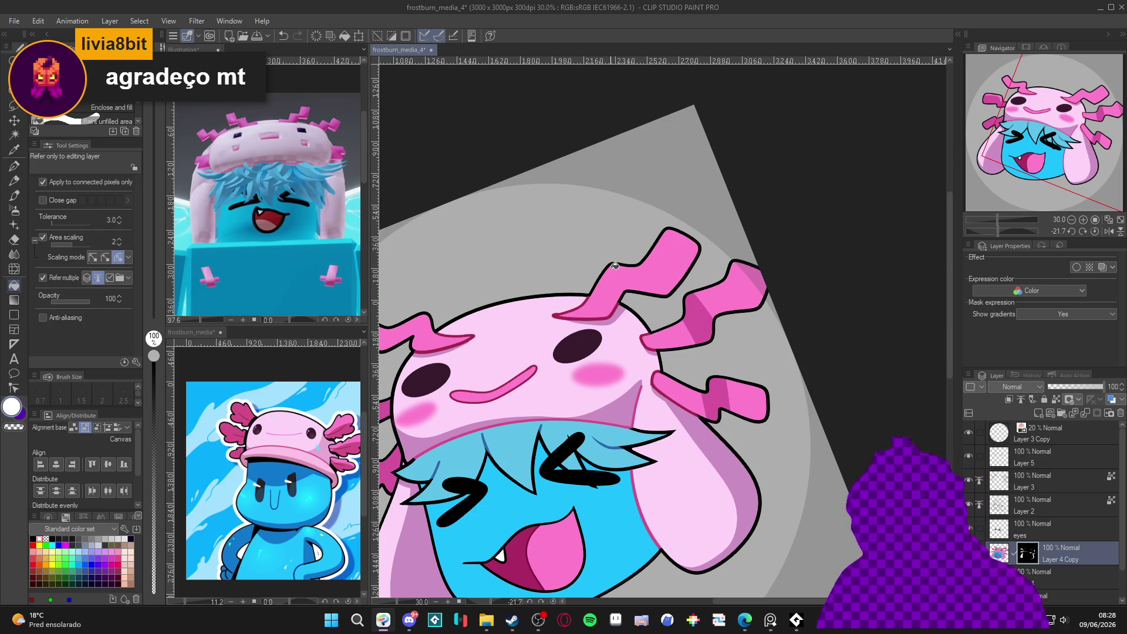
pyautogui.moveTo(614, 264)
pyautogui.mouseDown()
pyautogui.moveTo(628, 290)
pyautogui.moveTo(666, 295)
pyautogui.mouseUp()
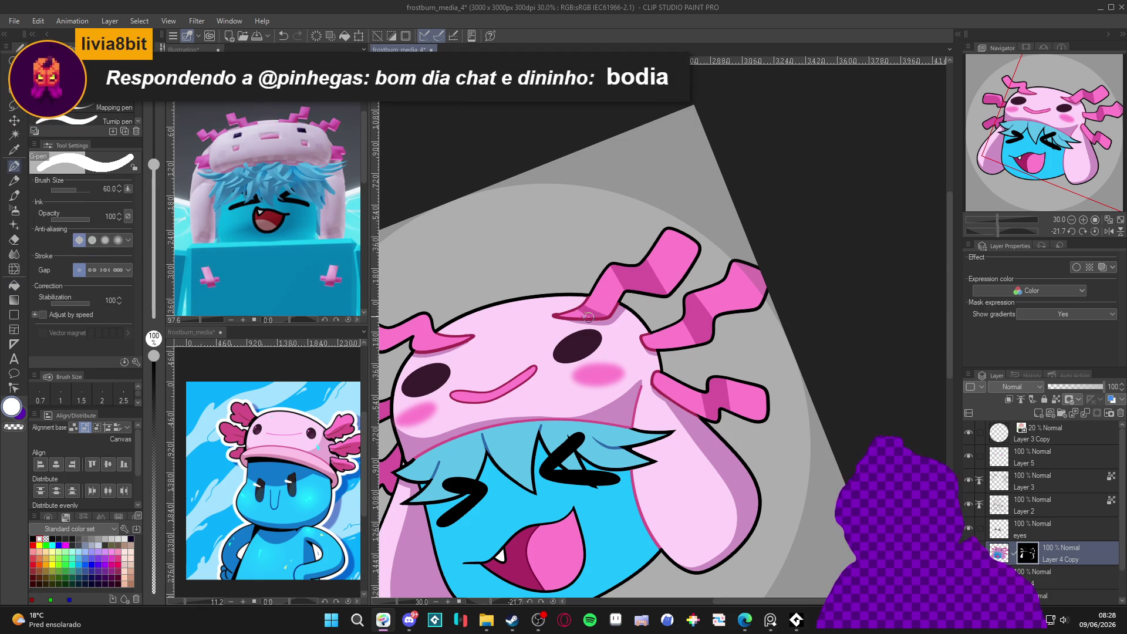
pyautogui.press('g')
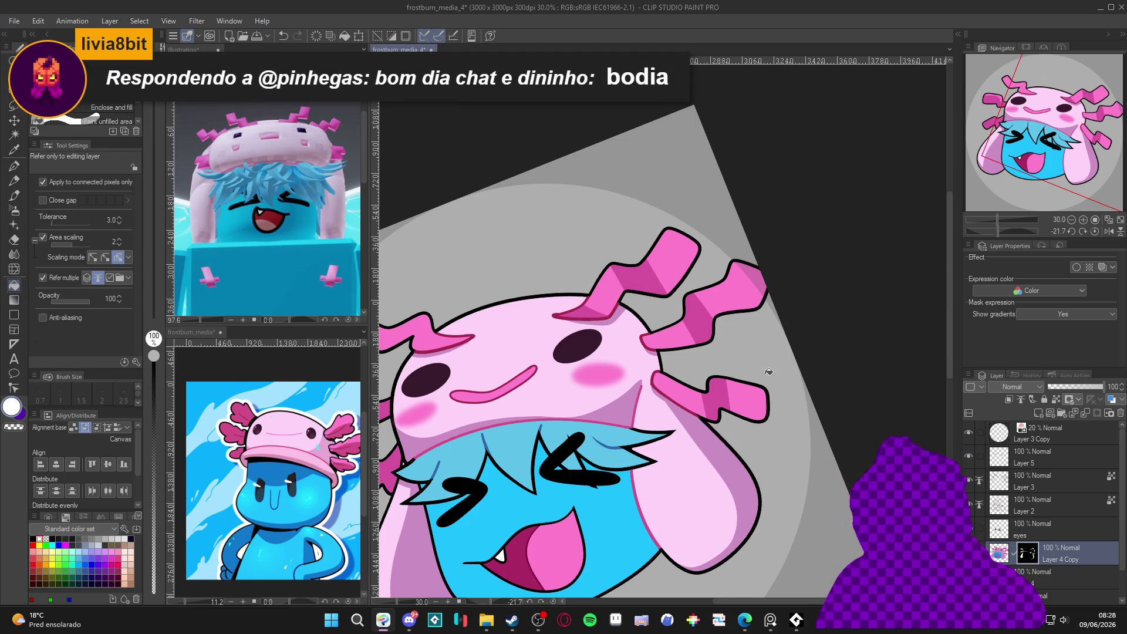
pyautogui.press('p')
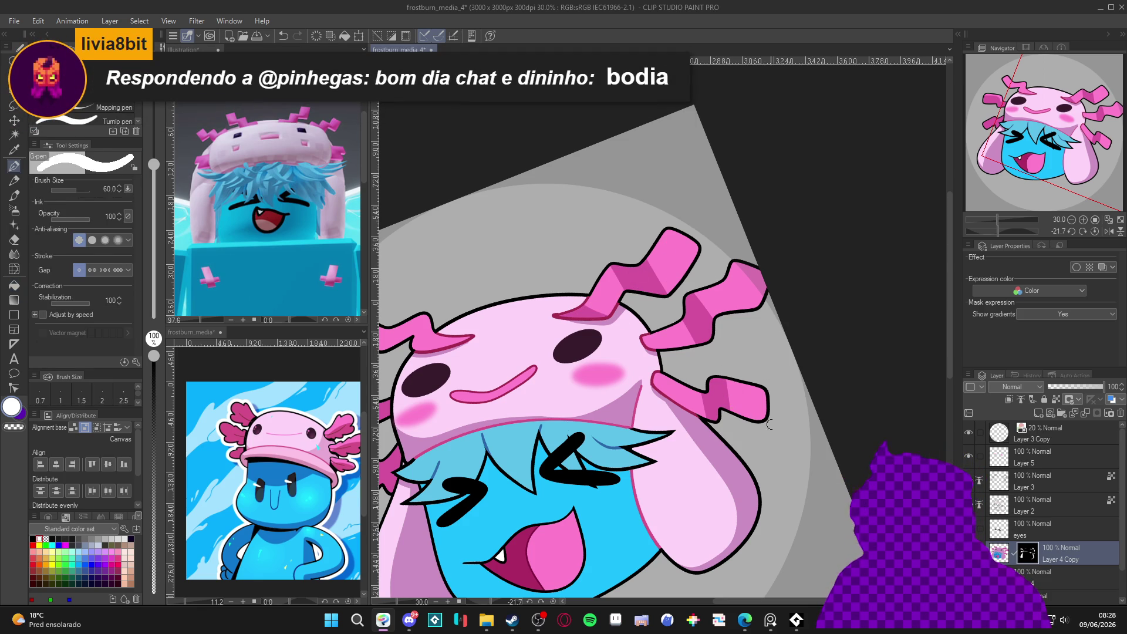
pyautogui.press('g')
pyautogui.press('p')
pyautogui.moveTo(727, 374)
pyautogui.mouseDown()
pyautogui.moveTo(728, 411)
pyautogui.moveTo(757, 418)
pyautogui.moveTo(713, 358)
pyautogui.moveTo(714, 318)
pyautogui.moveTo(721, 331)
pyautogui.moveTo(763, 269)
pyautogui.mouseUp()
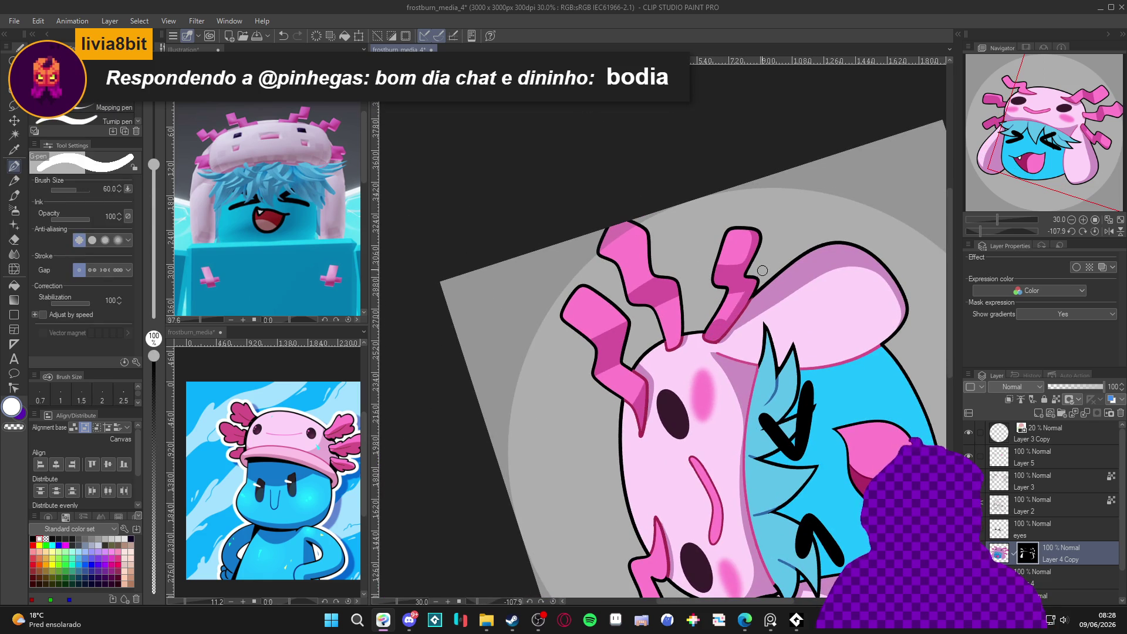
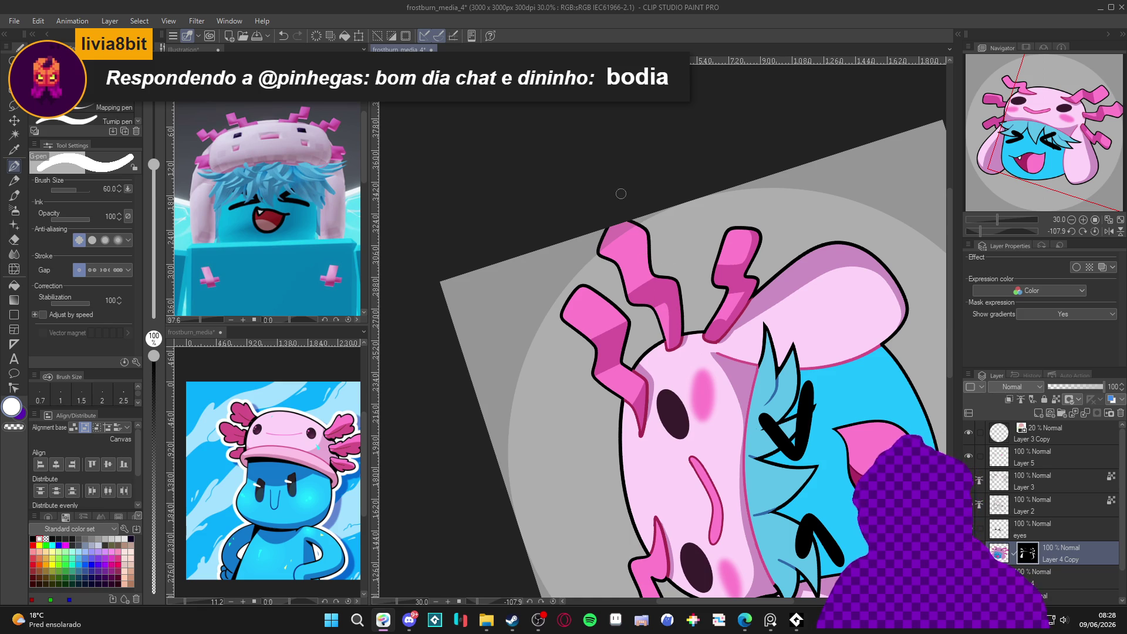
# Shade the upper and lower left gill edges with darker pink G-pen strokes.
pyautogui.moveTo(617, 222)
pyautogui.mouseDown()
pyautogui.moveTo(639, 228)
pyautogui.moveTo(653, 275)
pyautogui.moveTo(665, 279)
pyautogui.mouseUp()
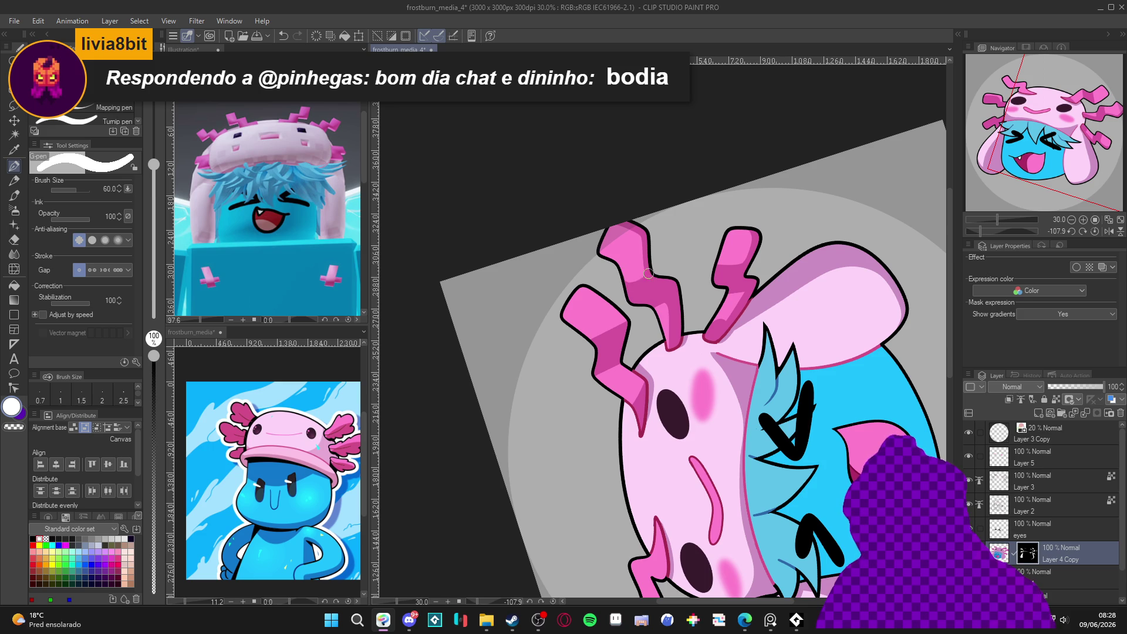
pyautogui.moveTo(646, 250); pyautogui.dragTo(624, 230)
pyautogui.moveTo(586, 287); pyautogui.dragTo(632, 327)
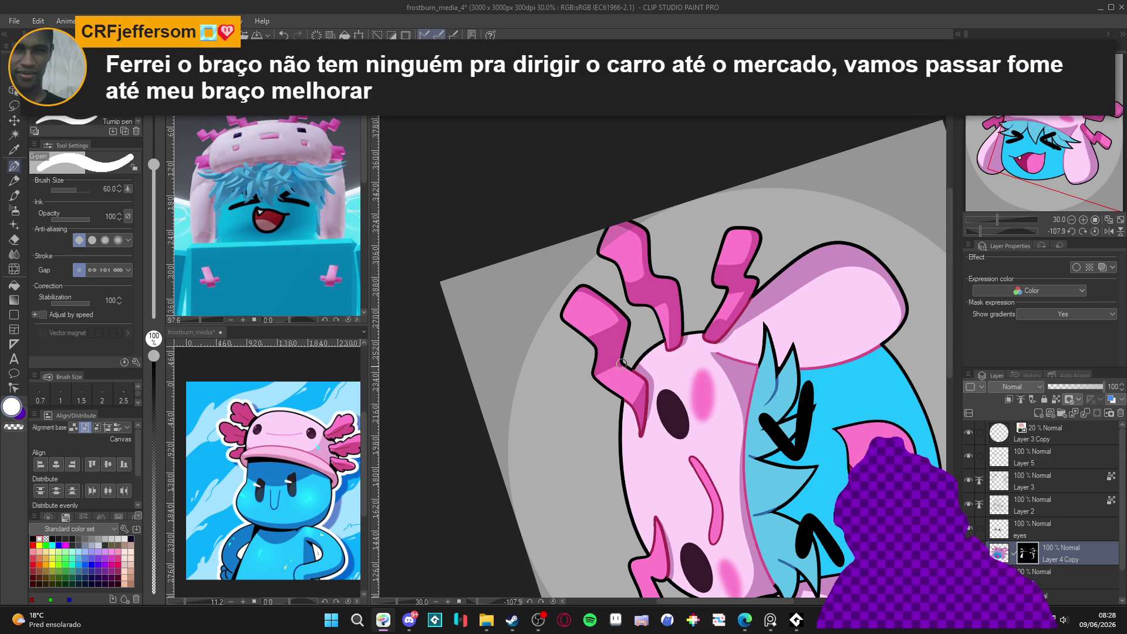
pyautogui.moveTo(643, 389); pyautogui.dragTo(614, 421)
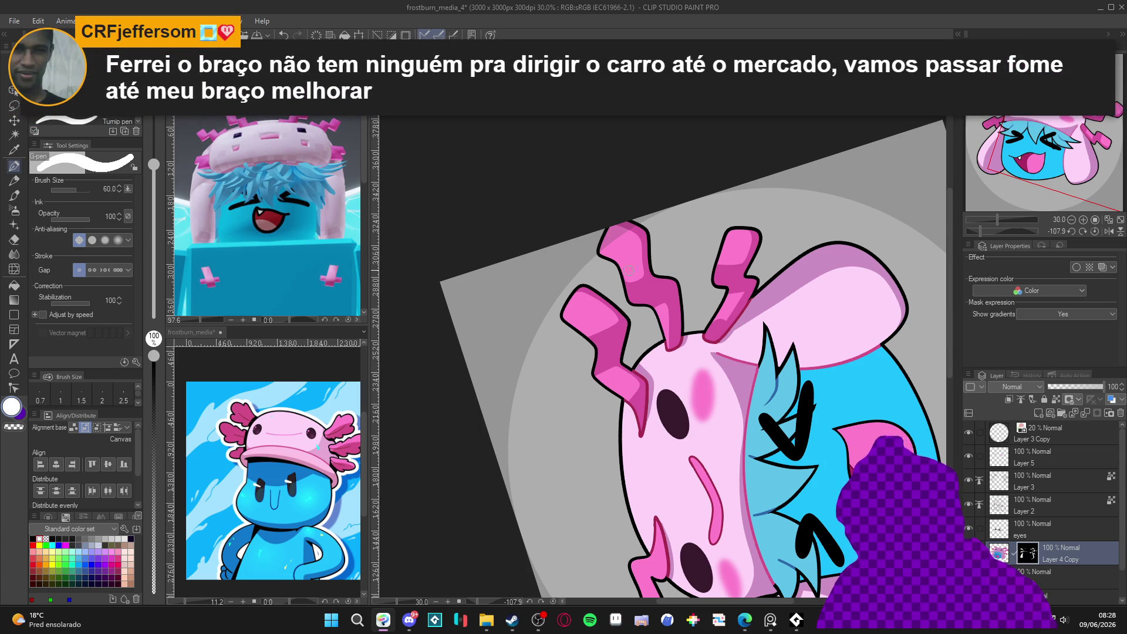
pyautogui.press('c')
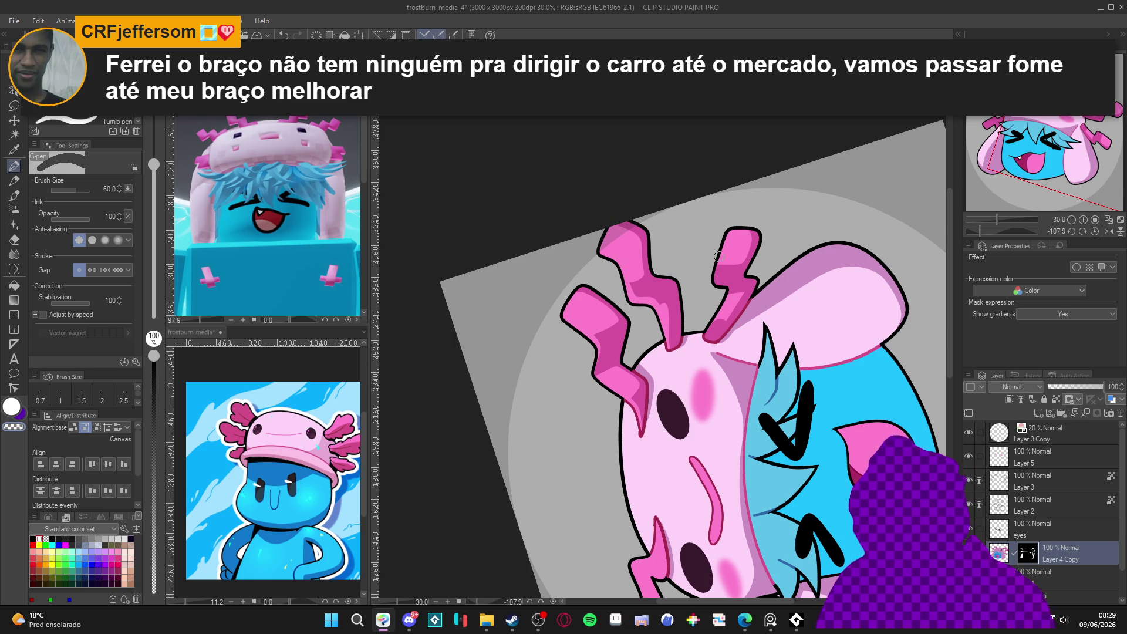
# With the canvas rotated, add darker magenta shading to the lower-left gill, then turn it upright.
pyautogui.moveTo(723, 312)
pyautogui.mouseDown()
pyautogui.moveTo(763, 335)
pyautogui.moveTo(821, 453)
pyautogui.moveTo(673, 417)
pyautogui.mouseUp()
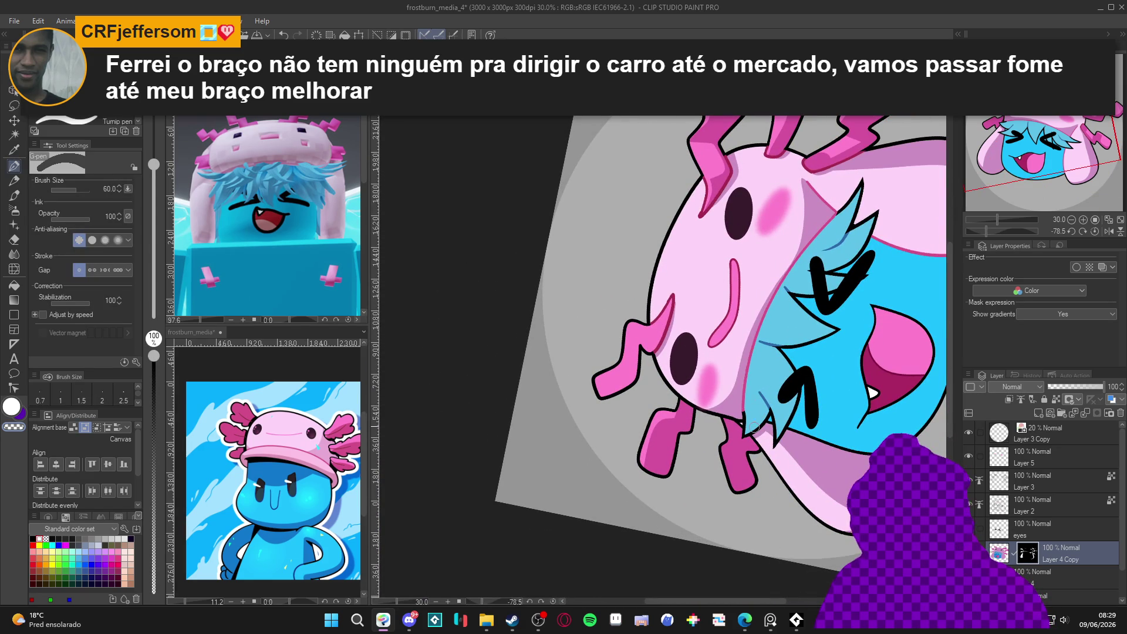
pyautogui.moveTo(673, 350); pyautogui.dragTo(640, 384)
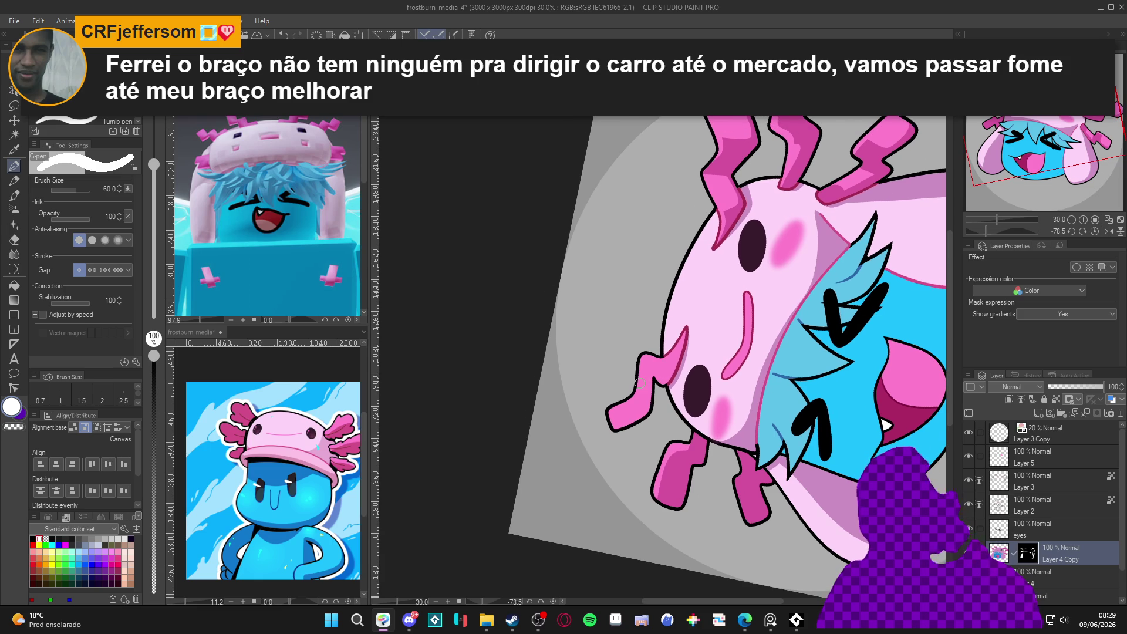
pyautogui.moveTo(640, 382); pyautogui.dragTo(661, 410)
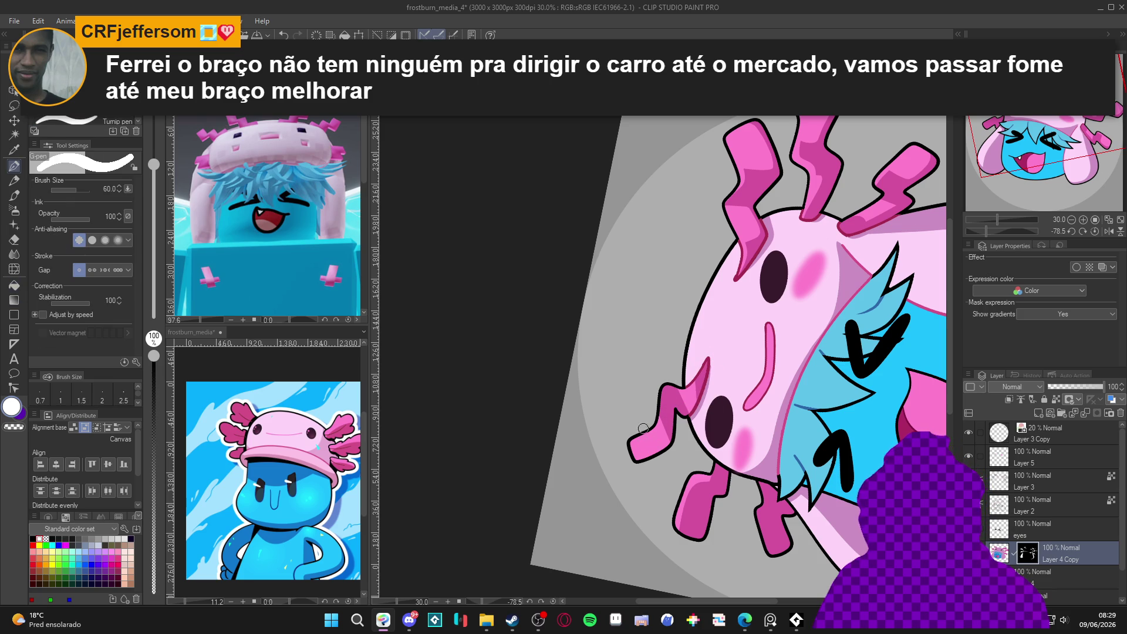
pyautogui.moveTo(644, 427); pyautogui.dragTo(661, 449)
pyautogui.moveTo(675, 408); pyautogui.dragTo(628, 443)
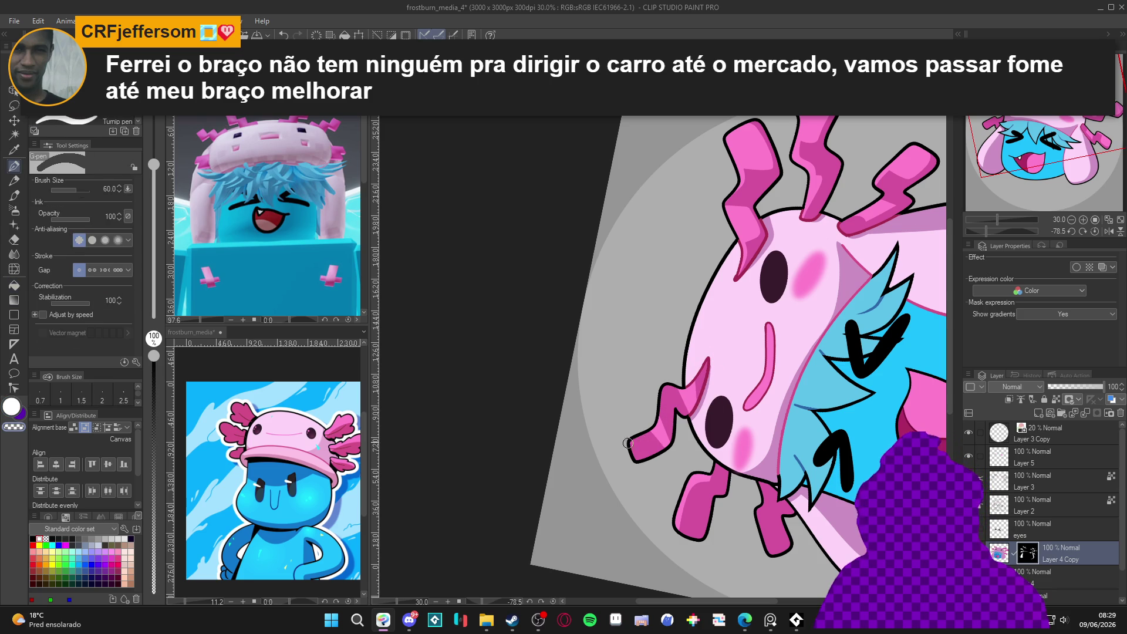
pyautogui.moveTo(745, 361)
pyautogui.mouseDown()
pyautogui.moveTo(807, 445)
pyautogui.moveTo(699, 356)
pyautogui.moveTo(749, 347)
pyautogui.mouseUp()
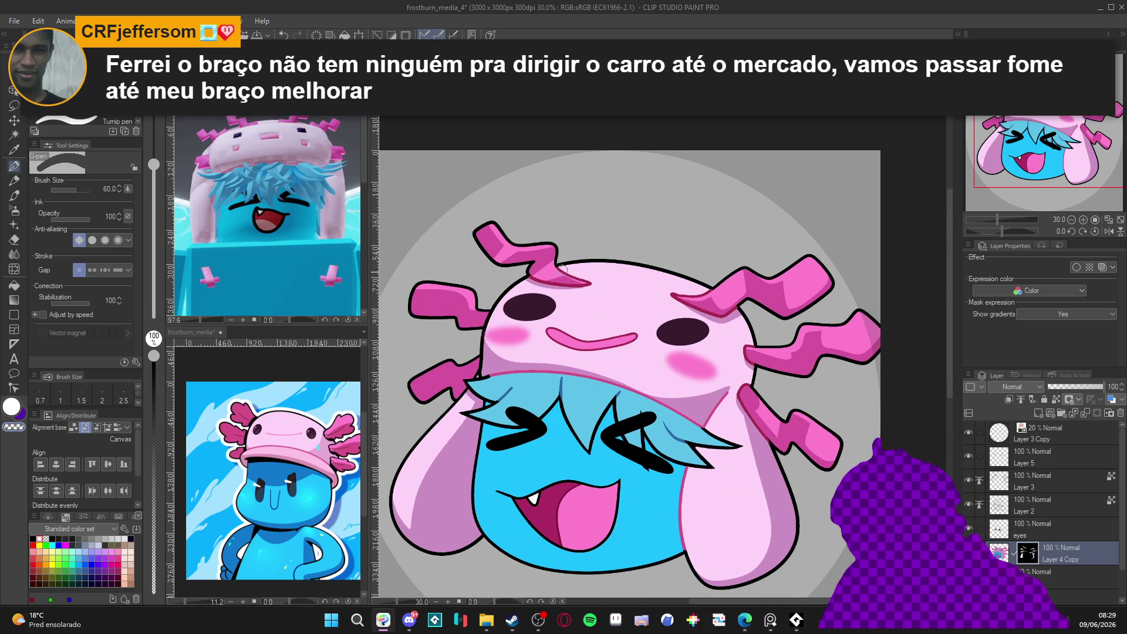
pyautogui.moveTo(725, 466); pyautogui.dragTo(704, 453)
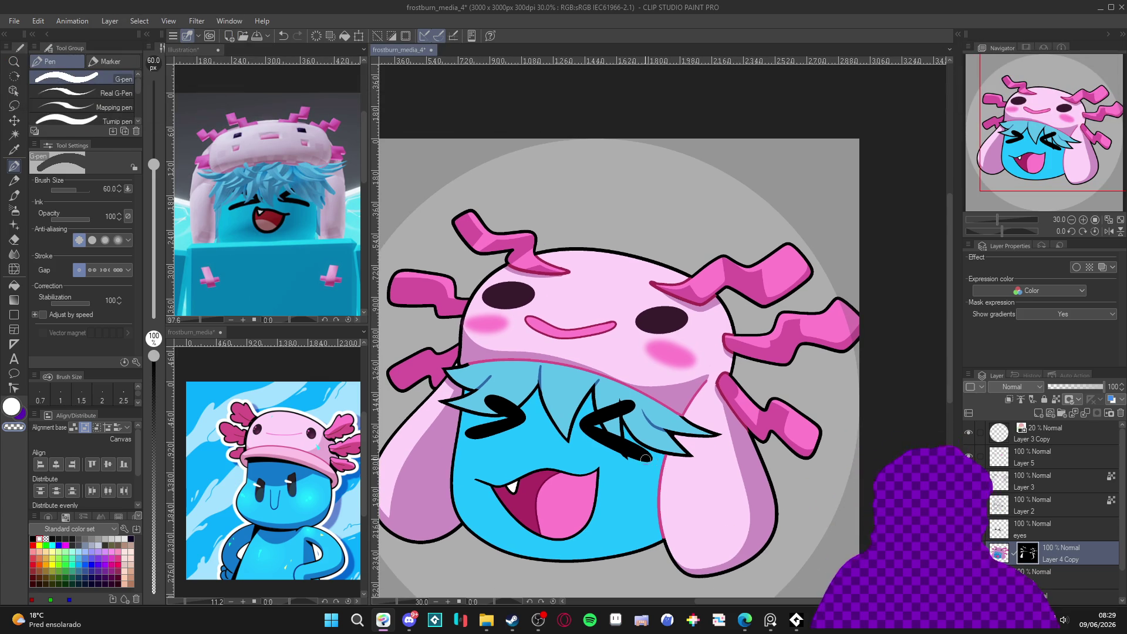
# Zoom out and recentre on the whole icon, then auto-select the blue face region.
pyautogui.scroll(-2, 650, 459)
pyautogui.moveTo(698, 456)
pyautogui.mouseDown()
pyautogui.moveTo(739, 429)
pyautogui.moveTo(722, 419)
pyautogui.moveTo(736, 404)
pyautogui.mouseUp()
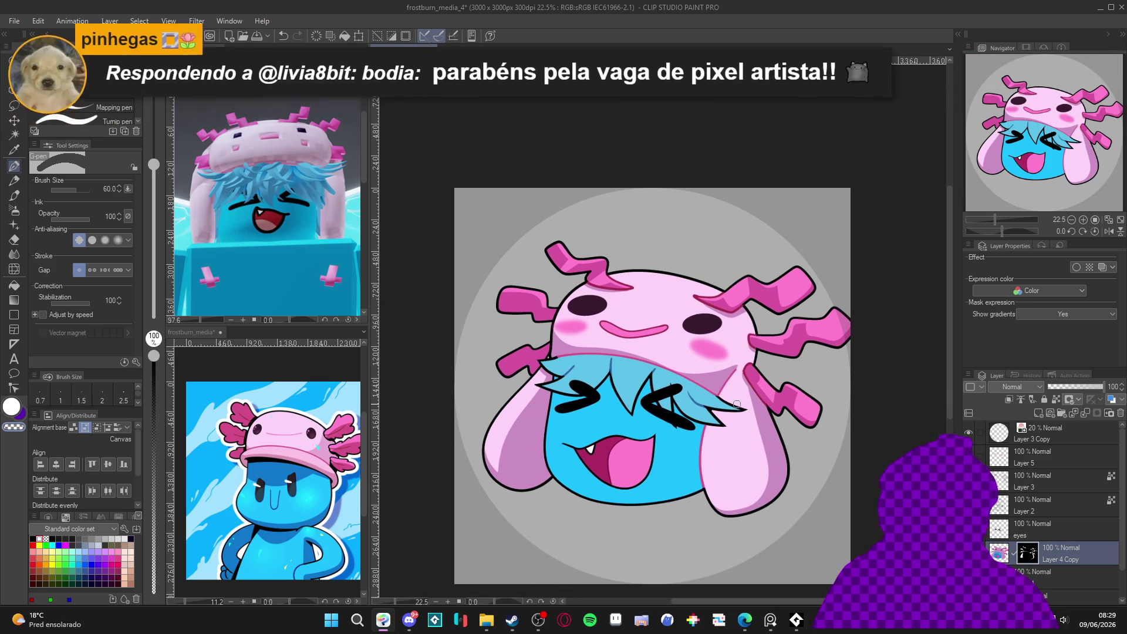
pyautogui.moveTo(658, 399); pyautogui.dragTo(672, 408)
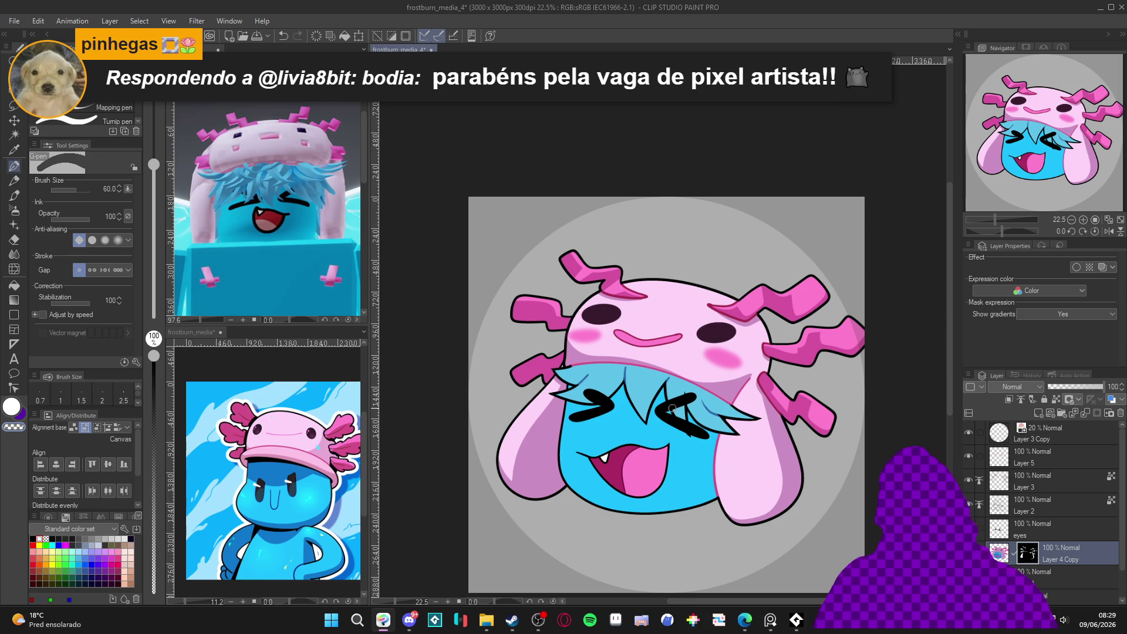
pyautogui.scroll(1, 649, 409)
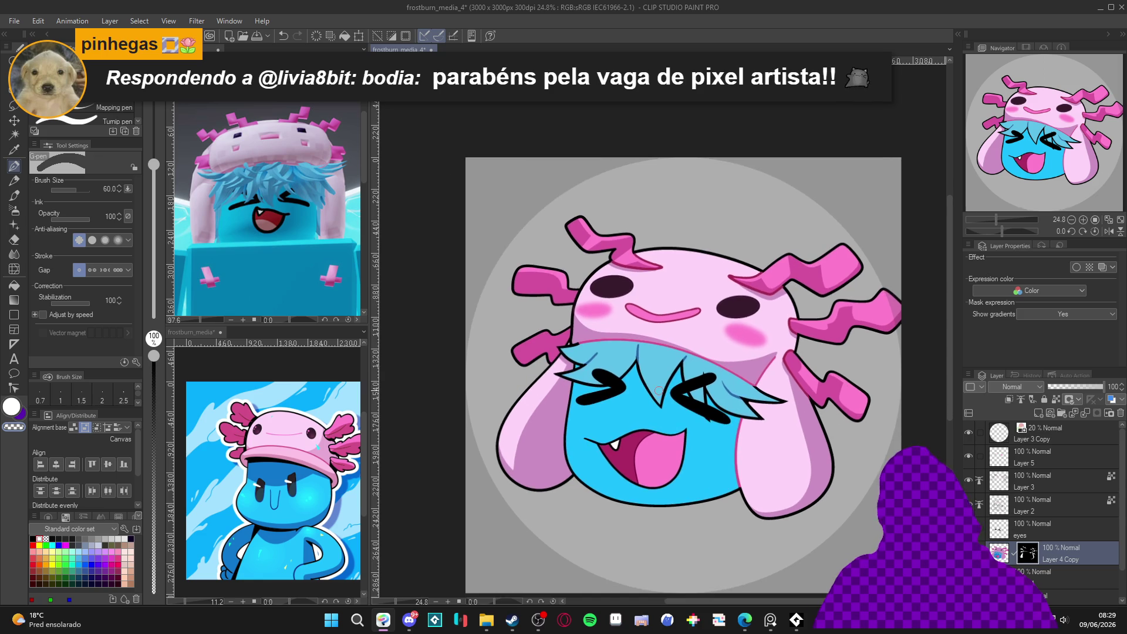
pyautogui.moveTo(579, 437)
pyautogui.mouseDown()
pyautogui.moveTo(588, 450)
pyautogui.moveTo(631, 443)
pyautogui.mouseUp()
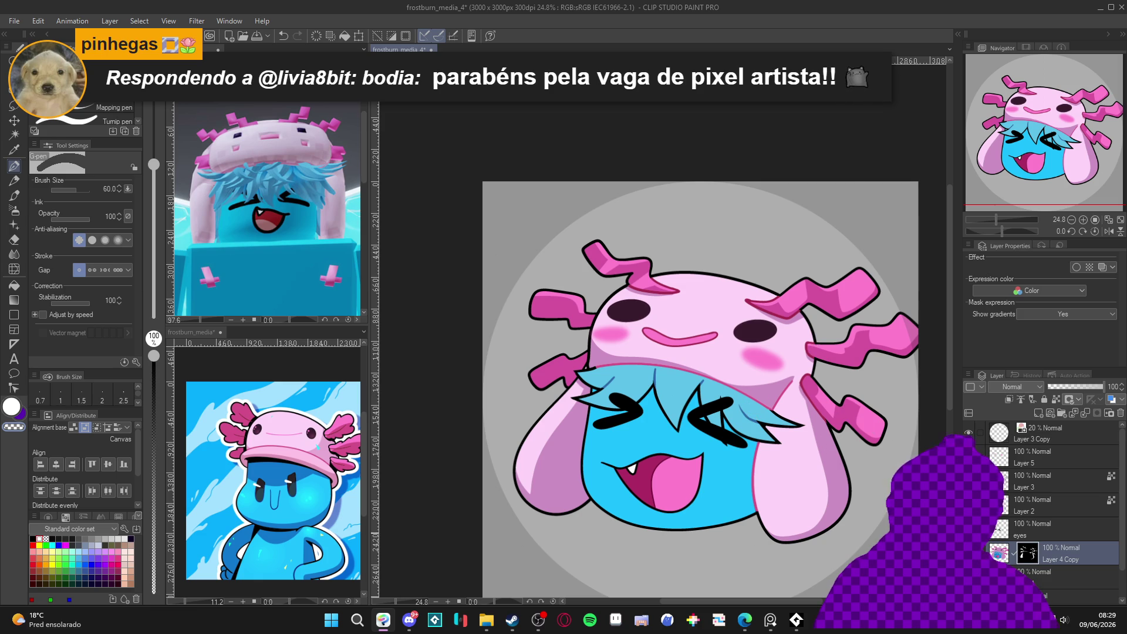
pyautogui.press('w')
pyautogui.click(717, 489)
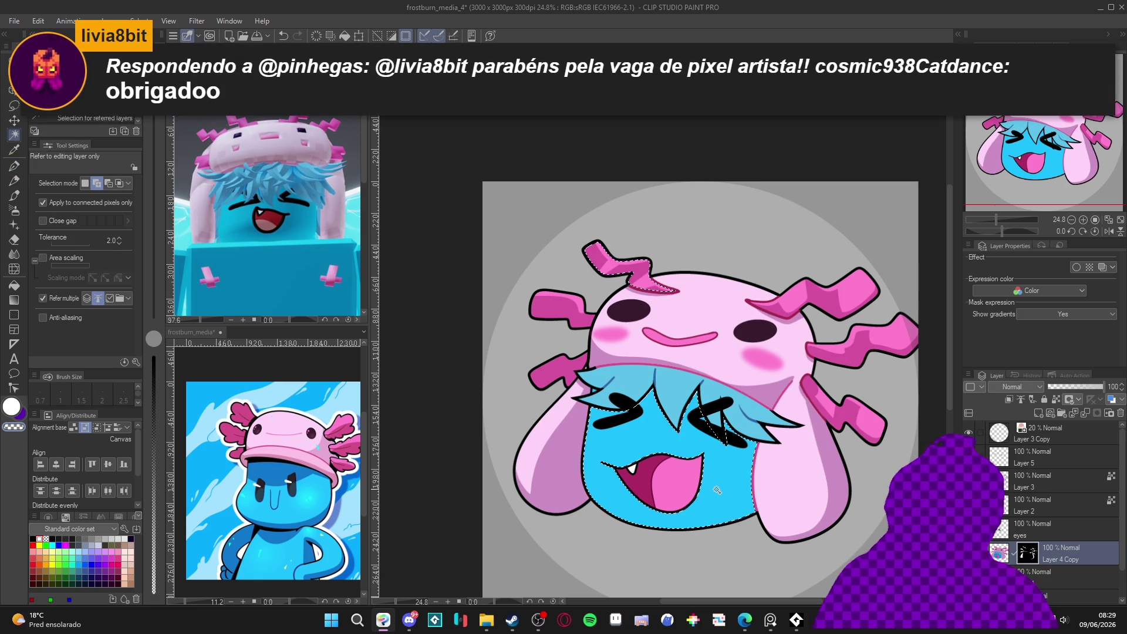
# Deselect, tilt the canvas about 11°, and draw a darker blue line along the face's lower-right edge.
pyautogui.hotkey('ctrl', 'd')
pyautogui.press('r')
pyautogui.moveTo(845, 499); pyautogui.dragTo(863, 324)
pyautogui.press('p')
pyautogui.moveTo(851, 372); pyautogui.dragTo(837, 424)
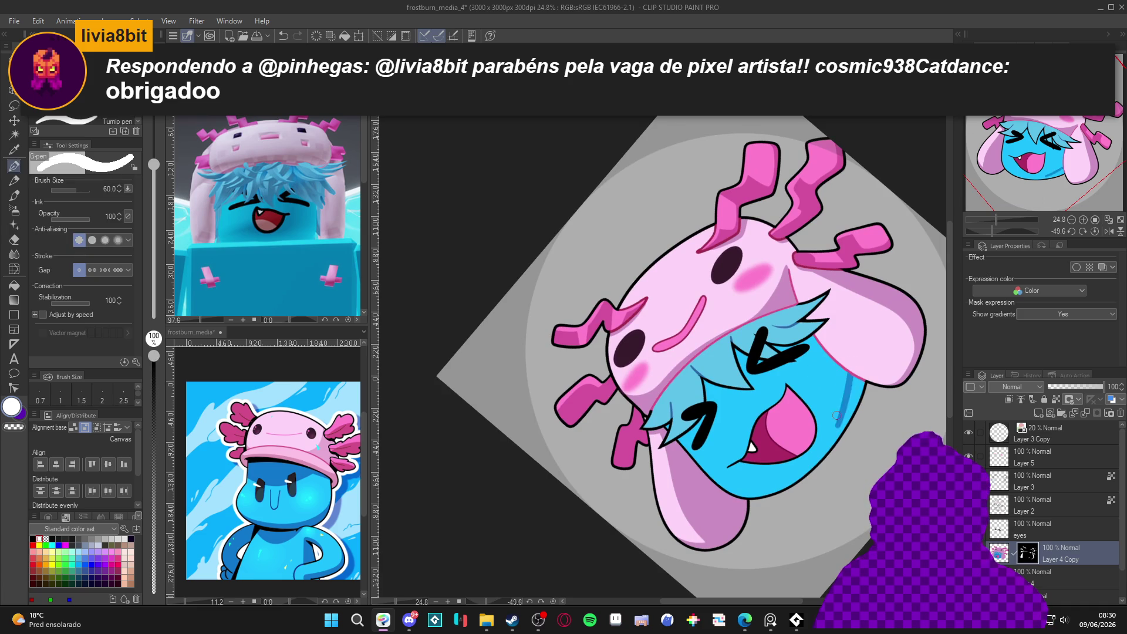
pyautogui.hotkey('ctrl', 'z')
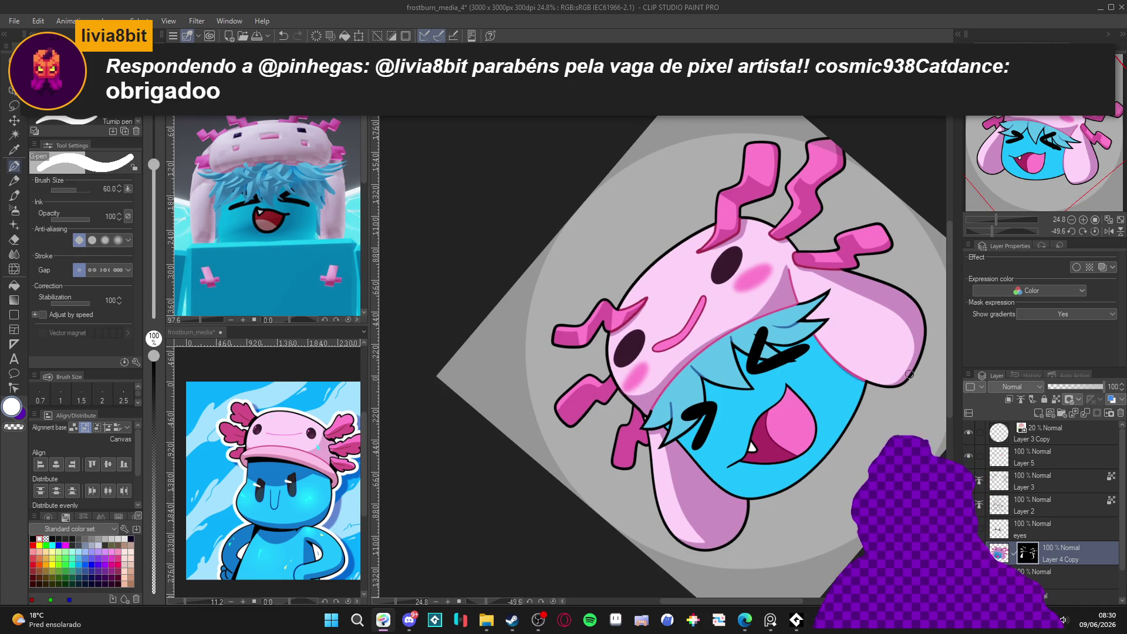
pyautogui.moveTo(847, 365)
pyautogui.mouseDown()
pyautogui.moveTo(833, 433)
pyautogui.moveTo(758, 494)
pyautogui.moveTo(621, 518)
pyautogui.moveTo(507, 412)
pyautogui.mouseUp()
pyautogui.press('r')
pyautogui.press('p')
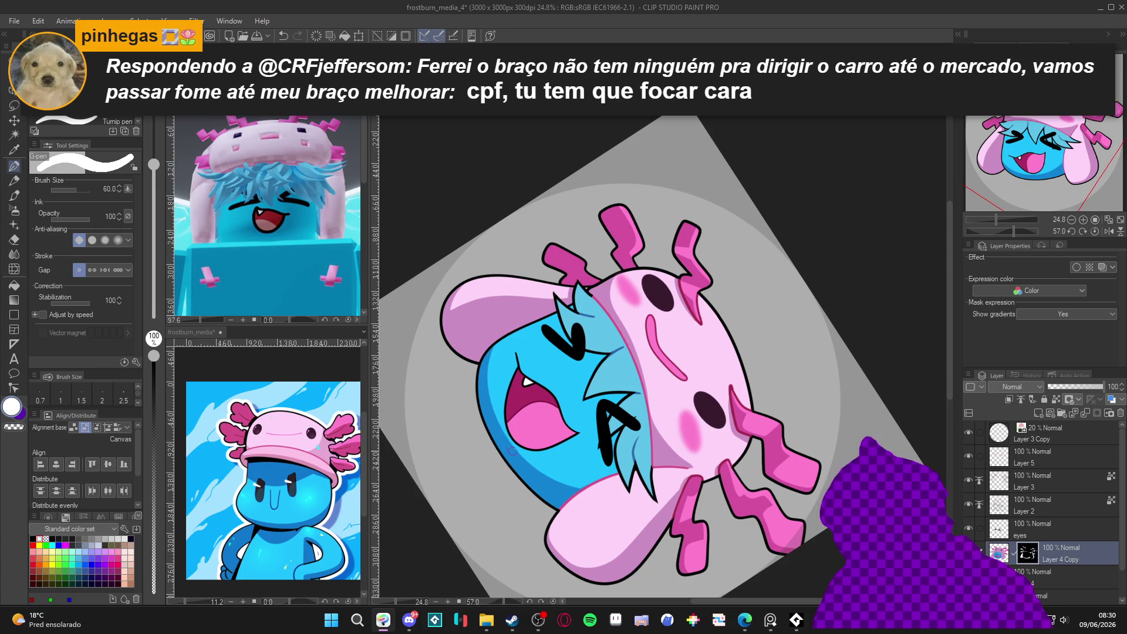
# Rotate the character upright, eyedrop the light blue hair colour, and paint over the pink gap.
pyautogui.press('c')
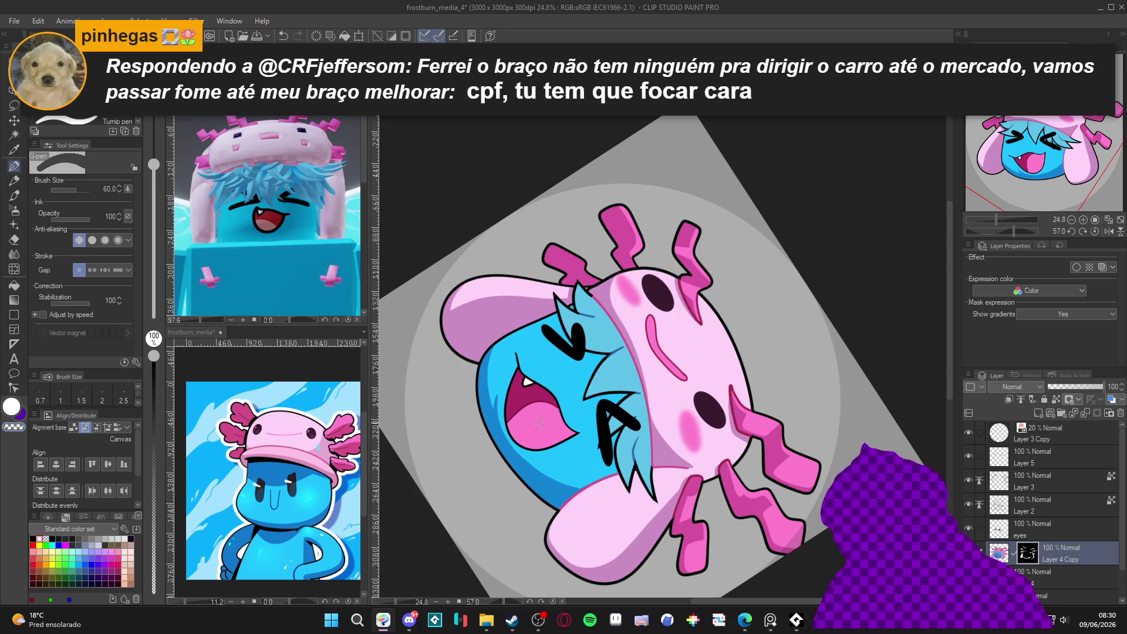
pyautogui.press('r')
pyautogui.moveTo(629, 496)
pyautogui.mouseDown()
pyautogui.moveTo(834, 389)
pyautogui.moveTo(818, 302)
pyautogui.moveTo(820, 407)
pyautogui.mouseUp()
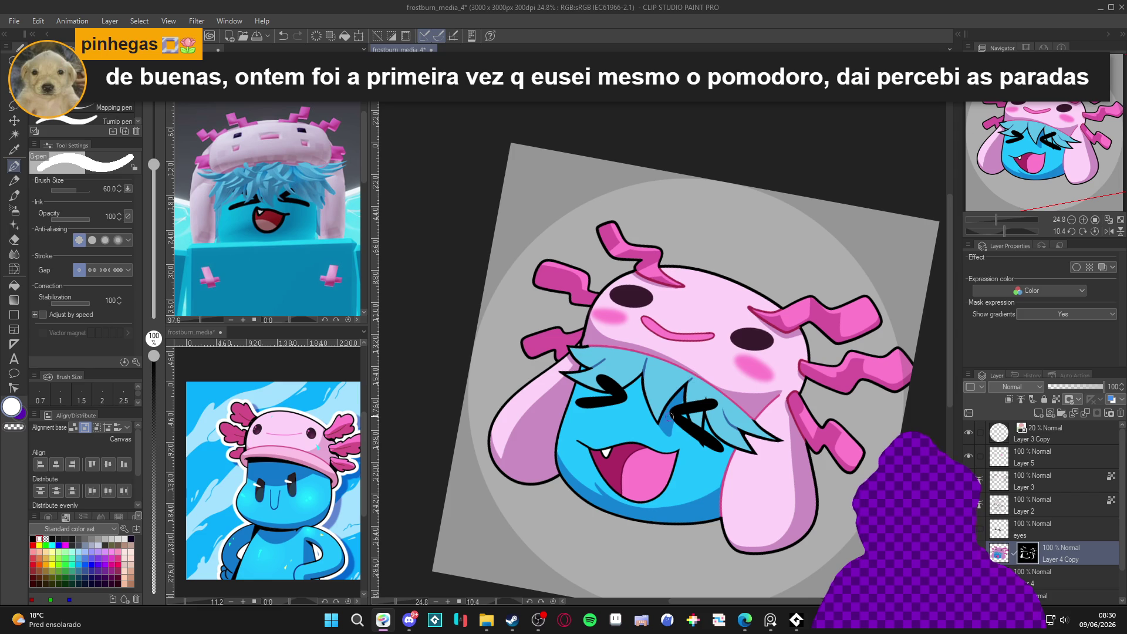
pyautogui.press('c')
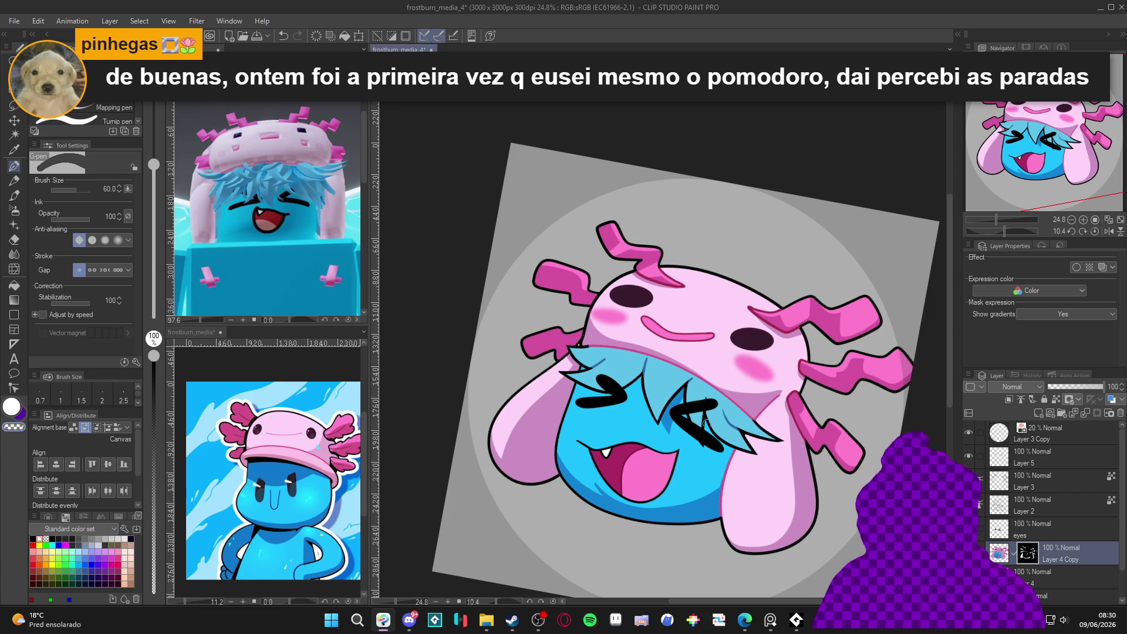
pyautogui.press('c')
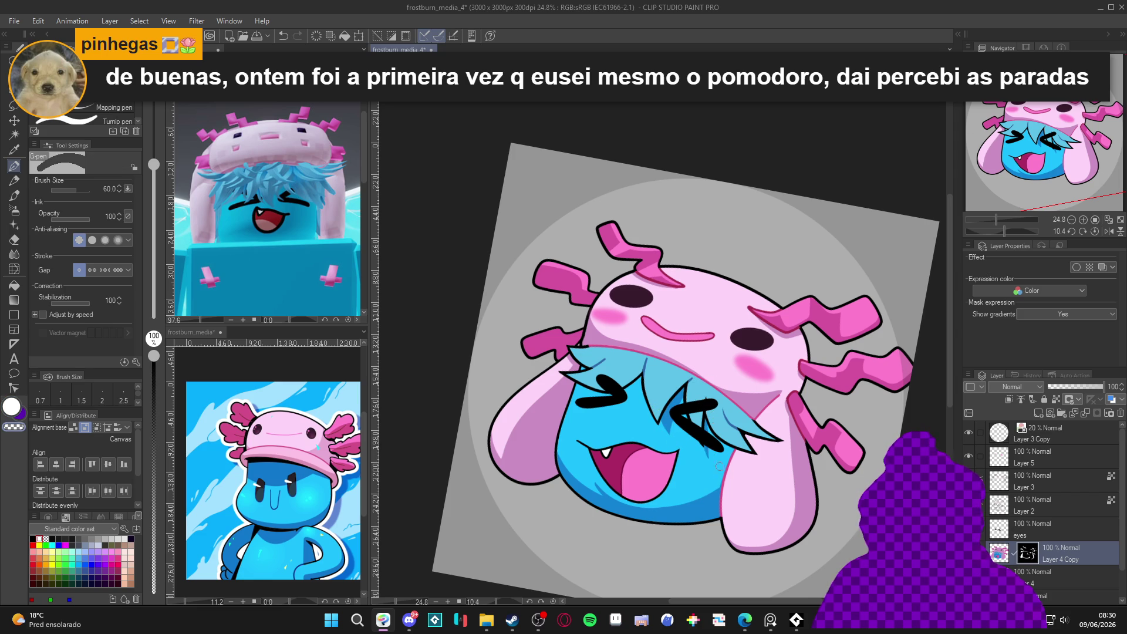
pyautogui.keyDown('alt'); pyautogui.click(720, 470); pyautogui.keyUp('alt')
pyautogui.moveTo(709, 417); pyautogui.dragTo(735, 453)
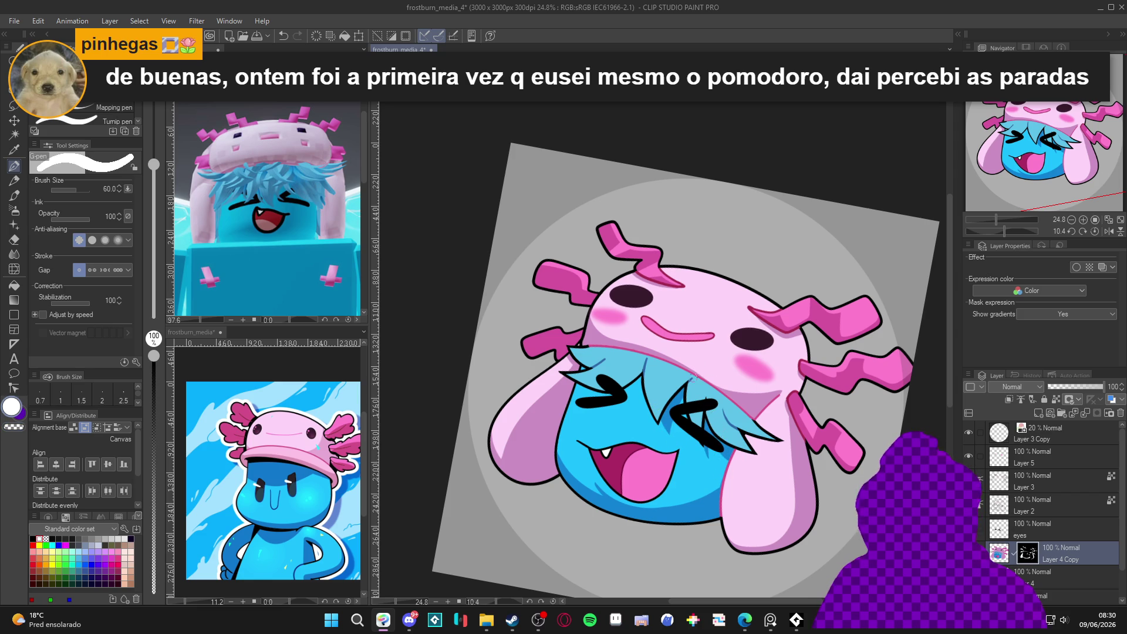
# Draw a thin line along the ear's left edge, reset the rotation, and pick the face's cyan.
pyautogui.press('g')
pyautogui.press('p')
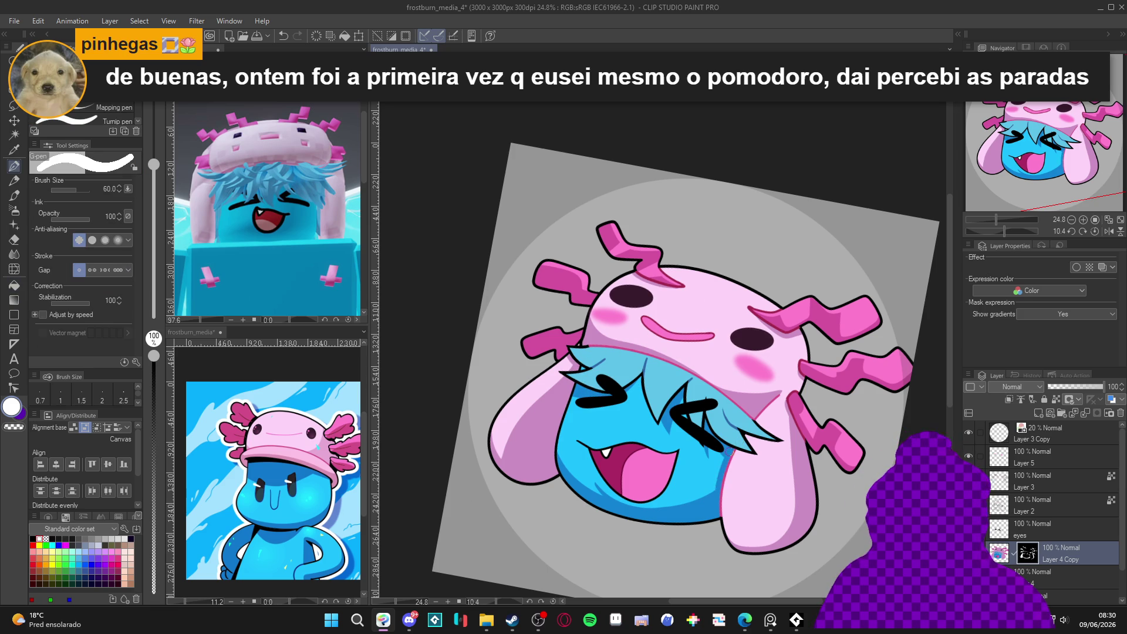
pyautogui.moveTo(726, 458); pyautogui.dragTo(721, 507)
pyautogui.press('r')
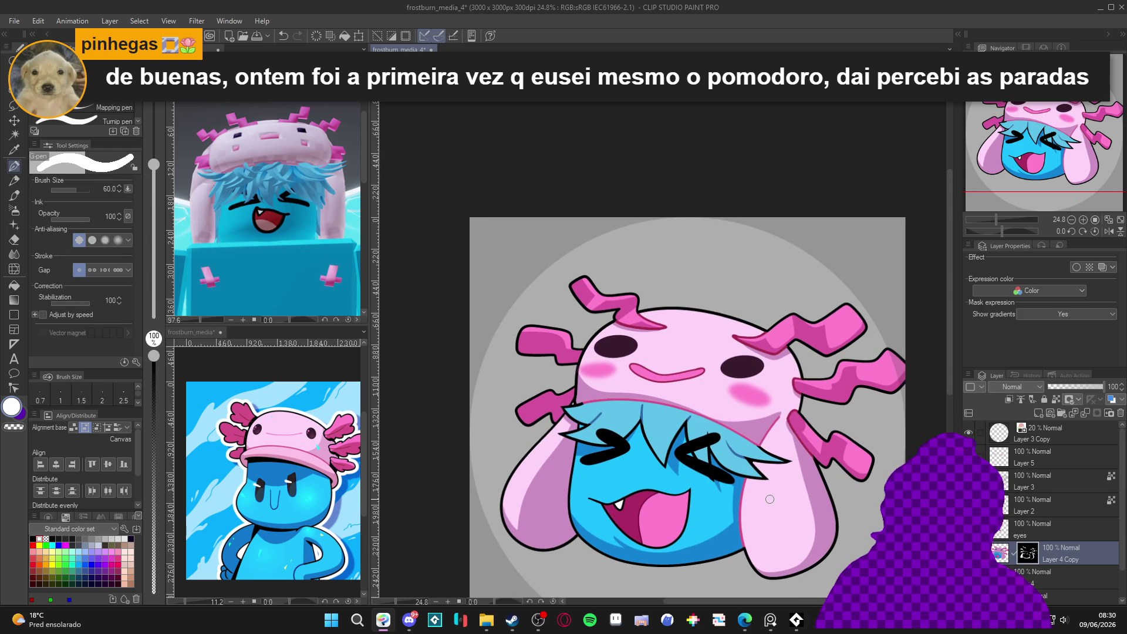
pyautogui.press('w')
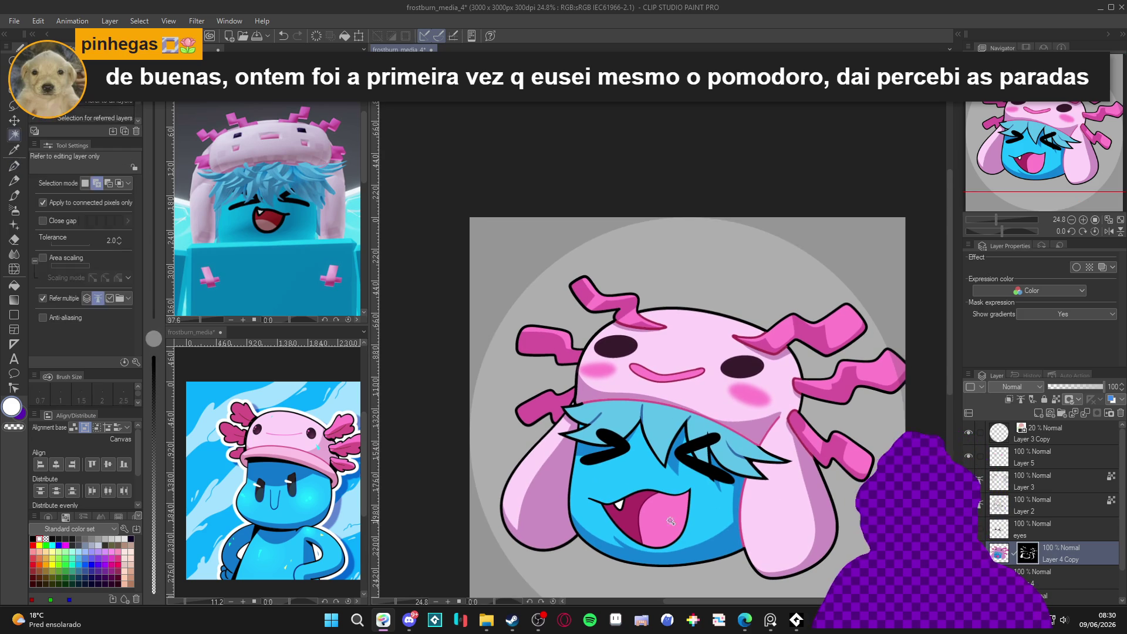
pyautogui.press('p')
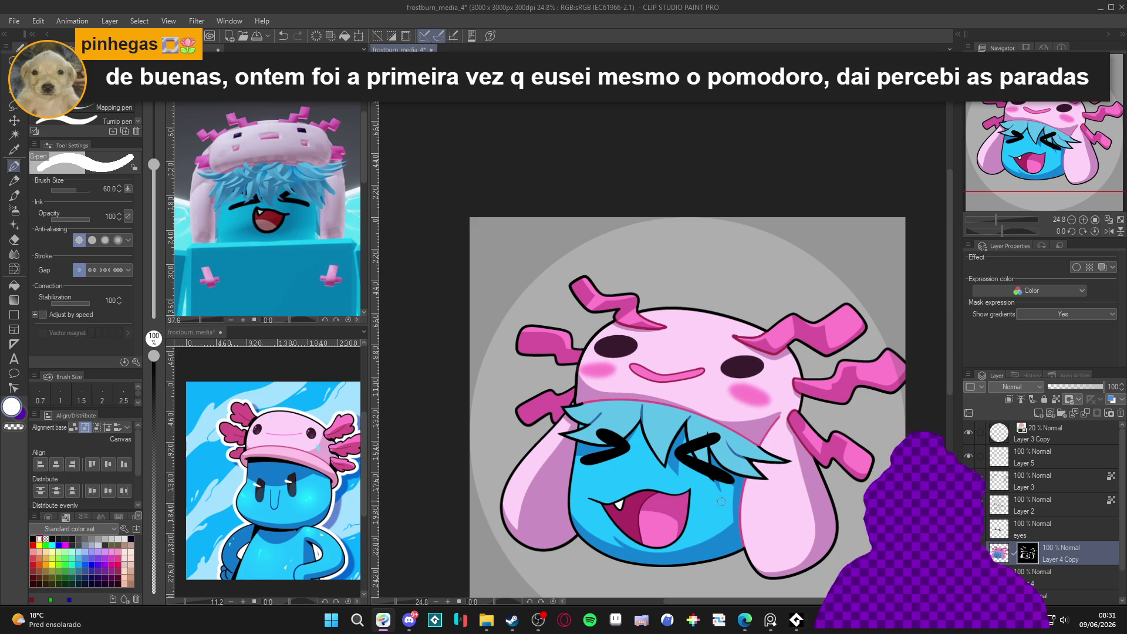
pyautogui.keyDown('alt'); pyautogui.click(616, 504); pyautogui.keyUp('alt')
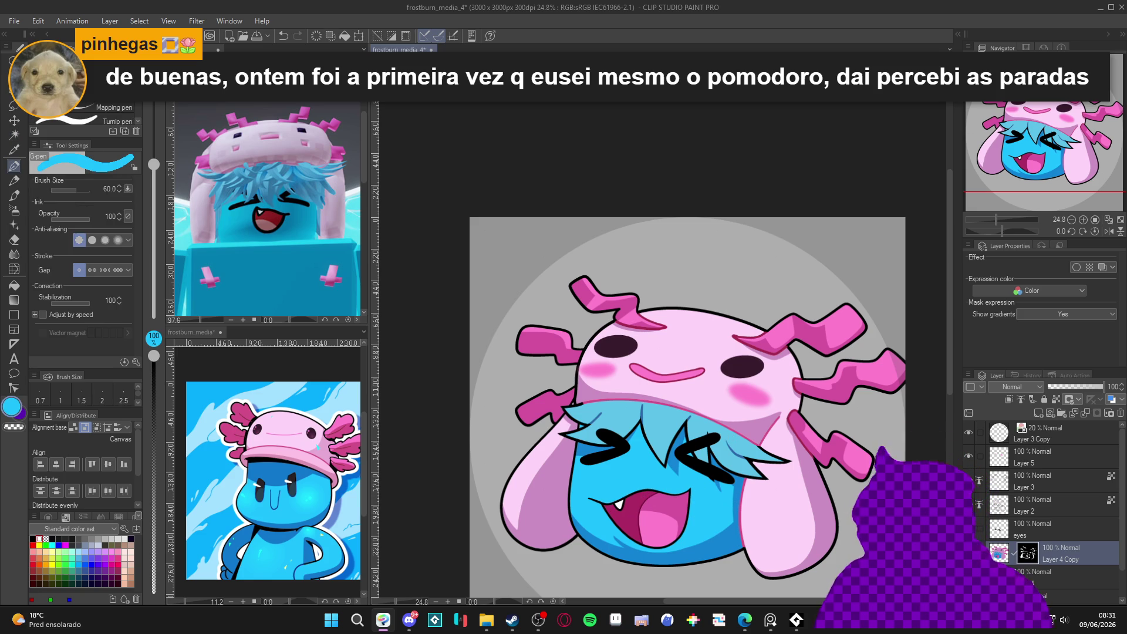
# On Layer 4 Copy, clear the selection and auto-select the open mouth area.
pyautogui.hotkey('alt', '[')
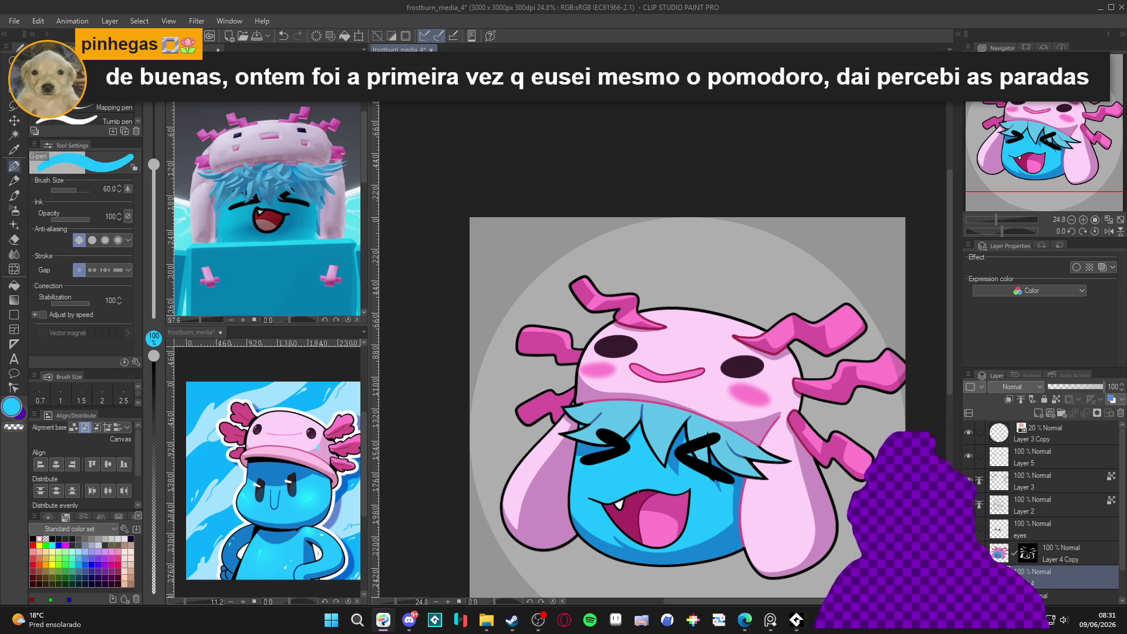
pyautogui.press('w')
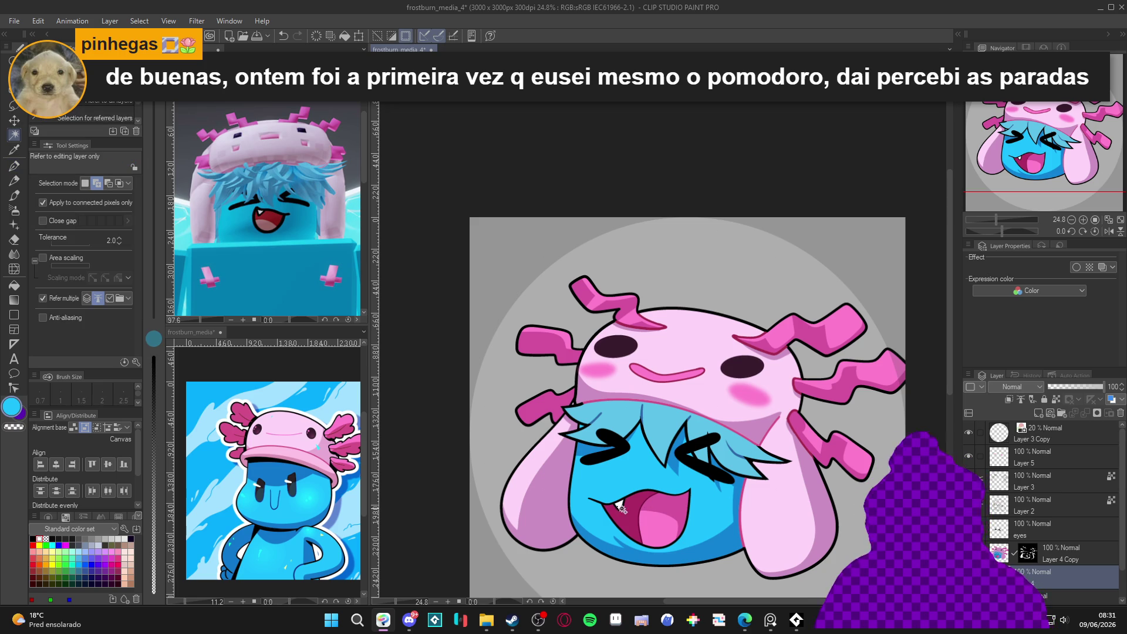
pyautogui.click(1014, 562)
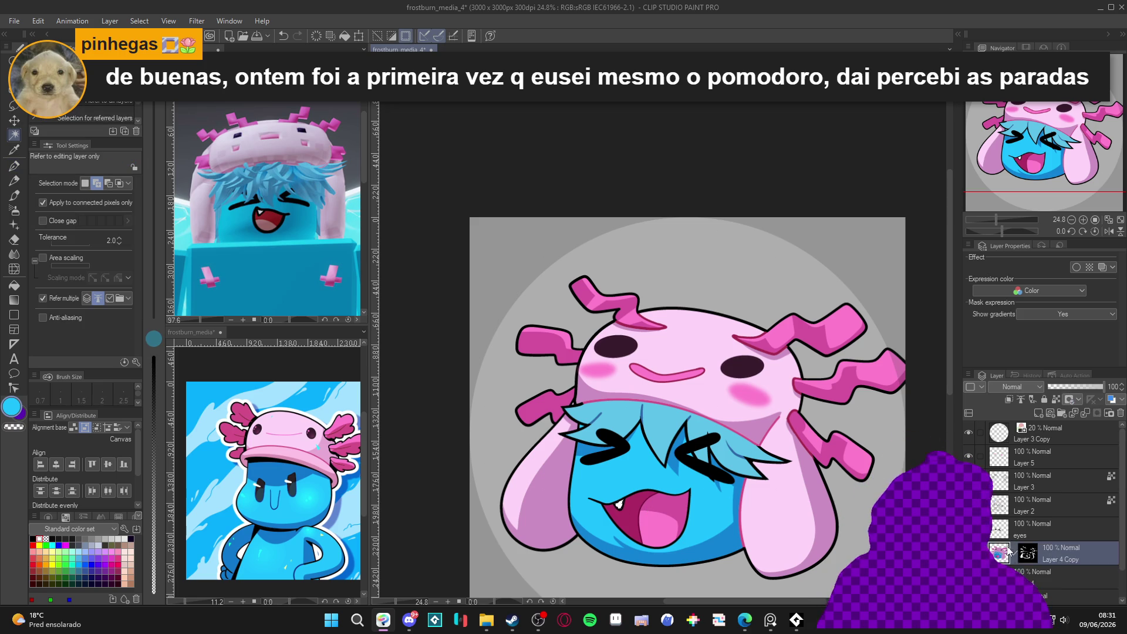
pyautogui.hotkey('ctrl', 'd')
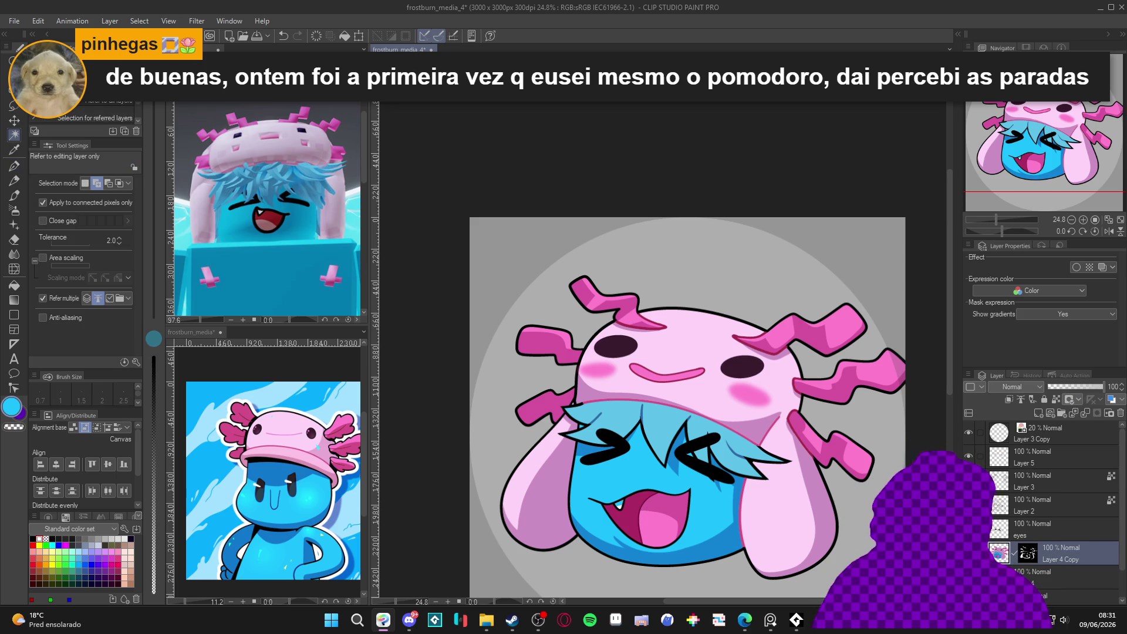
pyautogui.click(1046, 577)
pyautogui.click(620, 506)
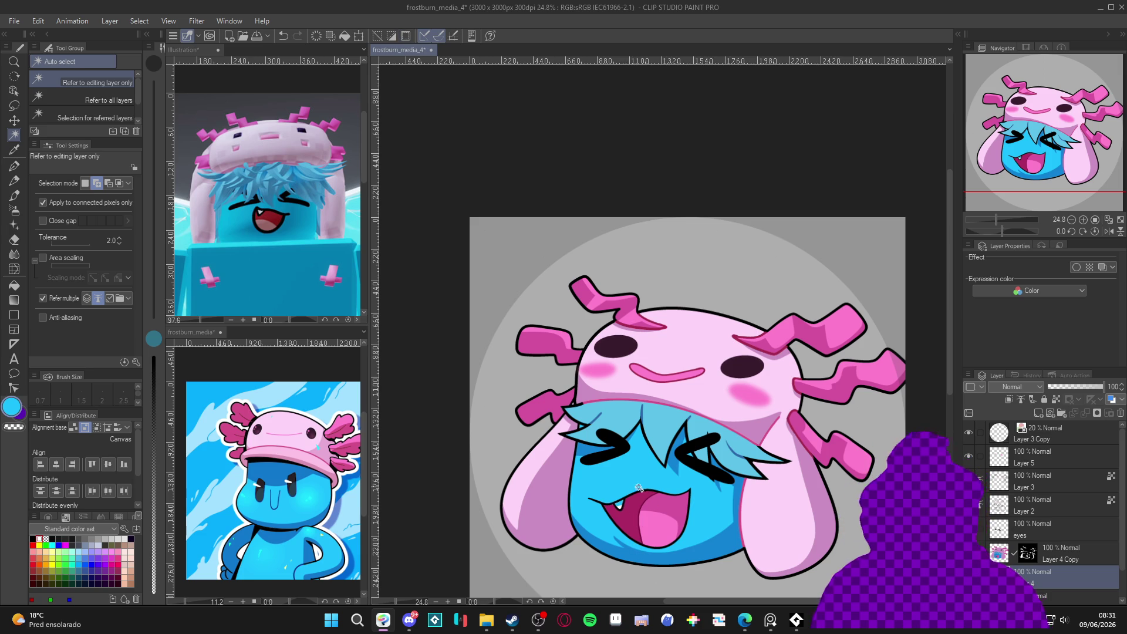
# Set the G-pen's drawing colour to pale cyan C2E8F7 in the colour settings.
pyautogui.press('p')
pyautogui.keyDown('alt'); pyautogui.click(613, 506); pyautogui.keyUp('alt')
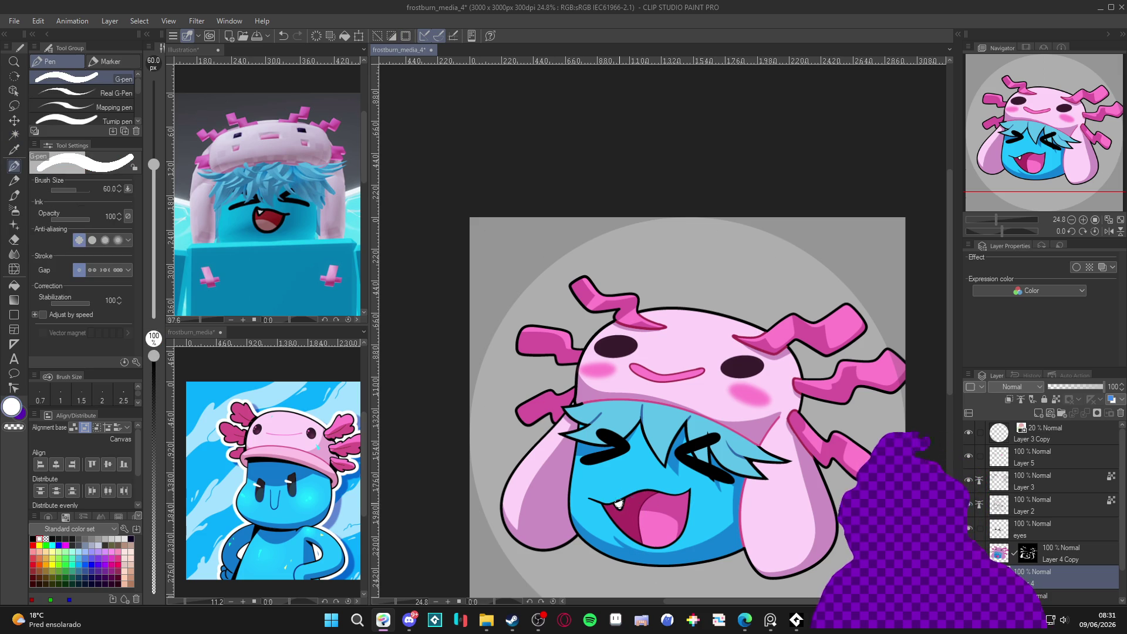
pyautogui.keyDown('alt'); pyautogui.click(264, 469); pyautogui.keyUp('alt')
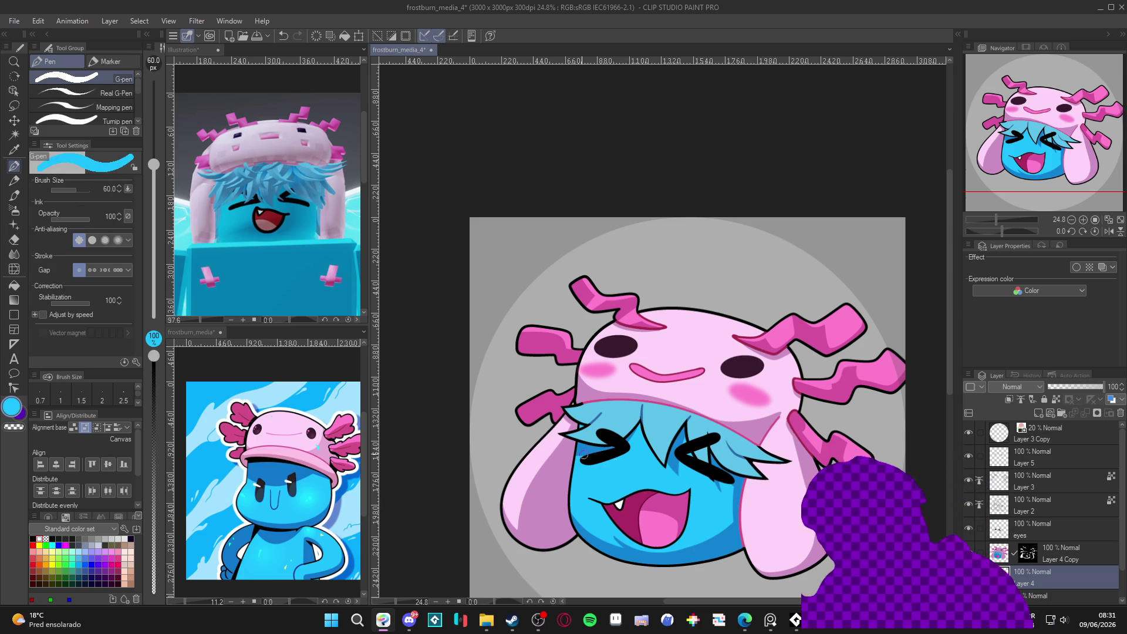
pyautogui.click(12, 407)
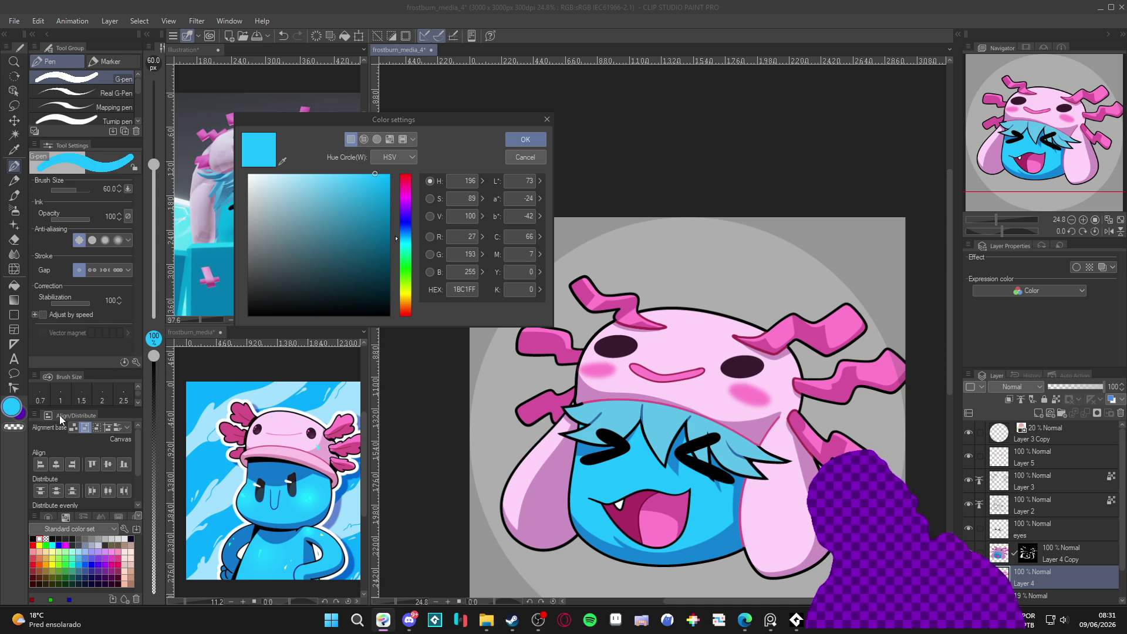
pyautogui.click(281, 176)
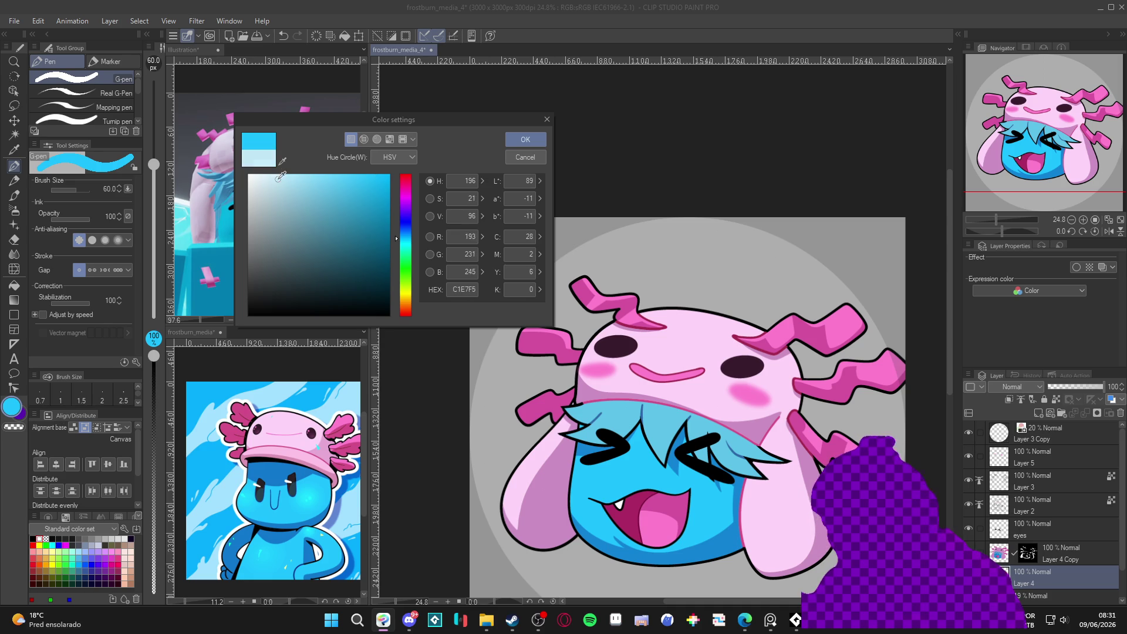
pyautogui.click(526, 140)
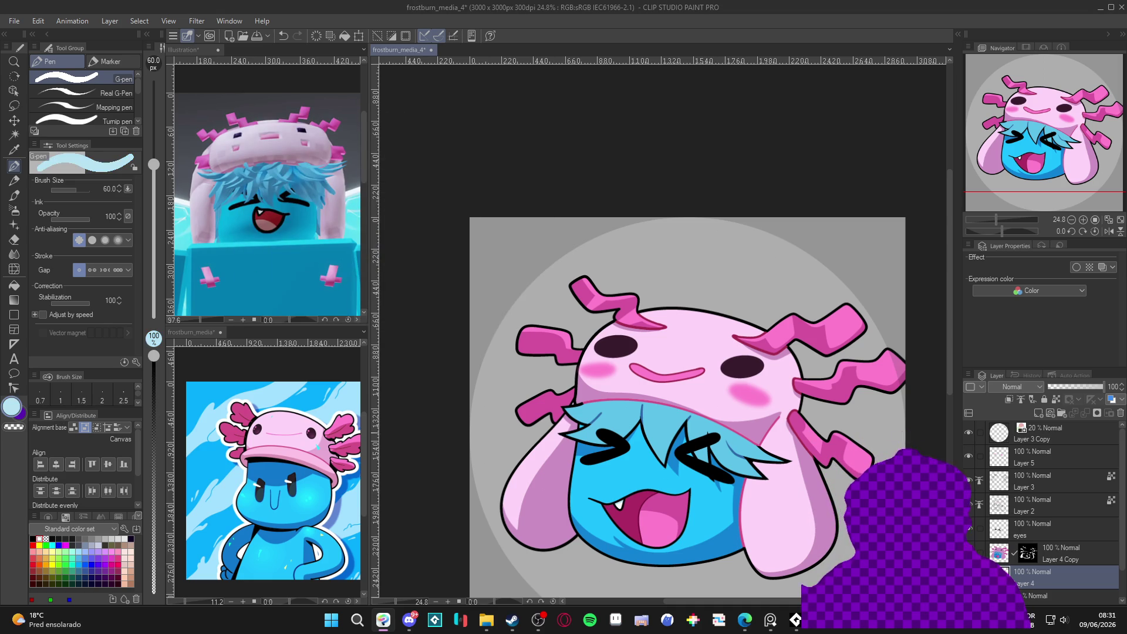
pyautogui.scroll(1, 865, 513)
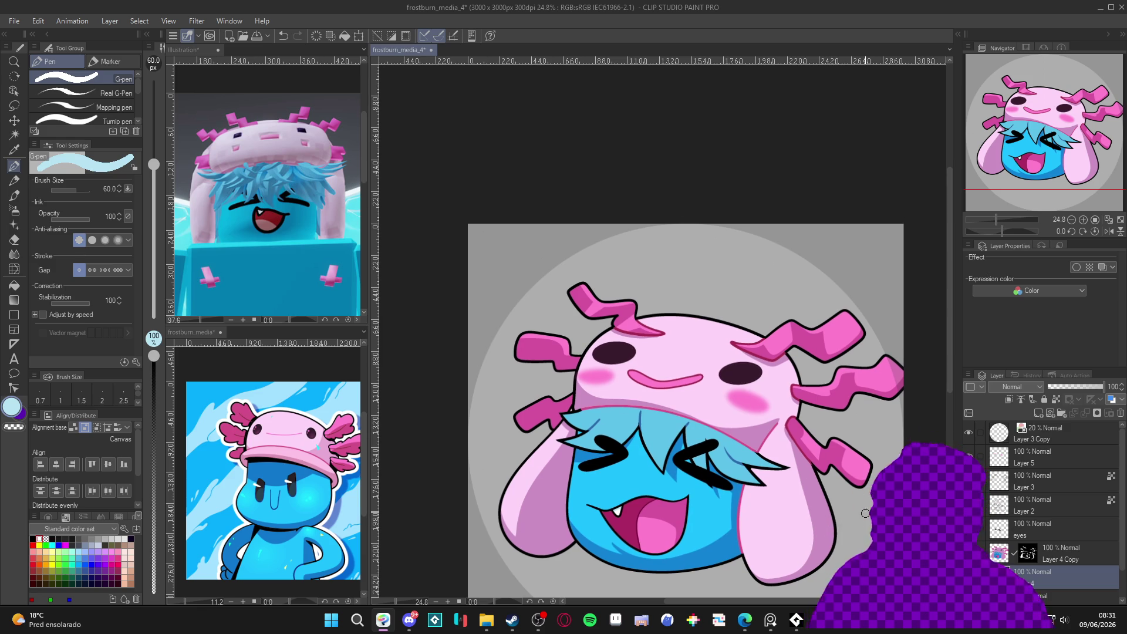
# Save the icon with Ctrl+S and select the Layer 4 Copy layer.
pyautogui.scroll(-1, 865, 514)
pyautogui.hotkey('ctrl', 's')
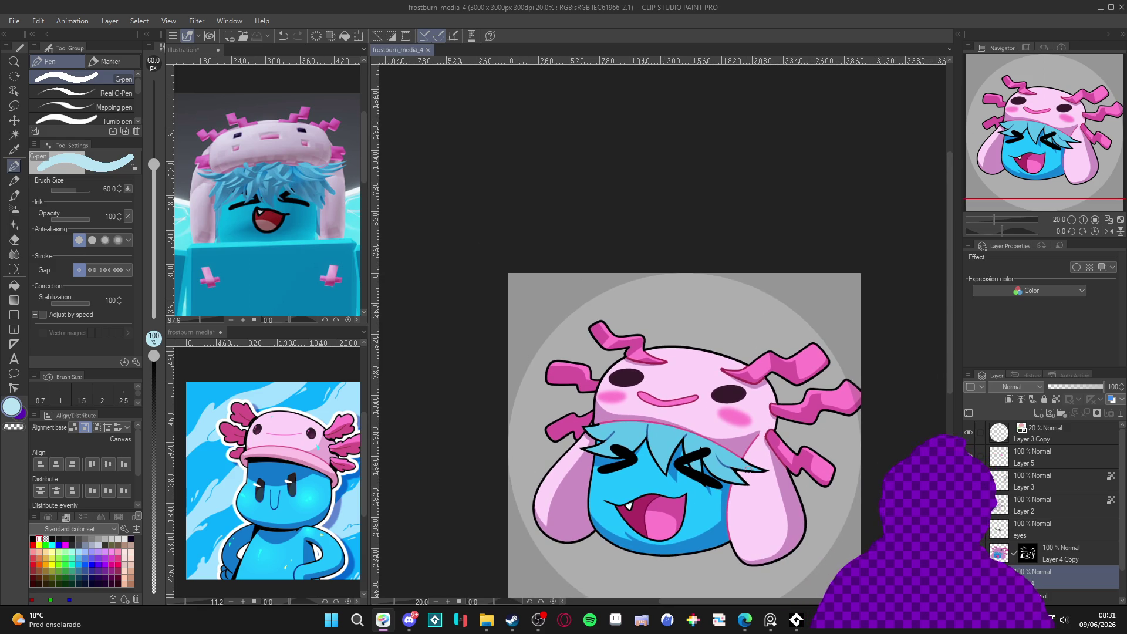
pyautogui.moveTo(769, 469); pyautogui.dragTo(769, 468)
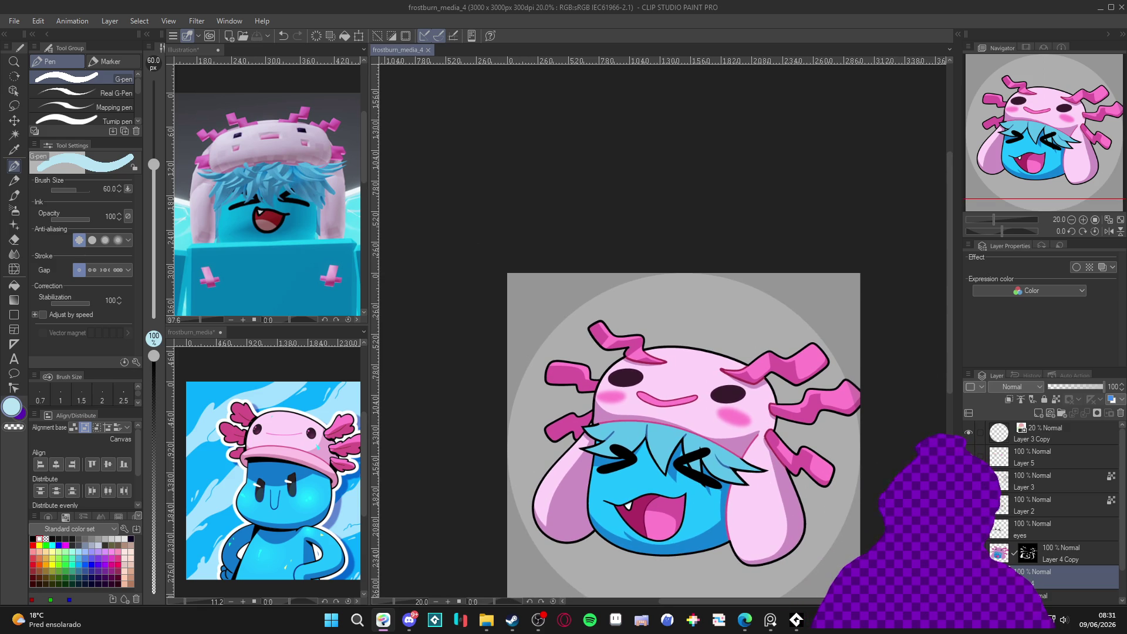
pyautogui.click(997, 555)
# Auto-select the blue hair, tilt the view, choose white, then reset the rotation upright.
pyautogui.press('w')
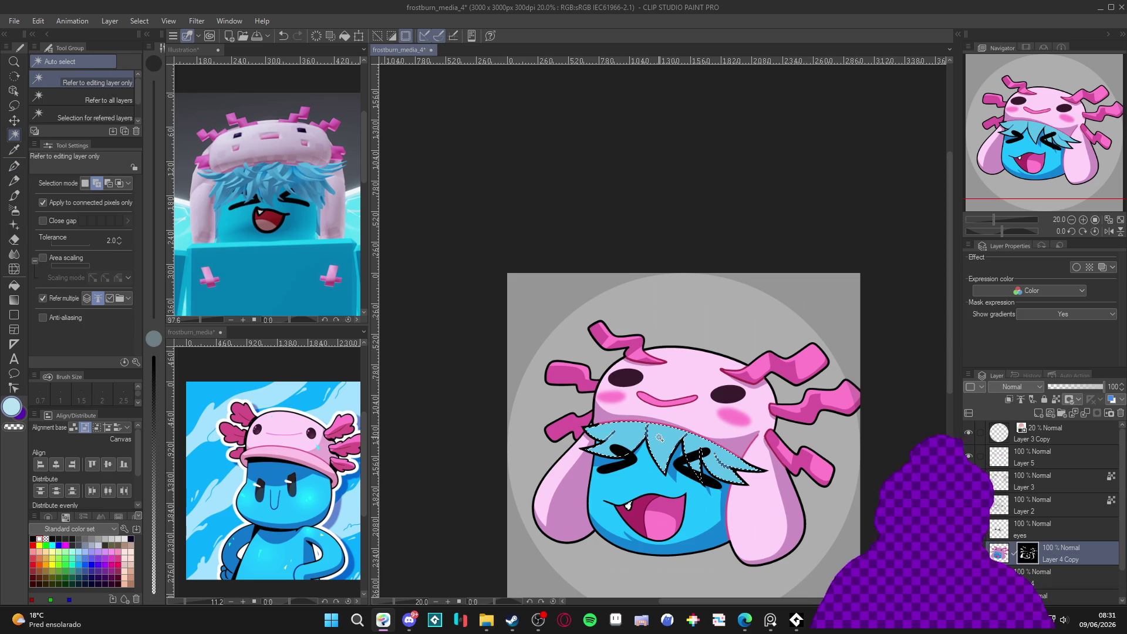
pyautogui.press('p')
pyautogui.moveTo(660, 438); pyautogui.dragTo(729, 414)
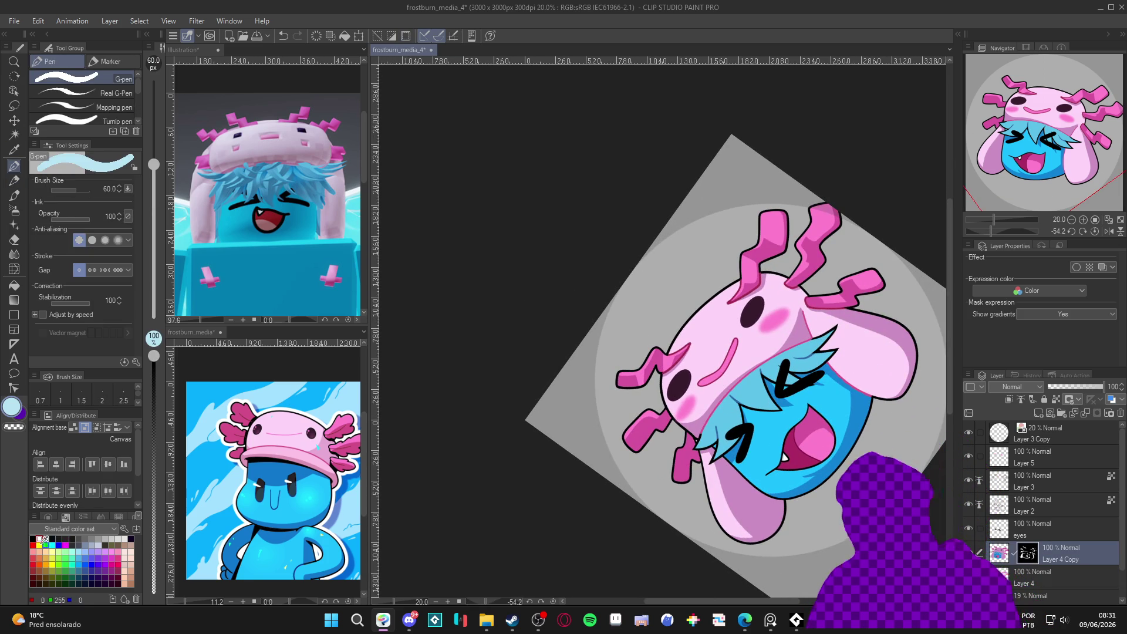
pyautogui.click(39, 538)
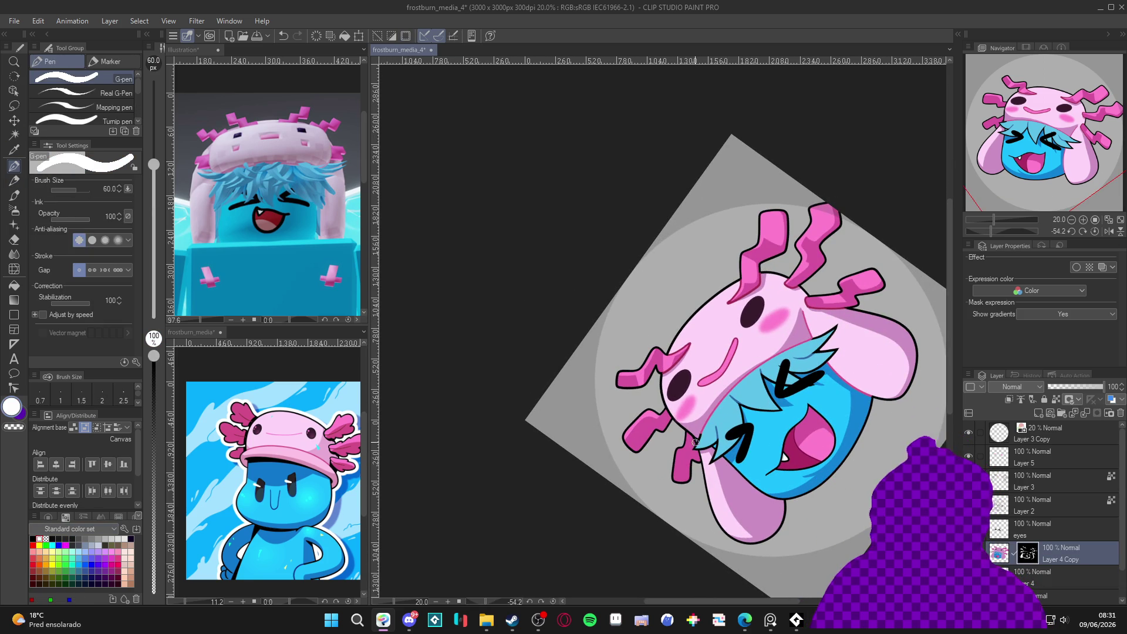
pyautogui.press('r')
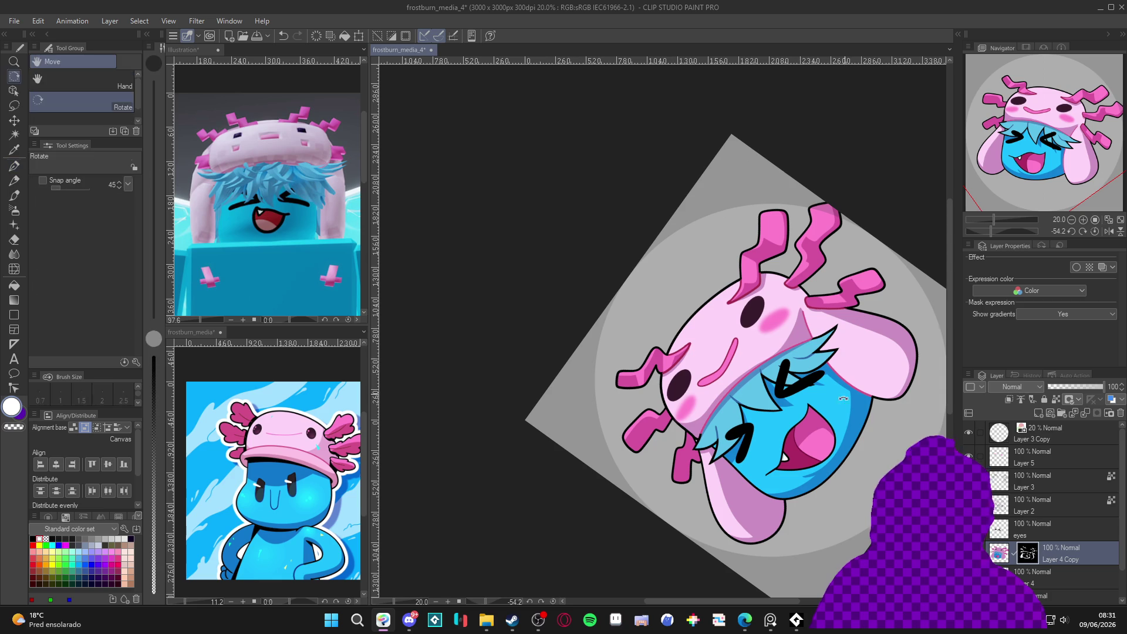
pyautogui.doubleClick(745, 477)
pyautogui.scroll(1, 744, 477)
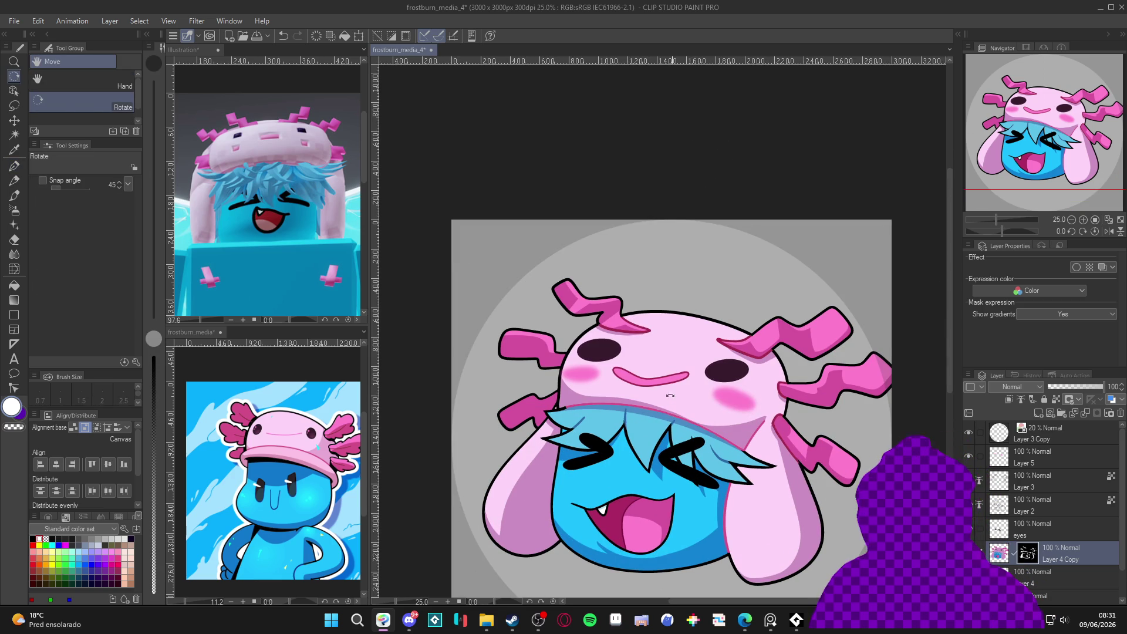
pyautogui.press('p')
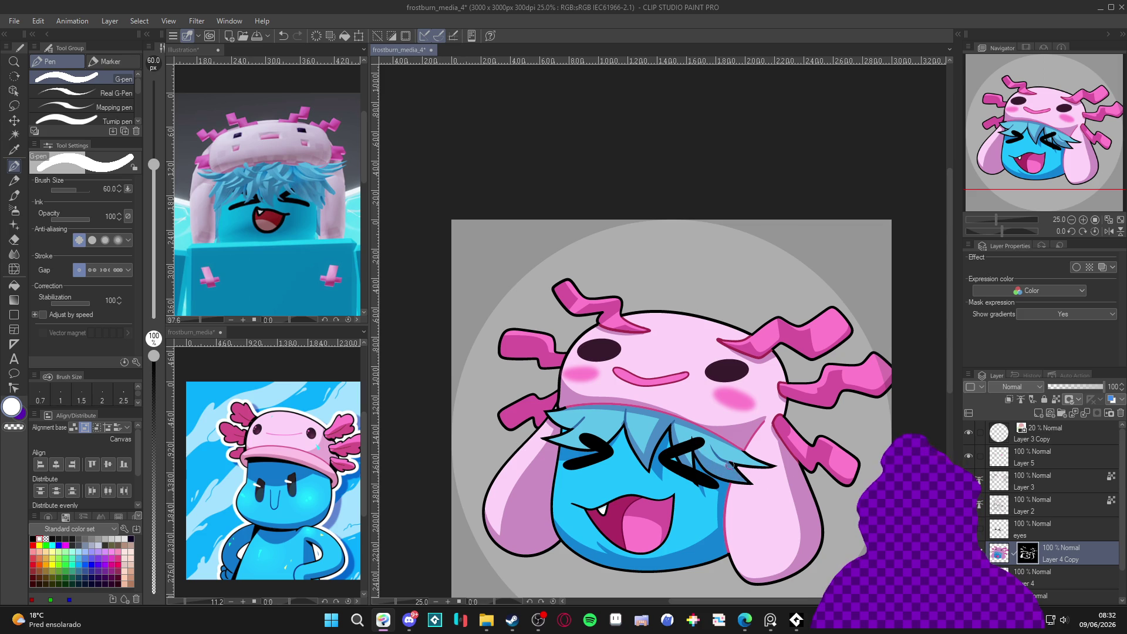
# Tilt the view and touch up the hair-hat edge with two transparent strokes, then reset rotation.
pyautogui.keyDown('alt'); pyautogui.click(732, 456); pyautogui.keyUp('alt')
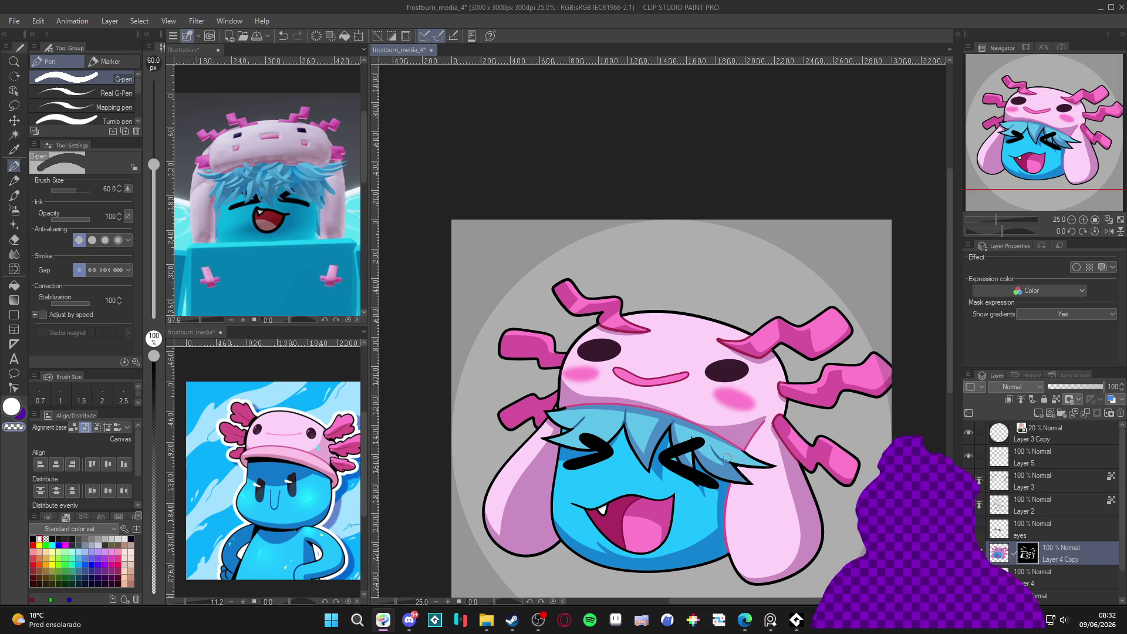
pyautogui.press('x')
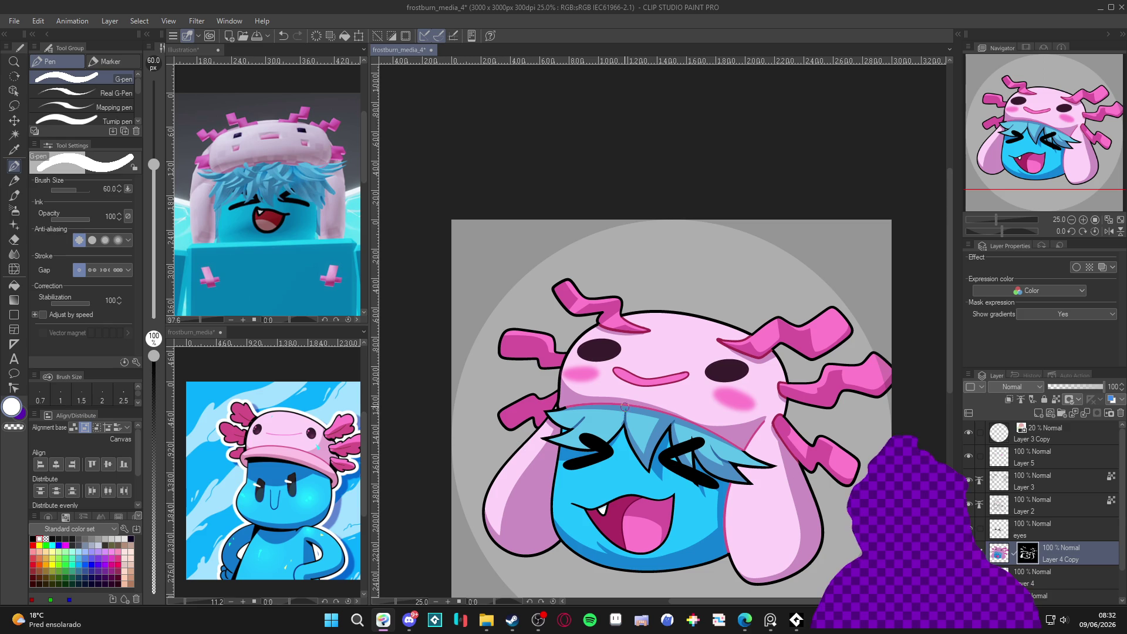
pyautogui.press('g')
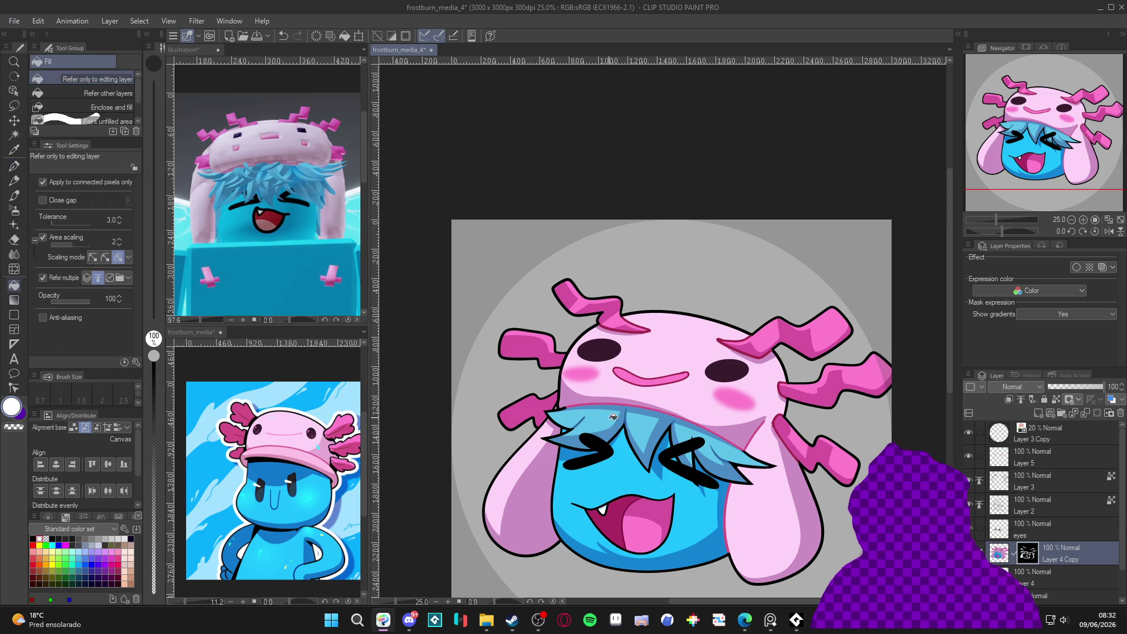
pyautogui.press('p')
pyautogui.moveTo(611, 414); pyautogui.dragTo(719, 404)
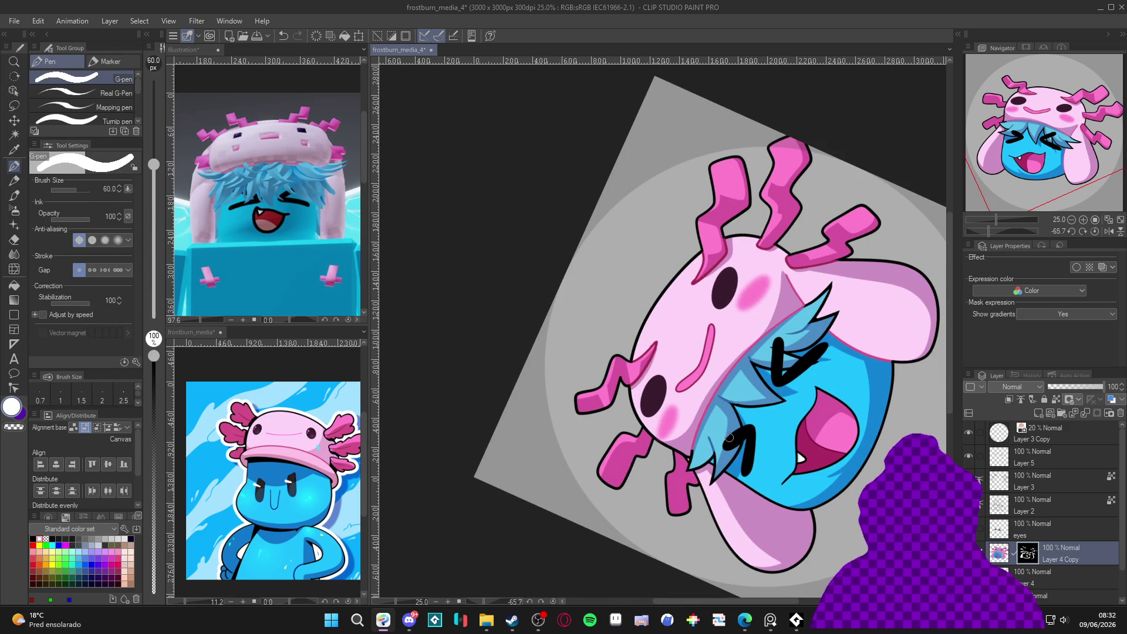
pyautogui.press('e')
pyautogui.press('p')
pyautogui.press('c')
pyautogui.press('c')
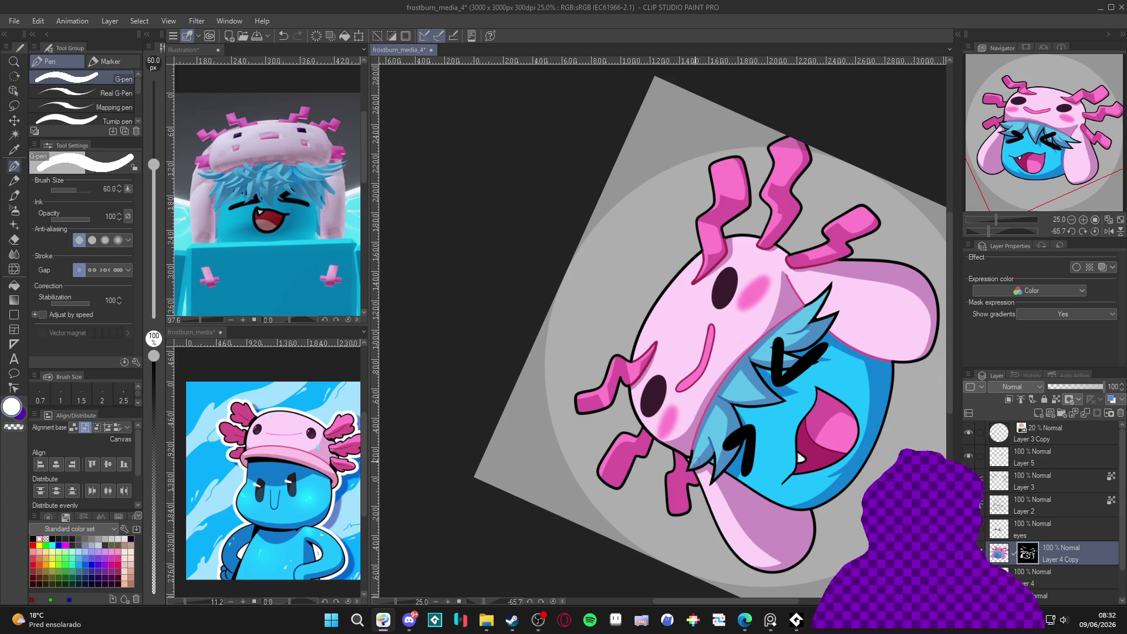
pyautogui.moveTo(697, 427); pyautogui.dragTo(691, 483)
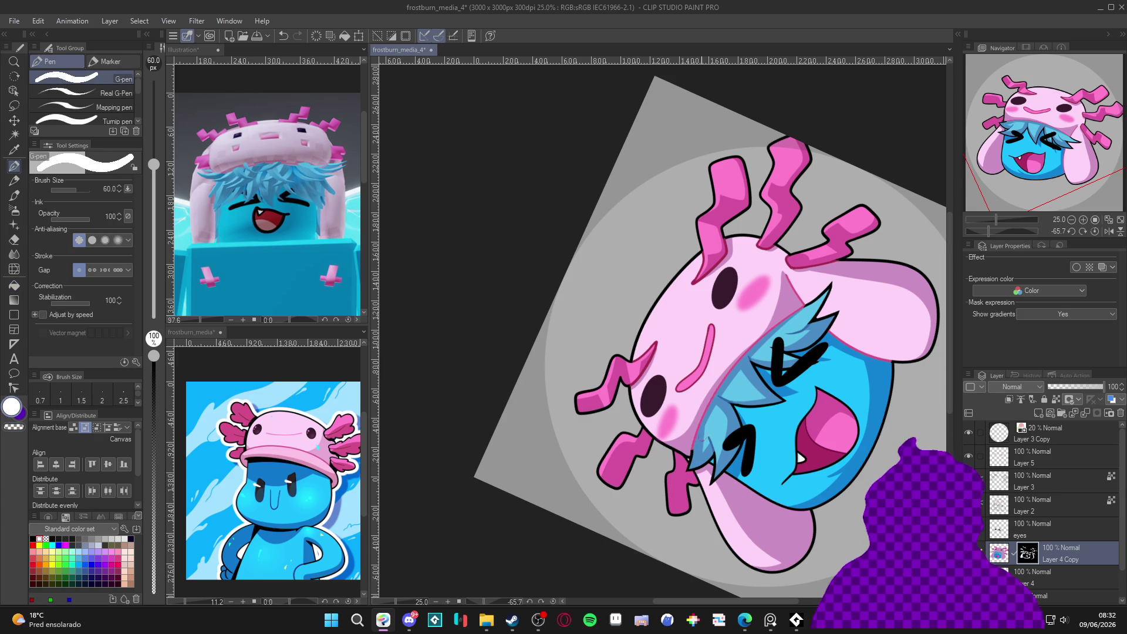
pyautogui.moveTo(702, 423); pyautogui.dragTo(717, 463)
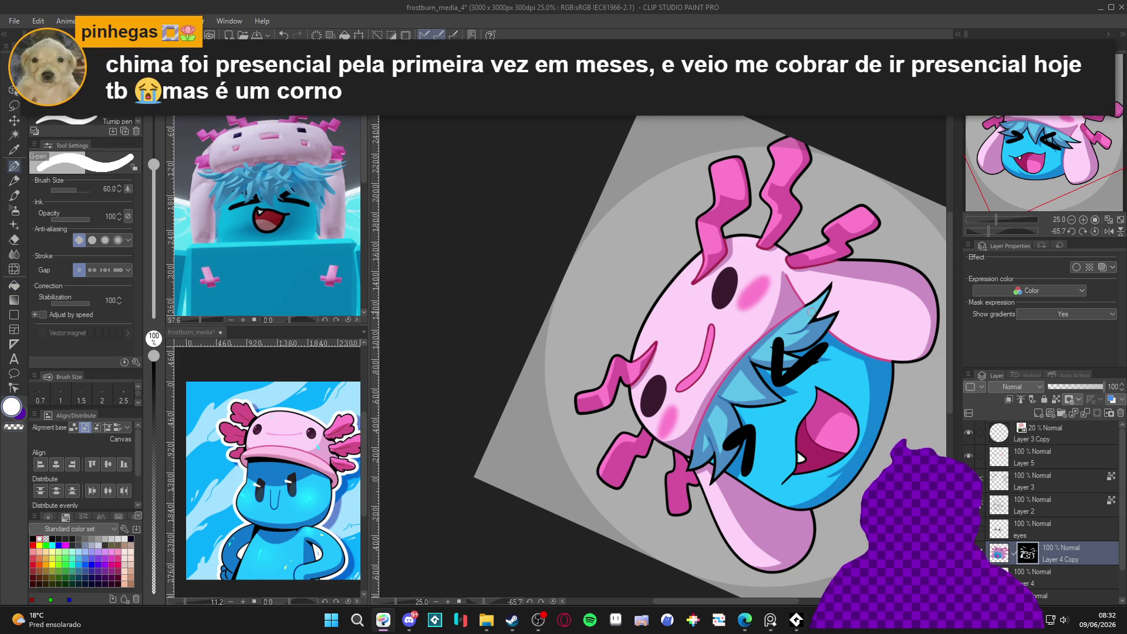
pyautogui.hotkey('ctrl', '@')
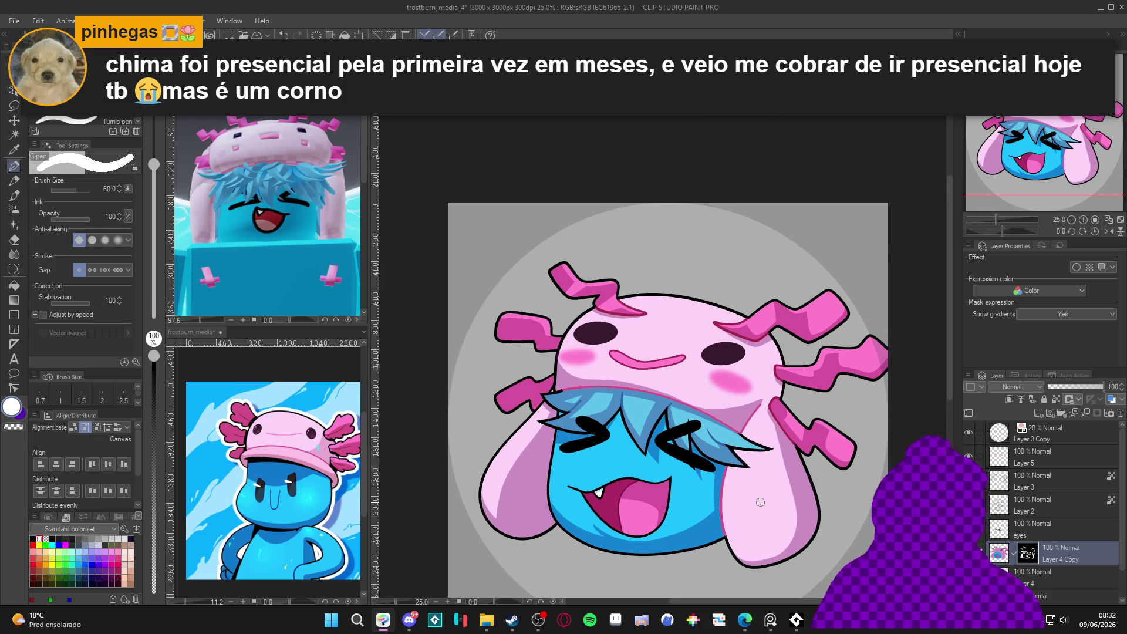
pyautogui.click(1044, 478)
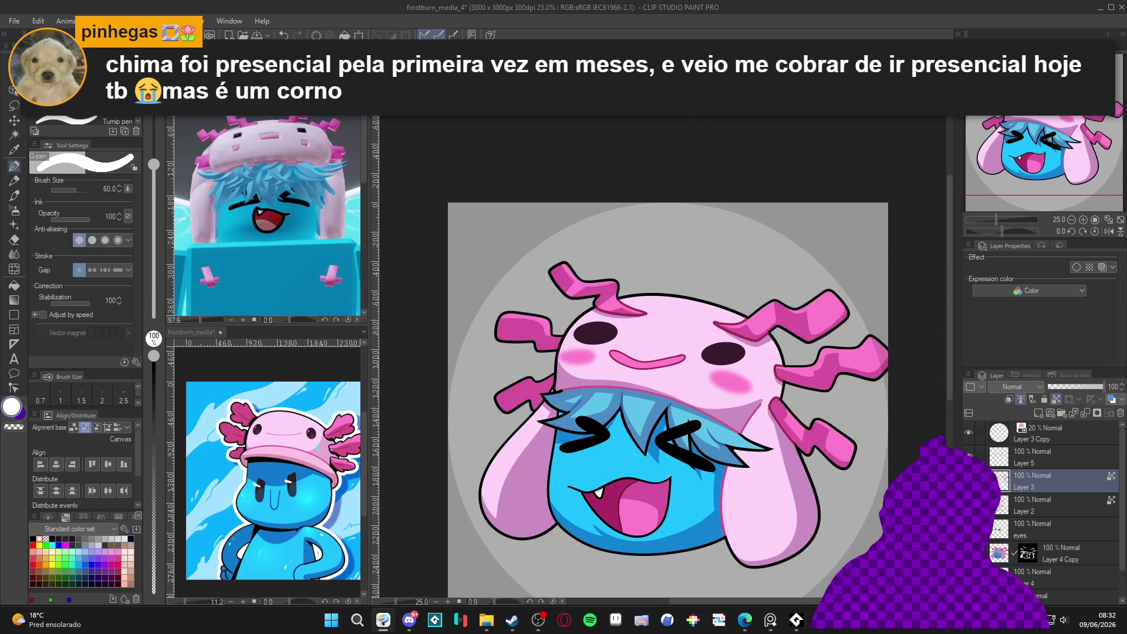
# Select Layer 2, tilt the view about 42 degrees, then reset it upright.
pyautogui.click(1013, 501)
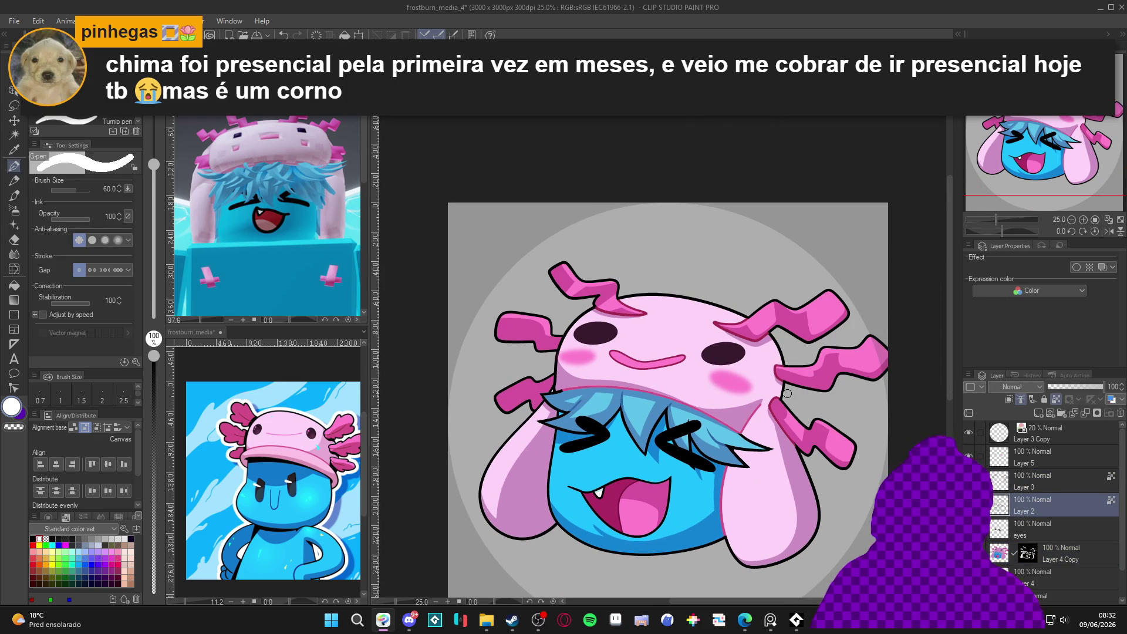
pyautogui.press('r')
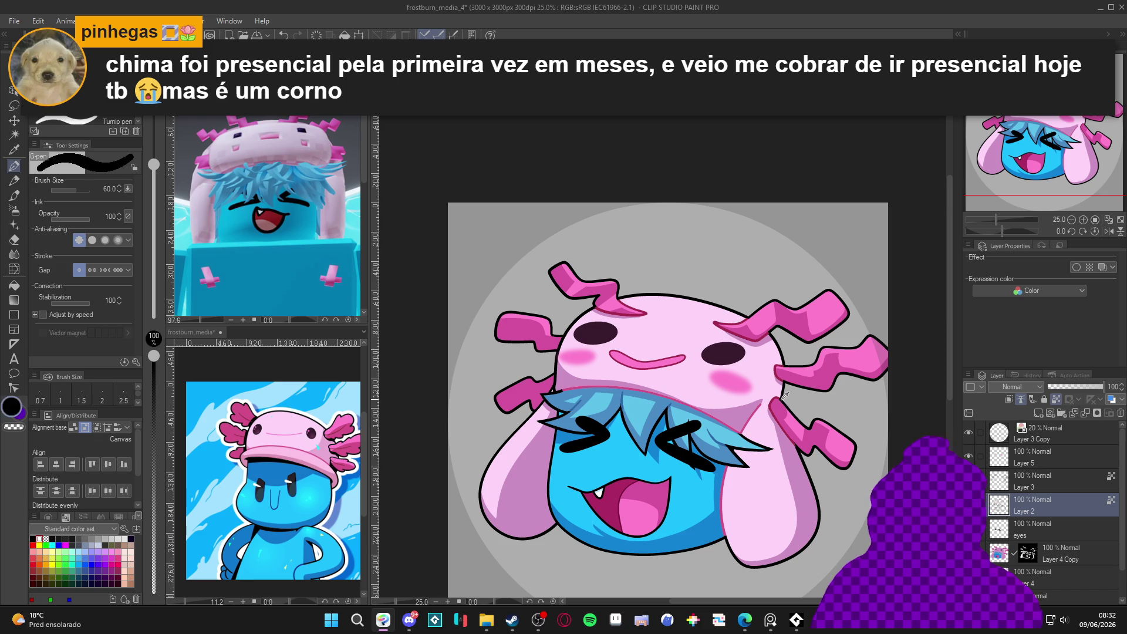
pyautogui.moveTo(777, 474); pyautogui.dragTo(791, 358)
pyautogui.press('p')
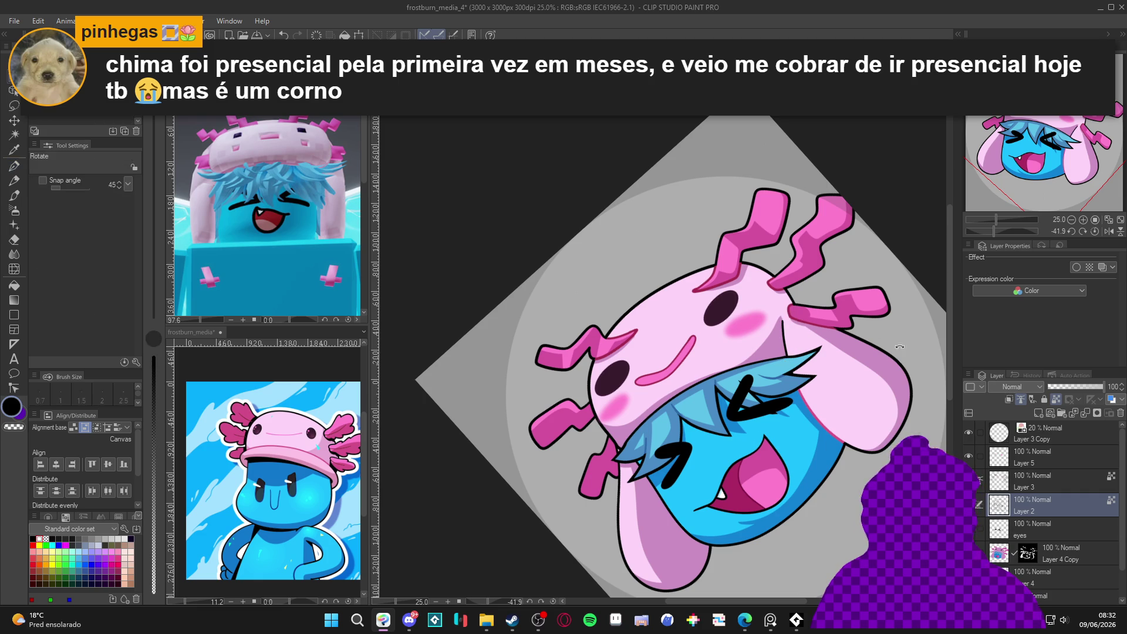
pyautogui.press('@')
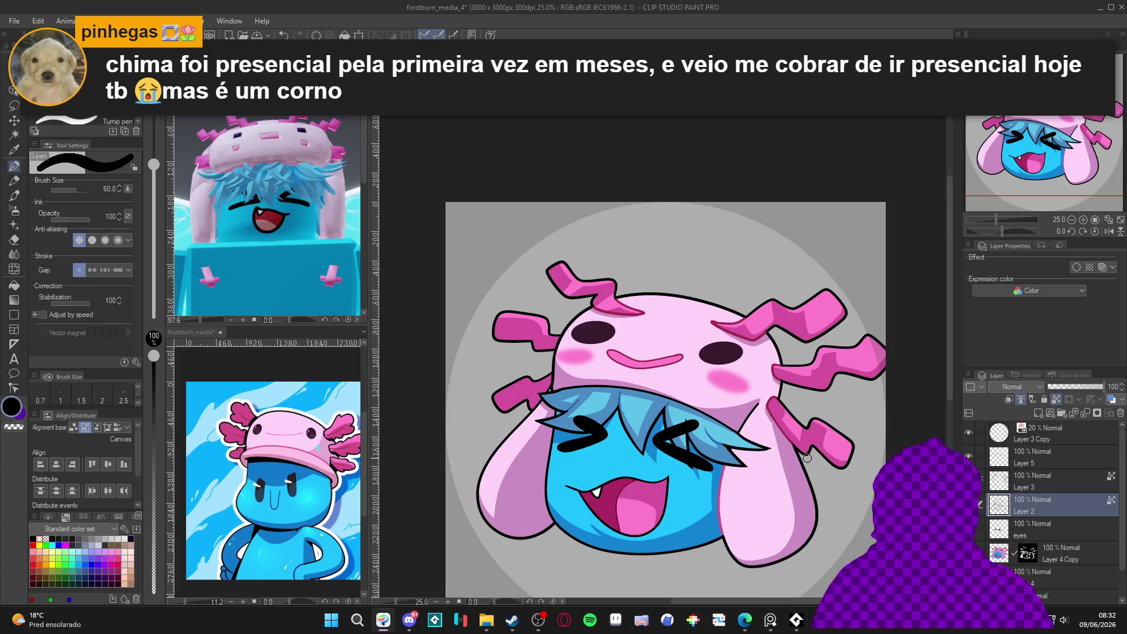
# Save the drawing with Ctrl+S, nudge the view, and select the hat-eyes layer.
pyautogui.scroll(-1, 604, 443)
pyautogui.hotkey('ctrl', 's')
pyautogui.scroll(2, 641, 443)
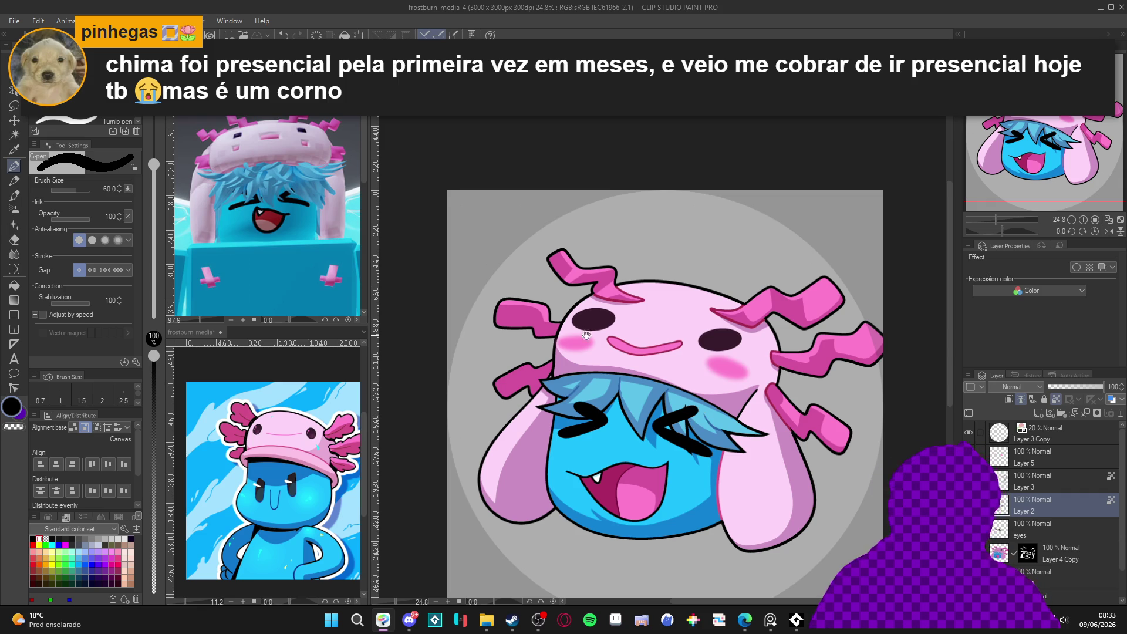
pyautogui.moveTo(587, 335); pyautogui.dragTo(603, 346)
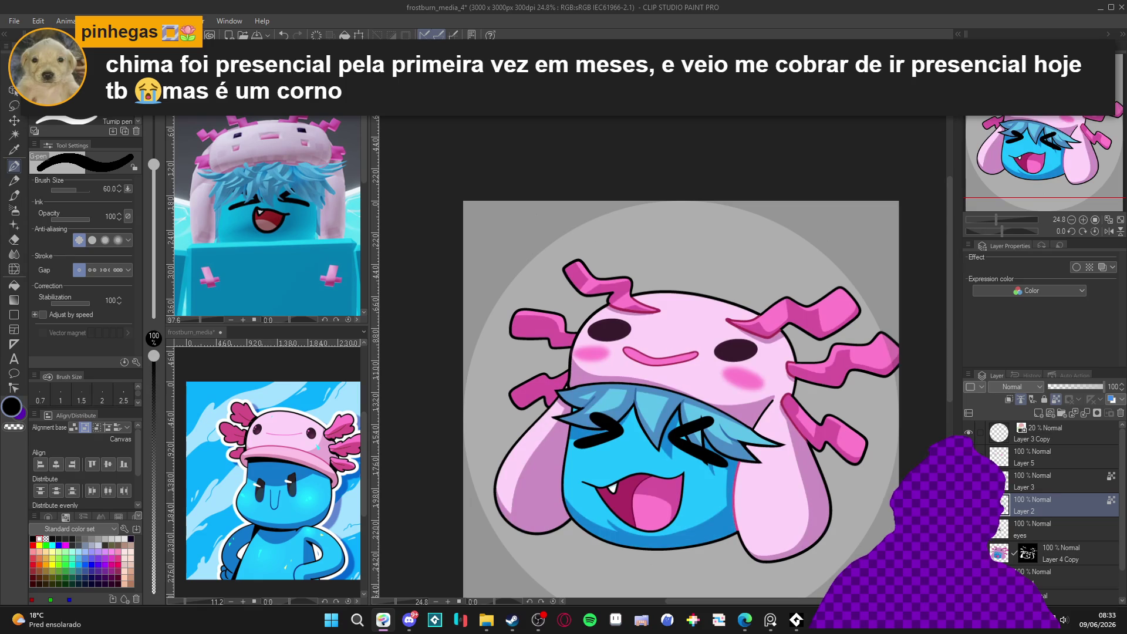
pyautogui.click(1057, 578)
# Select the hat's two dark eyes and tint them with faint pink at pen opacity 8.
pyautogui.press('w')
pyautogui.click(620, 330)
pyautogui.hotkey('ctrl', 'd')
pyautogui.press('p')
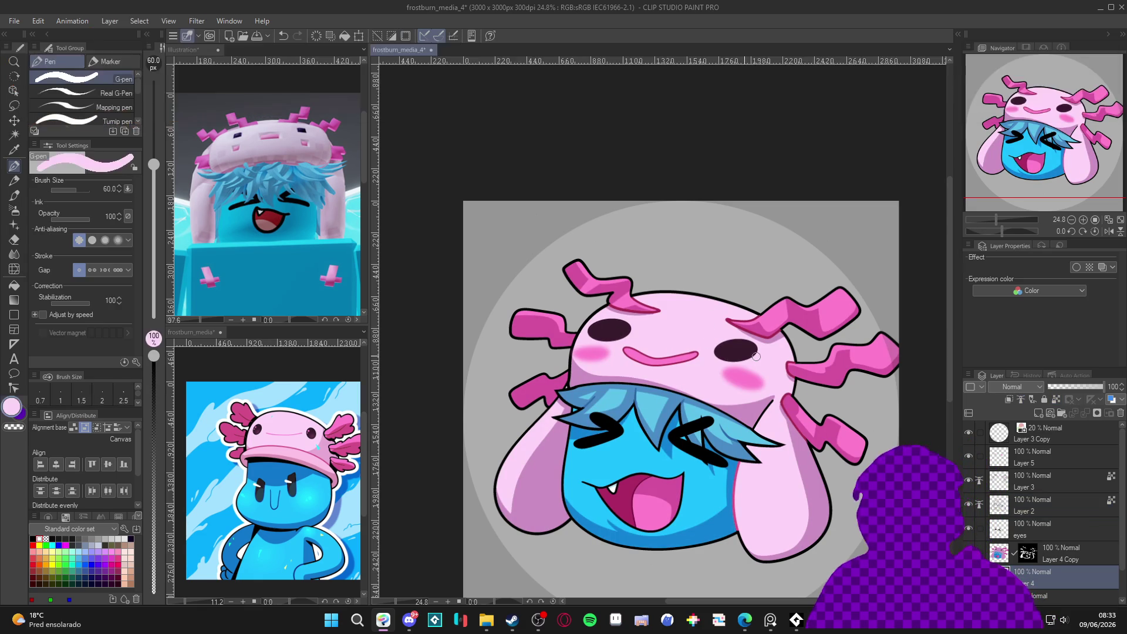
pyautogui.click(12, 407)
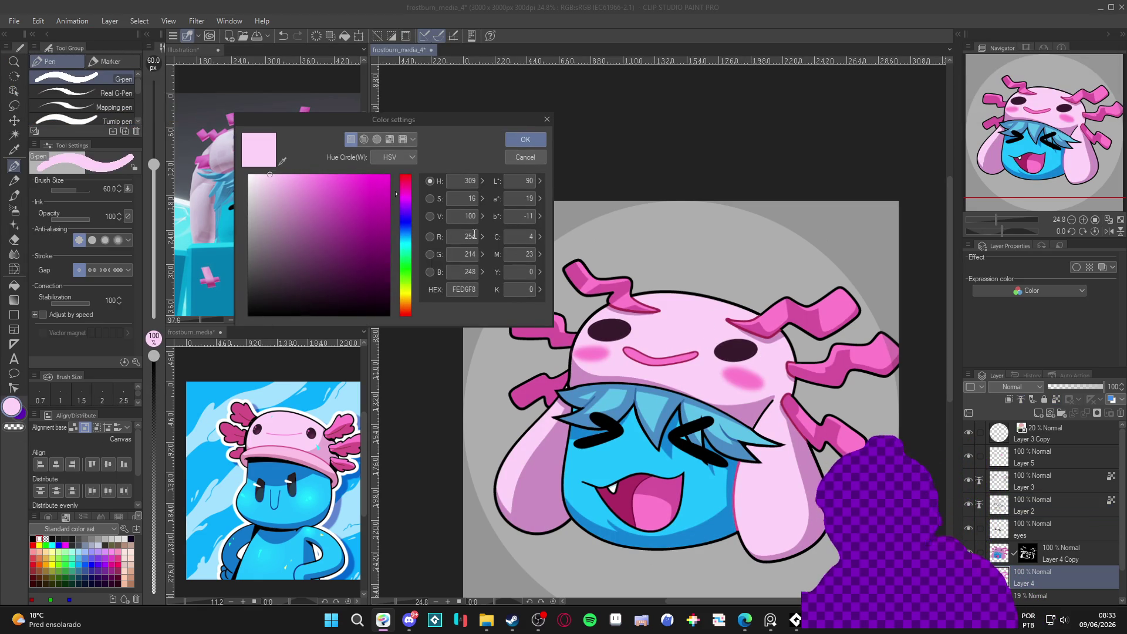
pyautogui.click(538, 159)
pyautogui.click(156, 579)
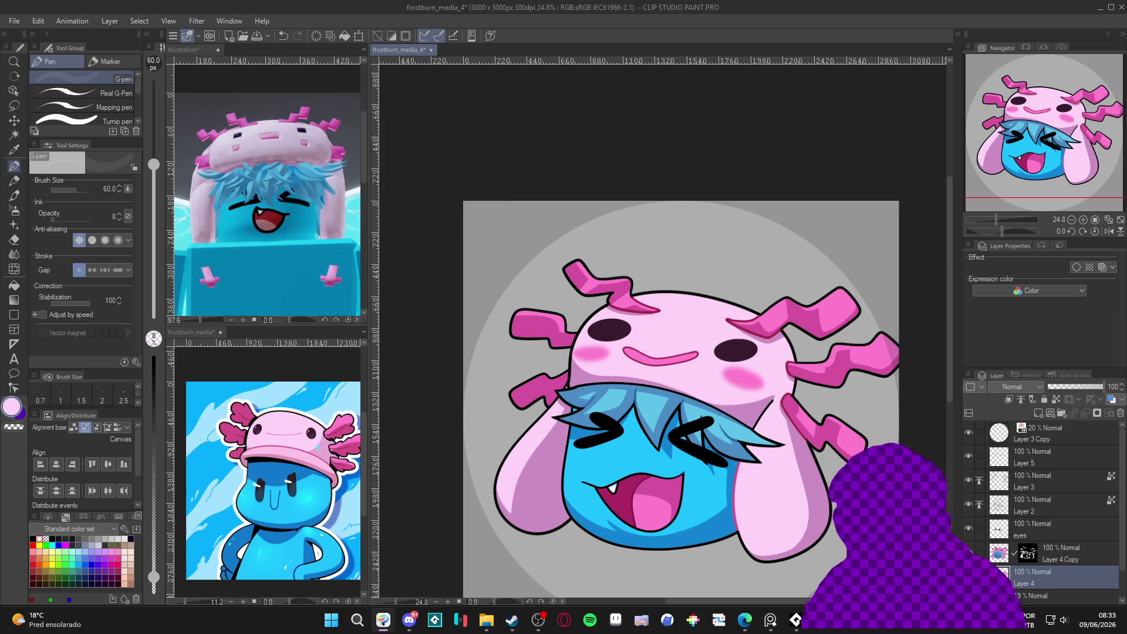
pyautogui.moveTo(733, 359)
pyautogui.mouseDown()
pyautogui.moveTo(747, 353)
pyautogui.moveTo(729, 353)
pyautogui.mouseUp()
pyautogui.moveTo(595, 340); pyautogui.dragTo(620, 339)
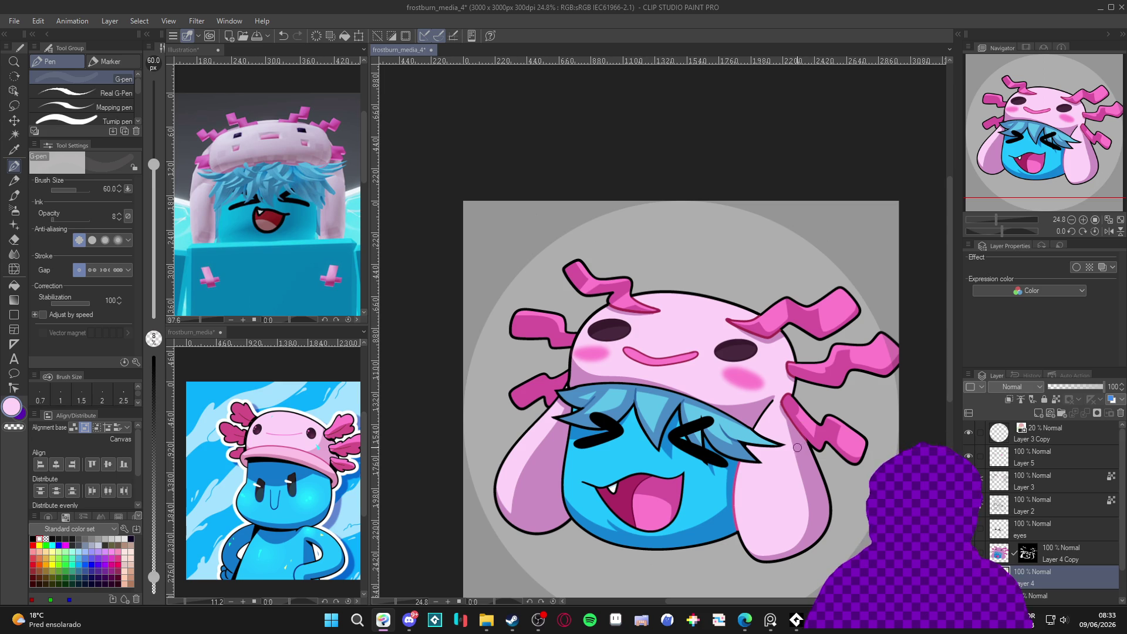
pyautogui.moveTo(805, 445); pyautogui.dragTo(797, 437)
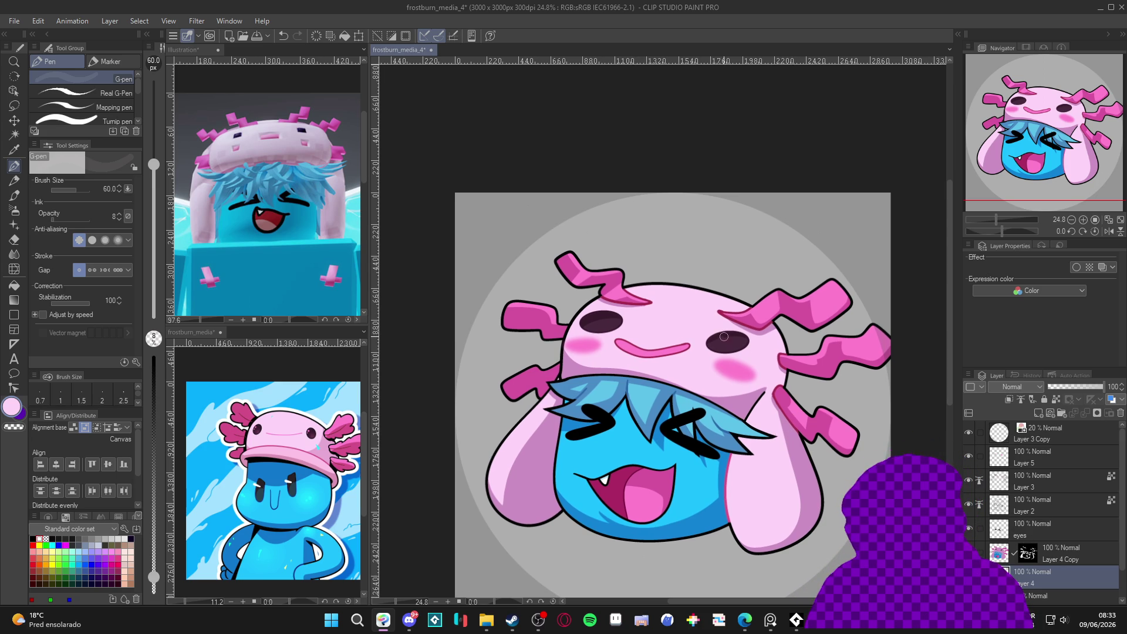
pyautogui.moveTo(724, 338); pyautogui.dragTo(724, 336)
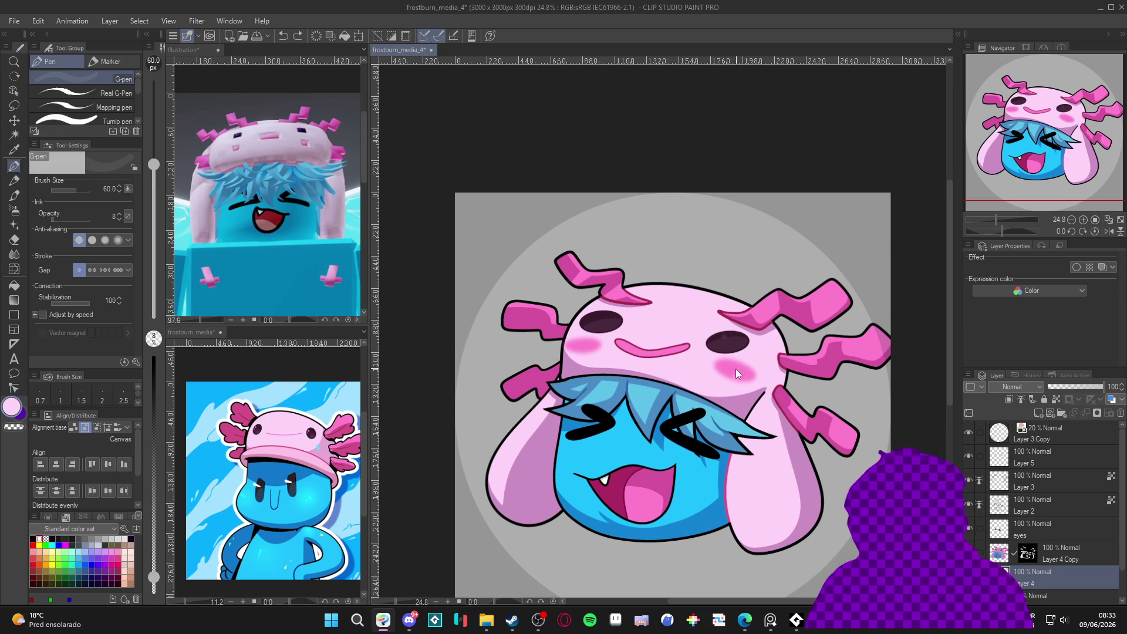
# At opacity 56, dot a light highlight on the right eye, shrink the pen to 25, and save.
pyautogui.moveTo(154, 577); pyautogui.dragTo(153, 462)
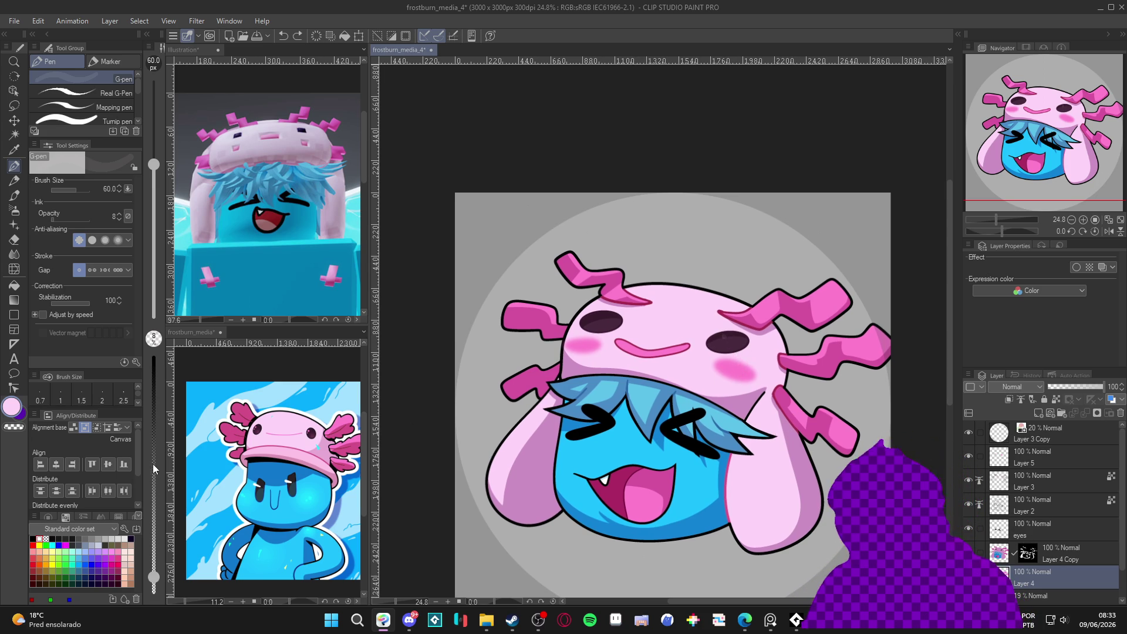
pyautogui.click(728, 336)
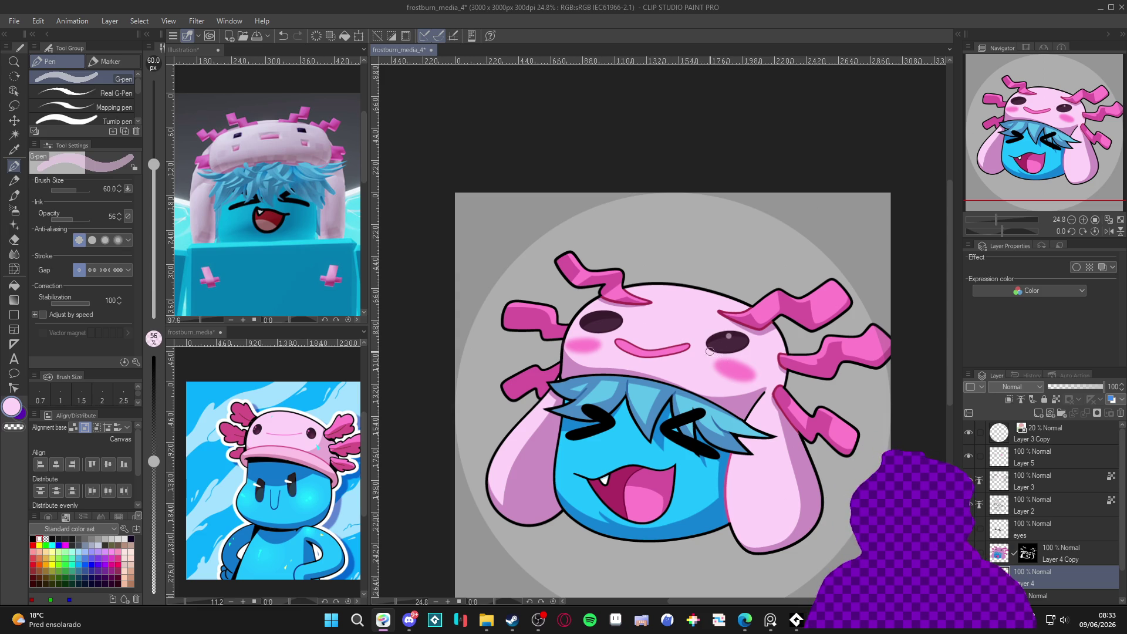
pyautogui.press('[')
pyautogui.press('[')
pyautogui.press('[')
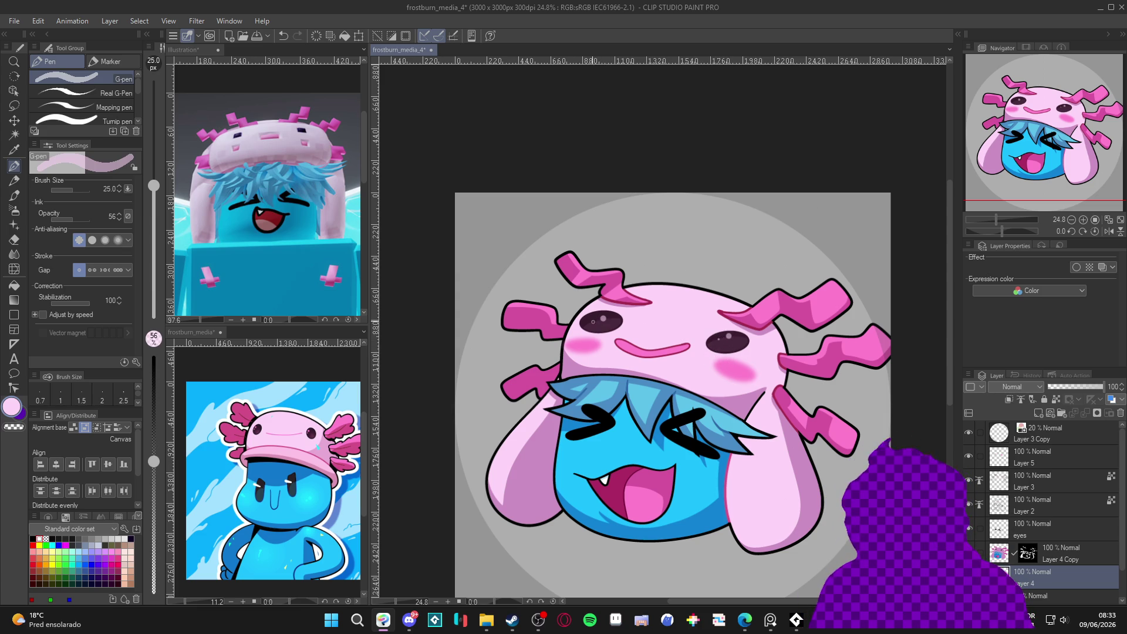
pyautogui.moveTo(675, 382); pyautogui.dragTo(663, 377)
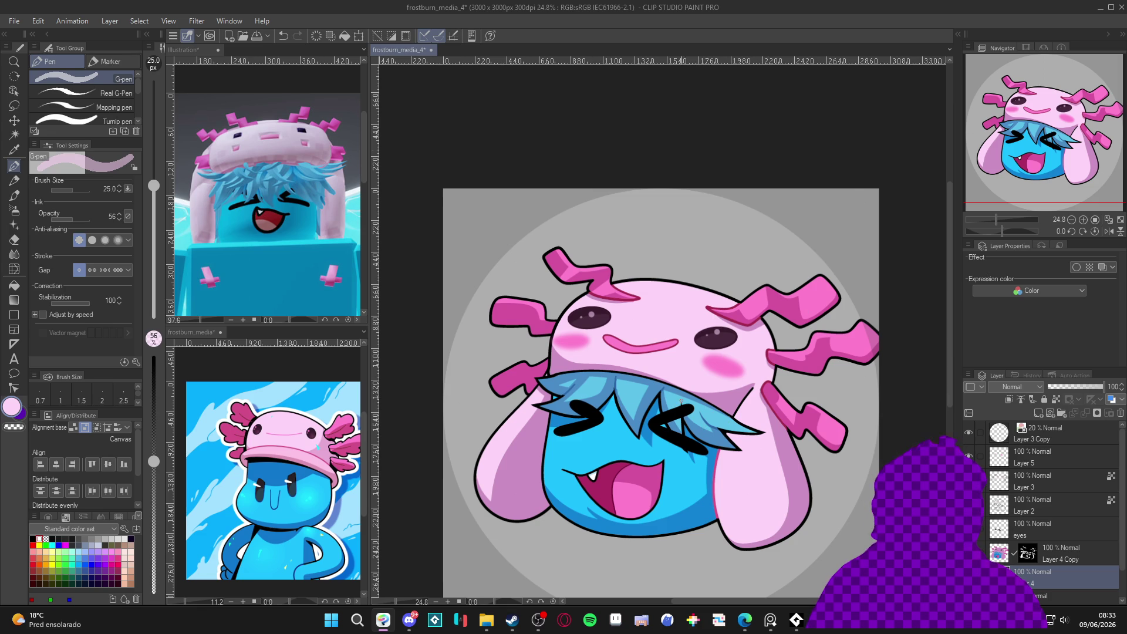
pyautogui.hotkey('ctrl', 's')
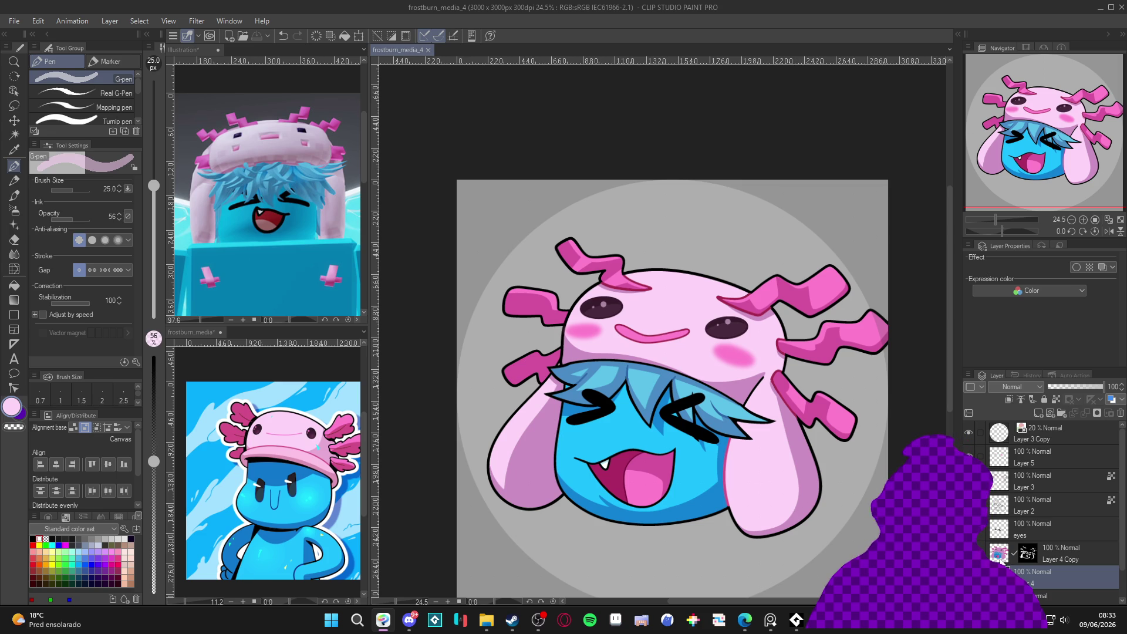
pyautogui.click(969, 553)
# On Layer 4 Copy's mask, dab near-white on the right ear with the G-pen at opacity 100, size 25.
pyautogui.click(969, 554)
pyautogui.click(1059, 553)
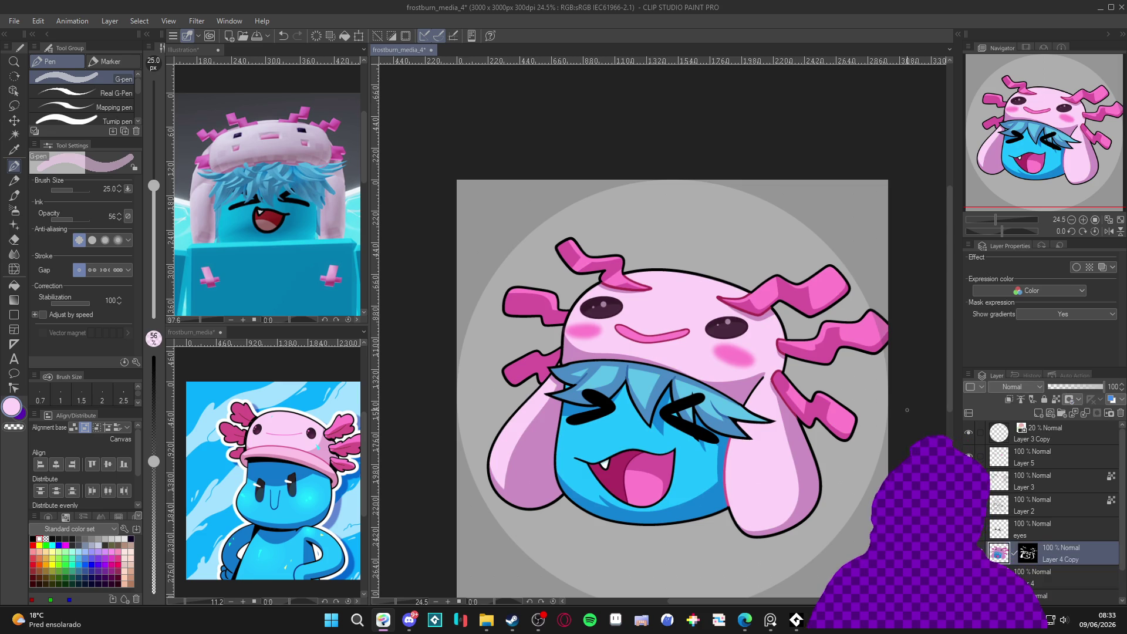
pyautogui.click(124, 539)
pyautogui.press(']')
pyautogui.press(']')
pyautogui.press(']')
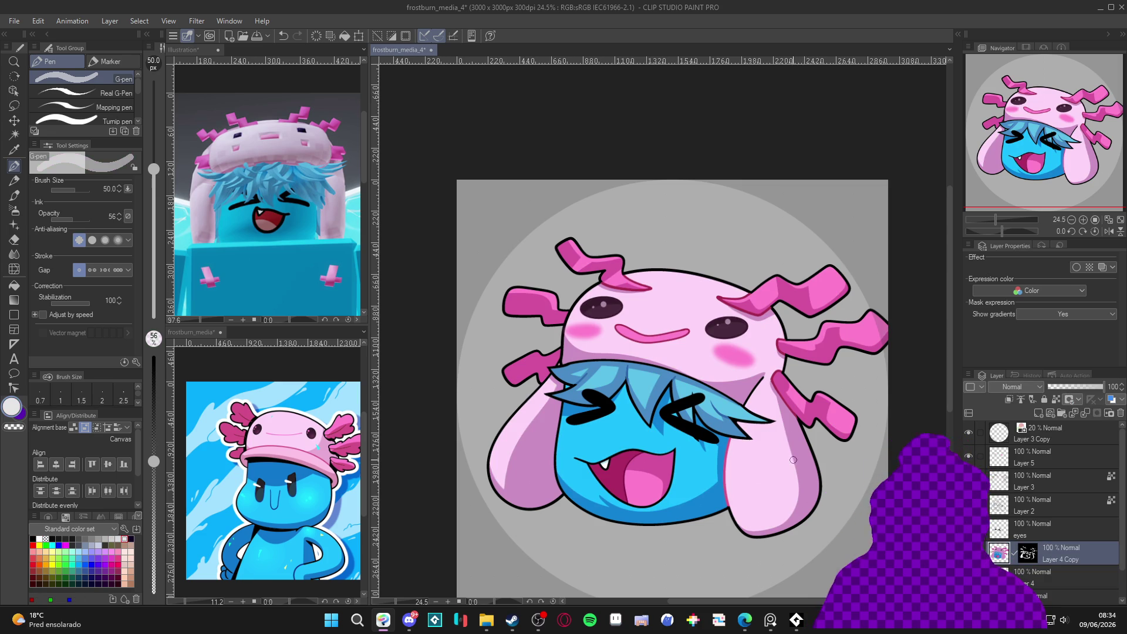
pyautogui.hotkey('ctrl', 'd')
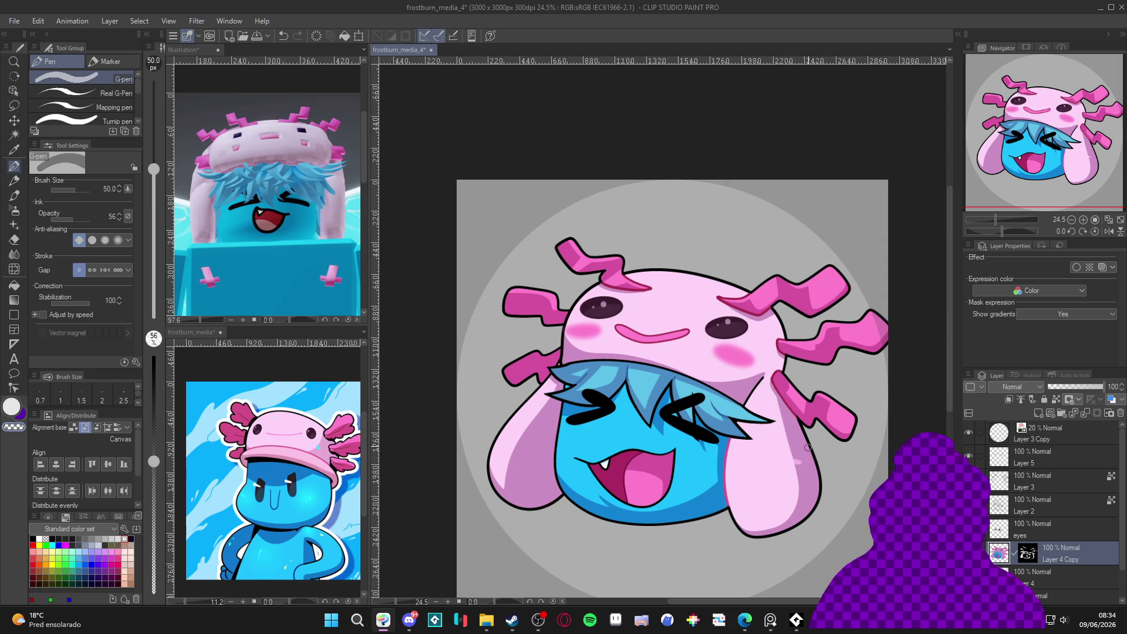
pyautogui.moveTo(152, 375); pyautogui.dragTo(152, 352)
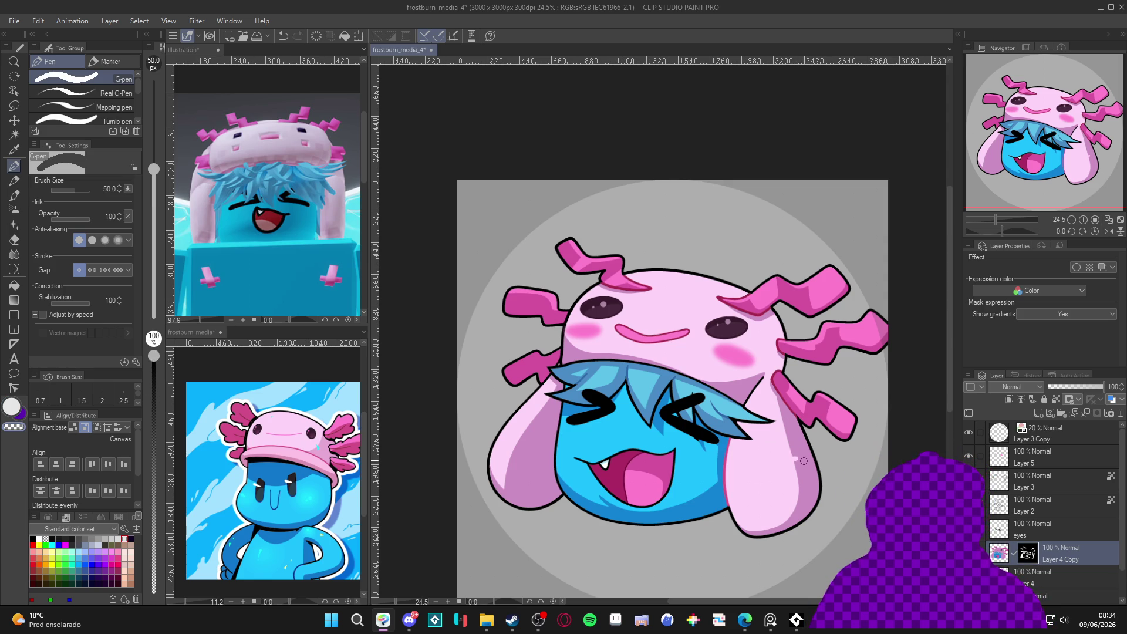
pyautogui.hotkey('ctrl', 'z')
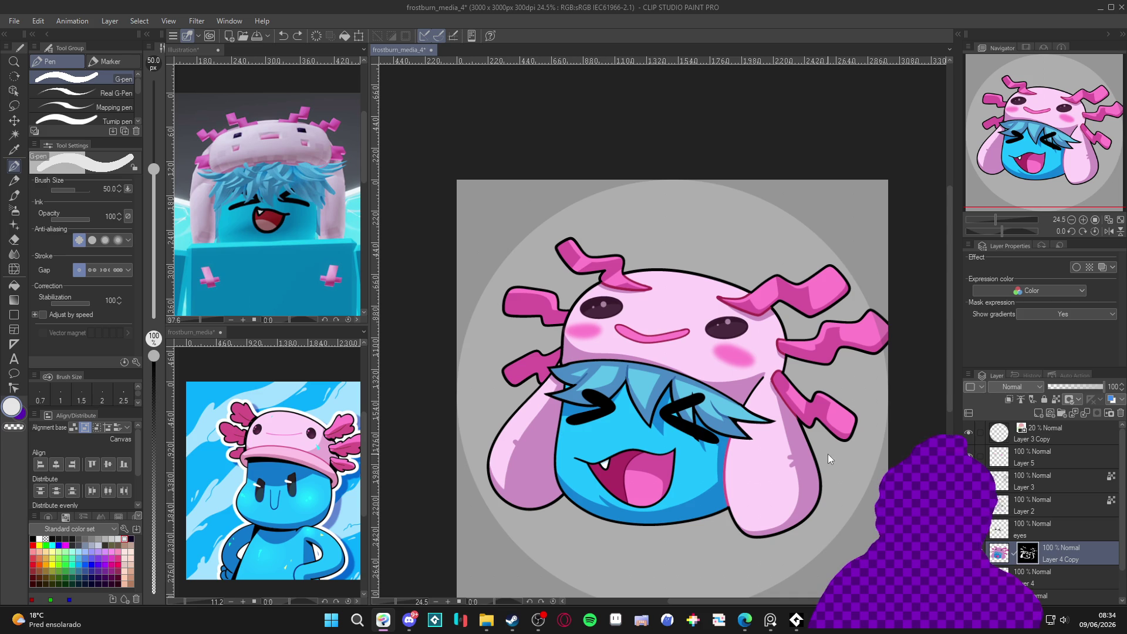
pyautogui.press('[')
pyautogui.press('[')
pyautogui.press('[')
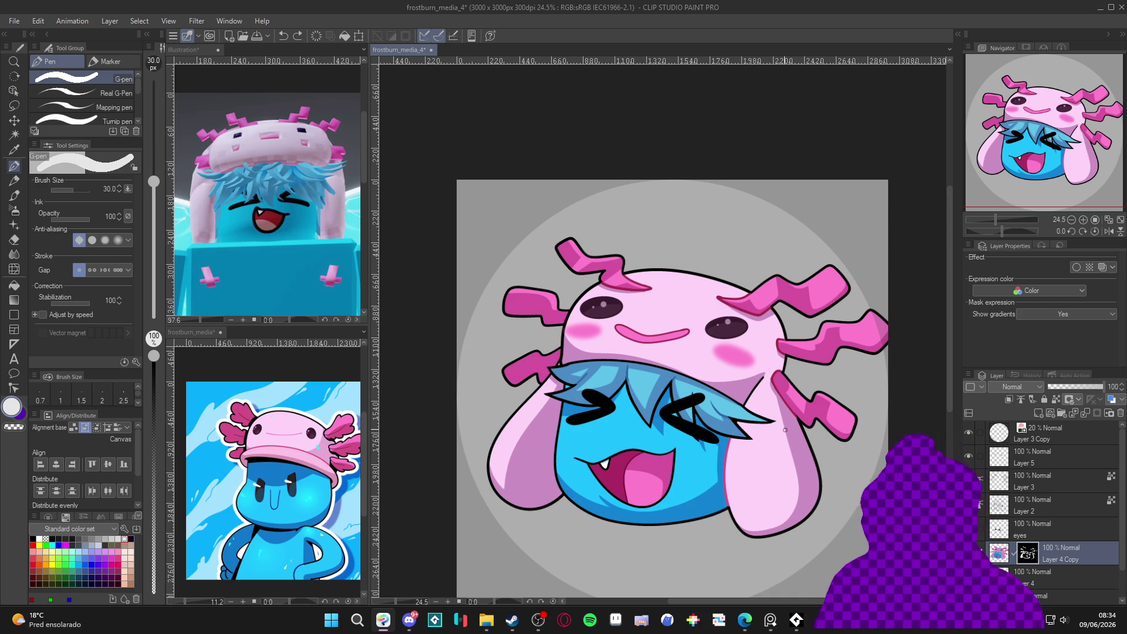
pyautogui.moveTo(783, 433); pyautogui.dragTo(788, 436)
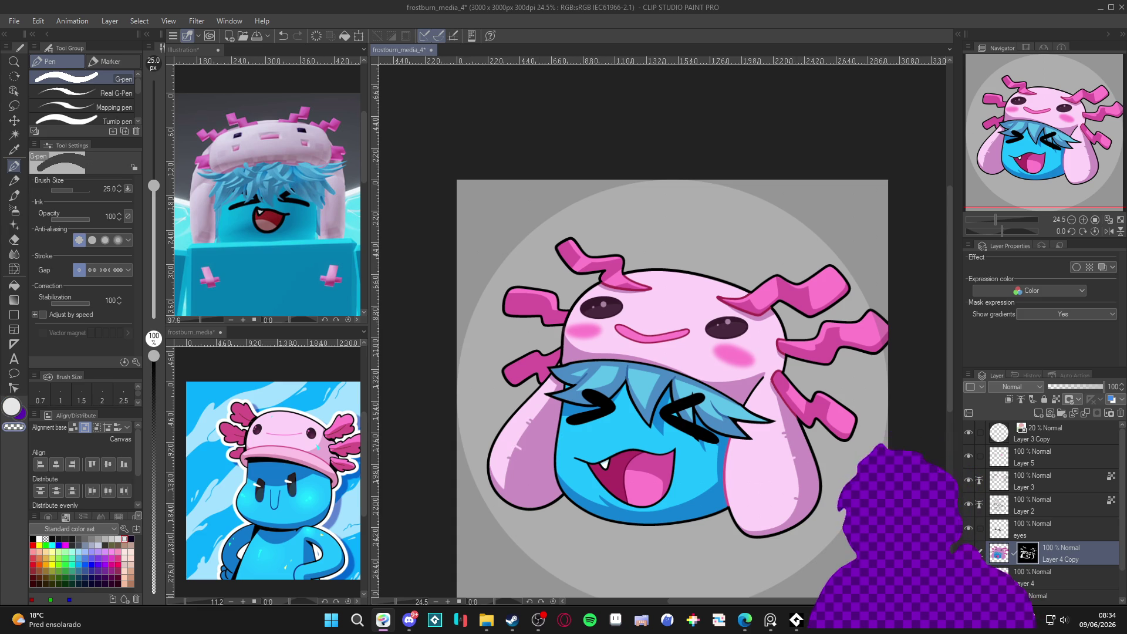
# Eyedrop black from the ear outline, add fur tufts to both ears on Layer 4, then select Layer 2.
pyautogui.scroll(1, 820, 467)
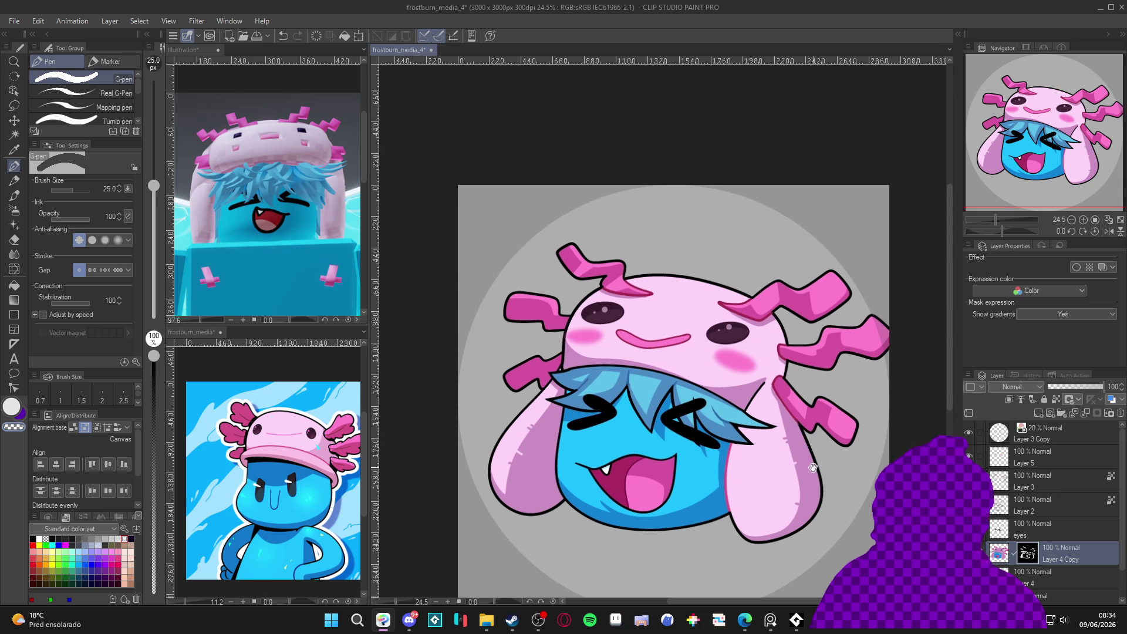
pyautogui.keyDown('alt'); pyautogui.click(823, 479); pyautogui.keyUp('alt')
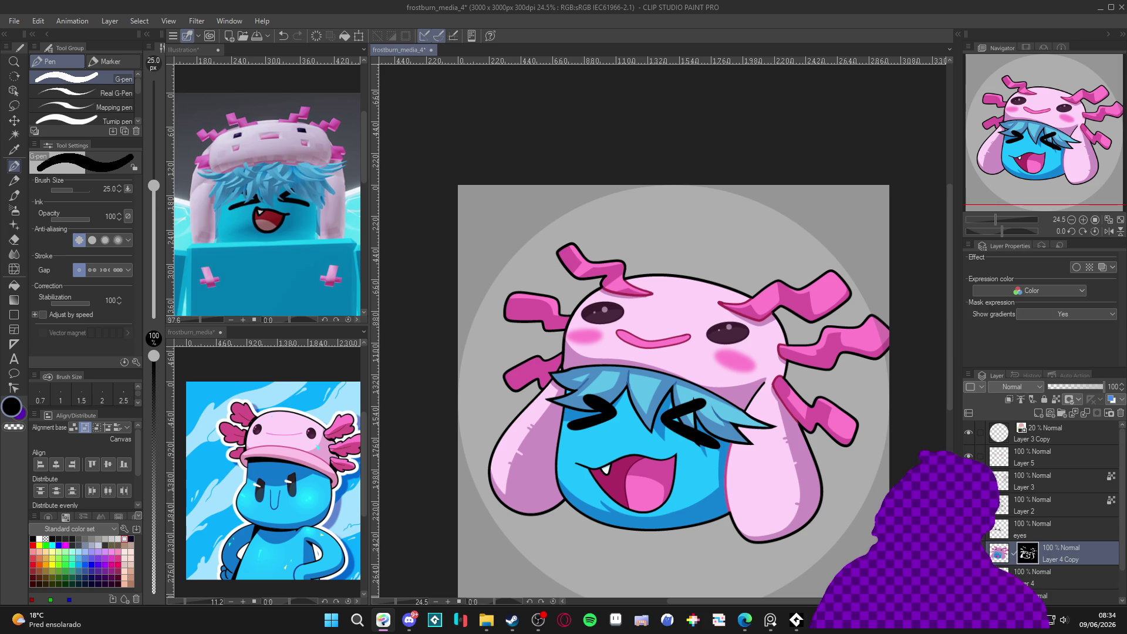
pyautogui.click(1069, 579)
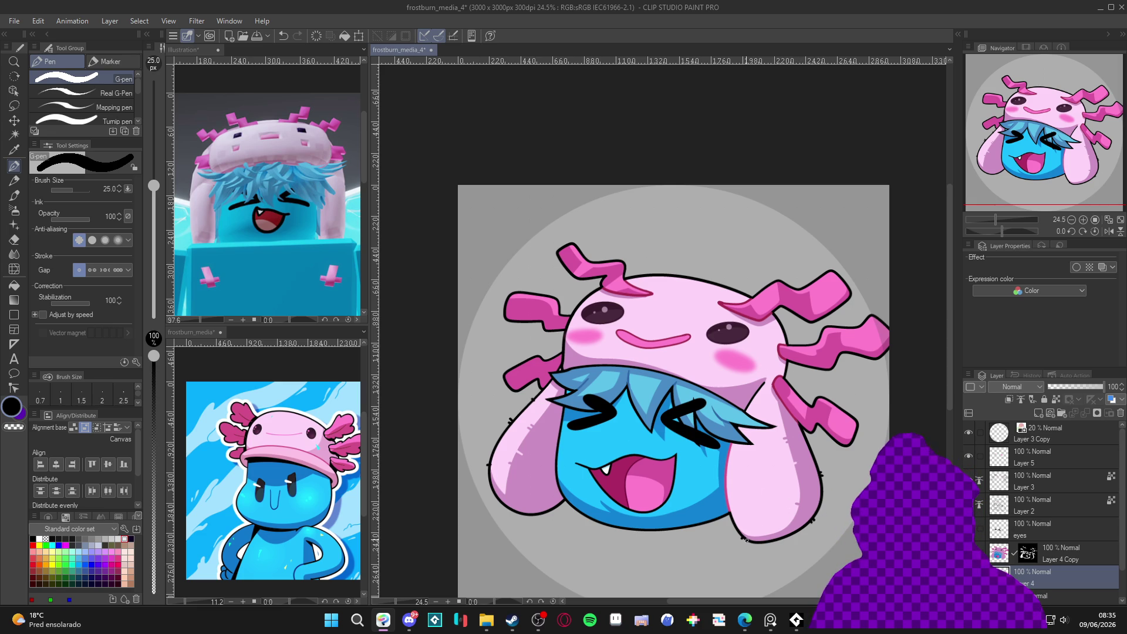
pyautogui.hscroll(2, 840, 417)
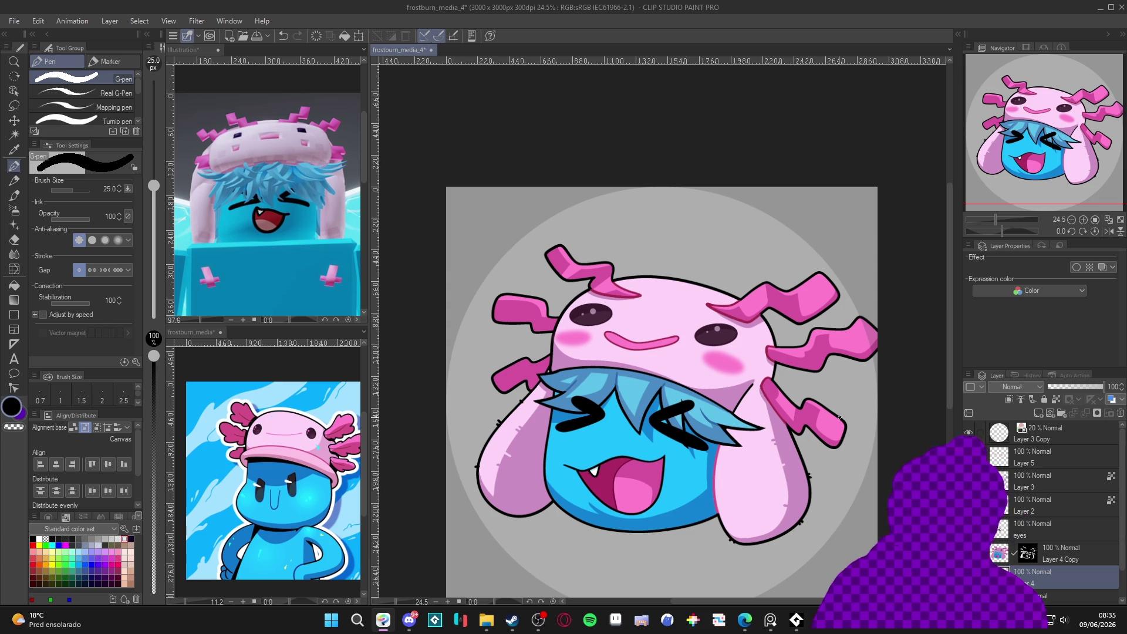
pyautogui.click(1021, 509)
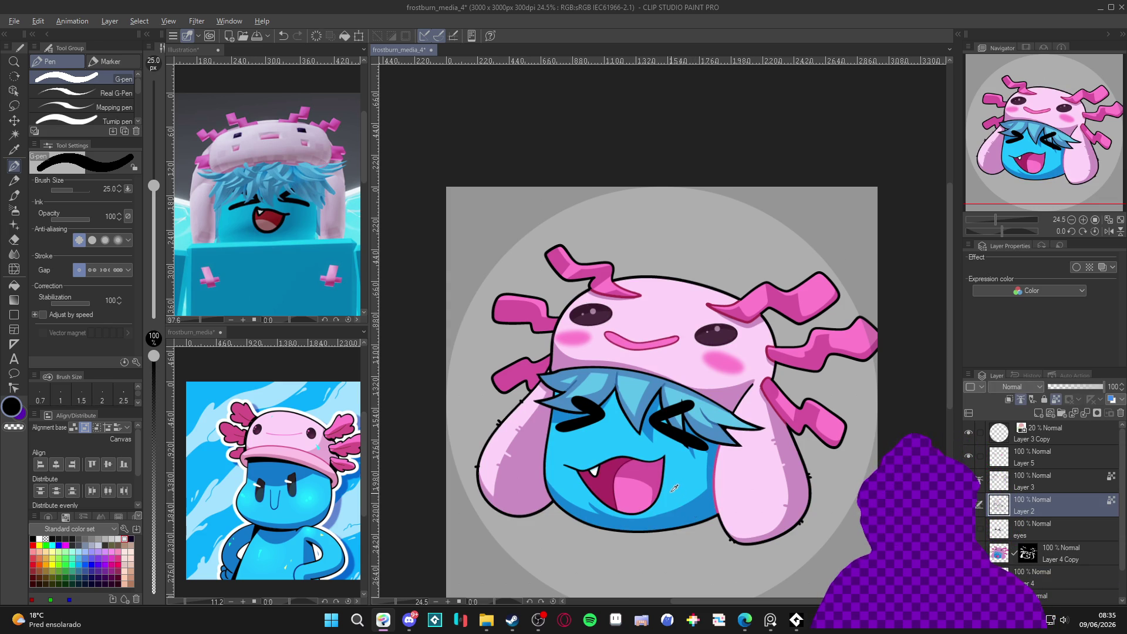
# Darken the blue drawing colour slightly in the colour settings and enlarge the pen to 60.
pyautogui.click(10, 411)
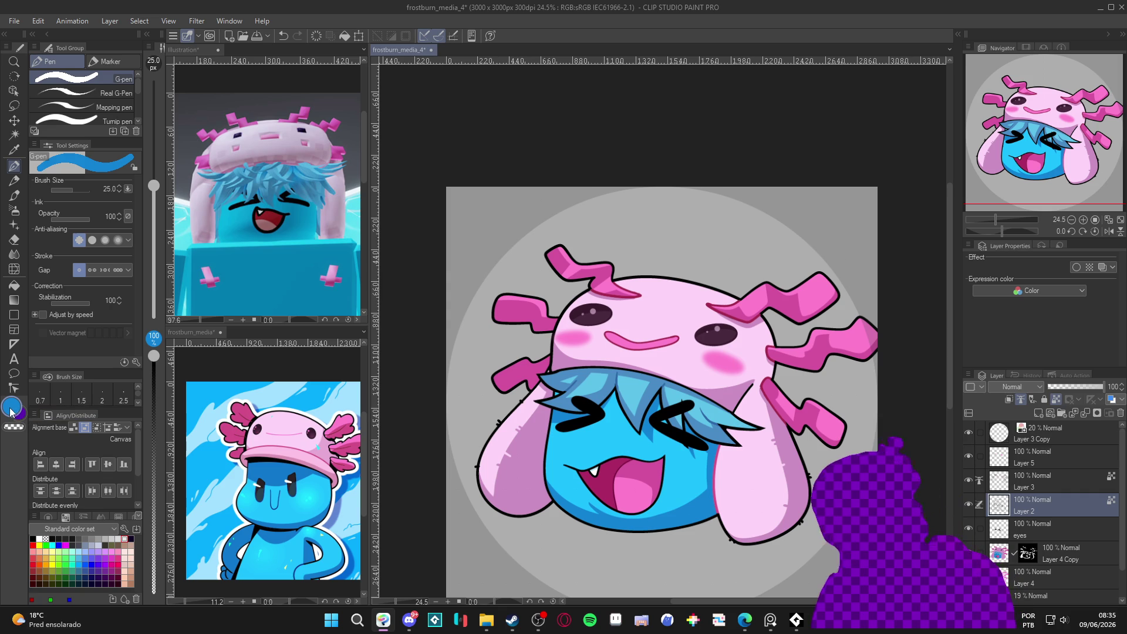
pyautogui.click(11, 411)
pyautogui.moveTo(383, 227); pyautogui.dragTo(387, 222)
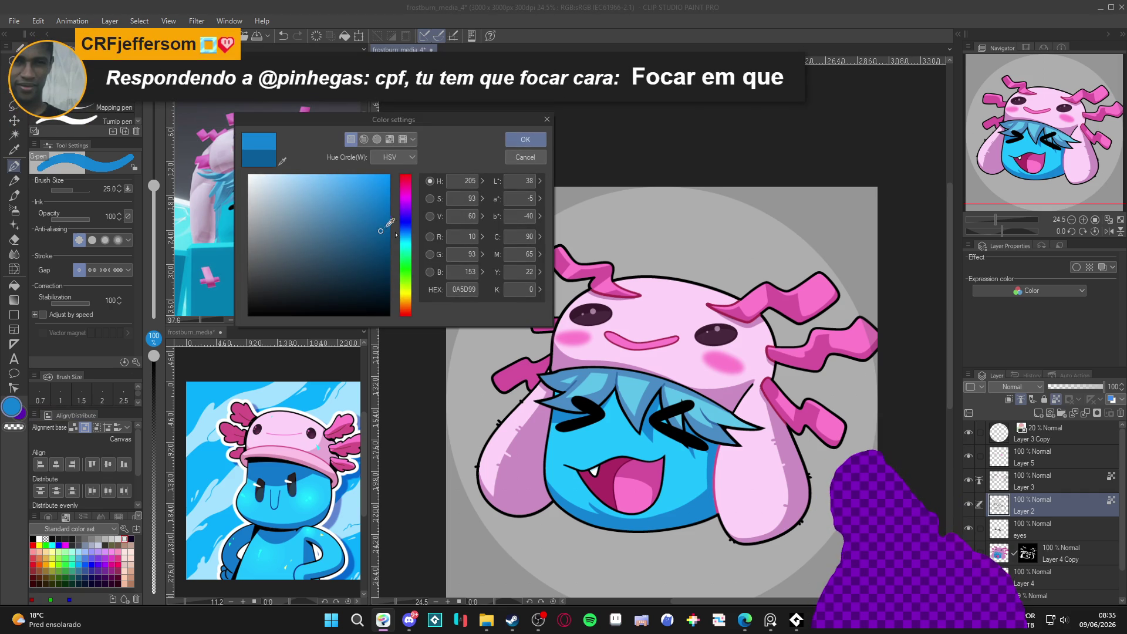
pyautogui.click(525, 140)
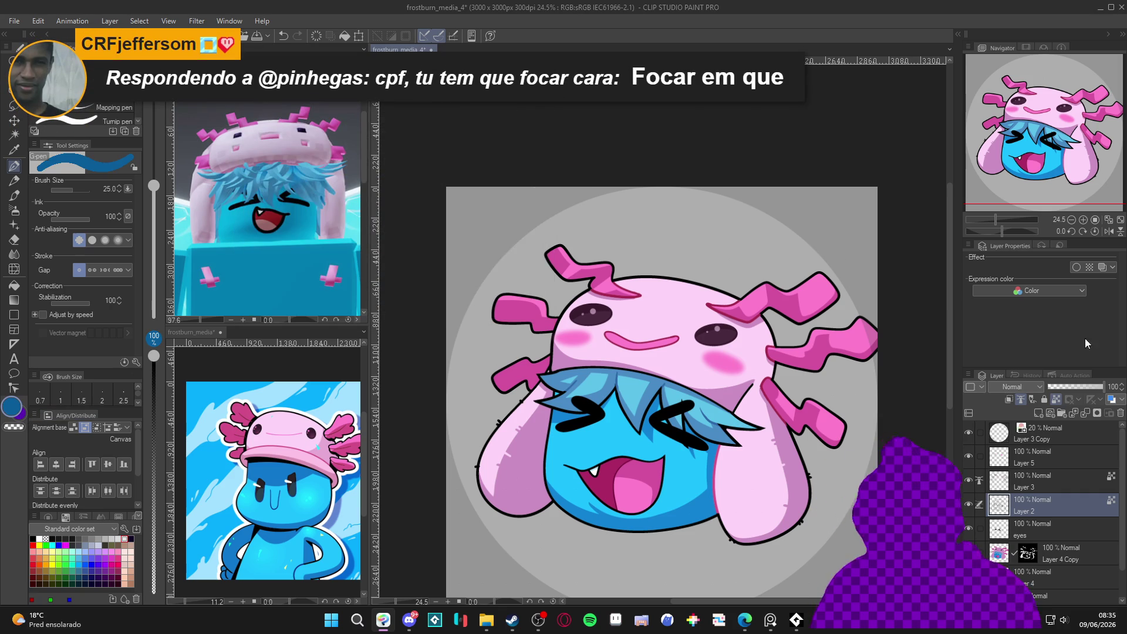
pyautogui.press(']')
pyautogui.press(']')
pyautogui.press(']')
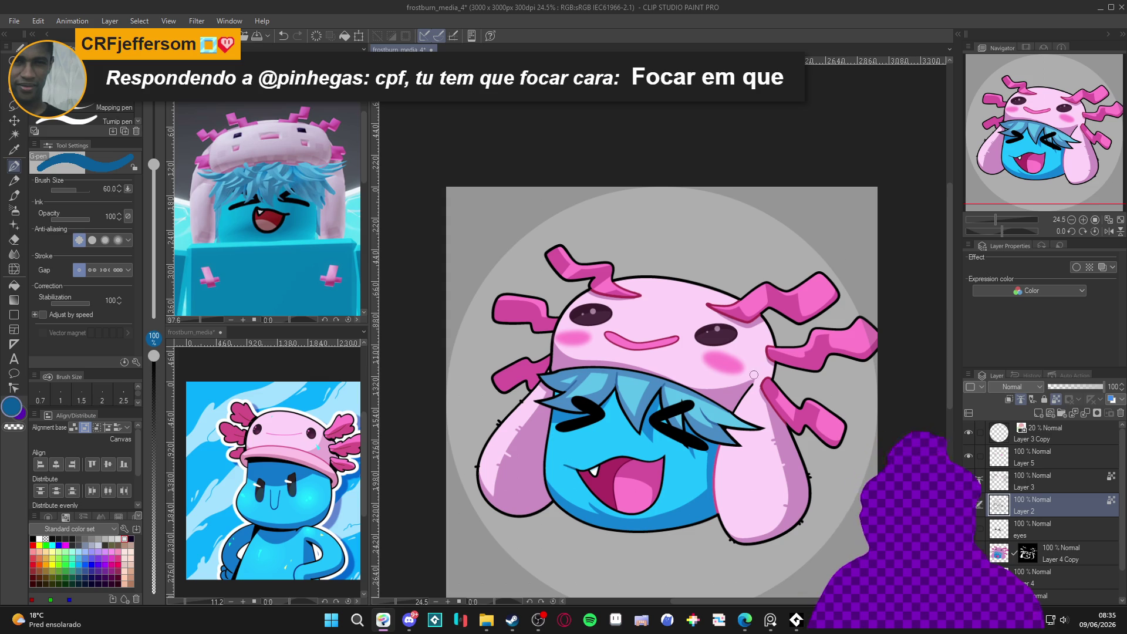
# Save the artwork with Ctrl+S, undo the last action, and select Layer 3.
pyautogui.hscroll(1, 775, 370)
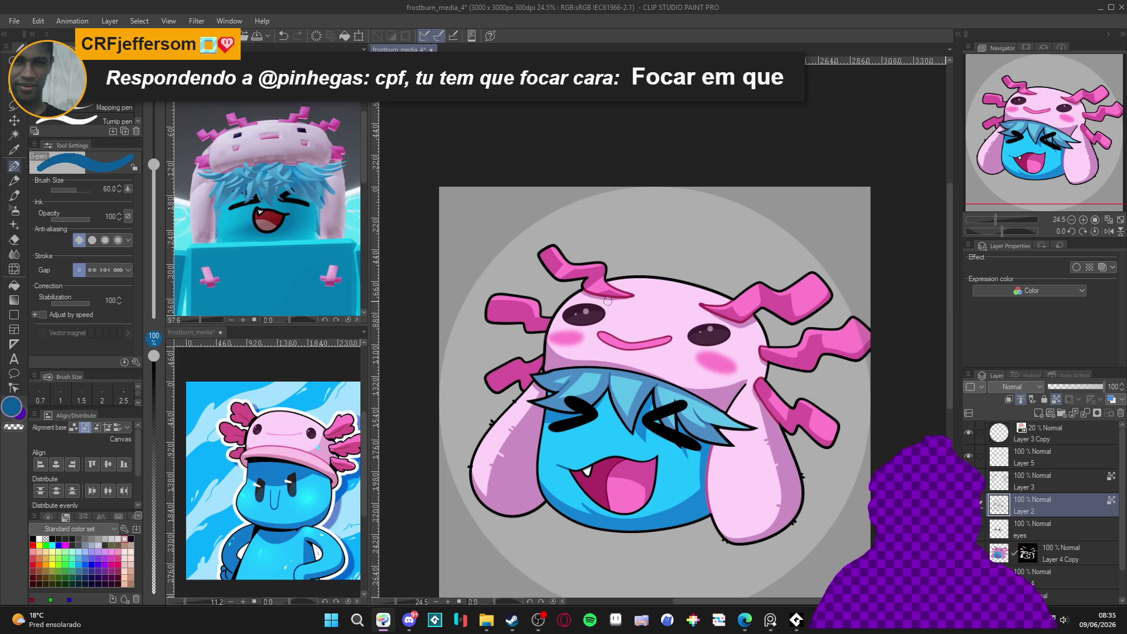
pyautogui.scroll(-1, 647, 391)
pyautogui.hotkey('ctrl', 's')
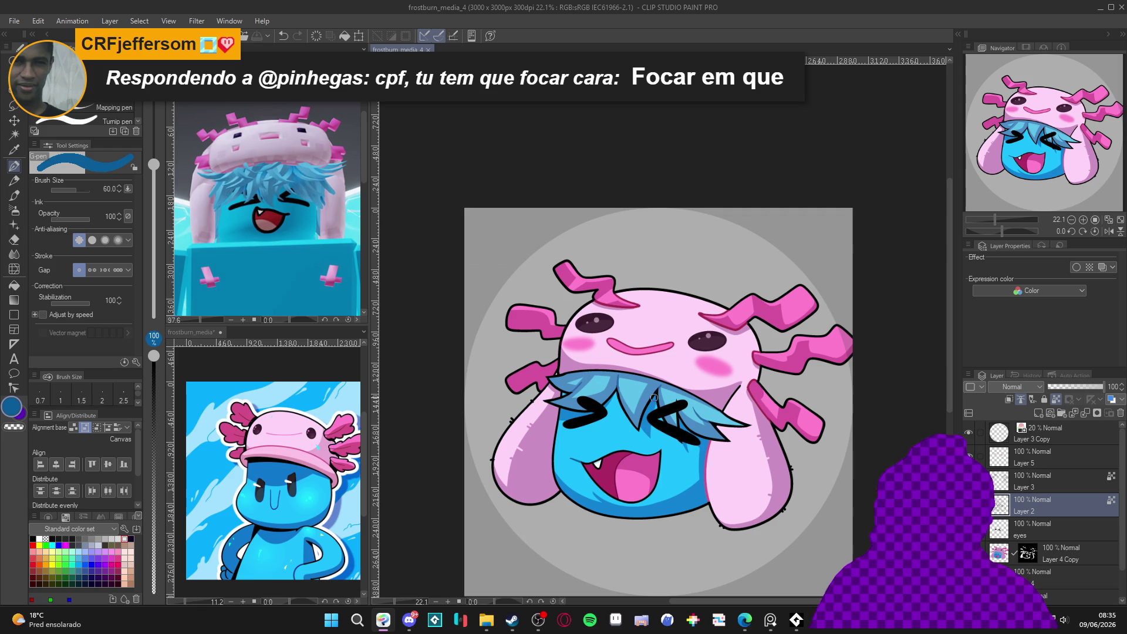
pyautogui.scroll(2, 657, 408)
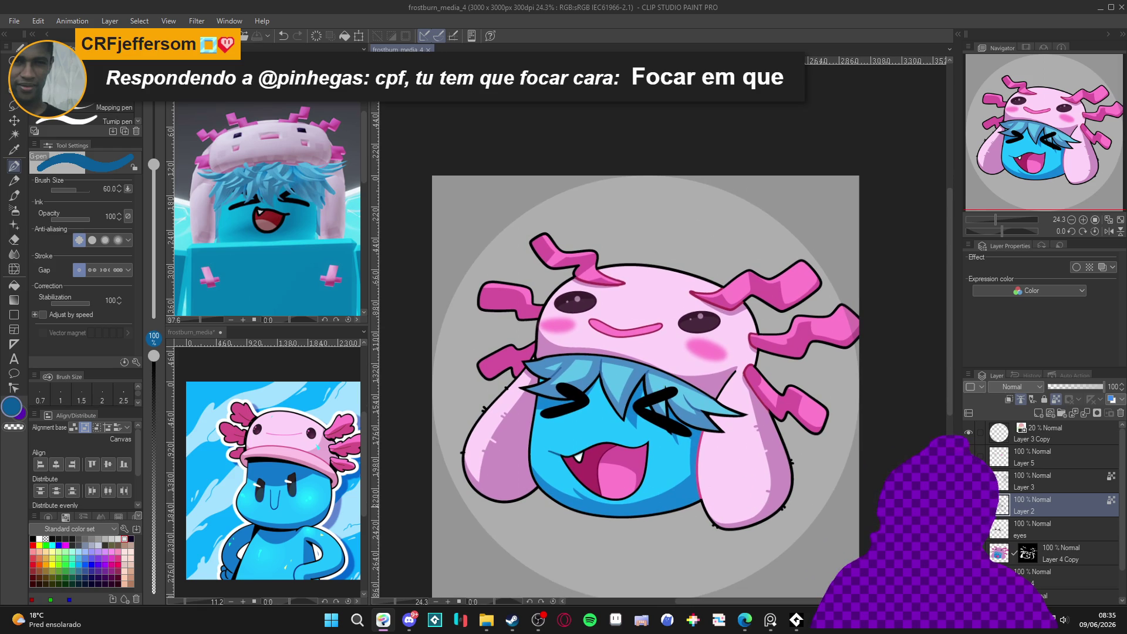
pyautogui.hotkey('ctrl', 'z')
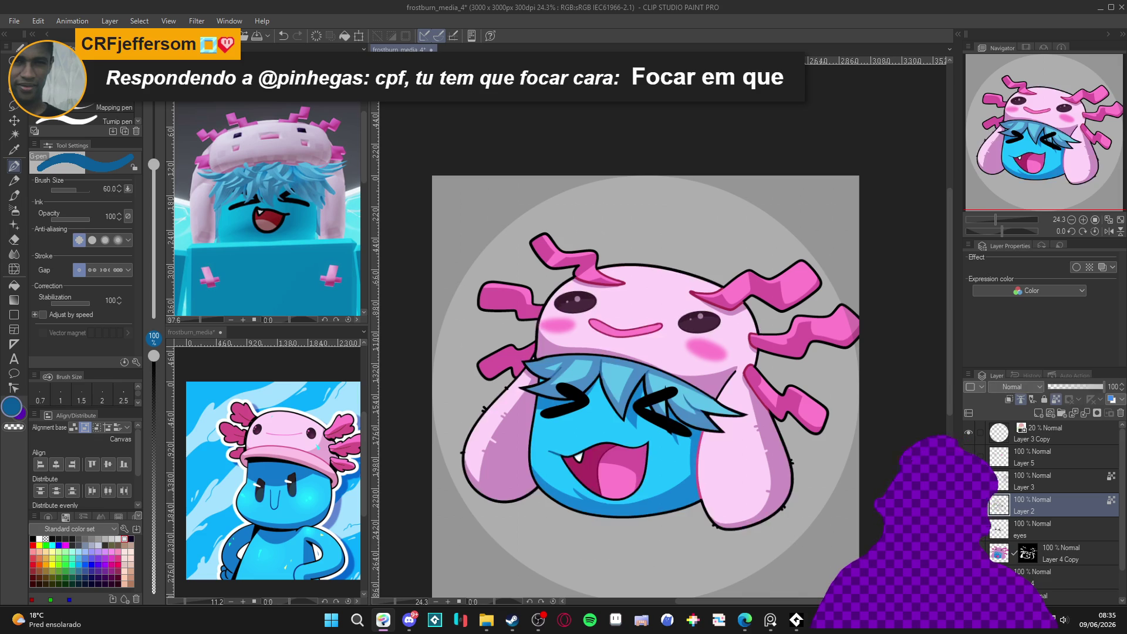
pyautogui.click(1028, 475)
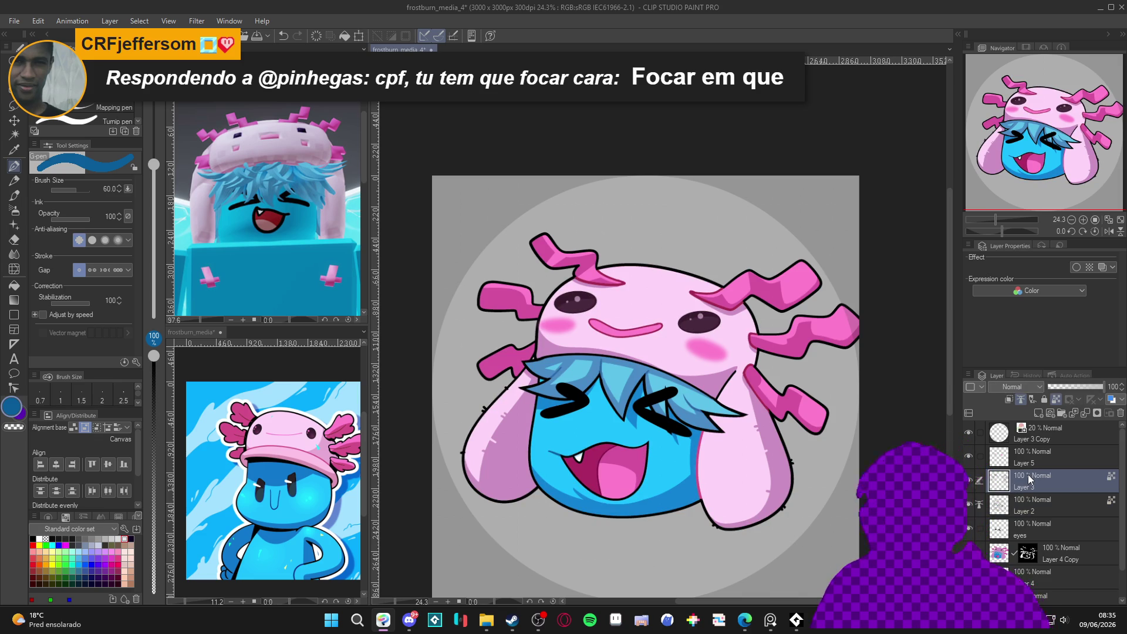
# Add a new layer above Layer 3 and name it 'highlights'.
pyautogui.hotkey('ctrl', 'shift', 'n')
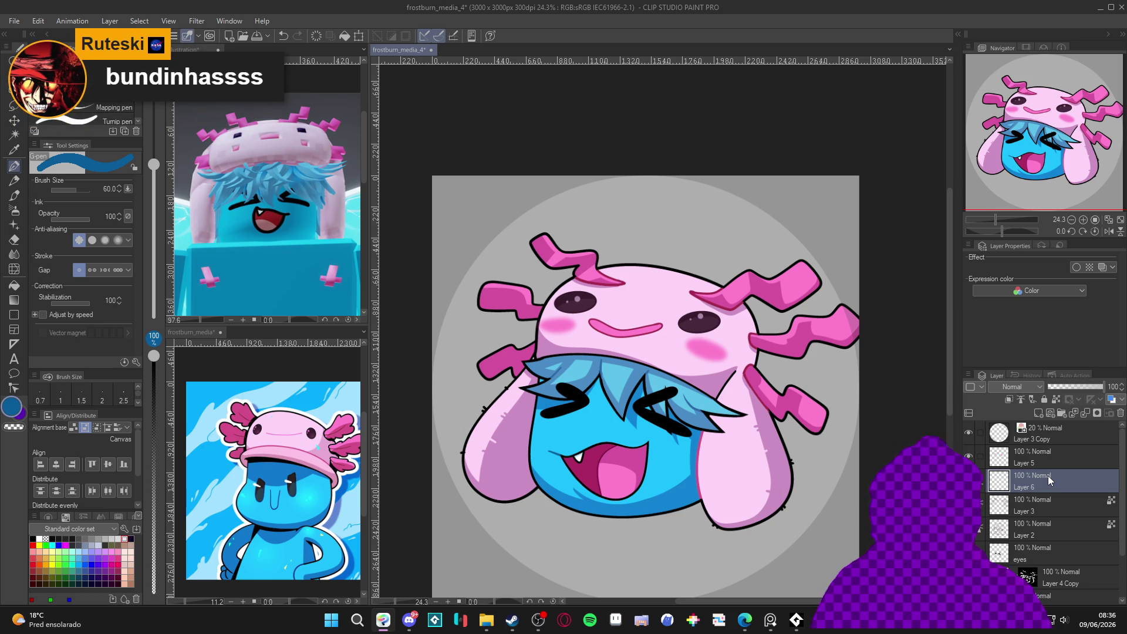
pyautogui.doubleClick(1030, 485)
pyautogui.write('hig')
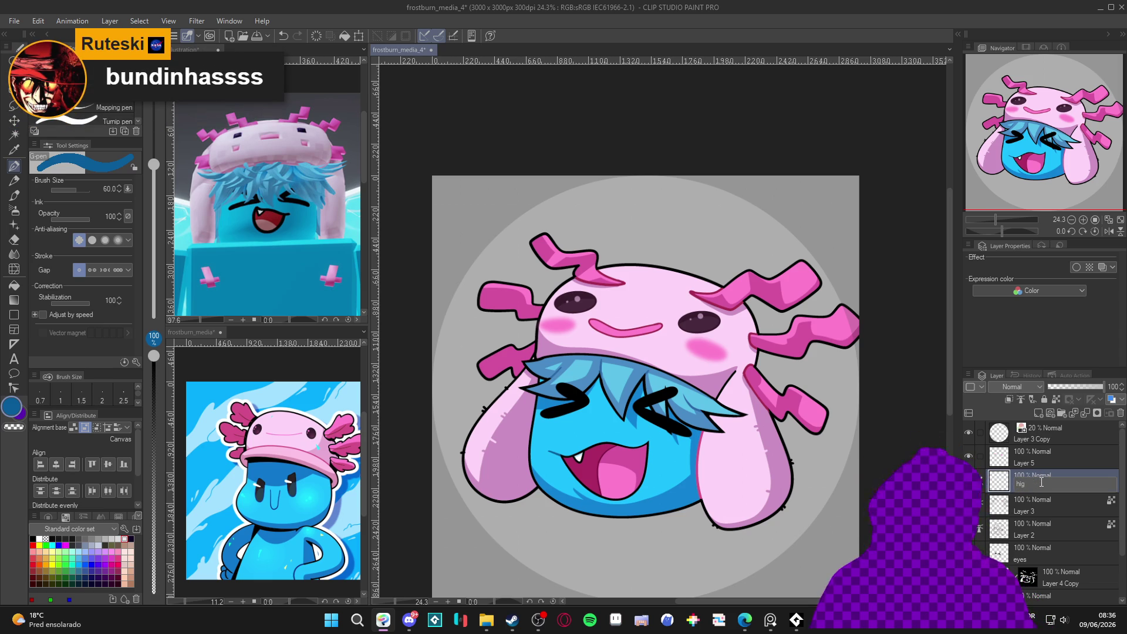
pyautogui.write('hlights')
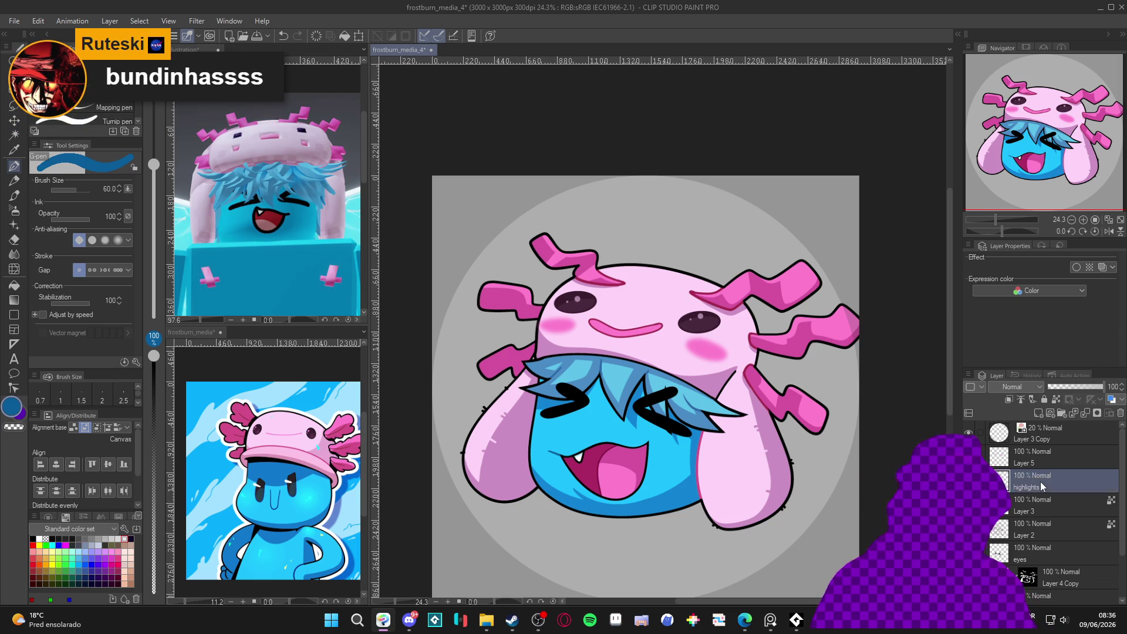
pyautogui.press('Return')
# Airbrush a soft white highlight onto the hat's upper-right gill, with the pen shrunk to 40.
pyautogui.press('b')
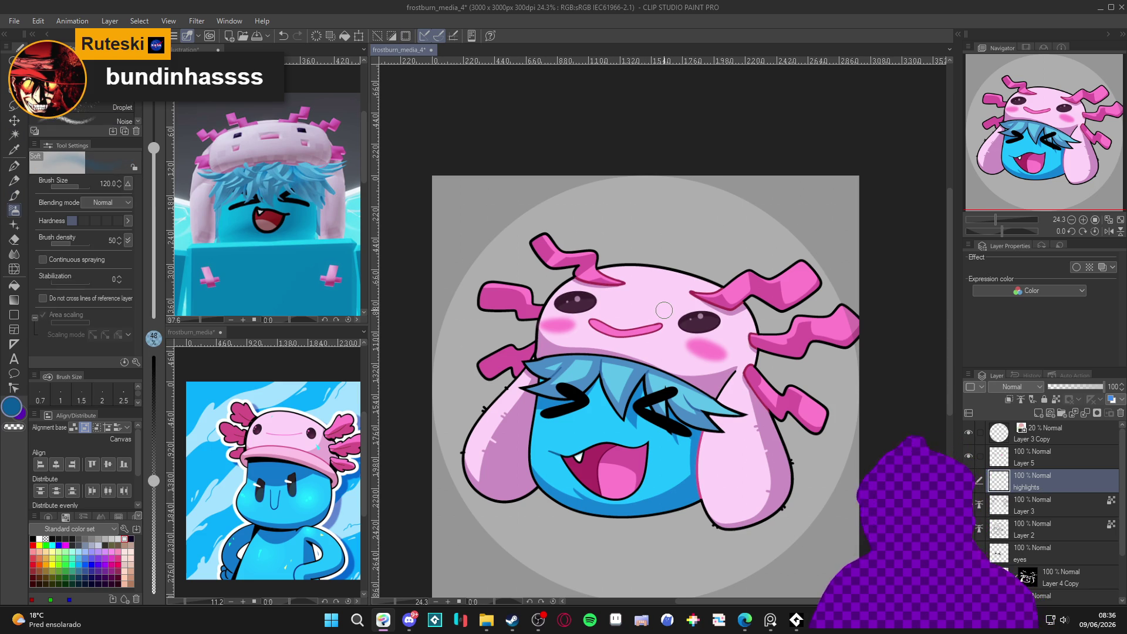
pyautogui.click(12, 407)
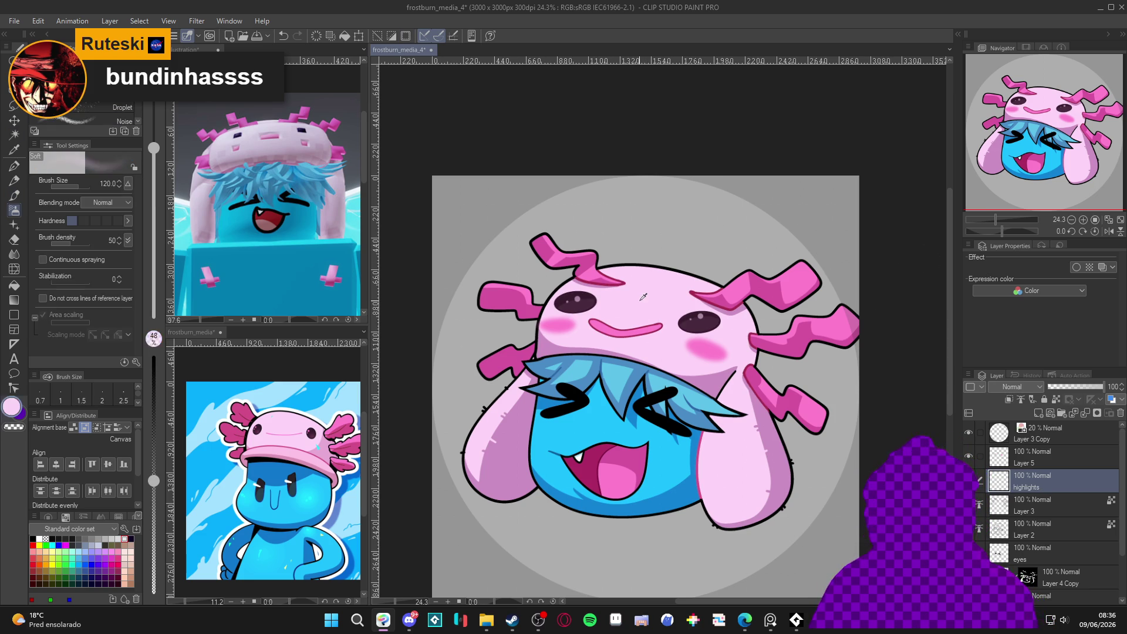
pyautogui.press('p')
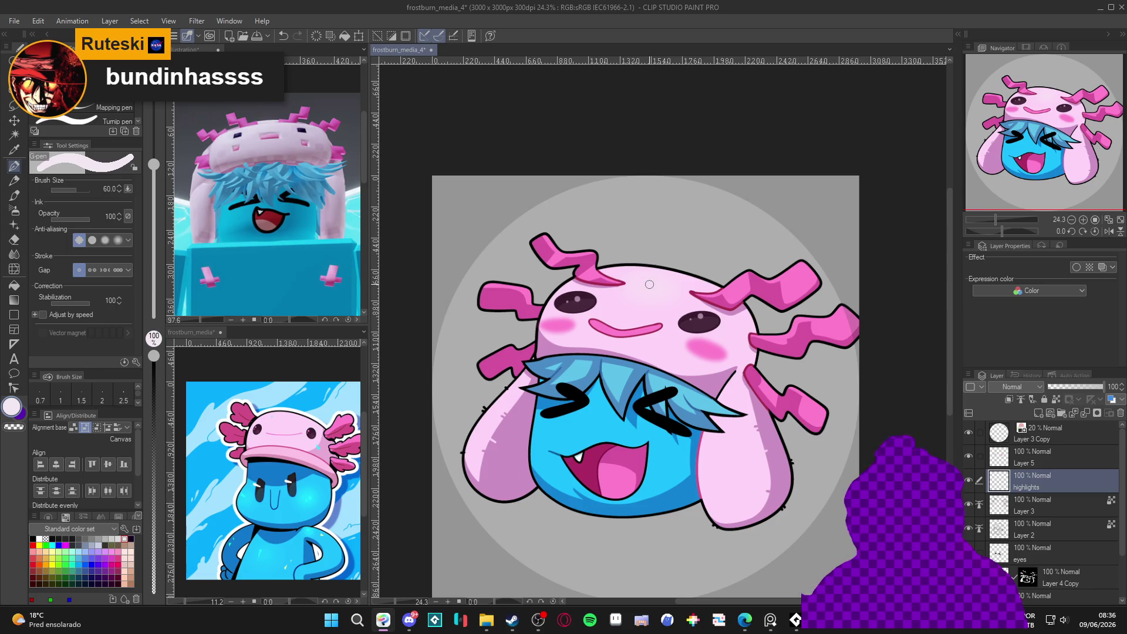
pyautogui.press('[')
pyautogui.press('[')
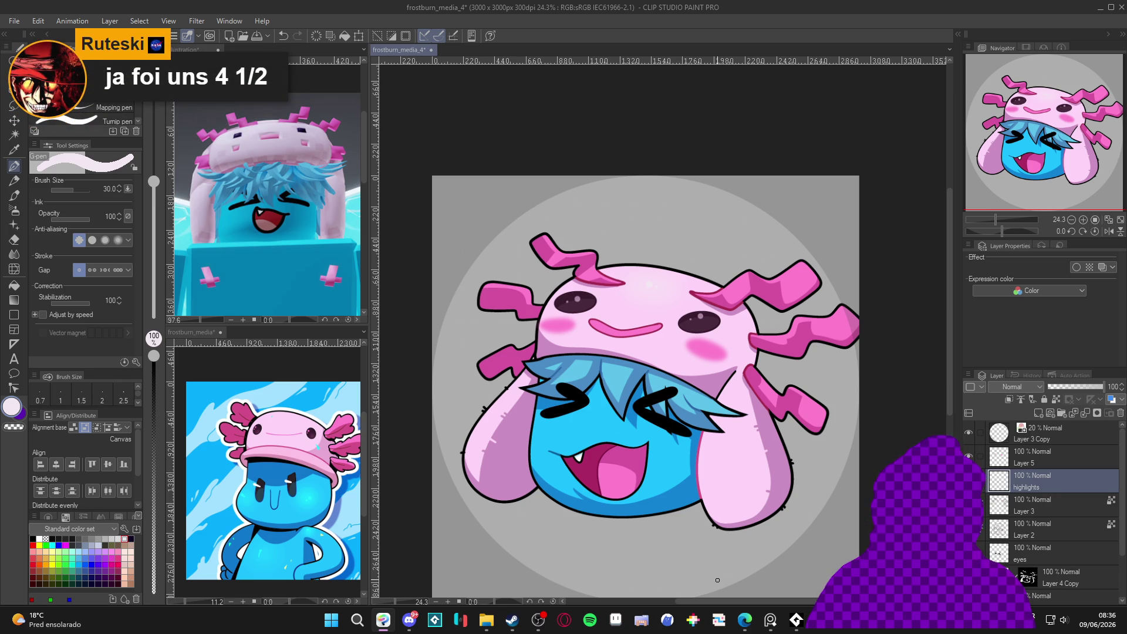
pyautogui.press('b')
pyautogui.press('b')
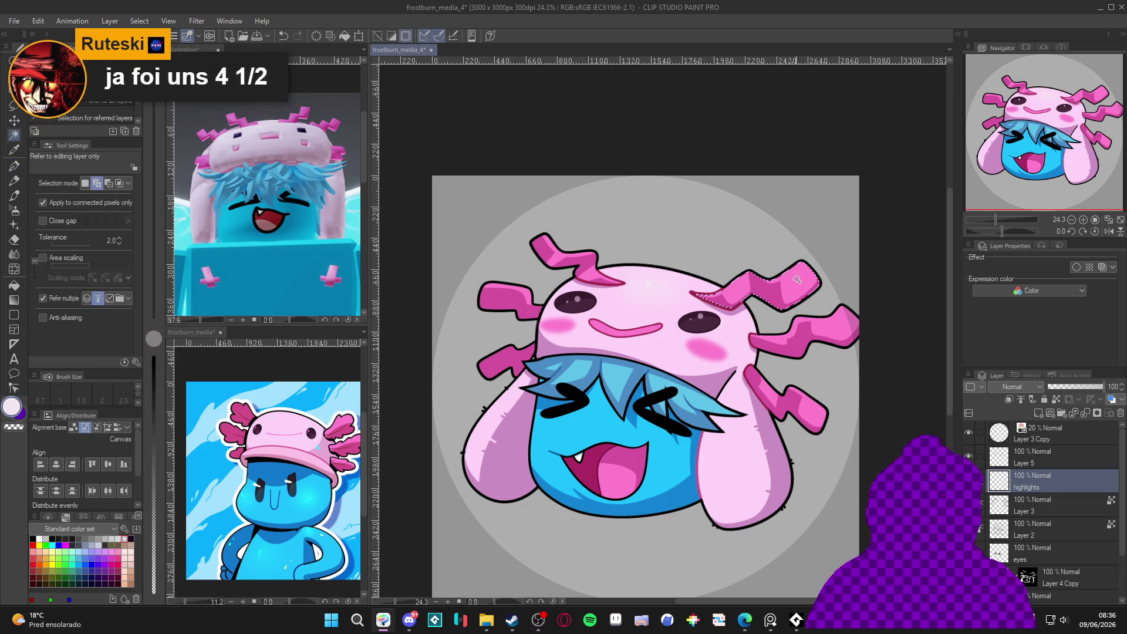
pyautogui.moveTo(790, 268)
pyautogui.mouseDown()
pyautogui.moveTo(776, 277)
pyautogui.moveTo(784, 272)
pyautogui.mouseUp()
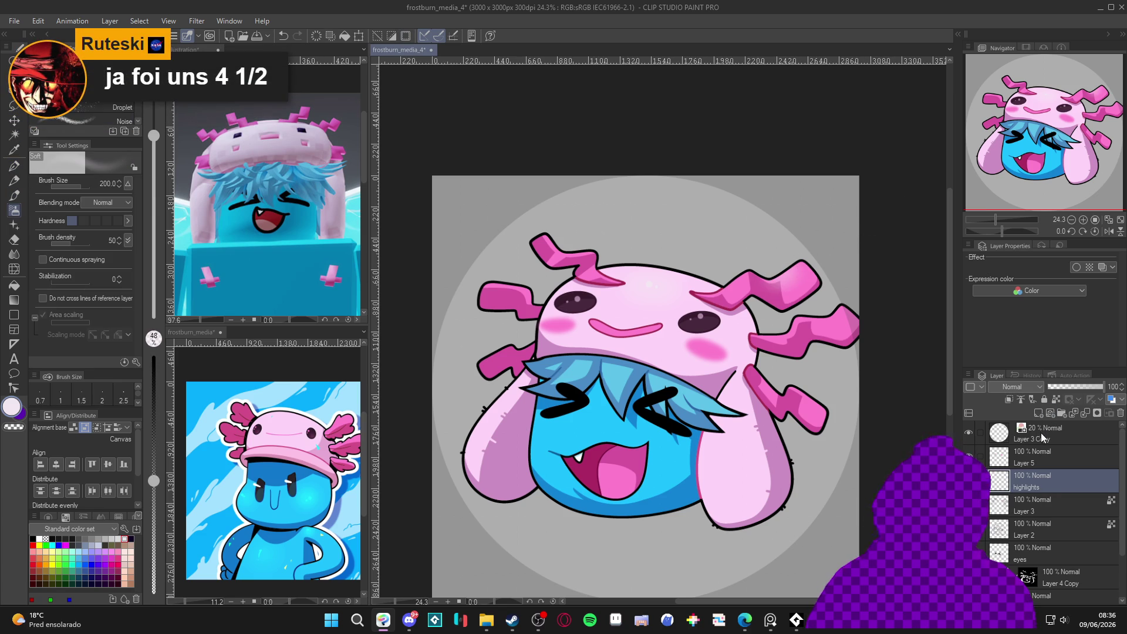
pyautogui.press('p')
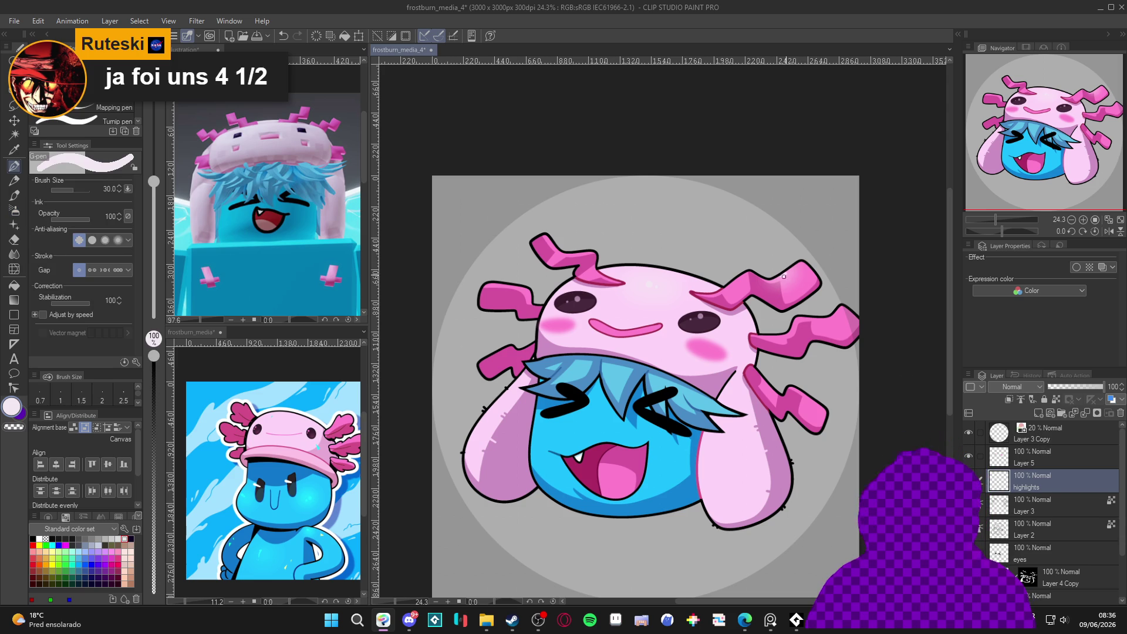
pyautogui.keyDown('alt'); pyautogui.click(793, 279); pyautogui.keyUp('alt')
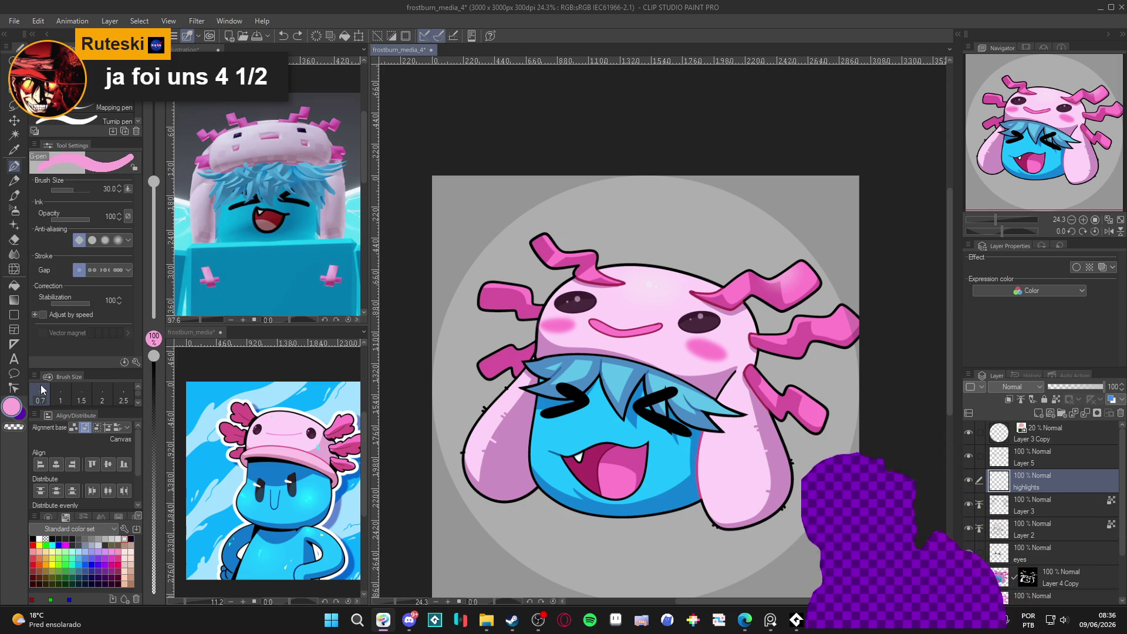
# Confirm the pink drawing colour and switch between the G-pen and soft airbrush for highlights.
pyautogui.doubleClick(11, 411)
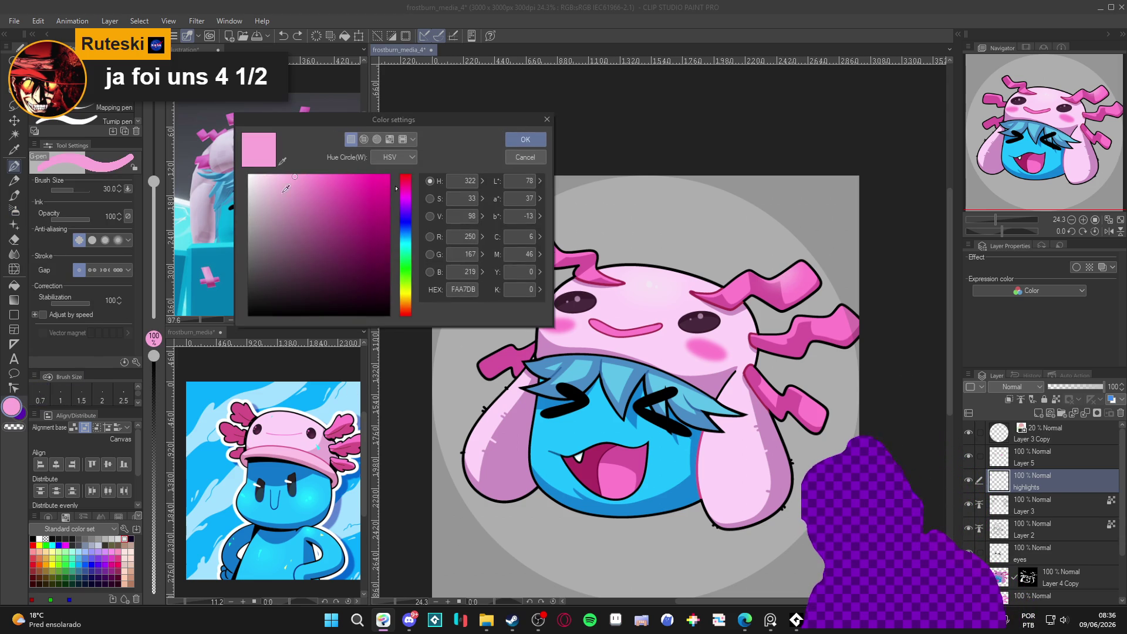
pyautogui.click(525, 140)
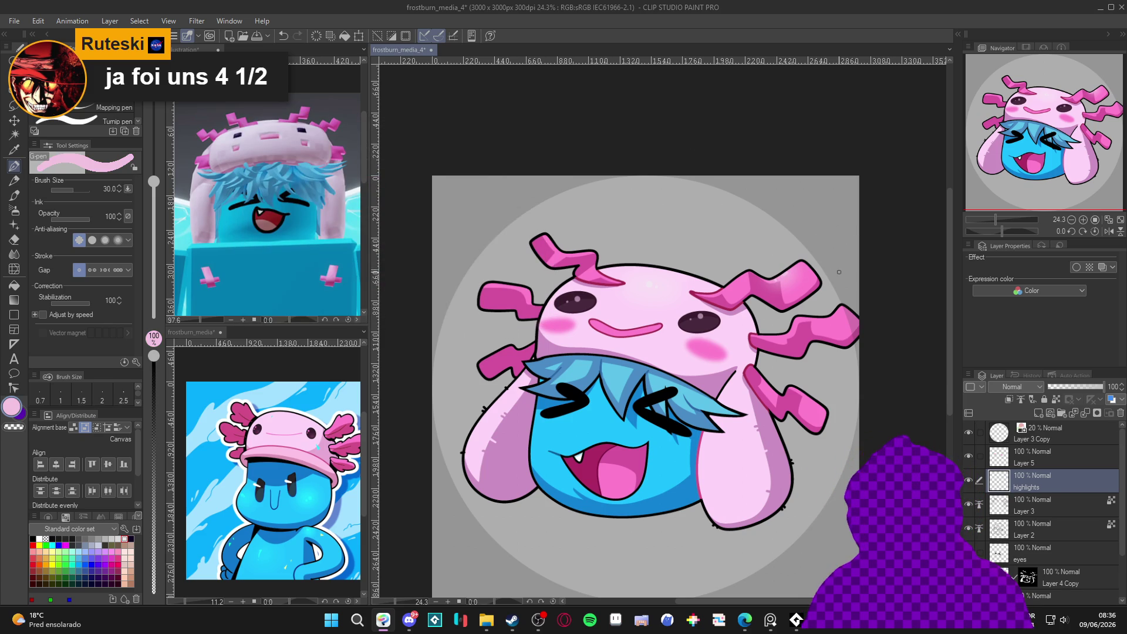
pyautogui.press('b')
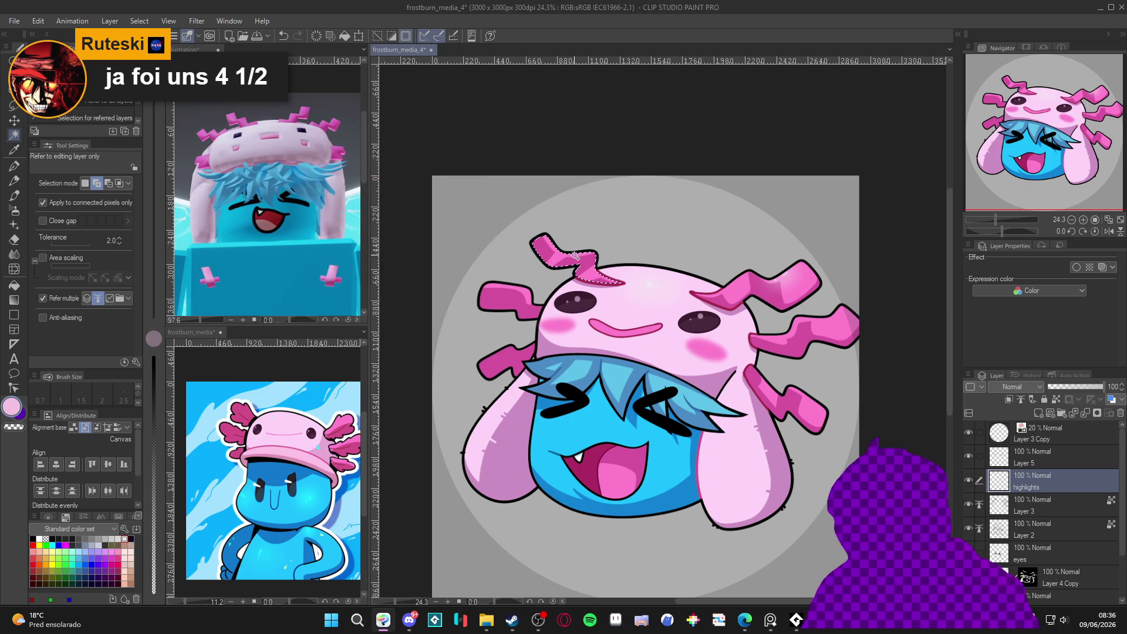
pyautogui.press('p')
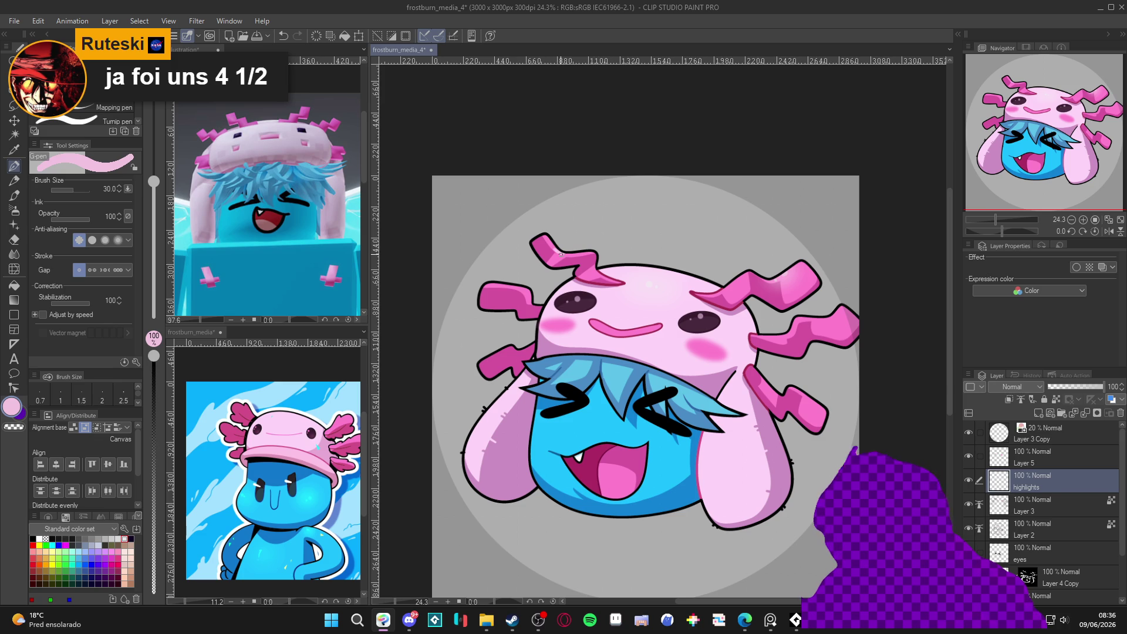
pyautogui.press('b')
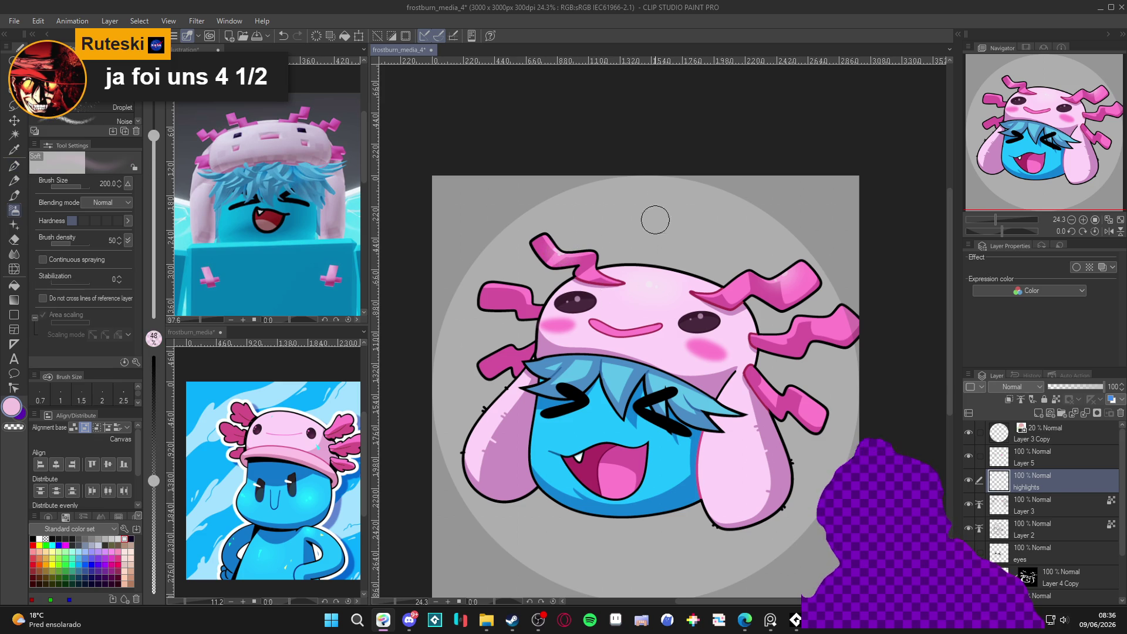
pyautogui.press('w')
pyautogui.press('p')
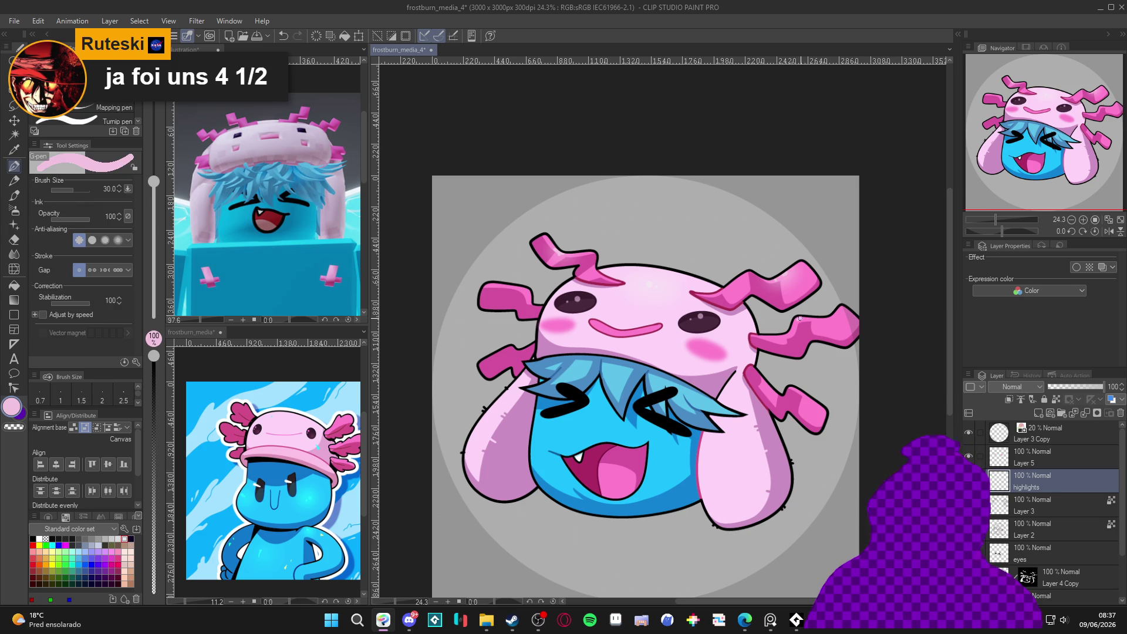
pyautogui.press('b')
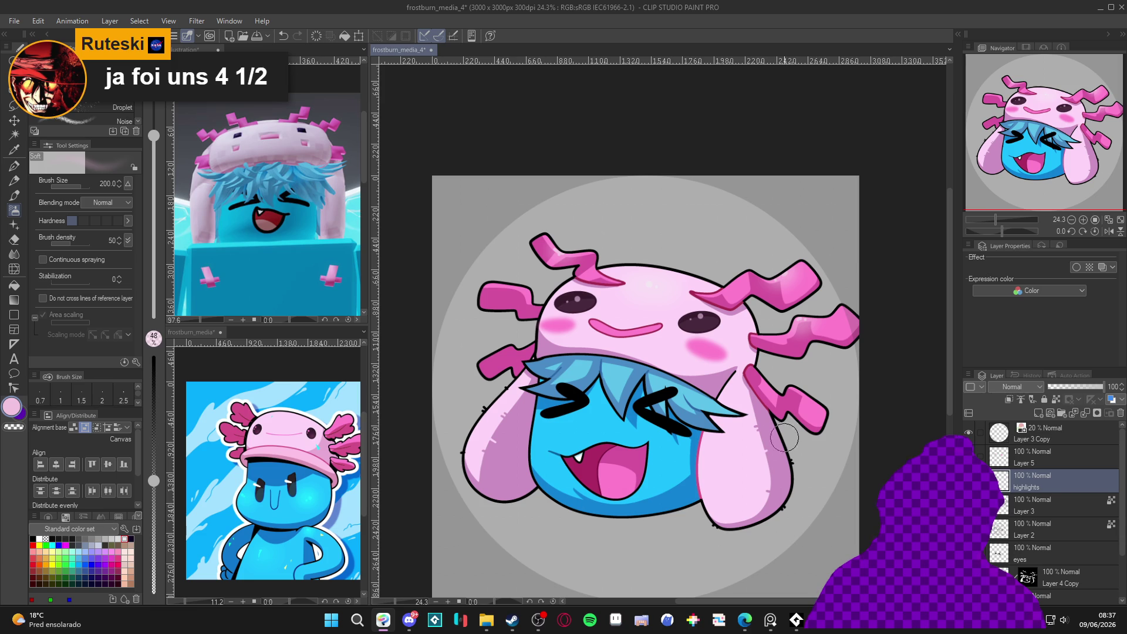
# Save the artwork and sample the face's blue as the drawing colour.
pyautogui.moveTo(781, 451); pyautogui.dragTo(777, 448)
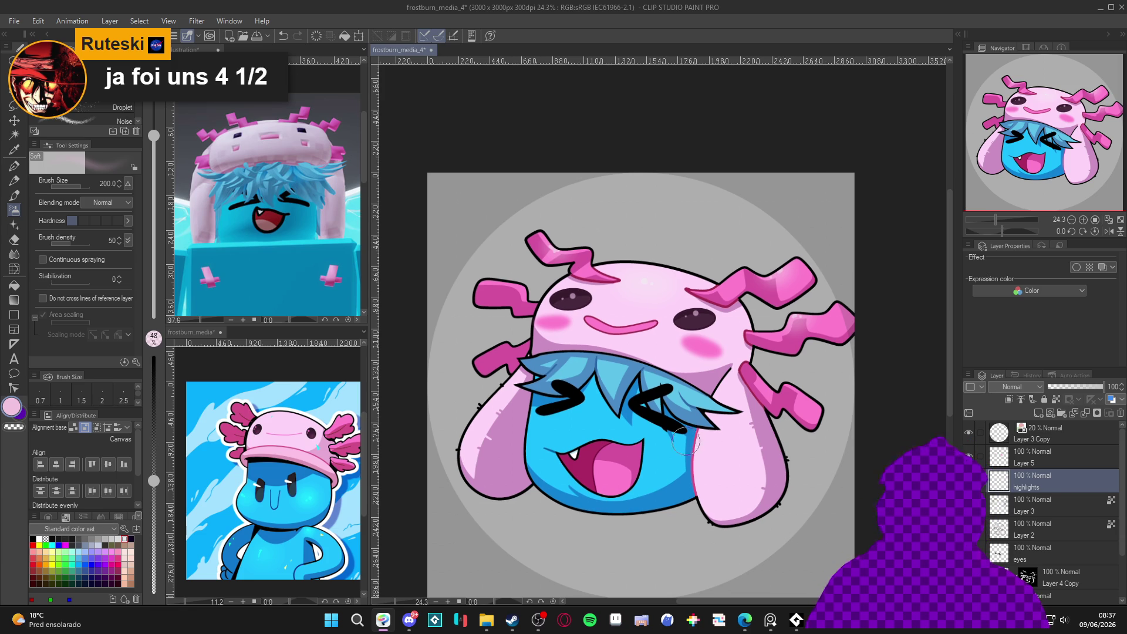
pyautogui.scroll(-2, 646, 496)
pyautogui.hotkey('ctrl', 's')
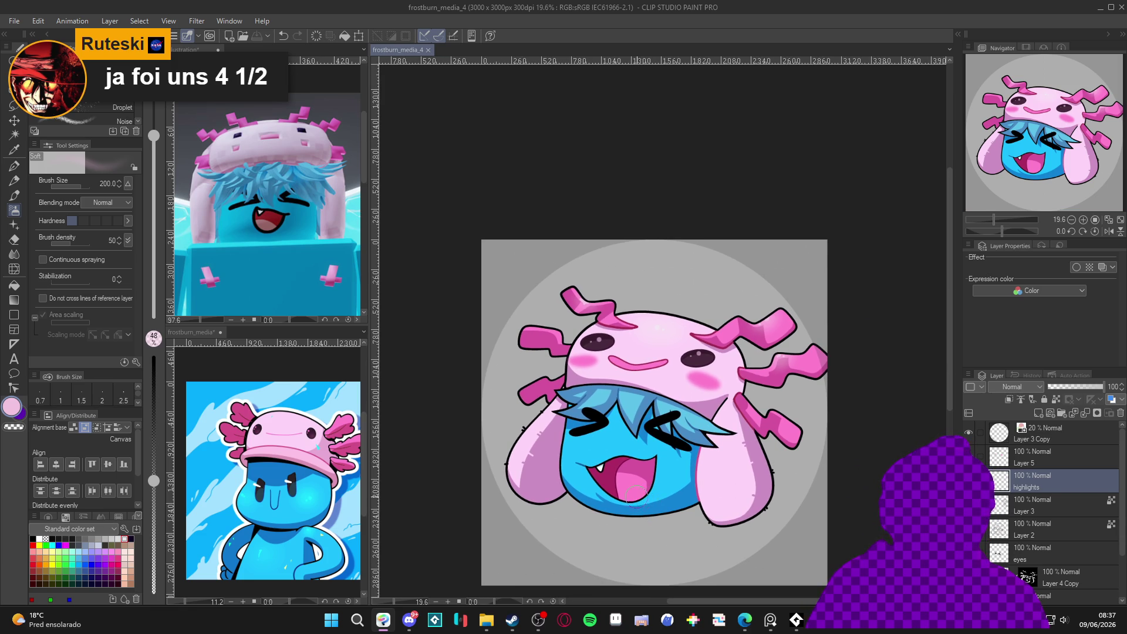
pyautogui.scroll(1, 602, 451)
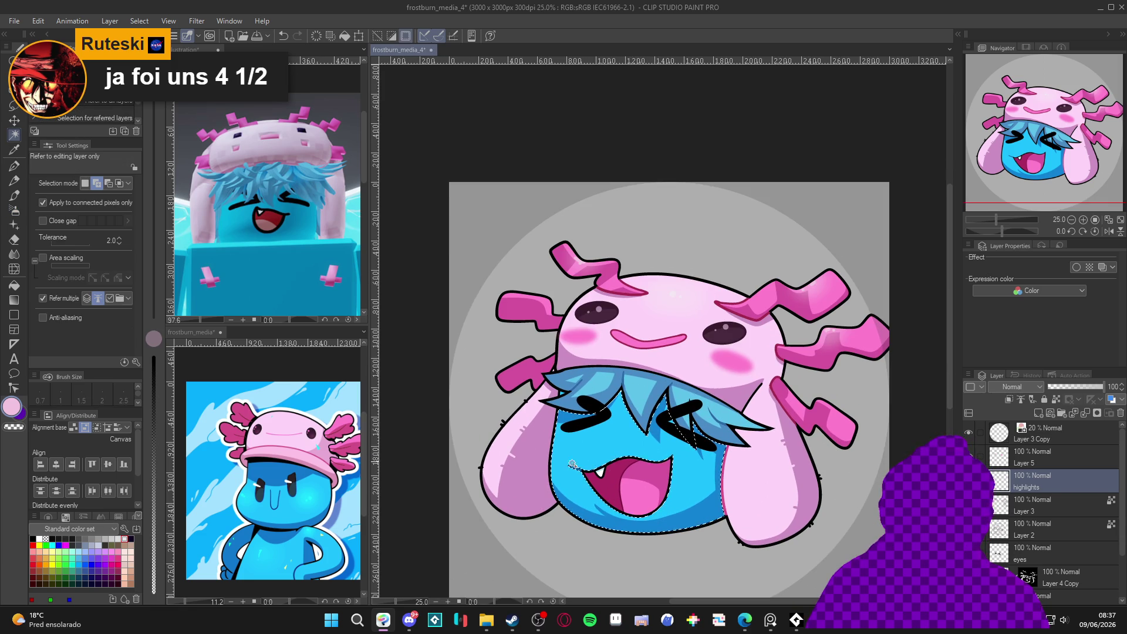
pyautogui.keyDown('alt'); pyautogui.click(589, 451); pyautogui.keyUp('alt')
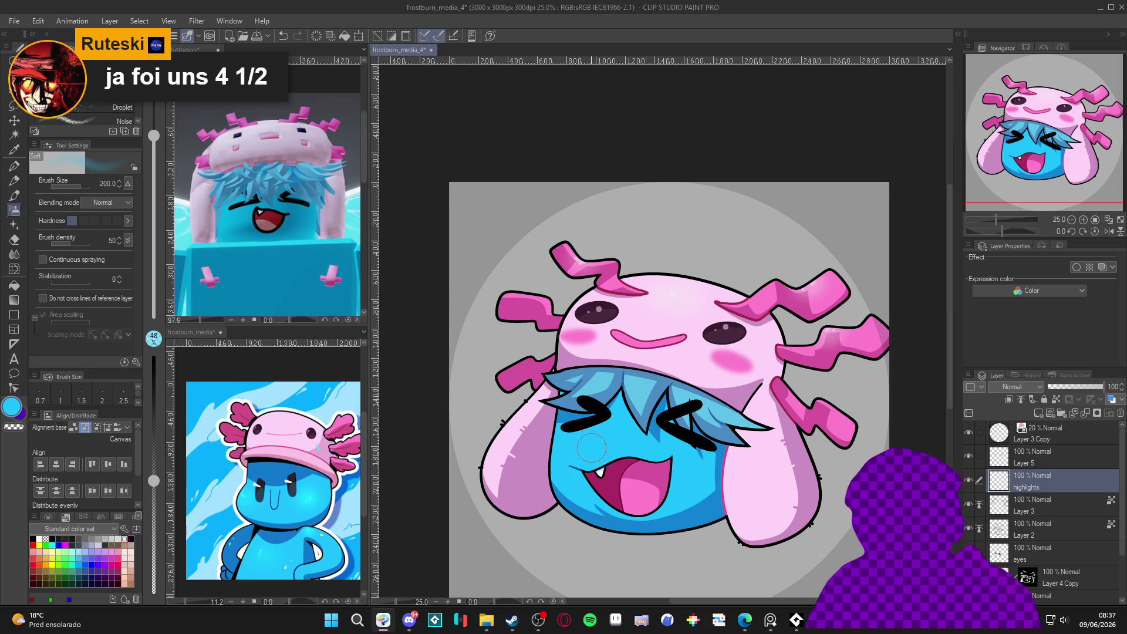
# Lighten the blue to a paler cyan (5CDAF8) and airbrush a glow on the left cheek.
pyautogui.click(12, 406)
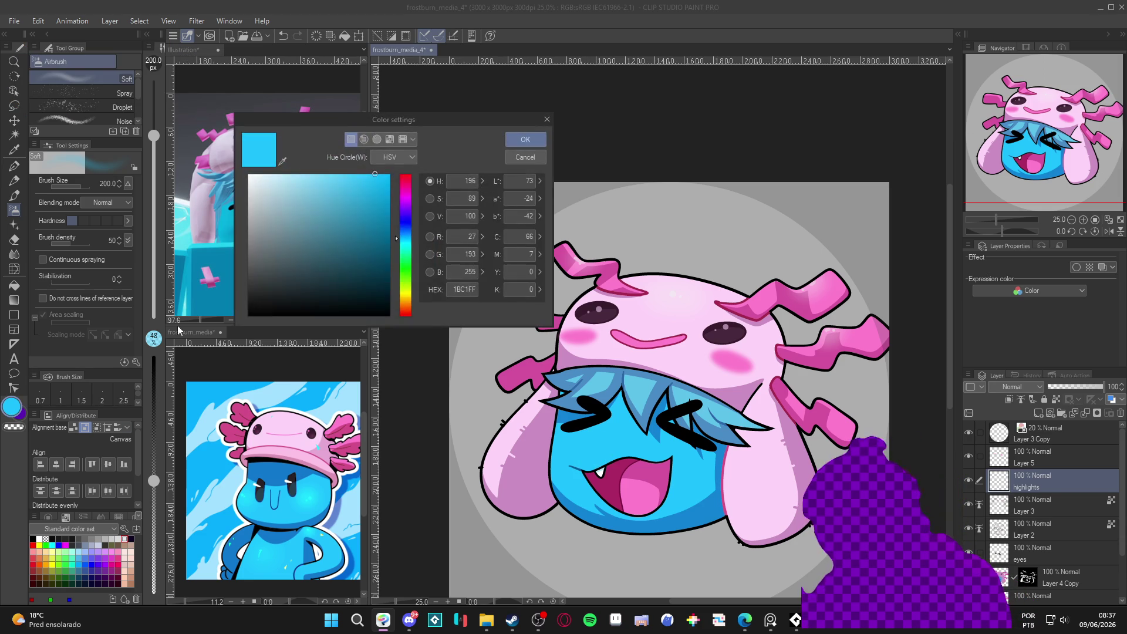
pyautogui.click(397, 243)
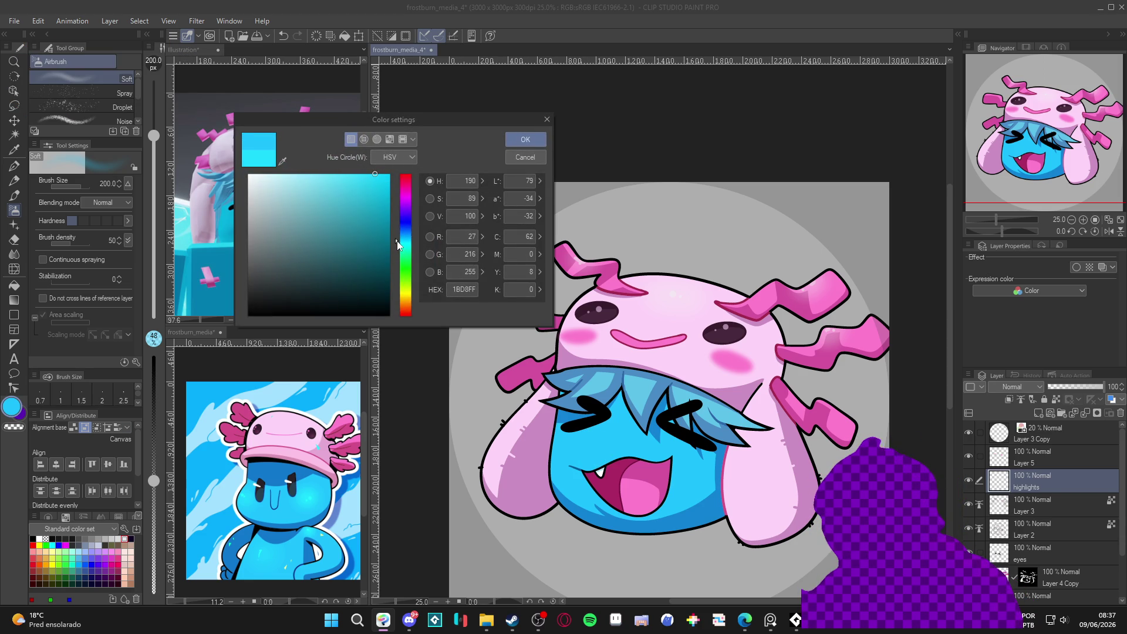
pyautogui.click(360, 180)
pyautogui.moveTo(360, 180); pyautogui.dragTo(349, 178)
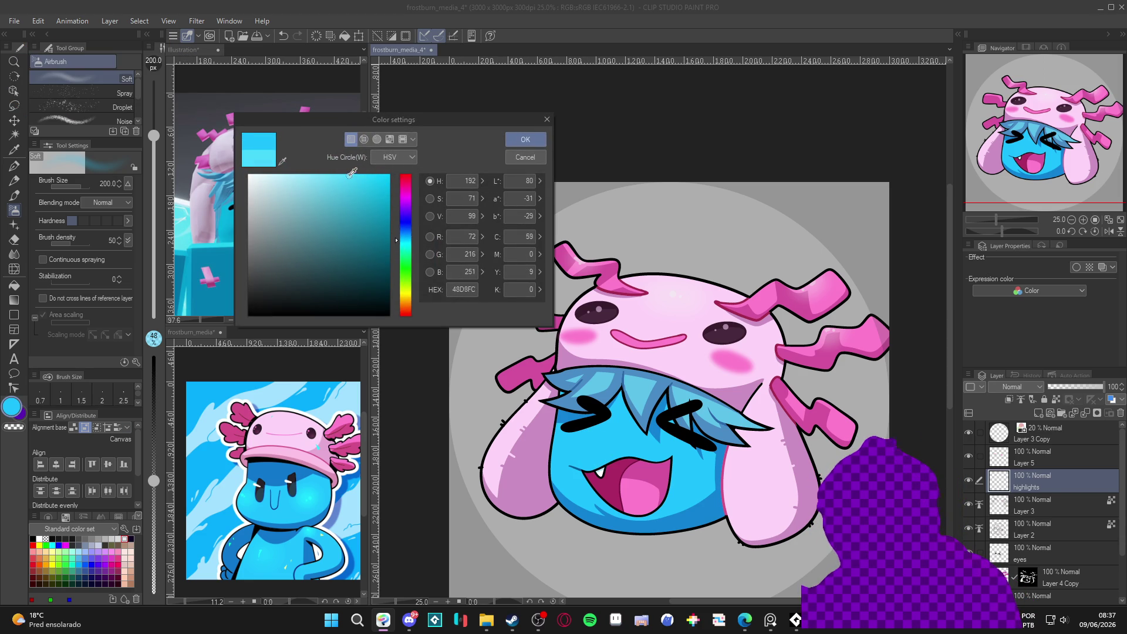
pyautogui.click(548, 118)
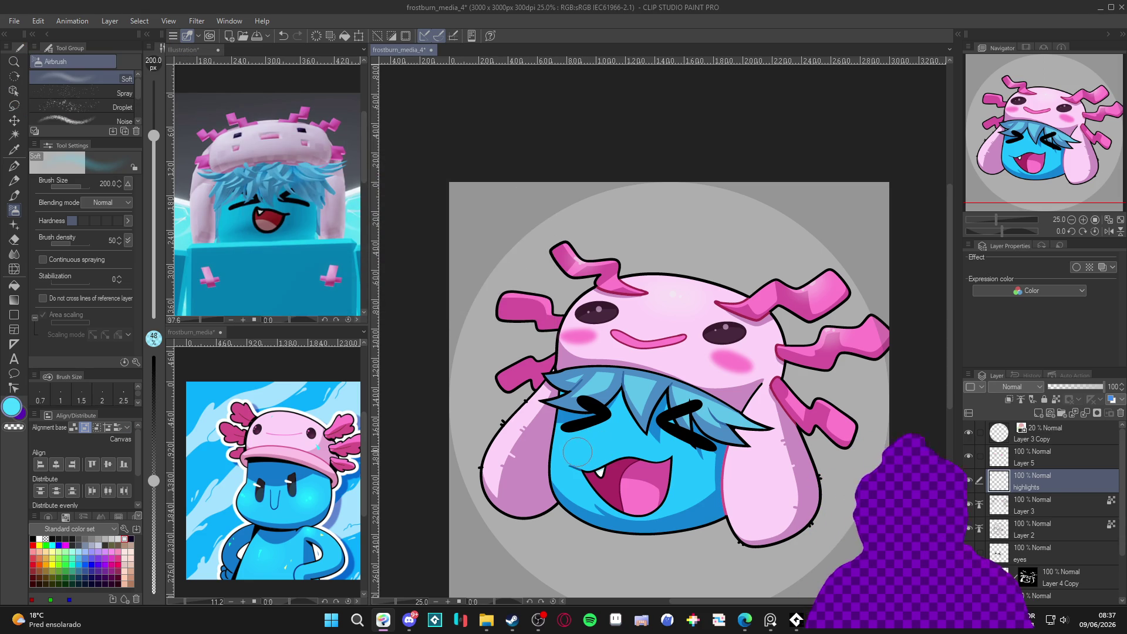
pyautogui.moveTo(565, 453); pyautogui.dragTo(568, 447)
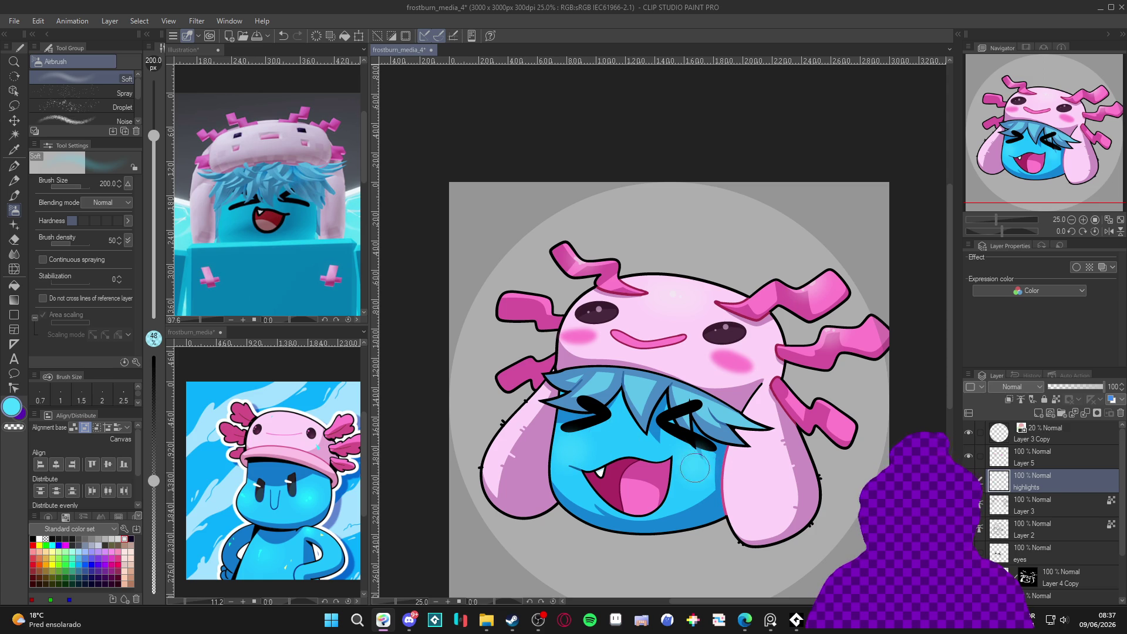
# Switch to the G-pen, then auto-select the blue face on Layer 4 Copy's mask and deselect.
pyautogui.press('p')
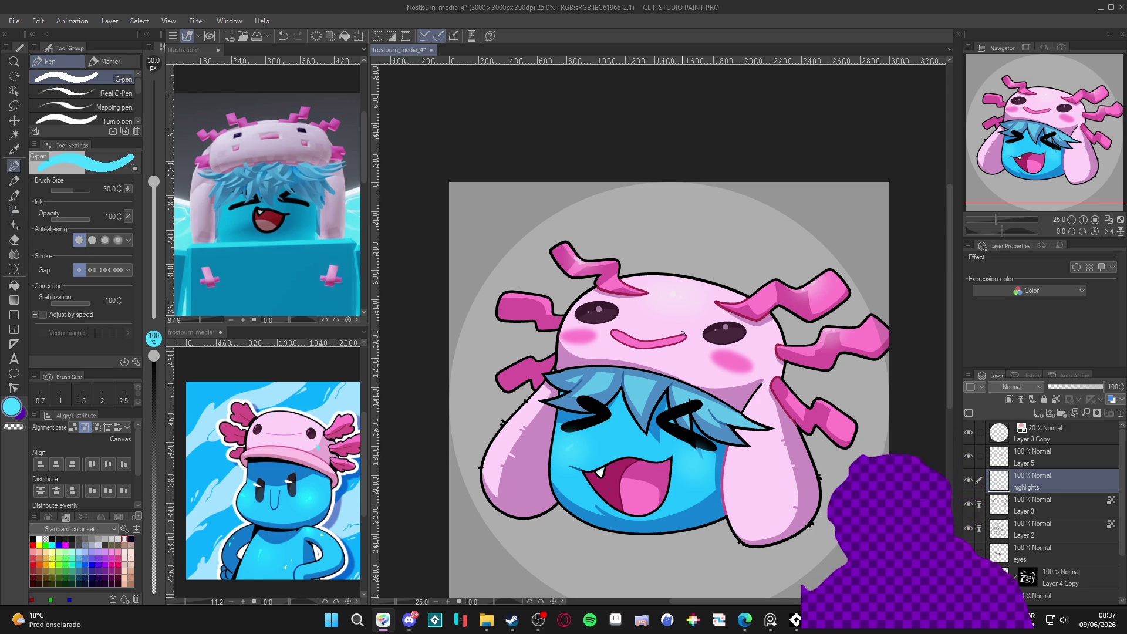
pyautogui.click(17, 408)
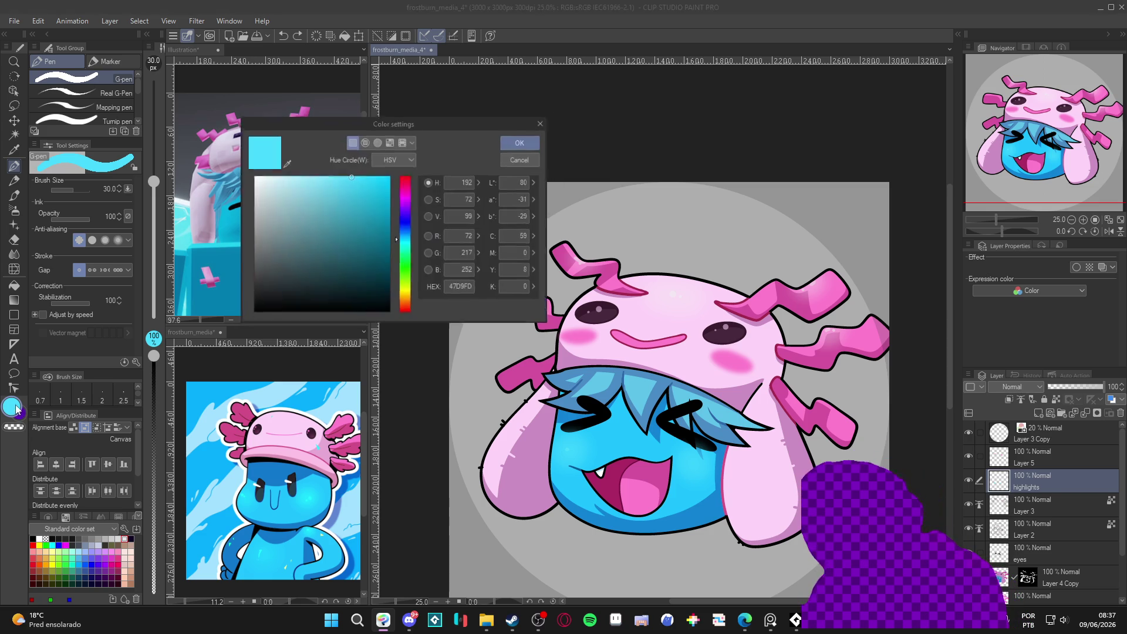
pyautogui.click(512, 157)
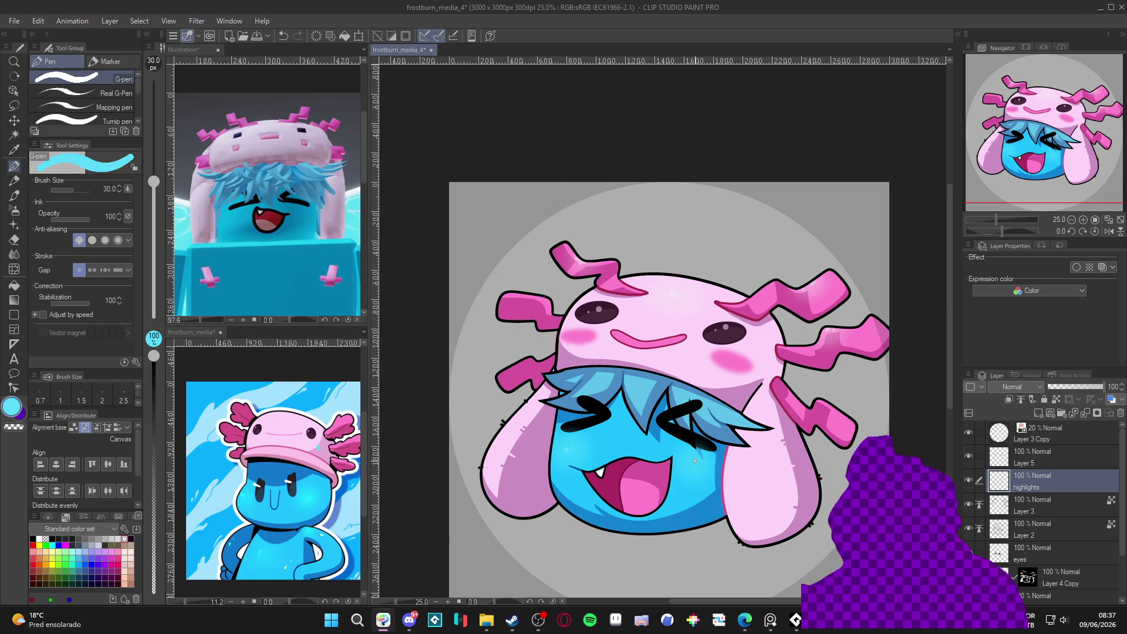
pyautogui.scroll(1, 773, 464)
pyautogui.scroll(-2, 773, 464)
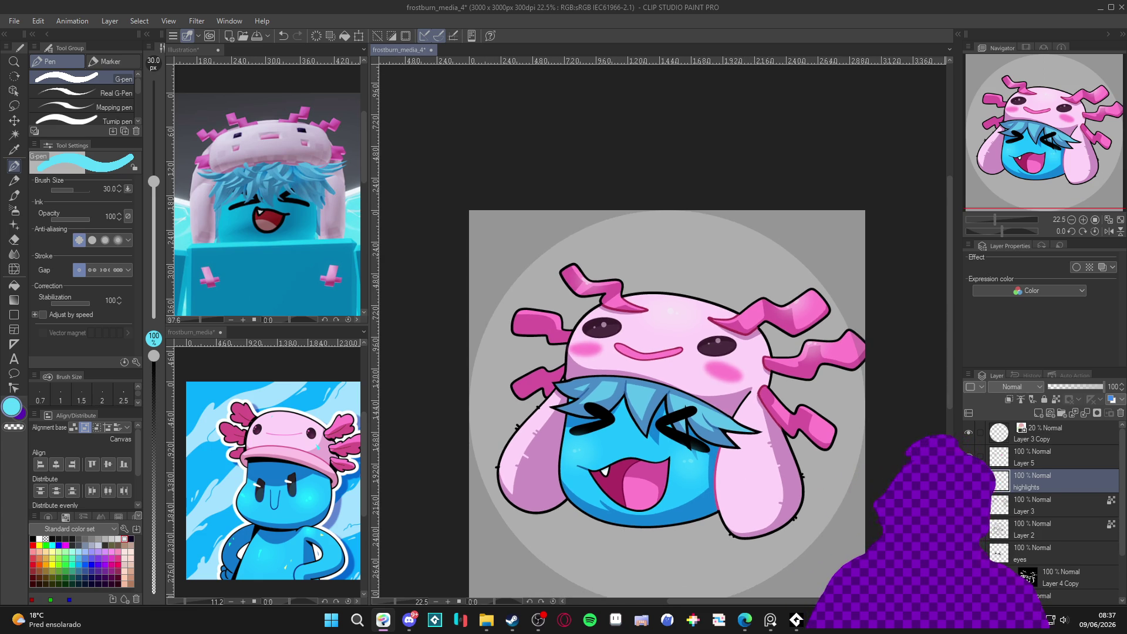
pyautogui.scroll(-1, 1038, 565)
pyautogui.click(1029, 552)
pyautogui.press('w')
pyautogui.click(708, 497)
pyautogui.hotkey('ctrl', 'd')
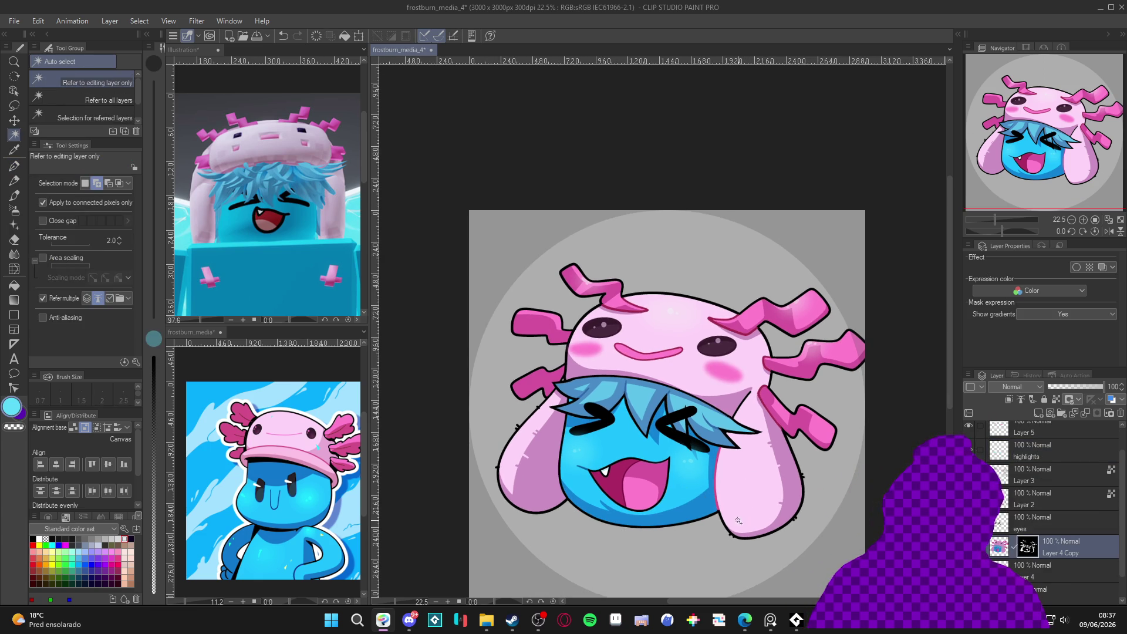
# Reselect the blue face and soften it with white soft airbrush at 400 and the blender at 170.
pyautogui.click(679, 494)
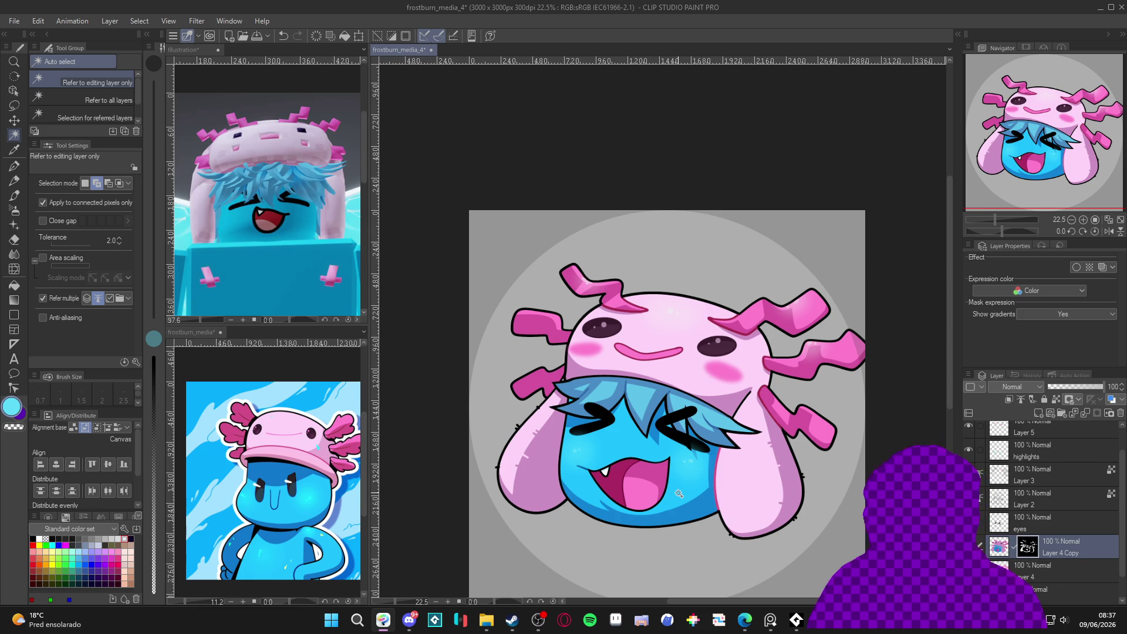
pyautogui.press('b')
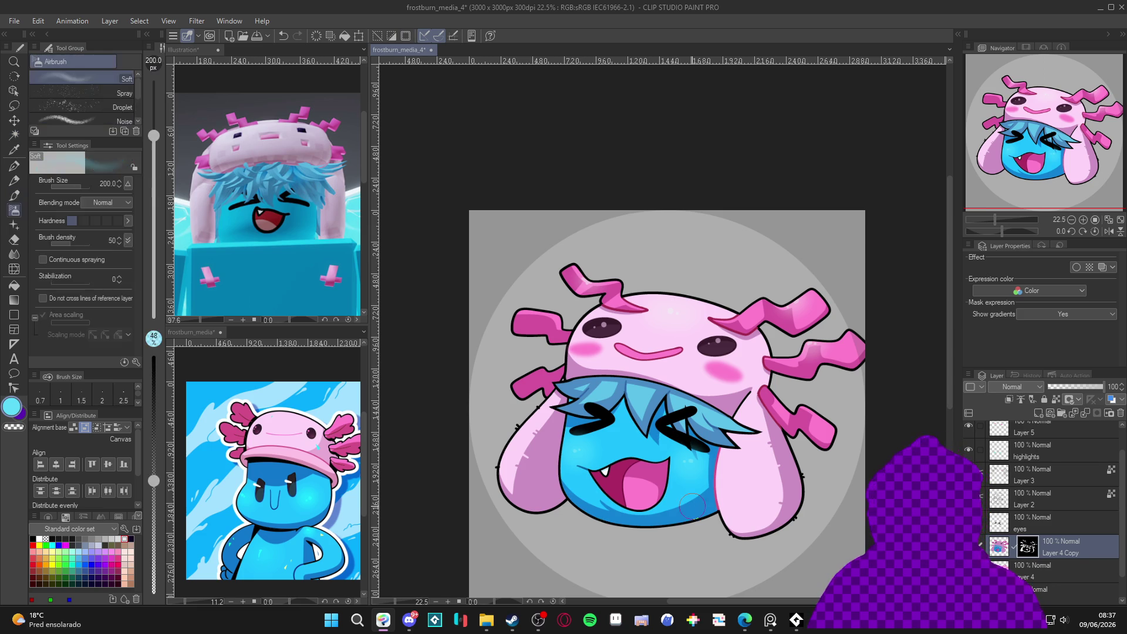
pyautogui.click(40, 538)
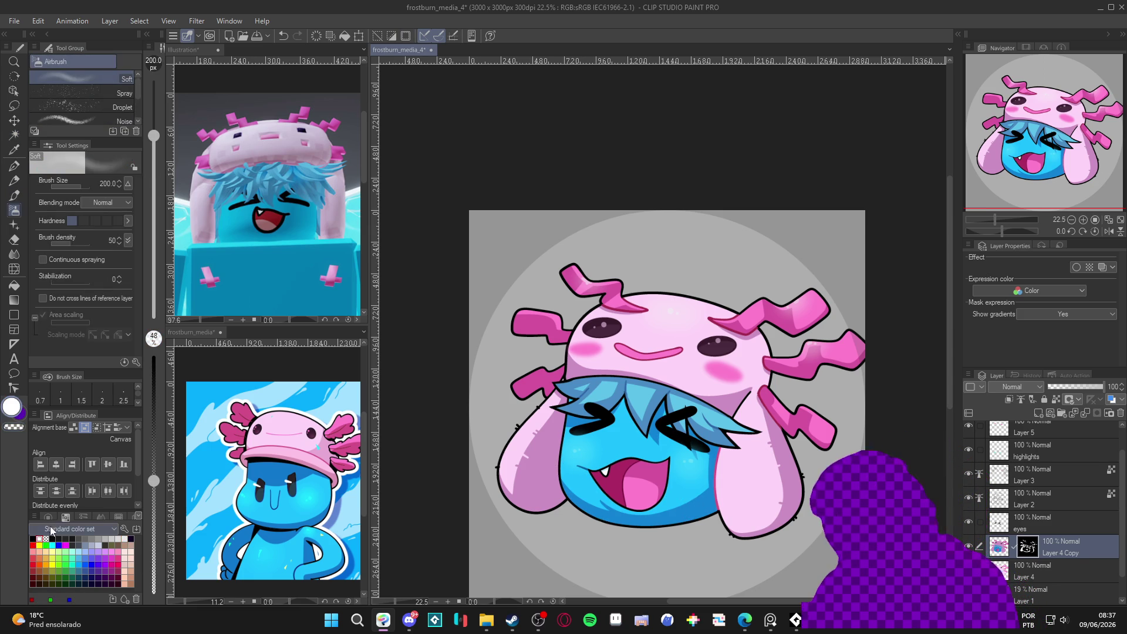
pyautogui.press(']')
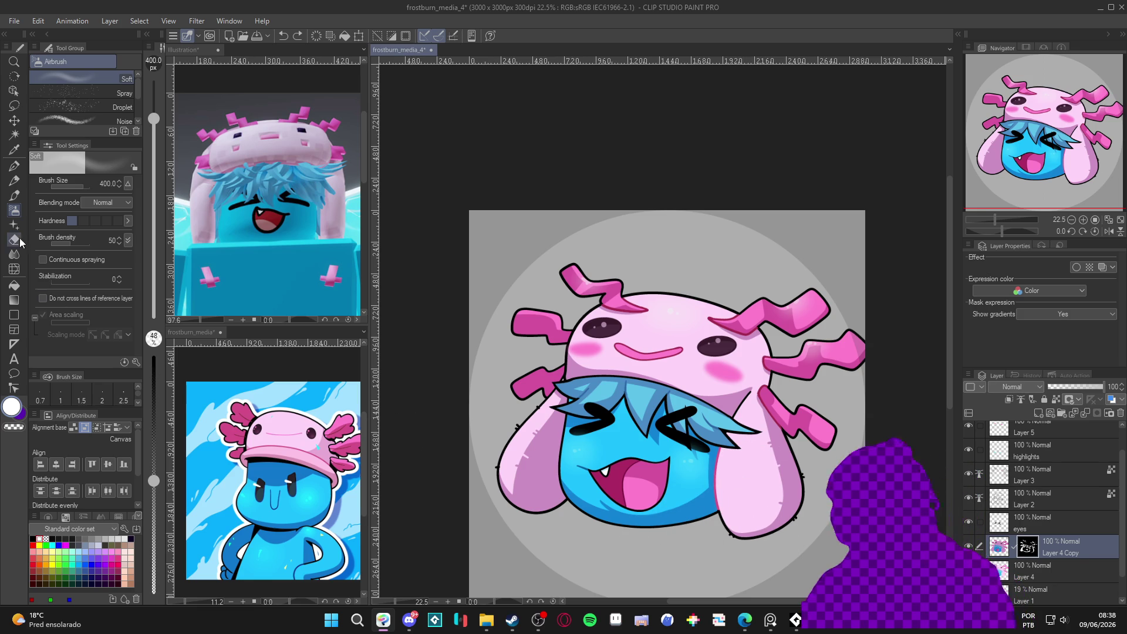
pyautogui.click(14, 253)
pyautogui.press(']')
pyautogui.press(']')
pyautogui.press(']')
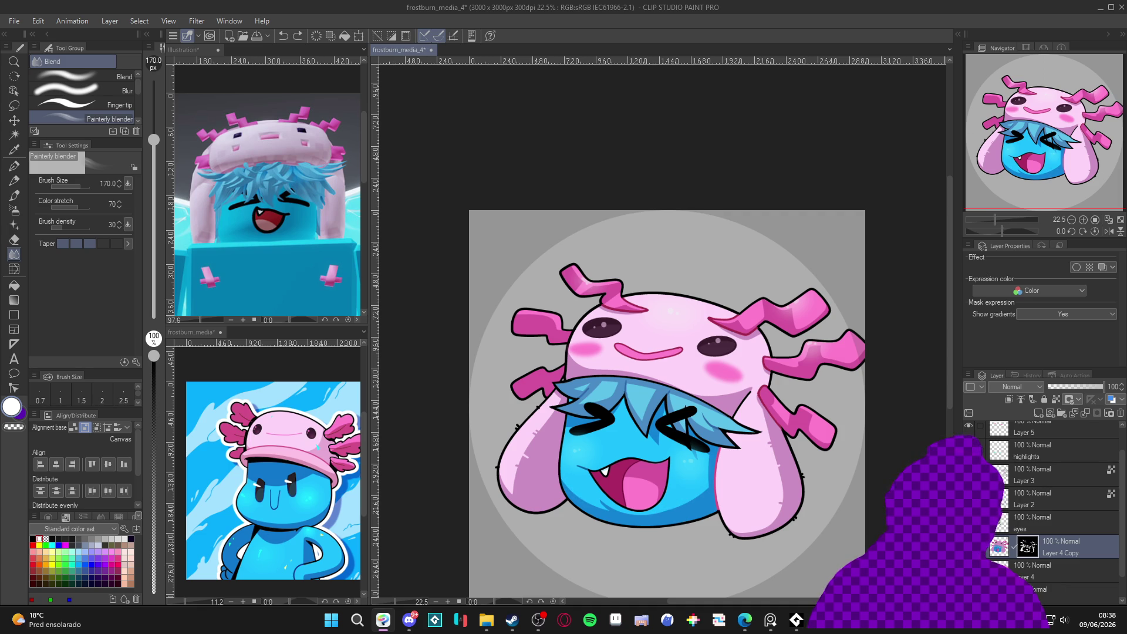
# Airbrush the face with blue sampled from the hair at size 150, then take up the G-pen.
pyautogui.press('b')
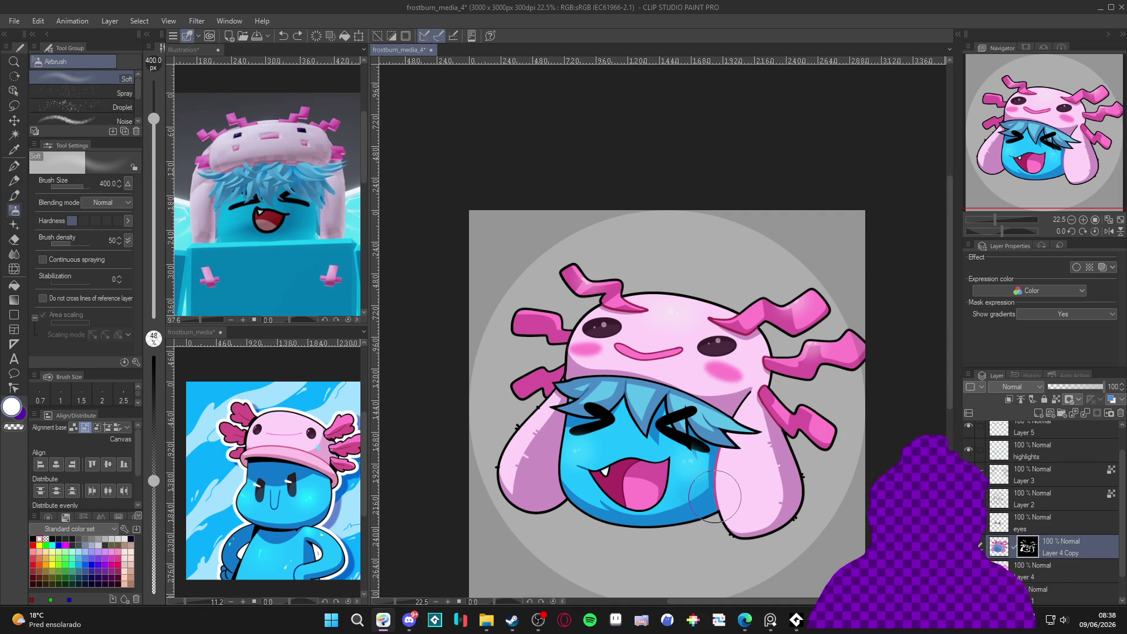
pyautogui.press('[')
pyautogui.press('[')
pyautogui.press('[')
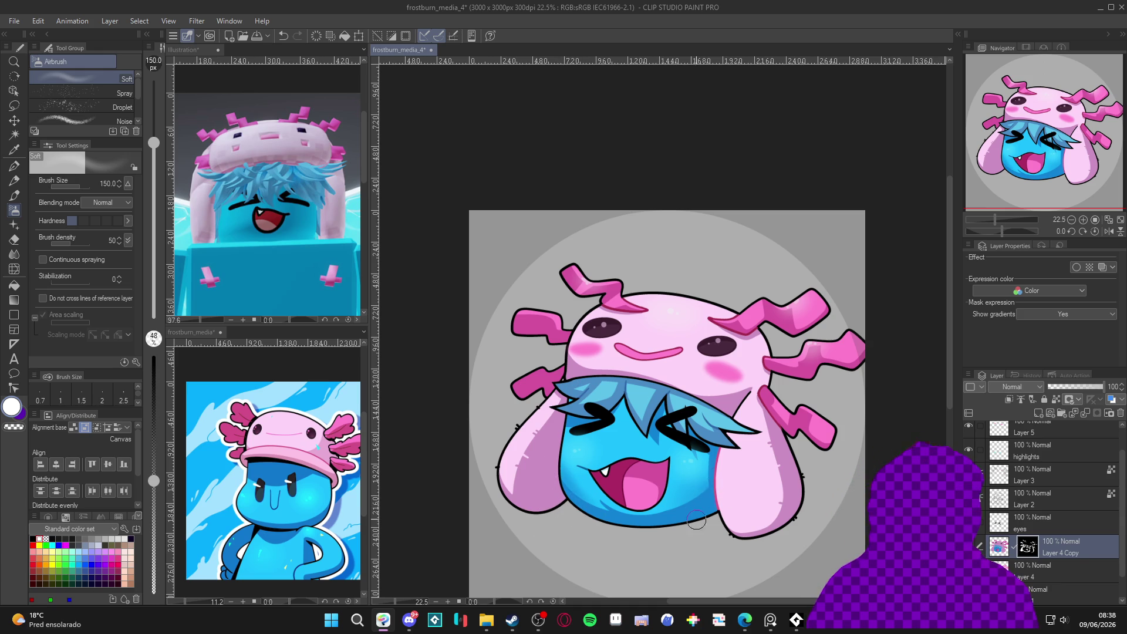
pyautogui.keyDown('alt'); pyautogui.click(658, 434); pyautogui.keyUp('alt')
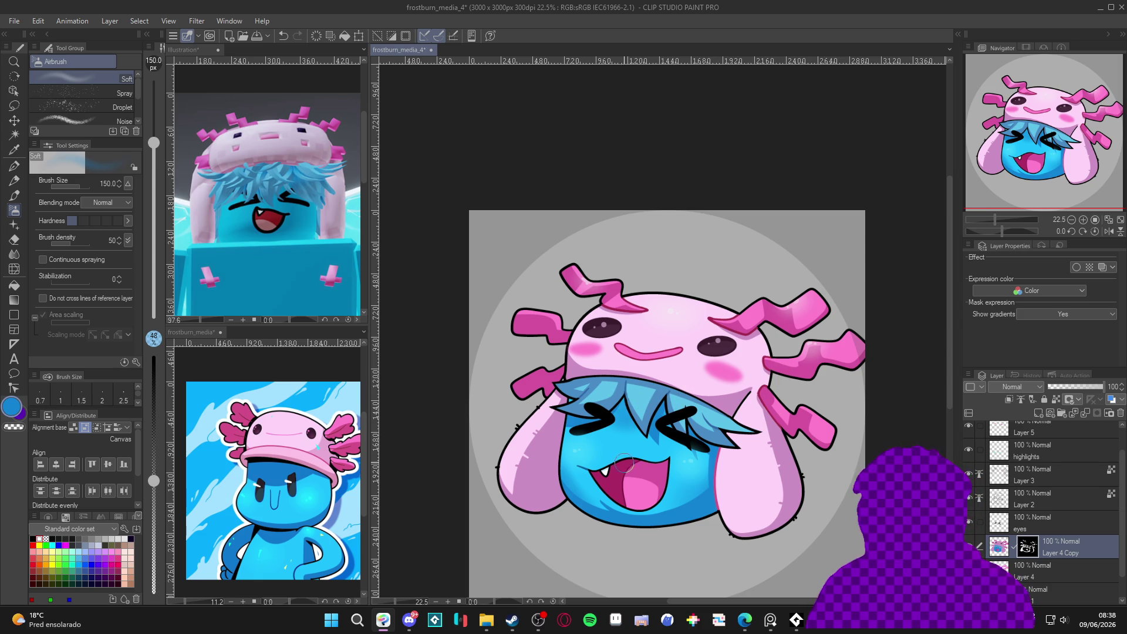
pyautogui.press('[')
pyautogui.press('[')
pyautogui.press('[')
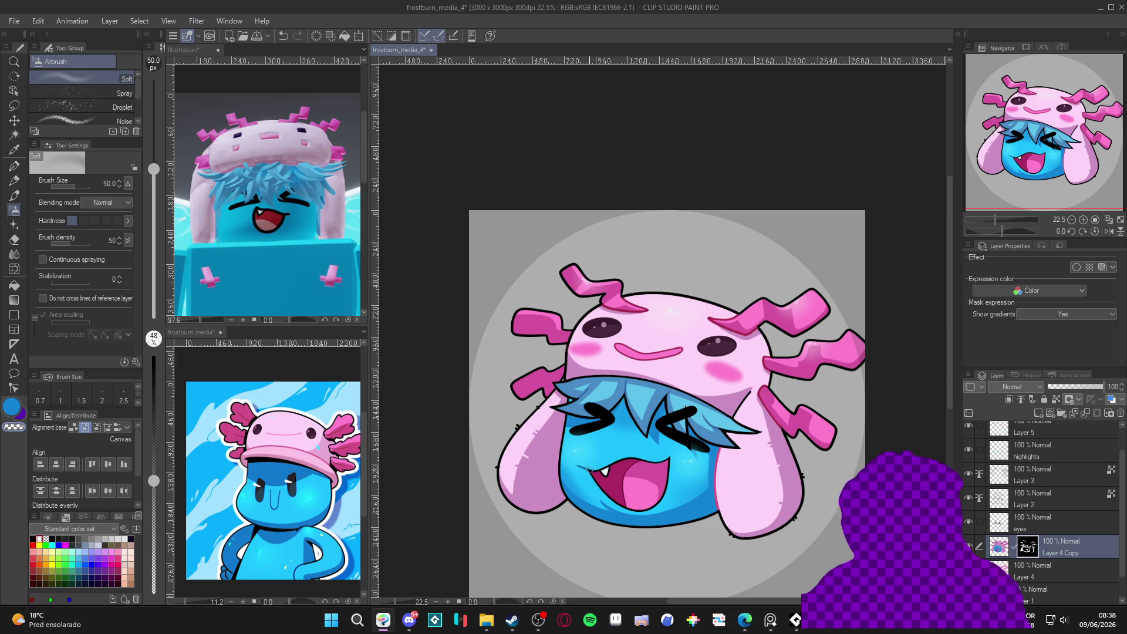
pyautogui.press('p')
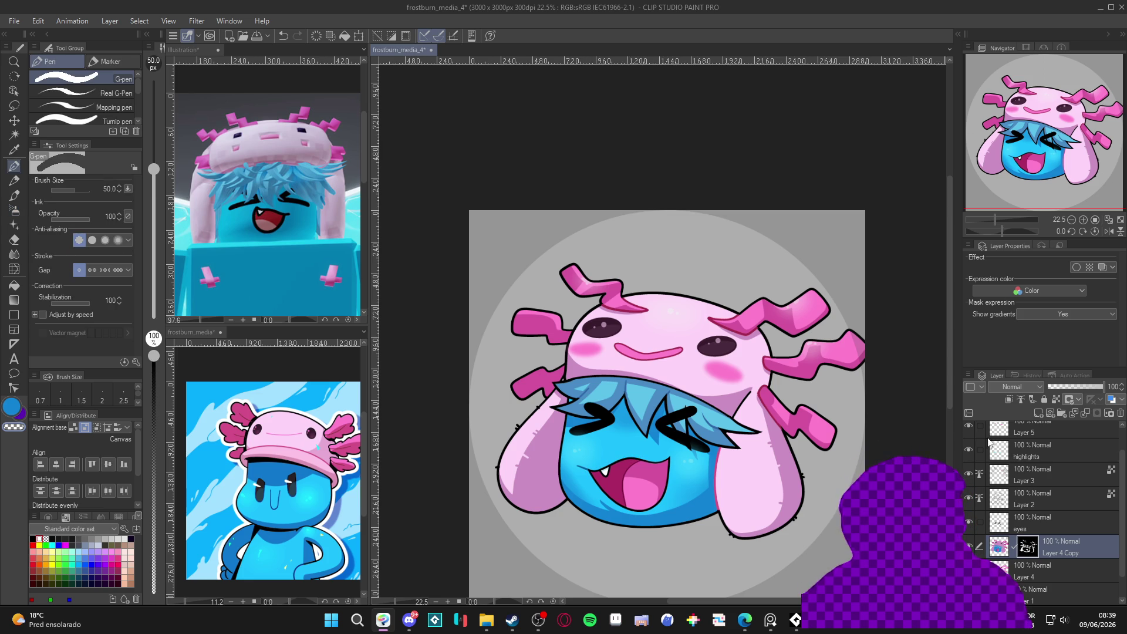
# Make the highlights layer active with light cyan, rotating the view to about -56° and back upright.
pyautogui.click(1039, 455)
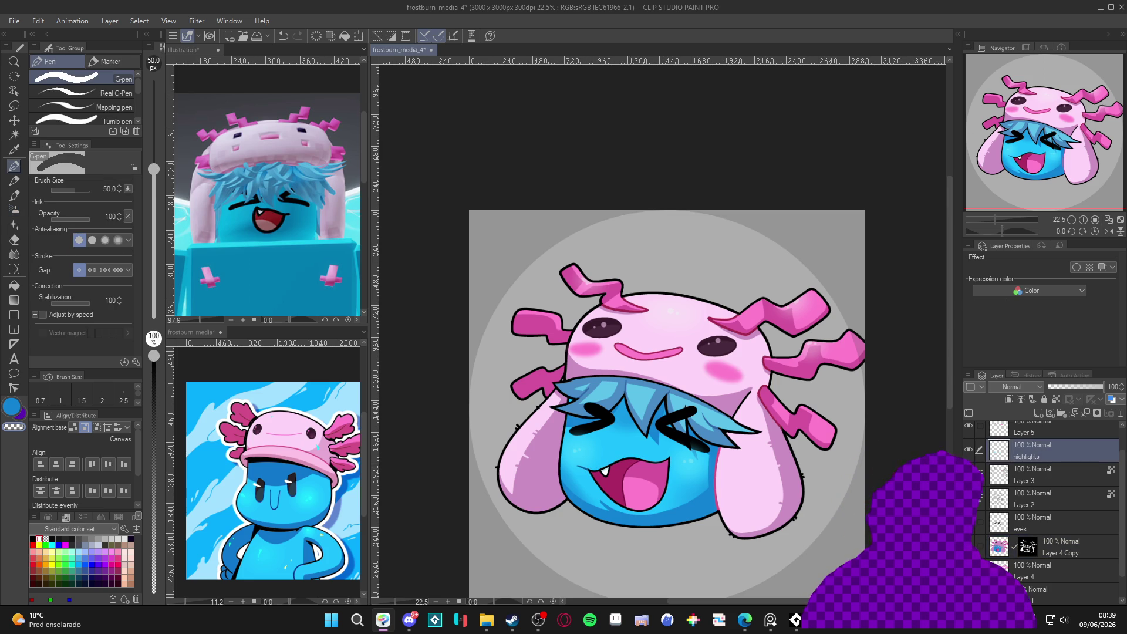
pyautogui.keyDown('alt'); pyautogui.click(590, 451); pyautogui.keyUp('alt')
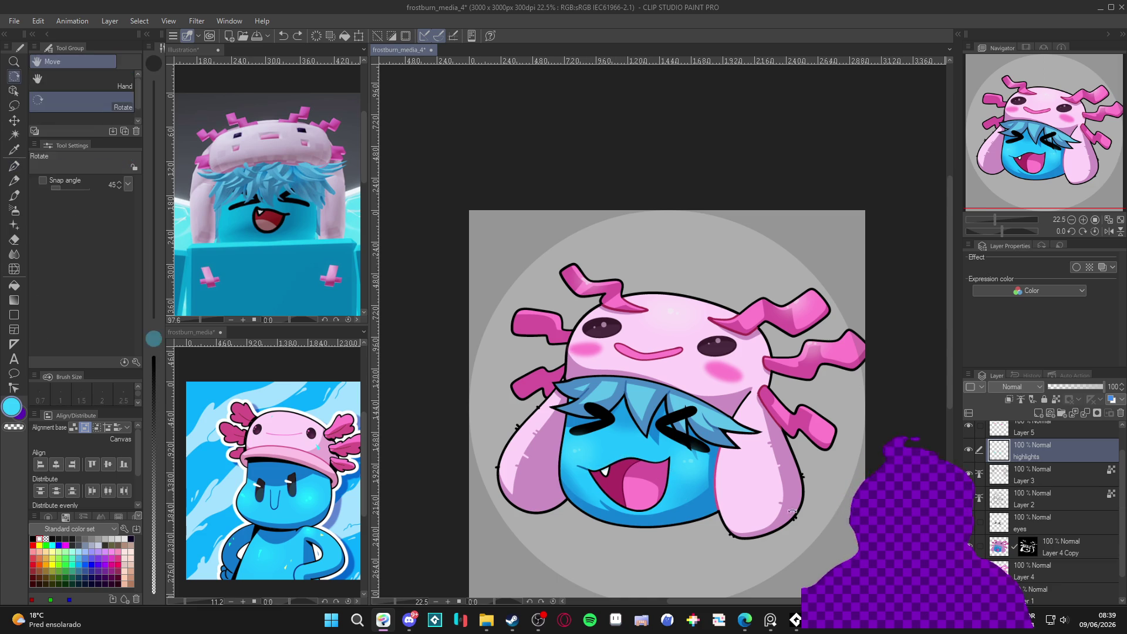
pyautogui.moveTo(658, 470); pyautogui.dragTo(736, 471)
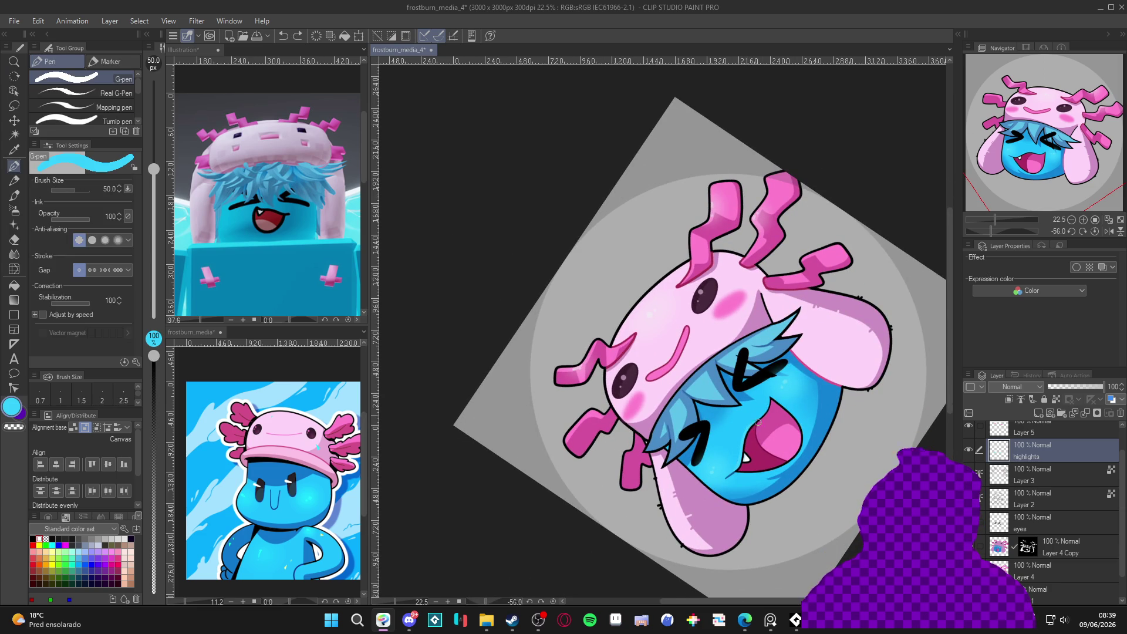
pyautogui.moveTo(736, 471); pyautogui.dragTo(737, 518)
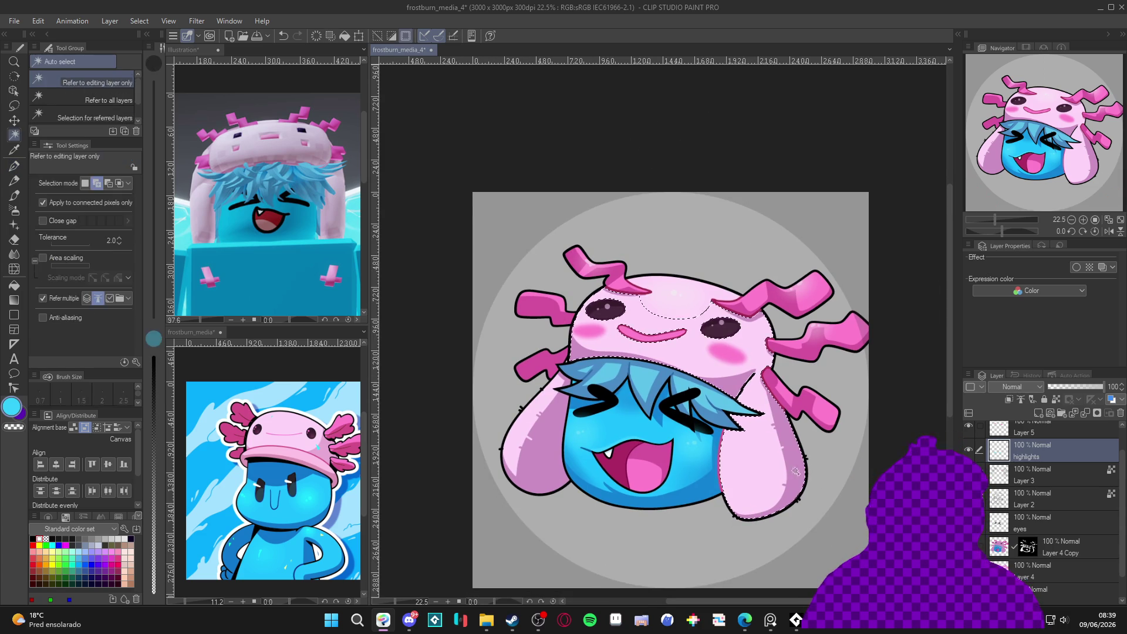
# Airbrush faint white at size 300 down the hat's right flap on Layer 4 Copy's mask.
pyautogui.press('b')
pyautogui.click(1032, 547)
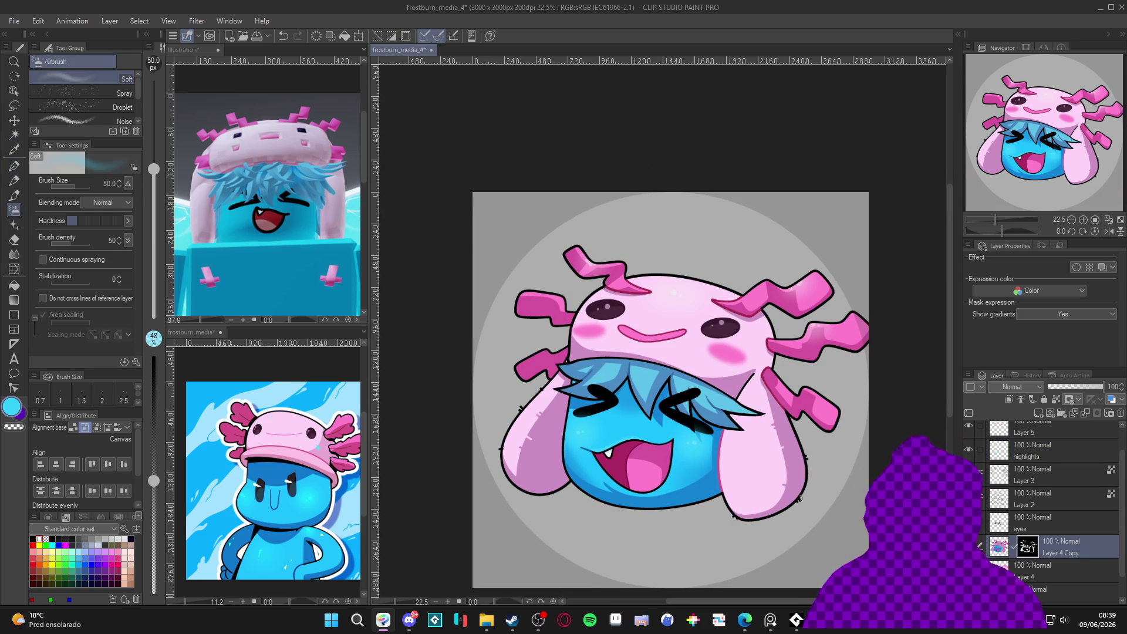
pyautogui.click(124, 539)
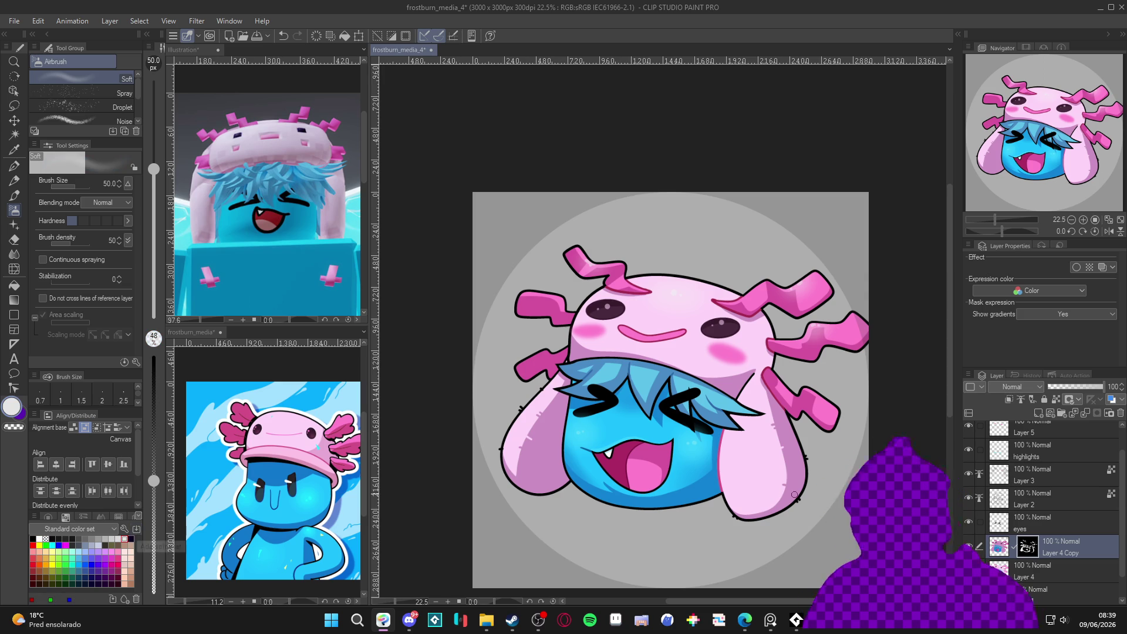
pyautogui.press(']')
pyautogui.press(']')
pyautogui.press(']')
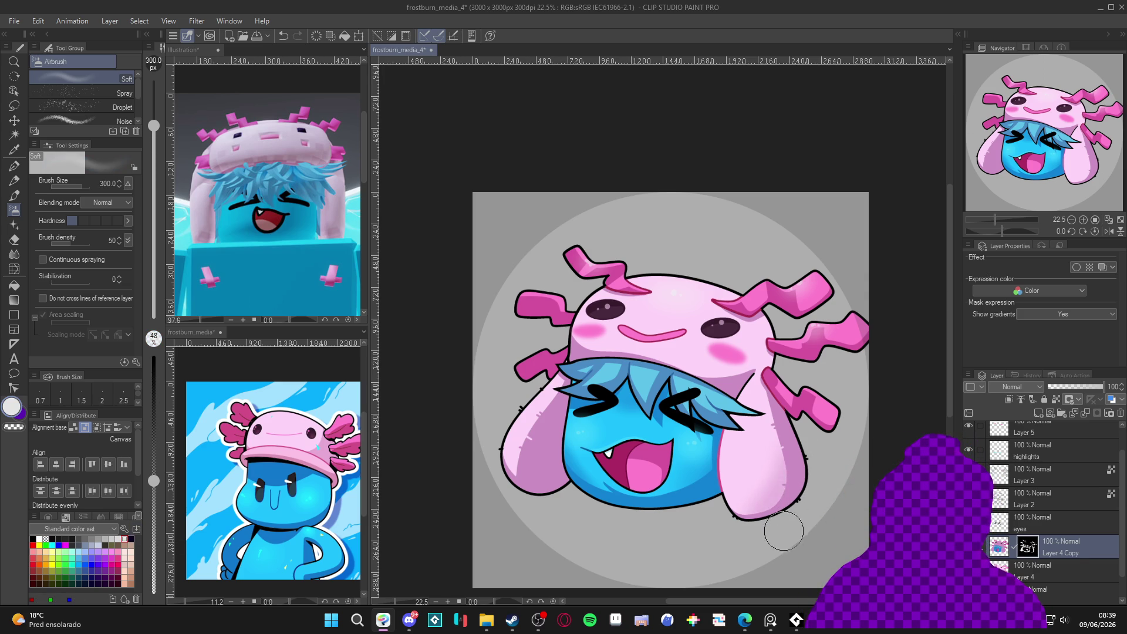
pyautogui.moveTo(799, 462)
pyautogui.mouseDown()
pyautogui.moveTo(767, 533)
pyautogui.moveTo(799, 448)
pyautogui.moveTo(758, 509)
pyautogui.mouseUp()
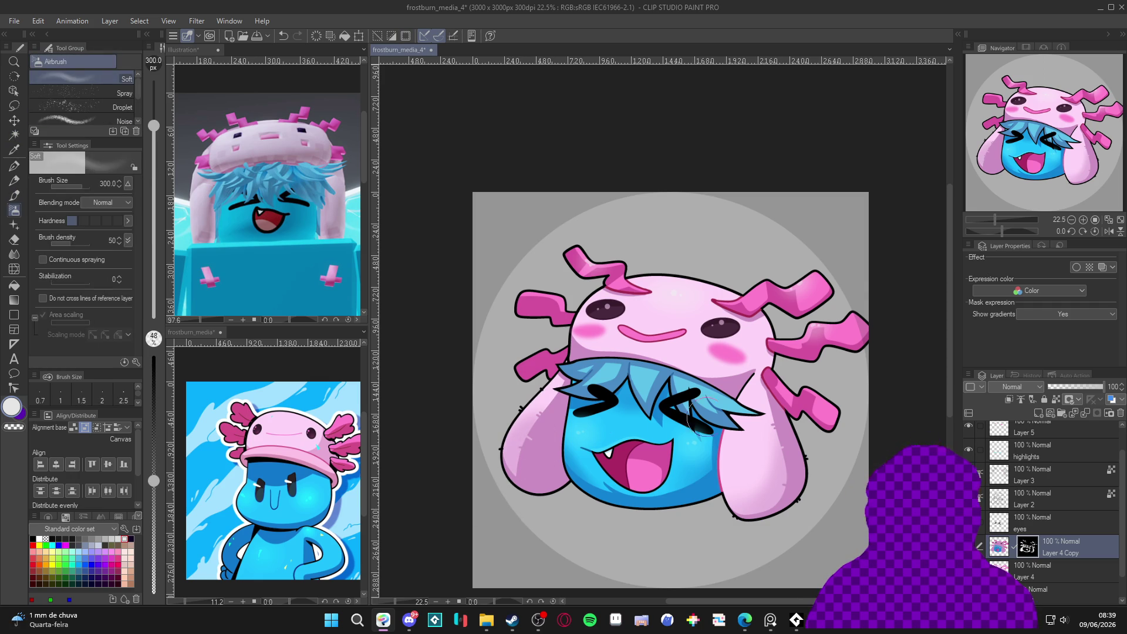
pyautogui.moveTo(770, 399); pyautogui.dragTo(758, 424)
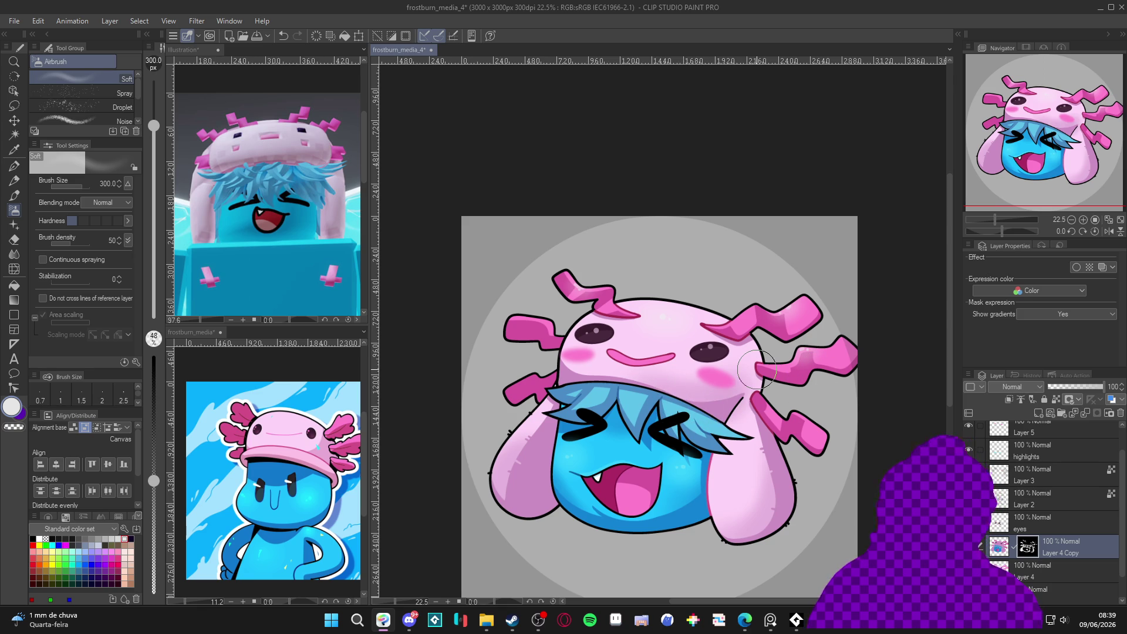
pyautogui.scroll(1, 1123, 486)
pyautogui.click(1051, 475)
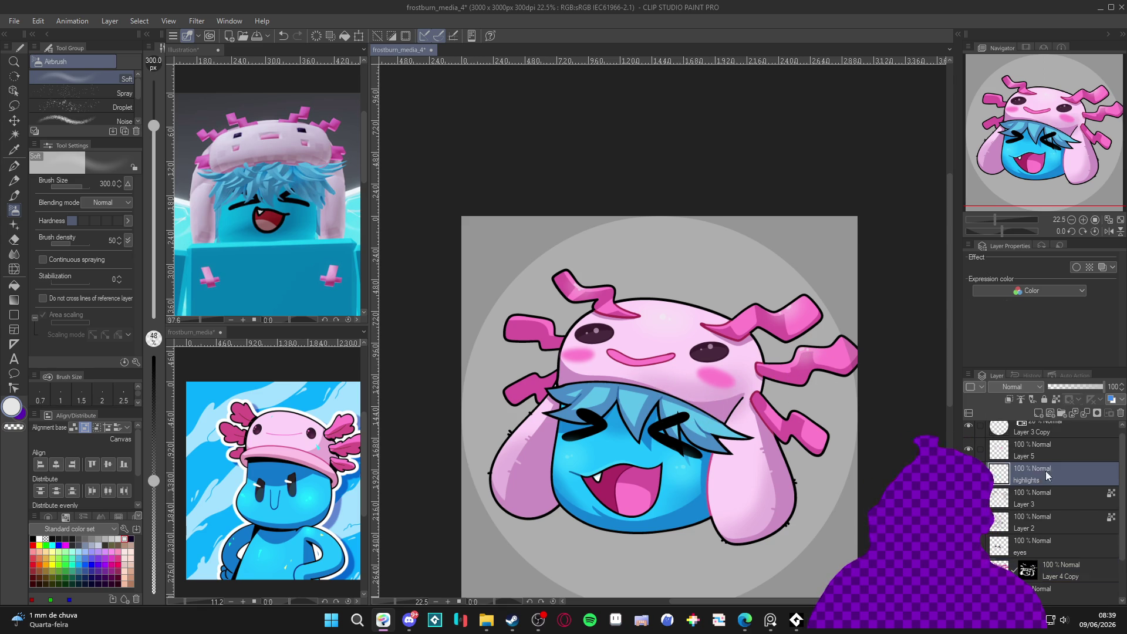
pyautogui.press('w')
pyautogui.click(673, 332)
pyautogui.hotkey('ctrl', 'd')
pyautogui.click(1057, 572)
pyautogui.keyDown('ctrl'); pyautogui.click(1027, 571); pyautogui.keyUp('ctrl')
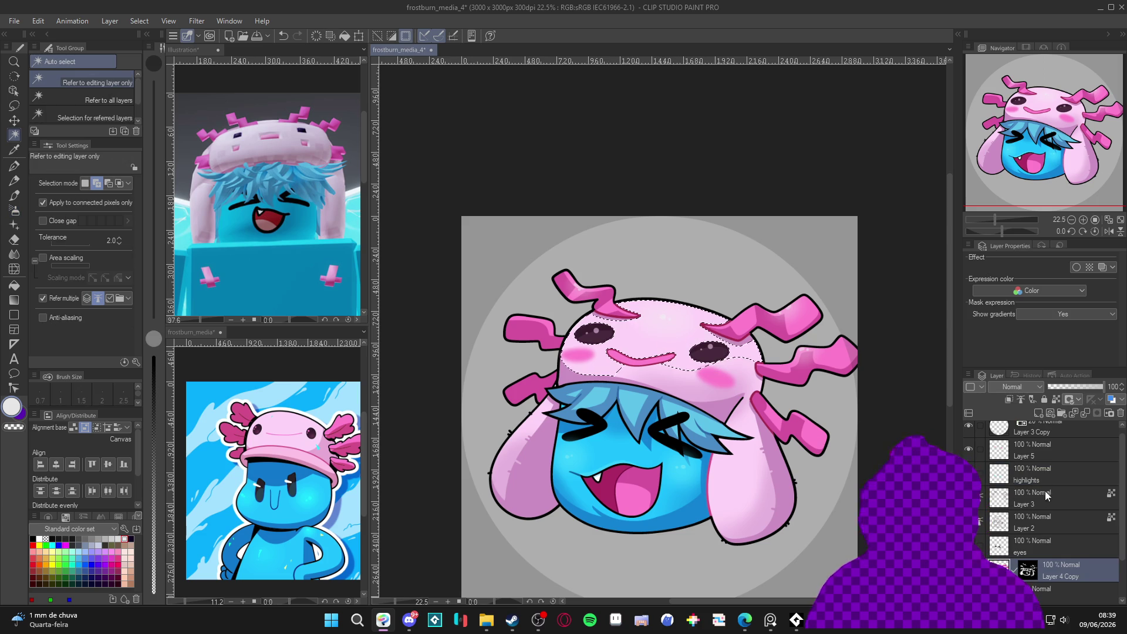
pyautogui.click(1042, 476)
pyautogui.press('b')
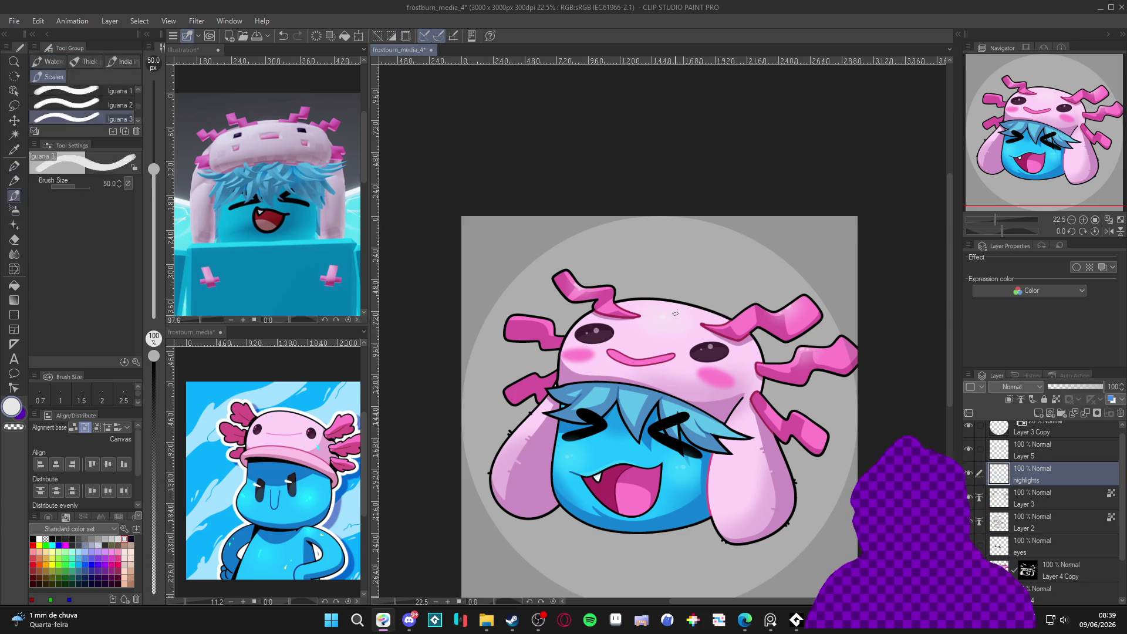
pyautogui.press('b')
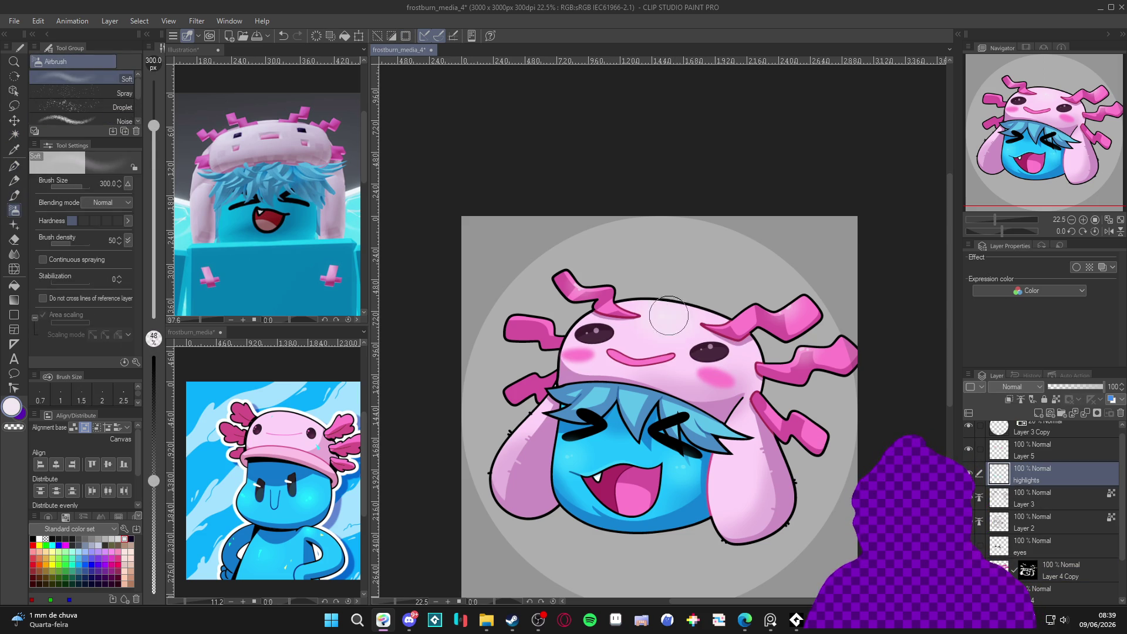
pyautogui.press('p')
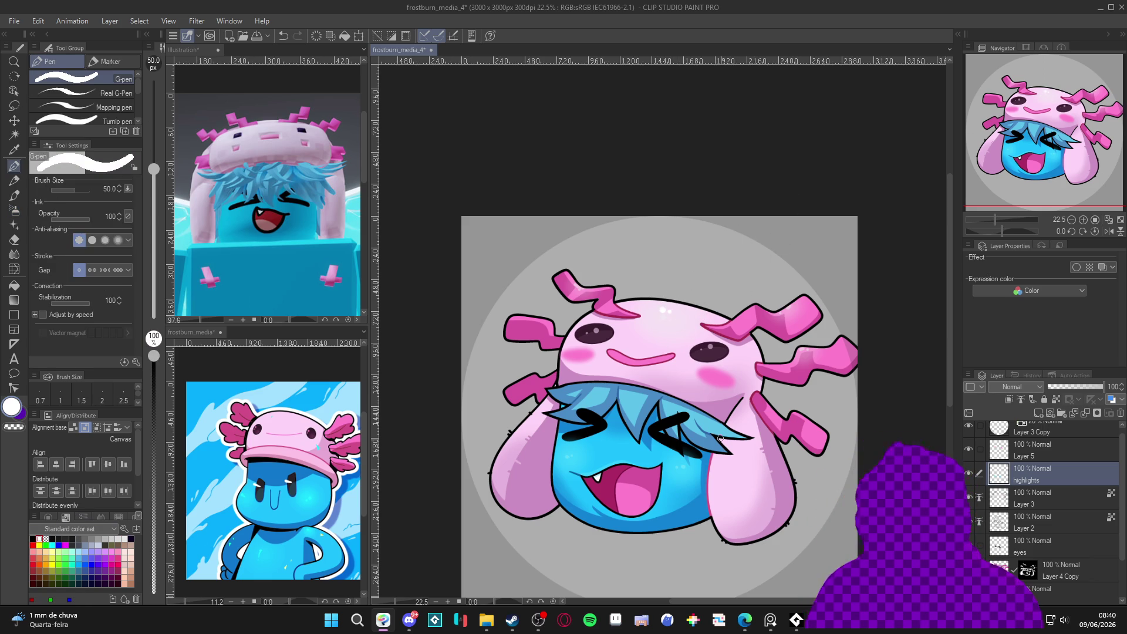
pyautogui.scroll(-2, 716, 417)
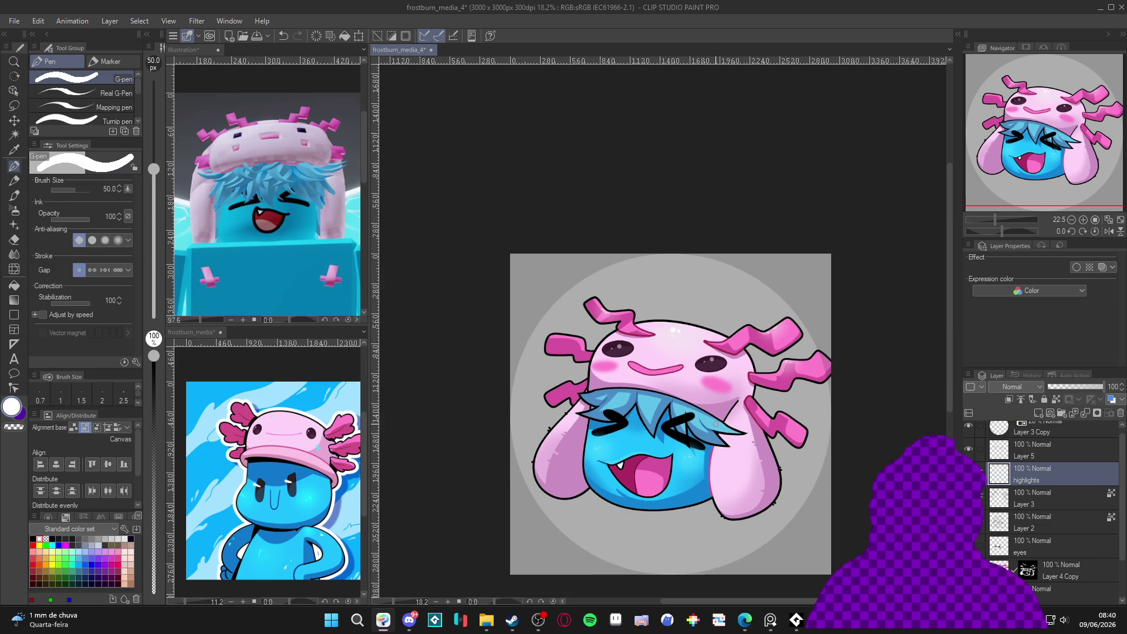
# Auto-select the three pink spikes on the hat's right side on Layer 2, then deselect.
pyautogui.moveTo(706, 422); pyautogui.dragTo(710, 424)
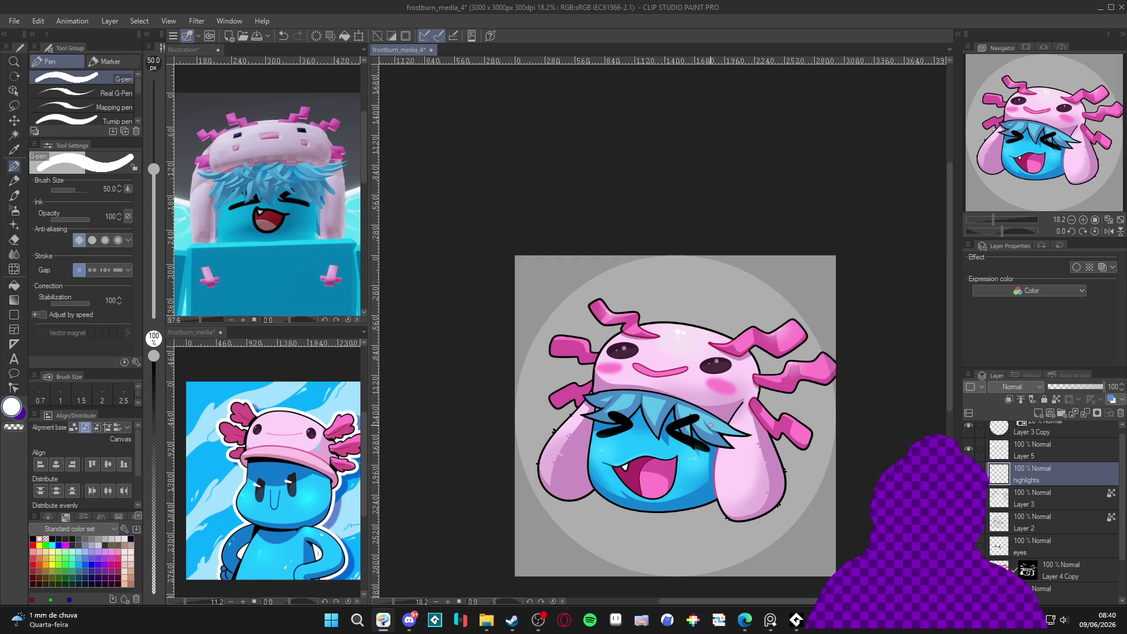
pyautogui.scroll(1, 798, 412)
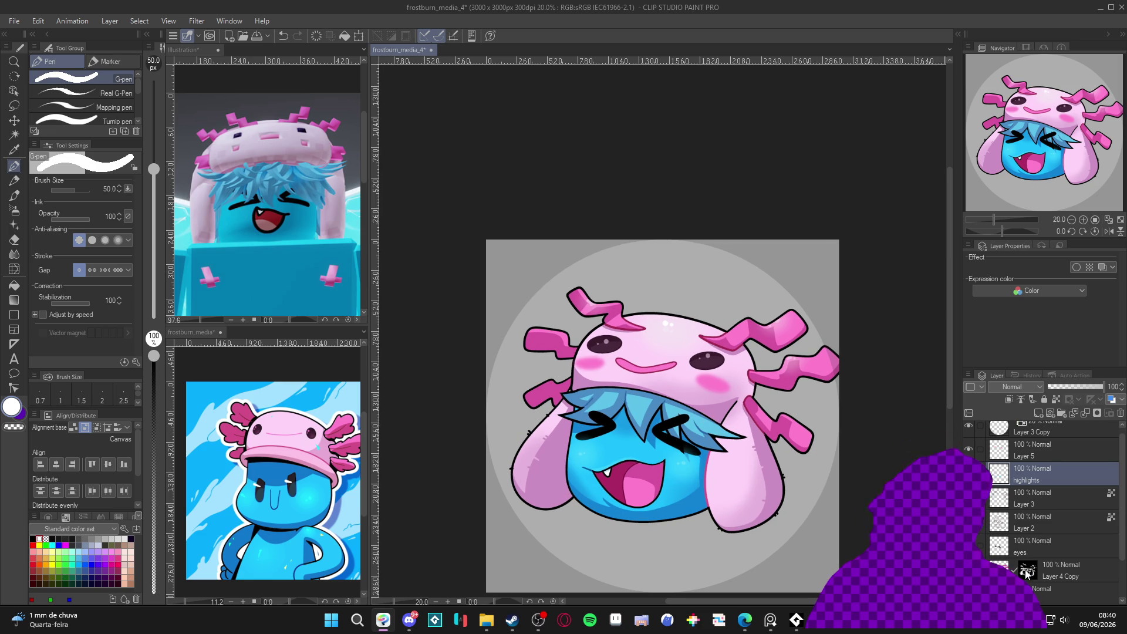
pyautogui.press('w')
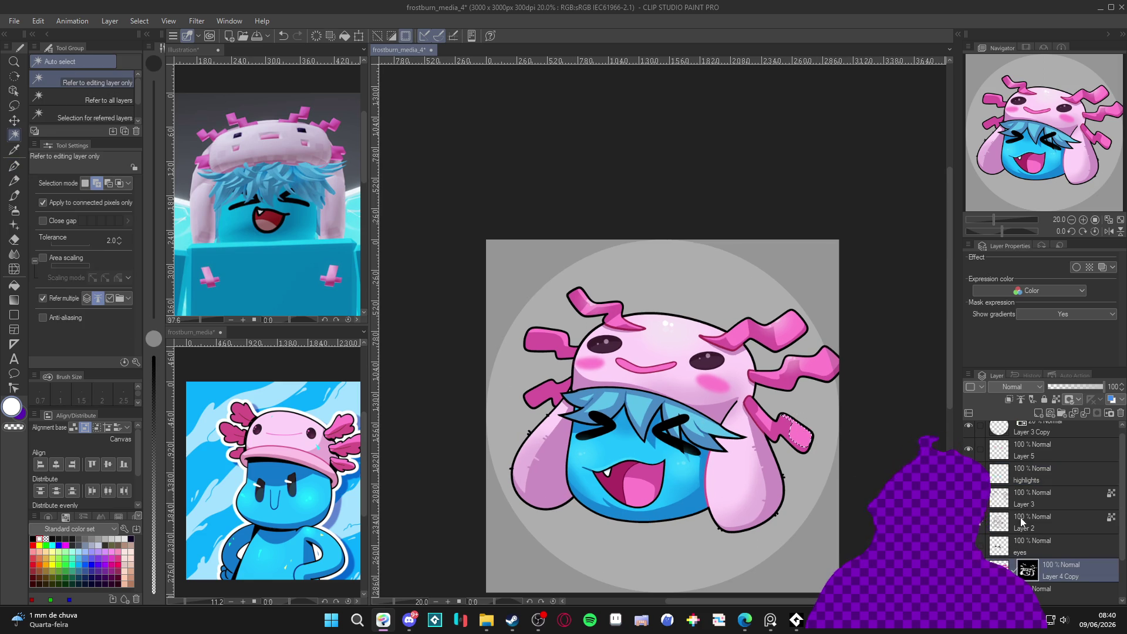
pyautogui.click(1025, 515)
pyautogui.click(793, 431)
pyautogui.click(807, 370)
pyautogui.click(784, 331)
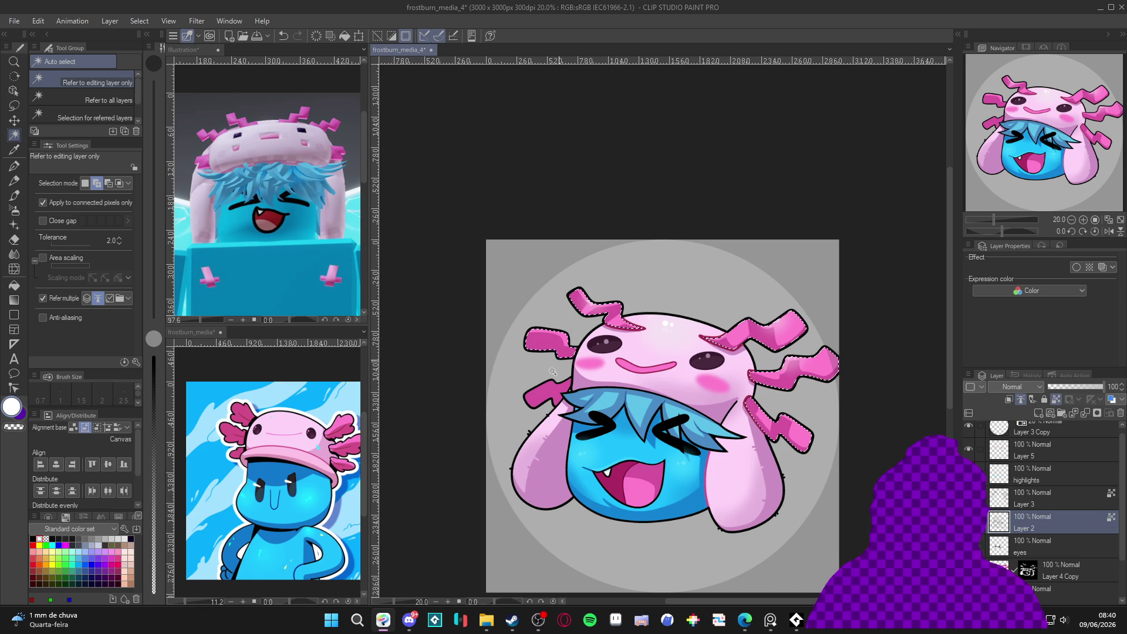
pyautogui.hotkey('ctrl', 'd')
# Set up the soft airbrush at size 170 on Layer 4 Copy and save the illustration.
pyautogui.click(1063, 570)
pyautogui.press('b')
pyautogui.press('b')
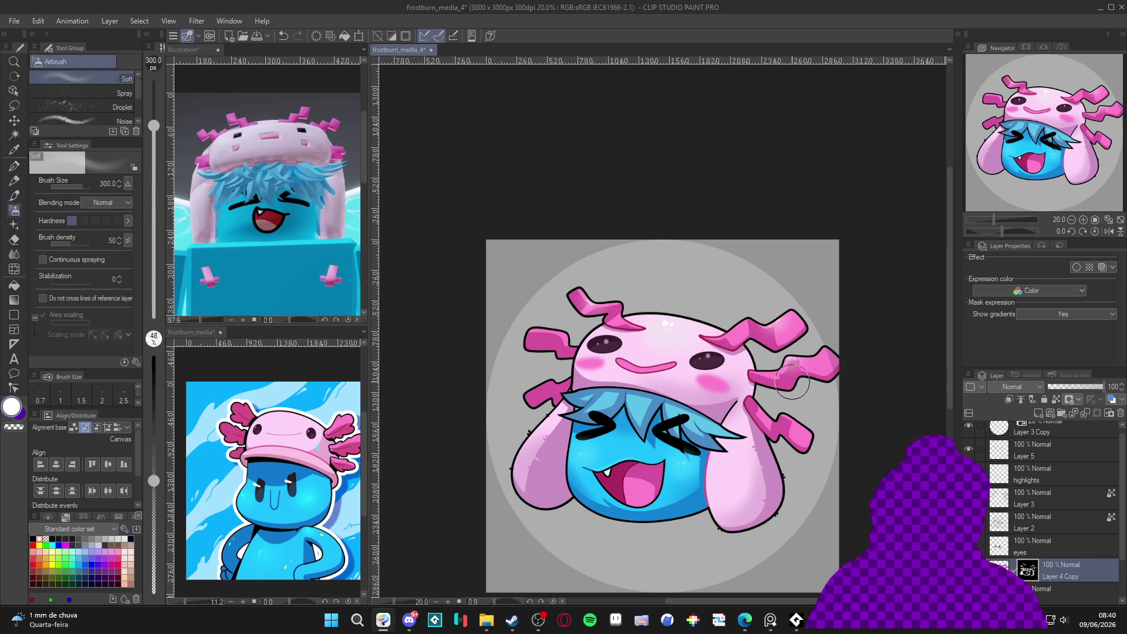
pyautogui.scroll(1, 792, 383)
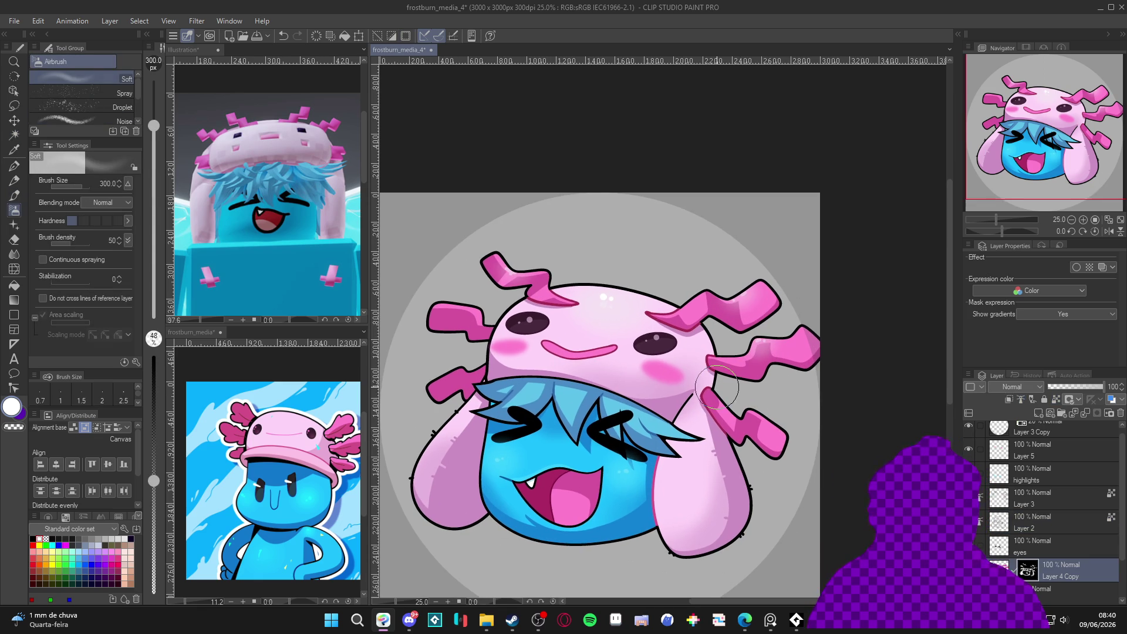
pyautogui.press('[')
pyautogui.press('[')
pyautogui.press('[')
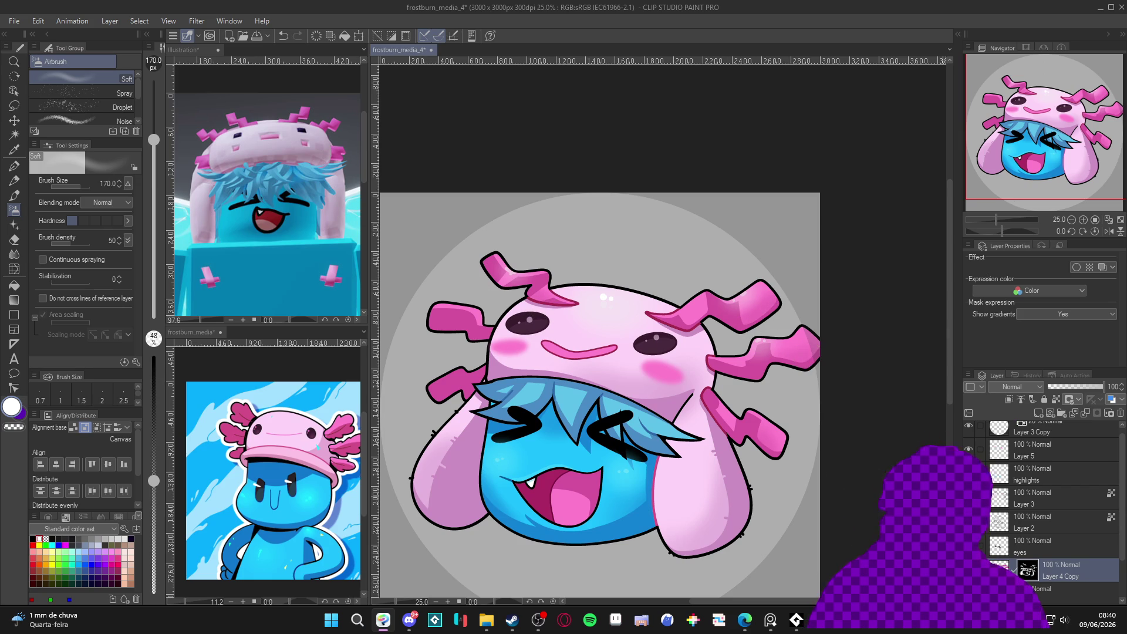
pyautogui.scroll(-2, 688, 459)
pyautogui.scroll(1, 692, 465)
pyautogui.hotkey('ctrl', 's')
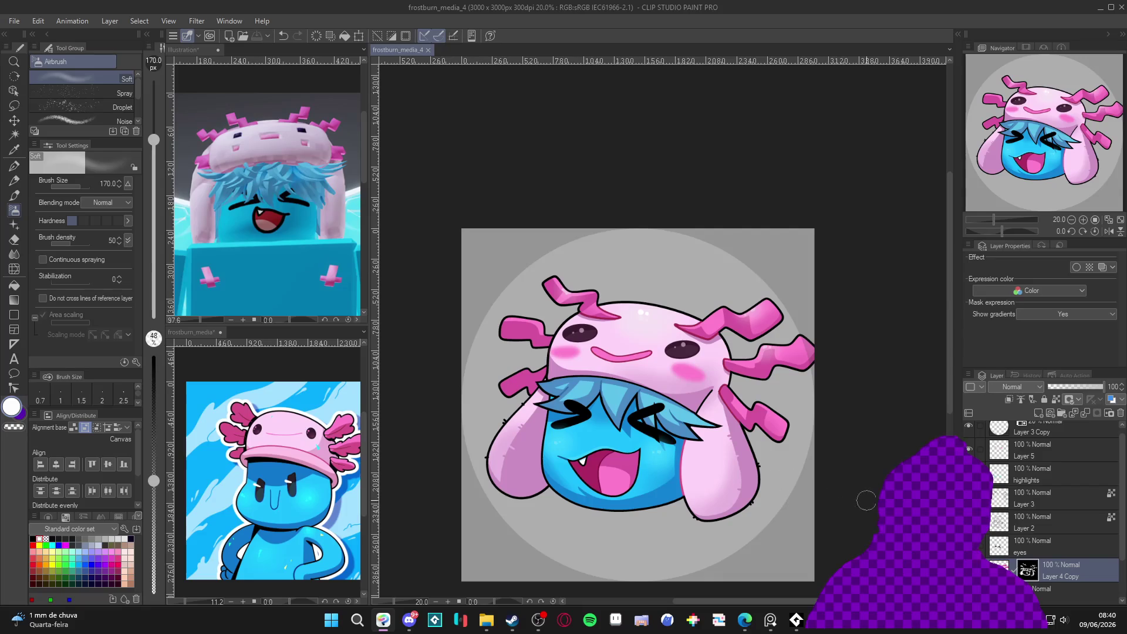
pyautogui.scroll(1, 632, 450)
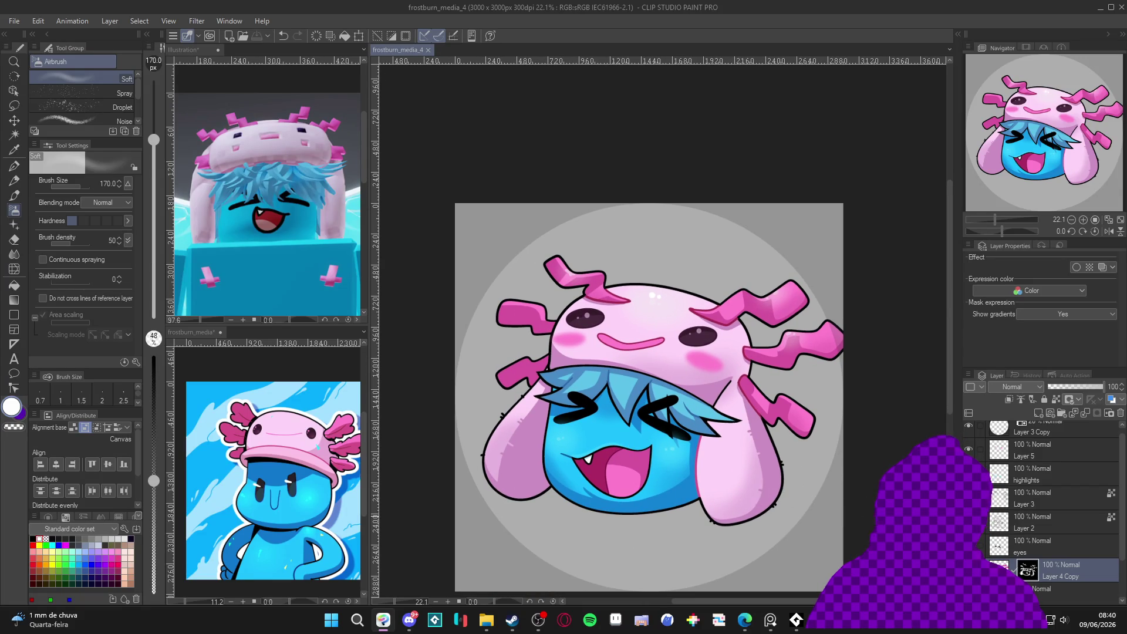
pyautogui.click(968, 547)
# Switch to the other open illustration and back to frostburn_media_4.
pyautogui.click(1040, 546)
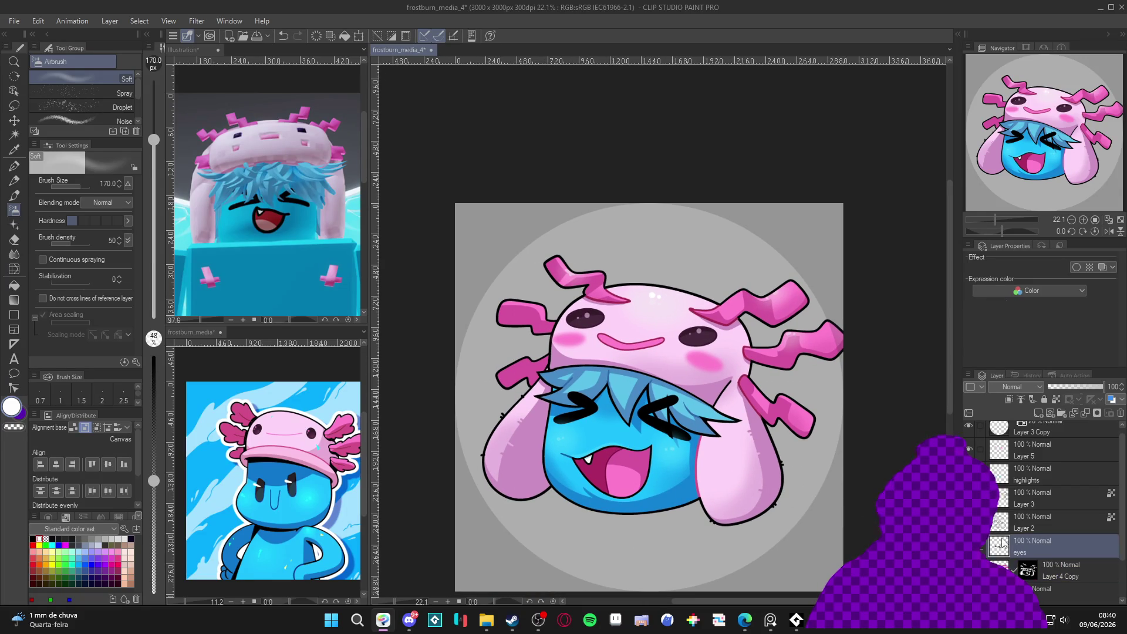
pyautogui.click(272, 482)
pyautogui.keyDown('alt'); pyautogui.click(292, 475); pyautogui.keyUp('alt')
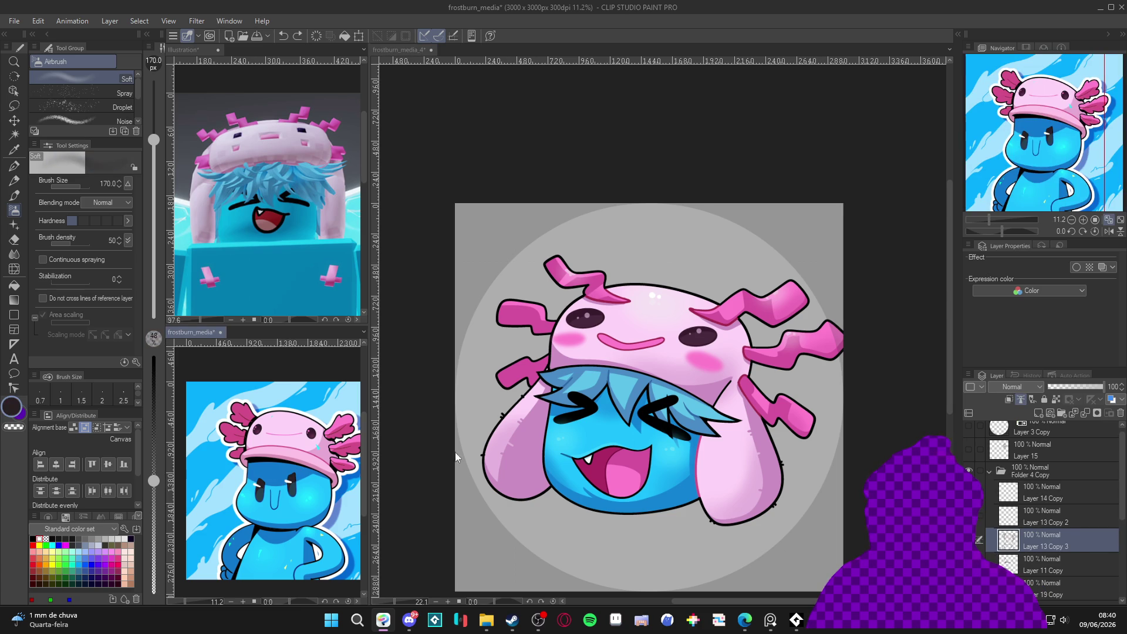
pyautogui.click(400, 49)
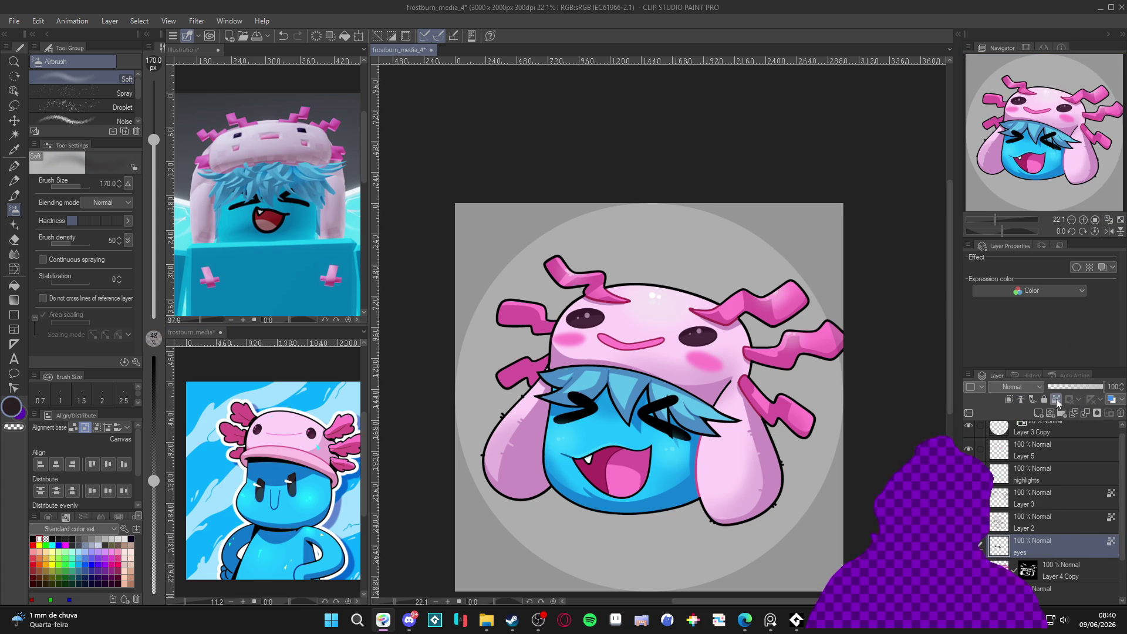
# Turn on Layer Color for the eyes layer with the dark drawing colour as sub colour, and save.
pyautogui.click(1103, 267)
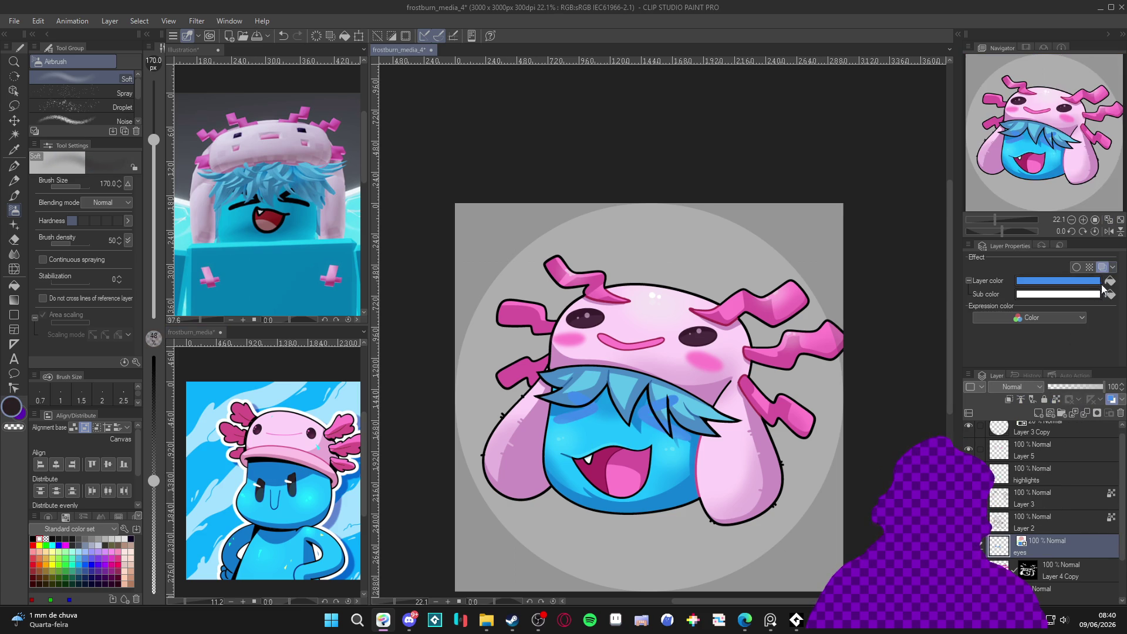
pyautogui.click(1111, 295)
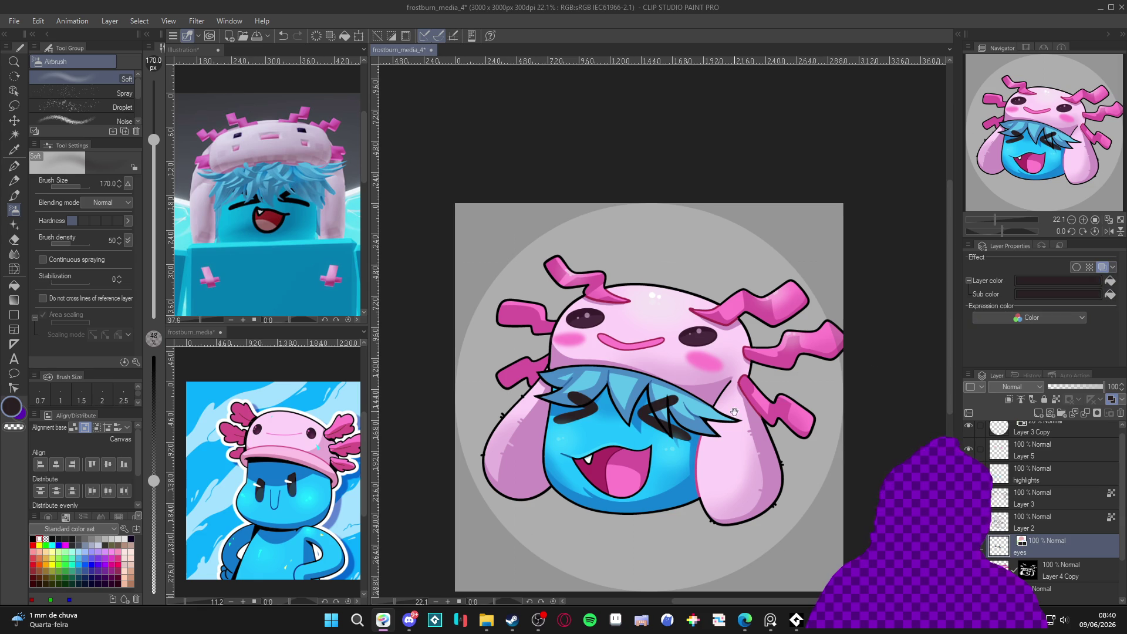
pyautogui.moveTo(734, 412); pyautogui.dragTo(725, 410)
pyautogui.hotkey('ctrl', 's')
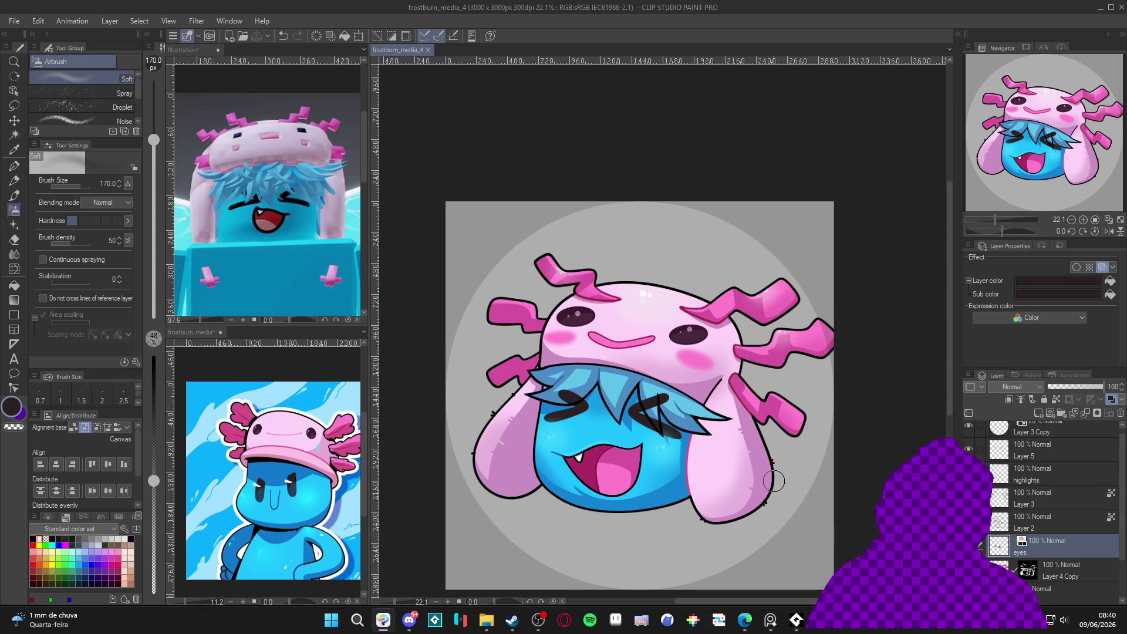
pyautogui.moveTo(774, 481); pyautogui.dragTo(770, 471)
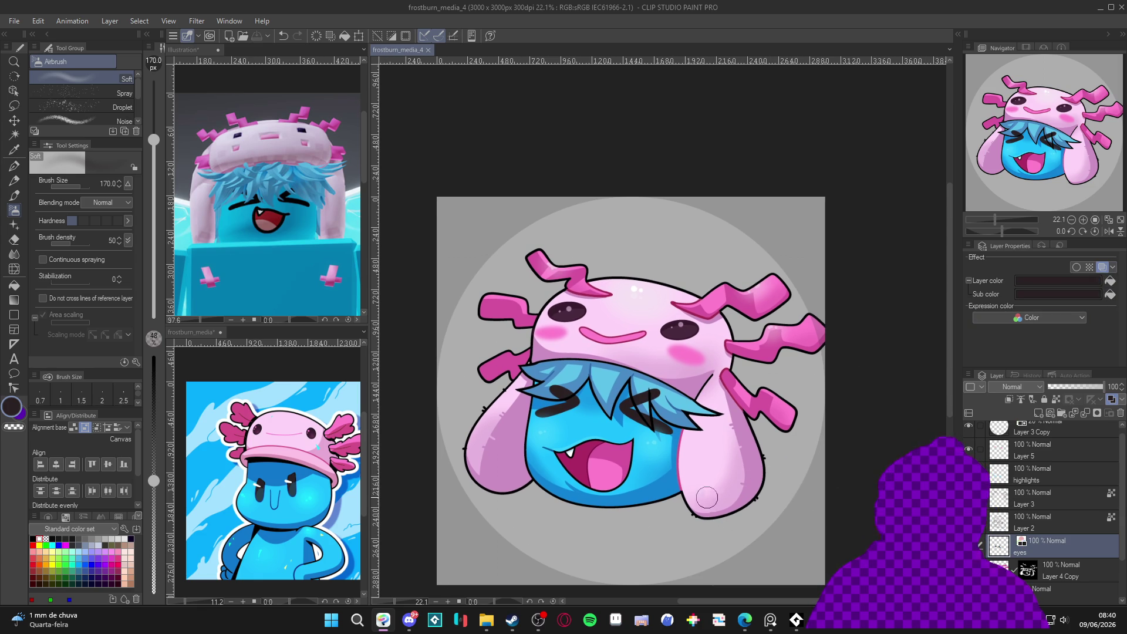
pyautogui.scroll(-1, 704, 499)
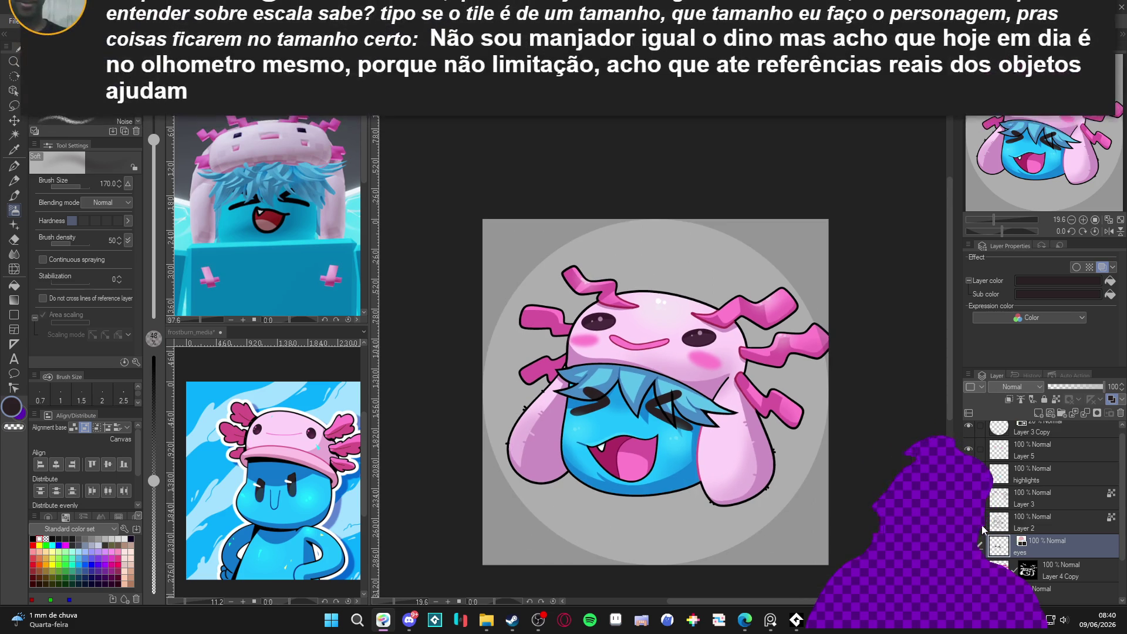
# Merge Layer 3 down into Layer 2 with Ctrl+E.
pyautogui.click(1034, 500)
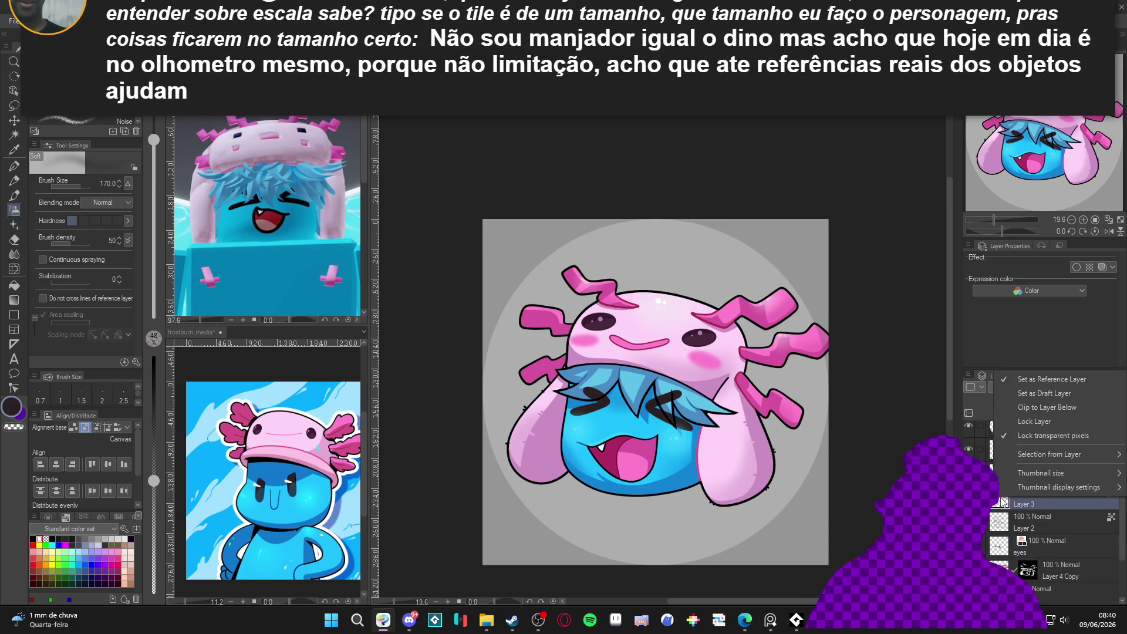
pyautogui.rightClick(1047, 500)
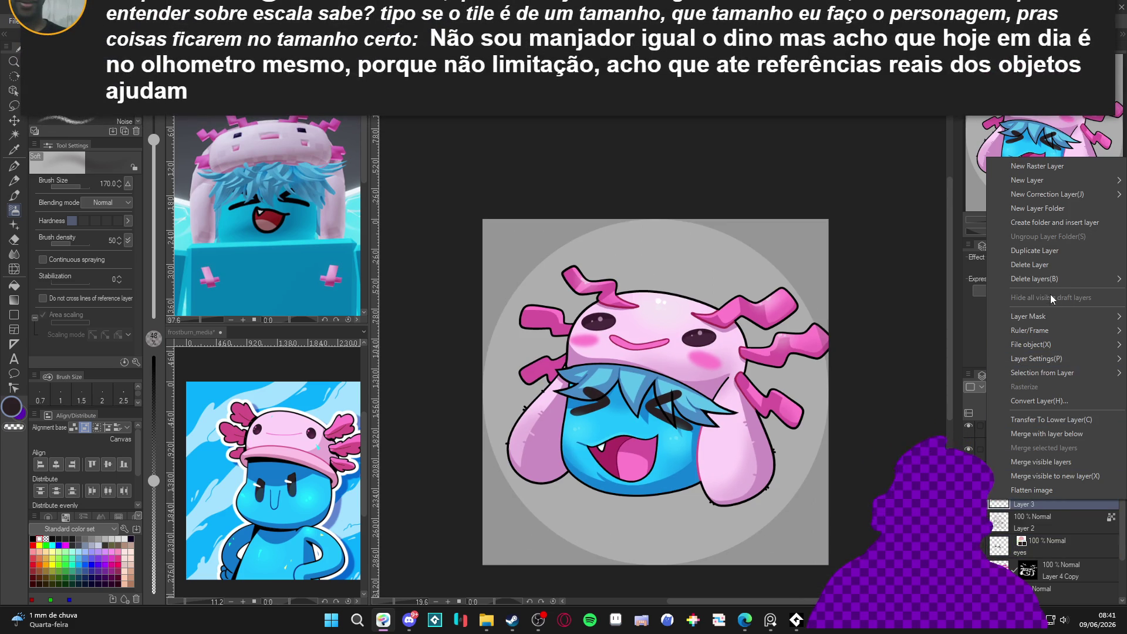
pyautogui.press('Escape')
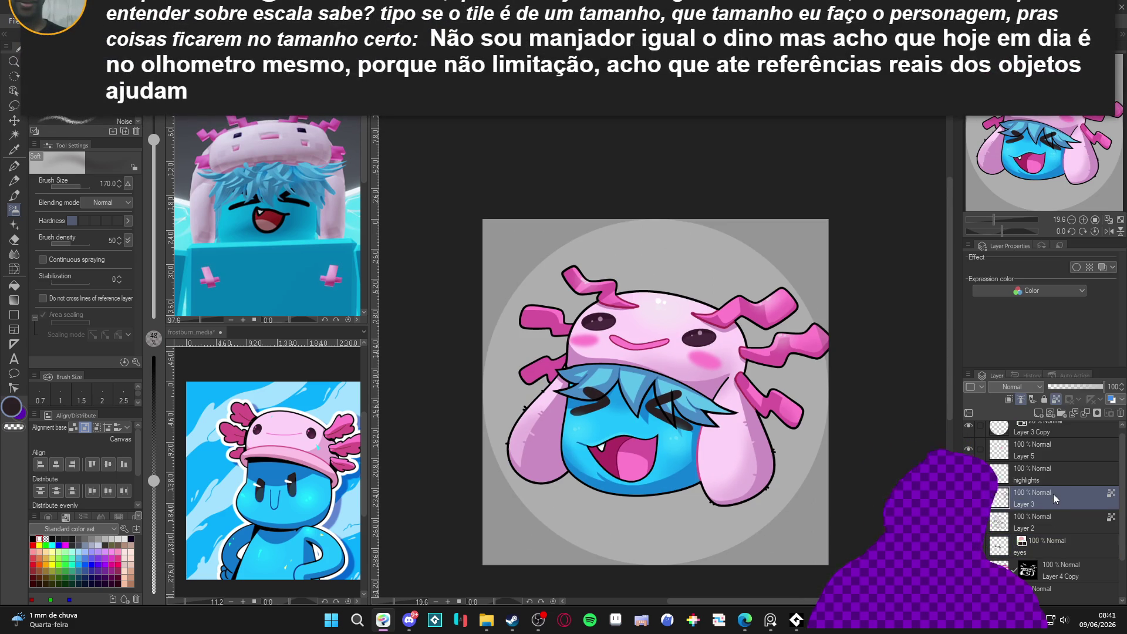
pyautogui.hotkey('ctrl', 'e')
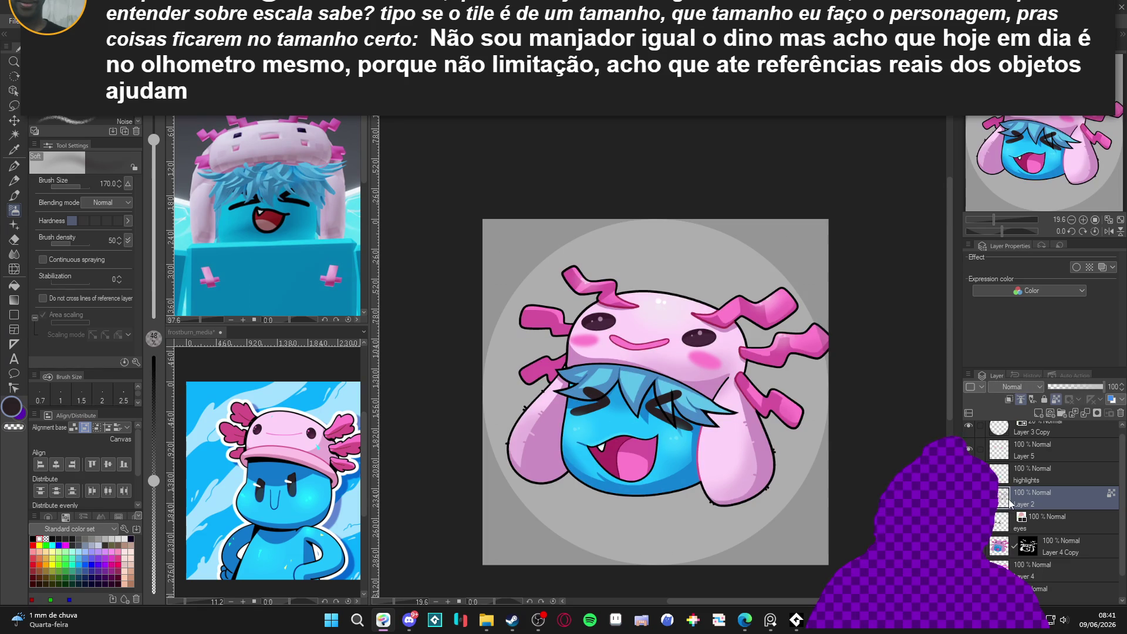
# Duplicate Layer 2 to create Layer 2 Copy.
pyautogui.rightClick(1033, 502)
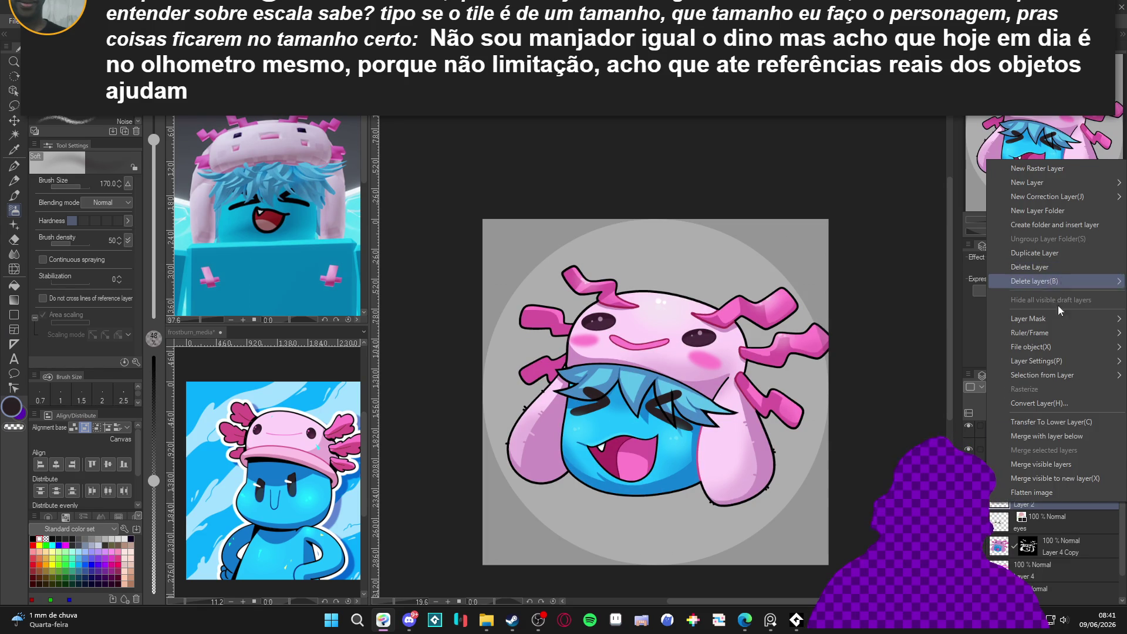
pyautogui.click(1046, 550)
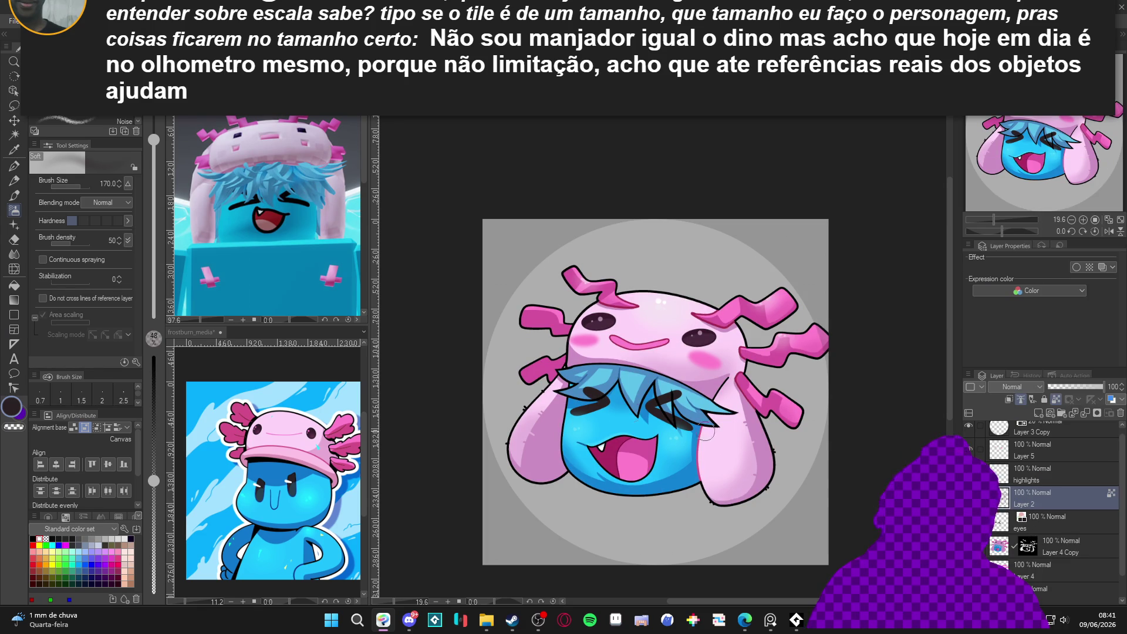
pyautogui.rightClick(1056, 494)
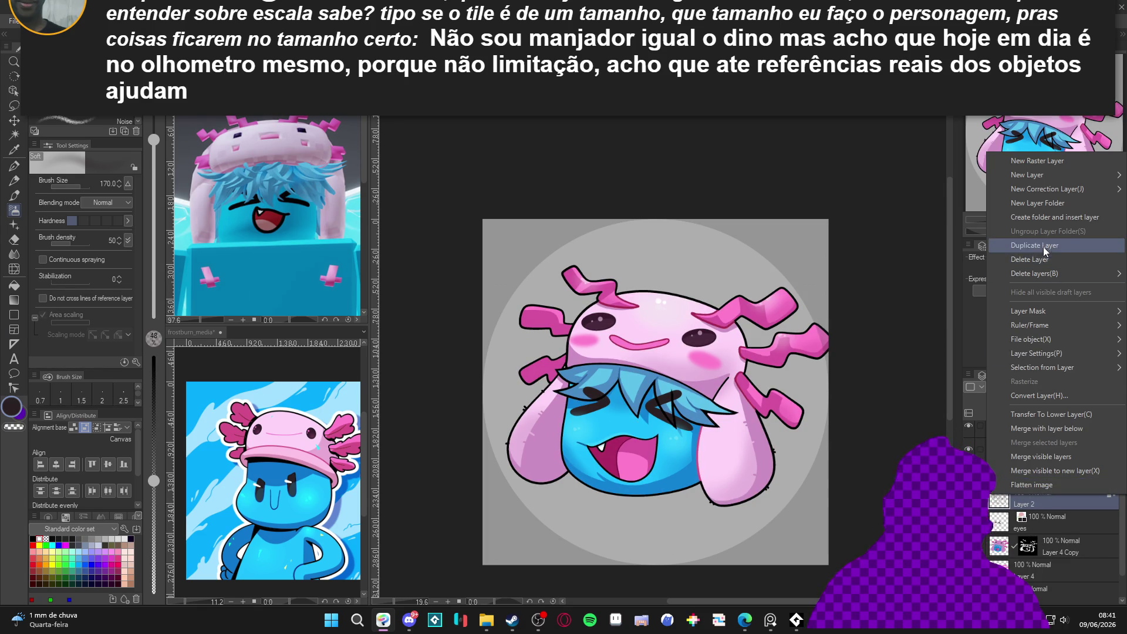
pyautogui.click(1044, 247)
pyautogui.scroll(1, 555, 427)
pyautogui.scroll(1, 555, 427)
pyautogui.click(193, 21)
# Try a Gaussian blur of strength 18.23 on Layer 2 Copy, then cancel it.
pyautogui.moveTo(223, 111)
pyautogui.click(311, 113)
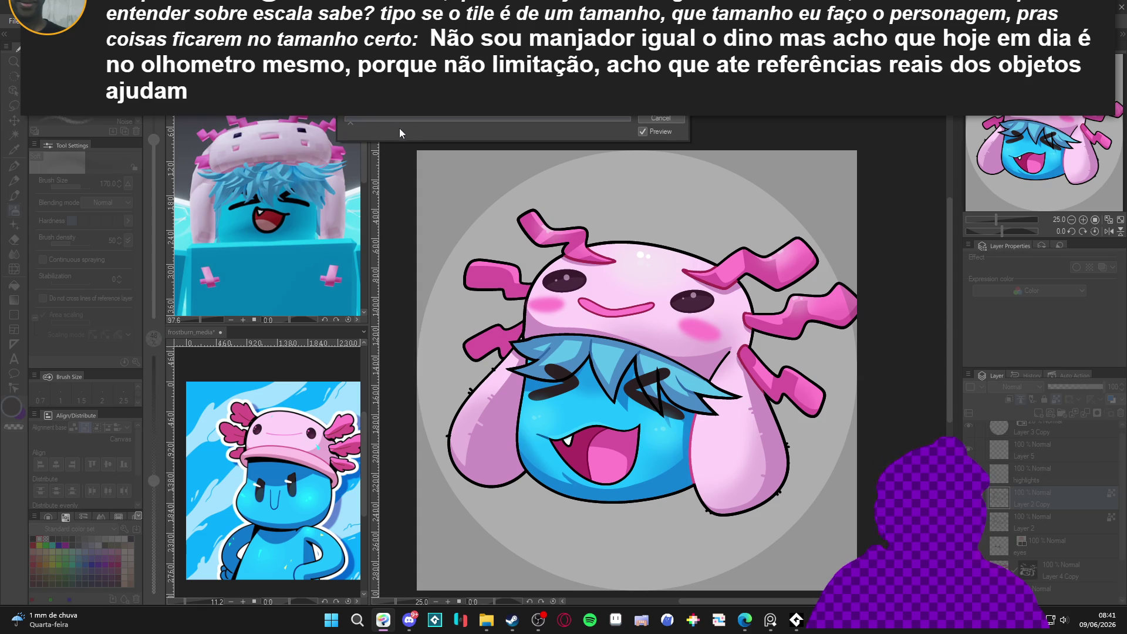
pyautogui.press('Return')
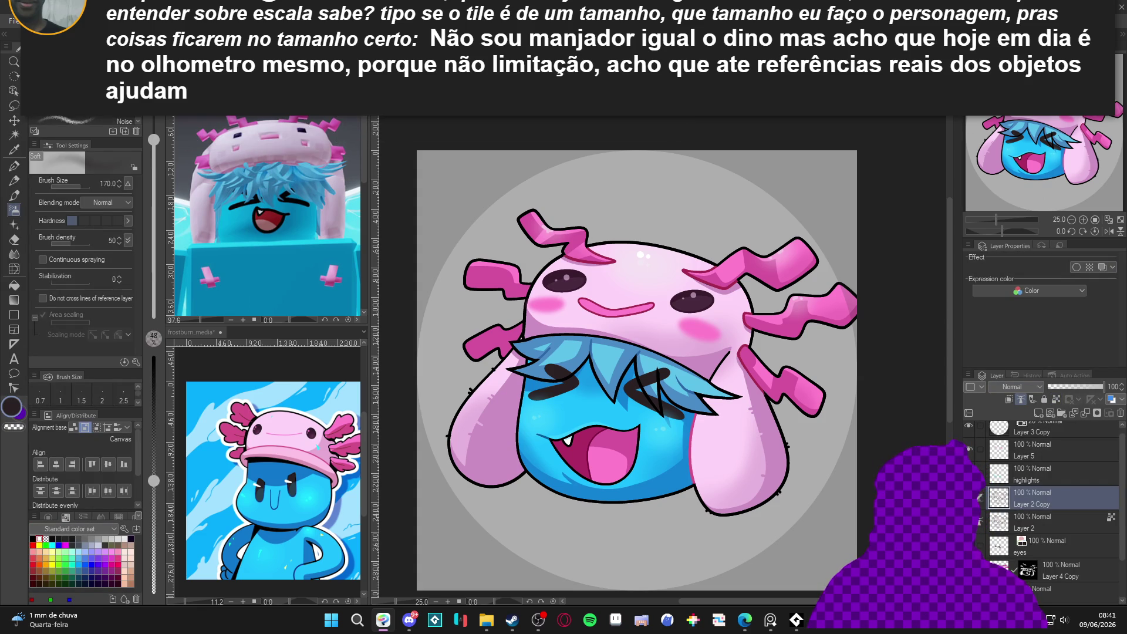
pyautogui.click(193, 20)
pyautogui.moveTo(224, 111)
pyautogui.click(312, 113)
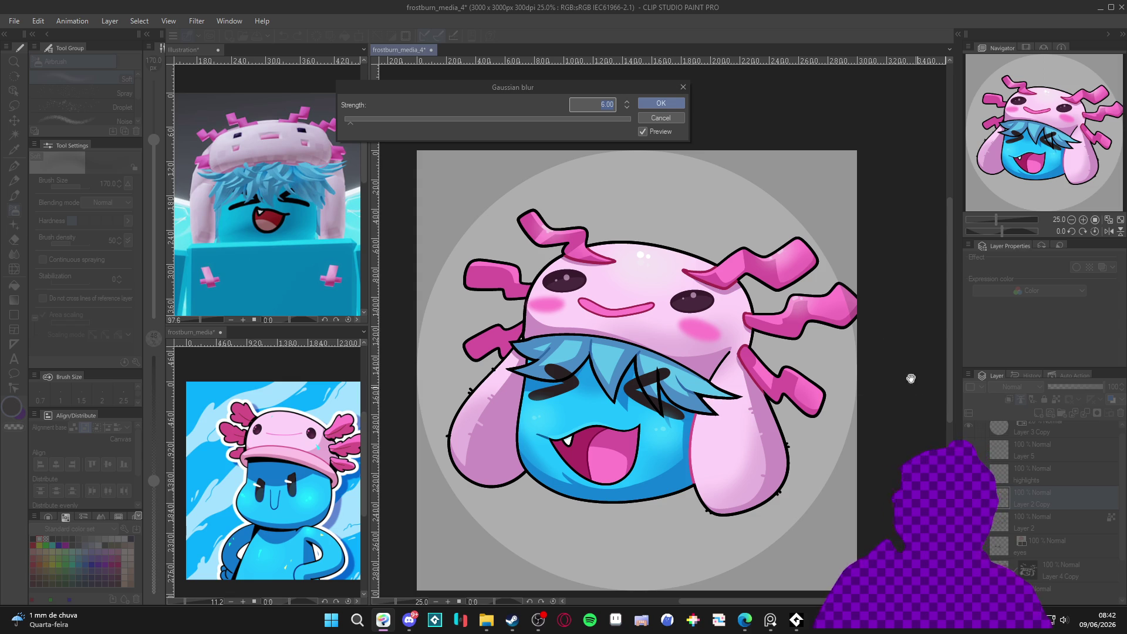
pyautogui.moveTo(366, 121); pyautogui.dragTo(368, 121)
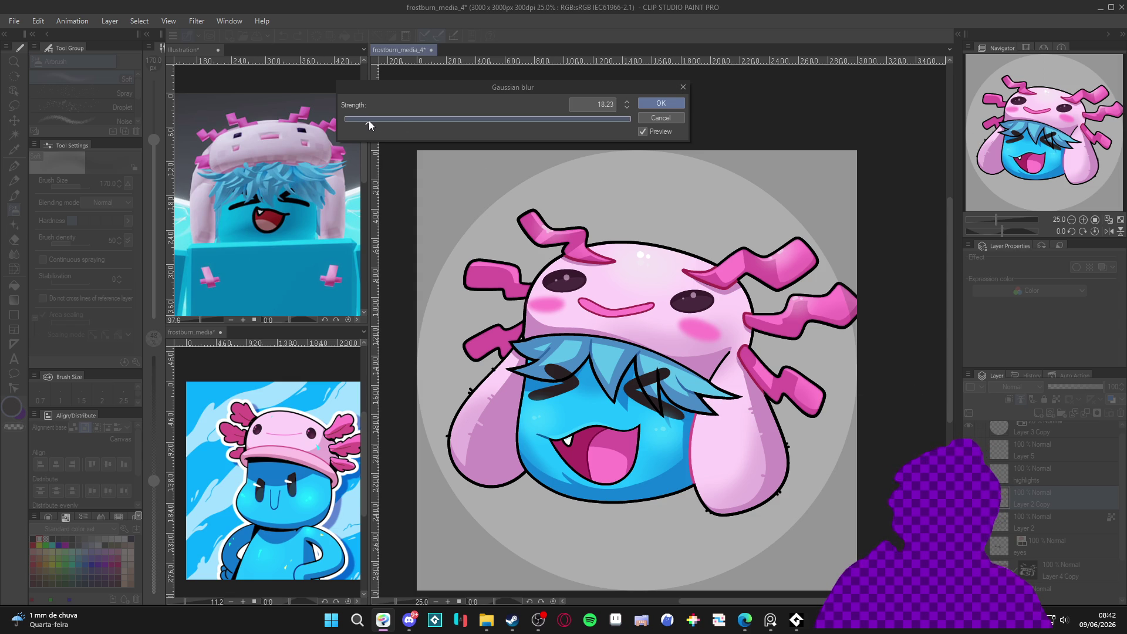
pyautogui.click(667, 118)
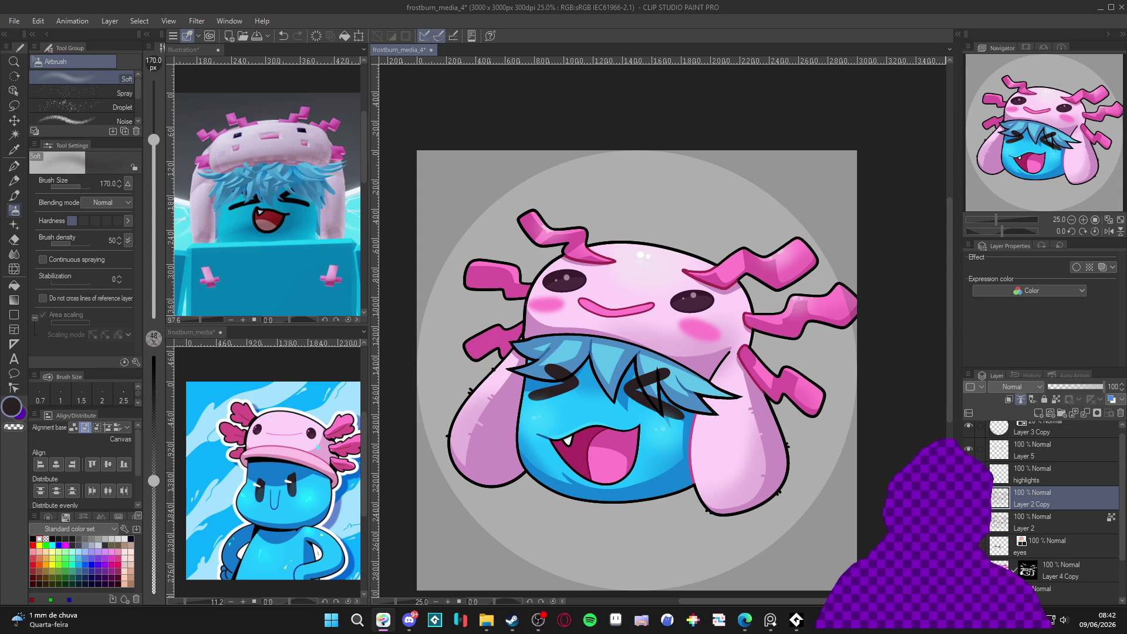
pyautogui.click(197, 21)
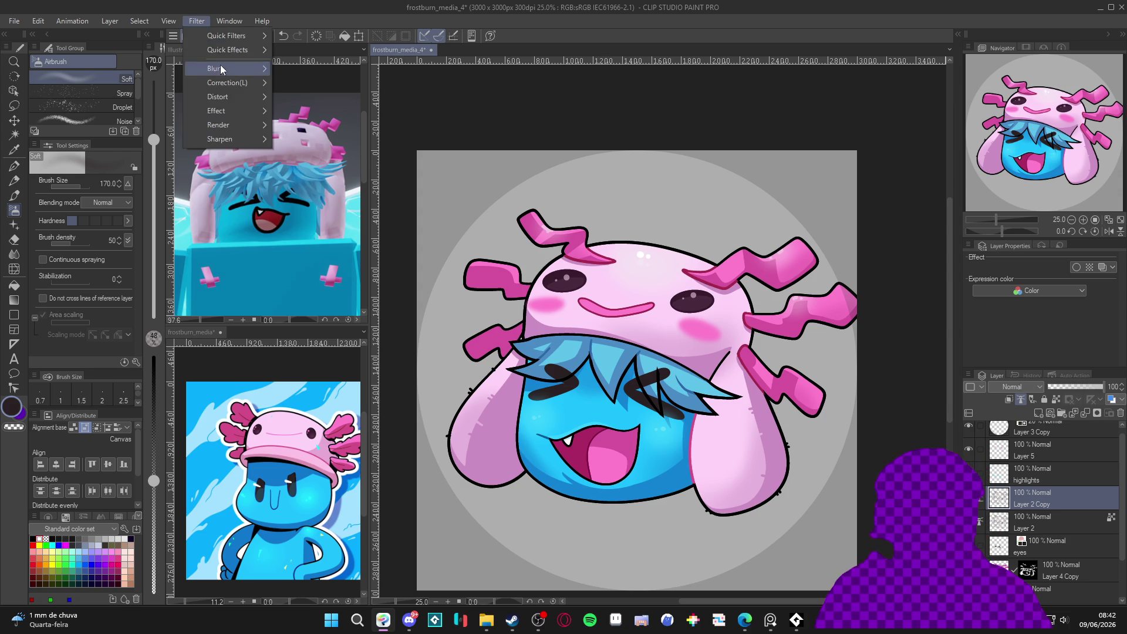
# Apply a Gaussian blur of strength about 37 to Layer 2 Copy.
pyautogui.moveTo(220, 68)
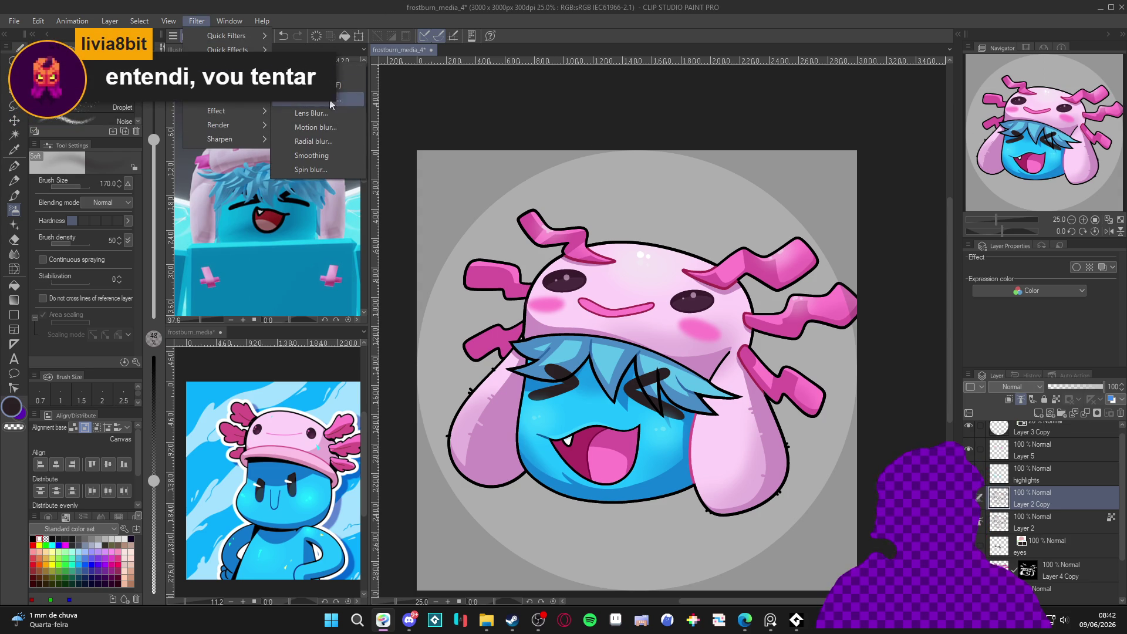
pyautogui.click(312, 99)
pyautogui.moveTo(432, 121); pyautogui.dragTo(368, 122)
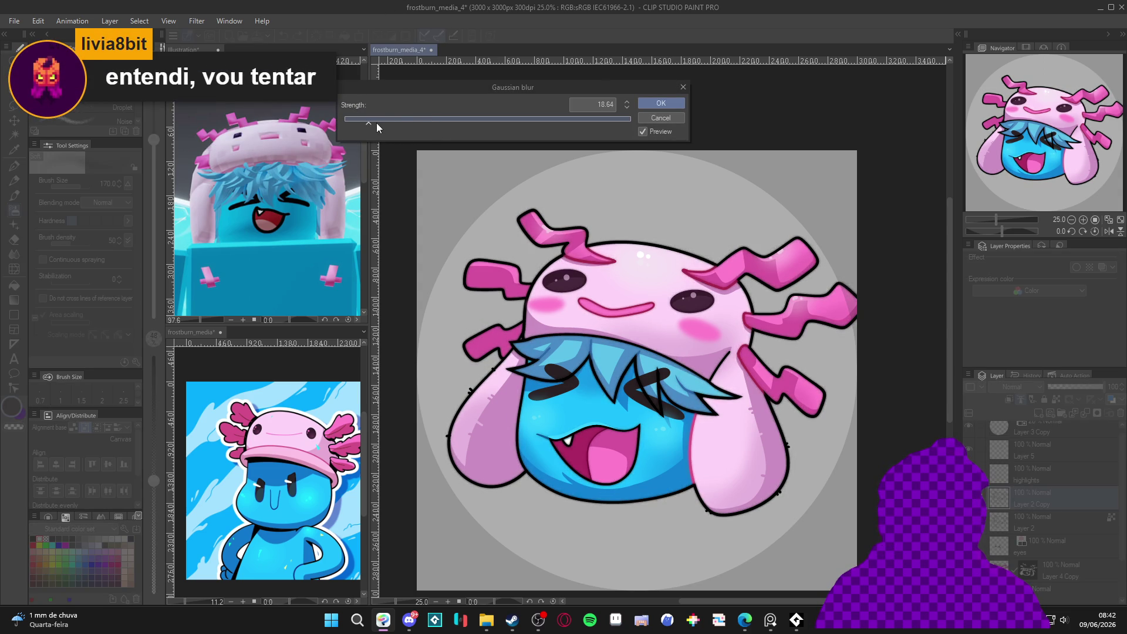
pyautogui.click(660, 104)
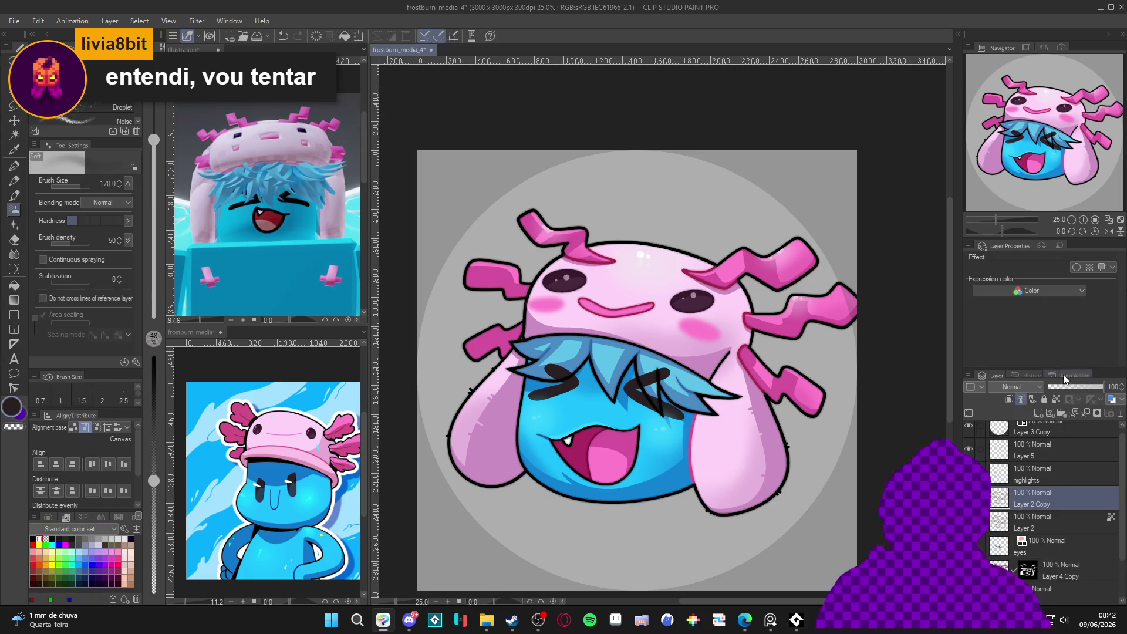
# Set Layer 2 Copy's opacity to 55%, then switch to the Steam store page.
pyautogui.click(1073, 386)
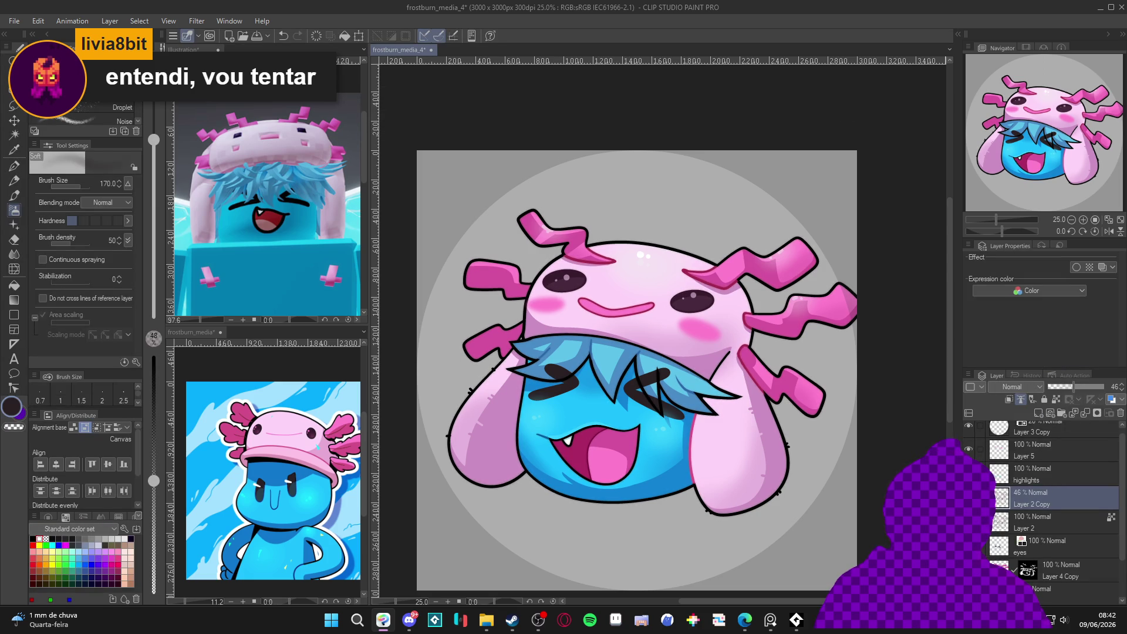
pyautogui.click(1079, 386)
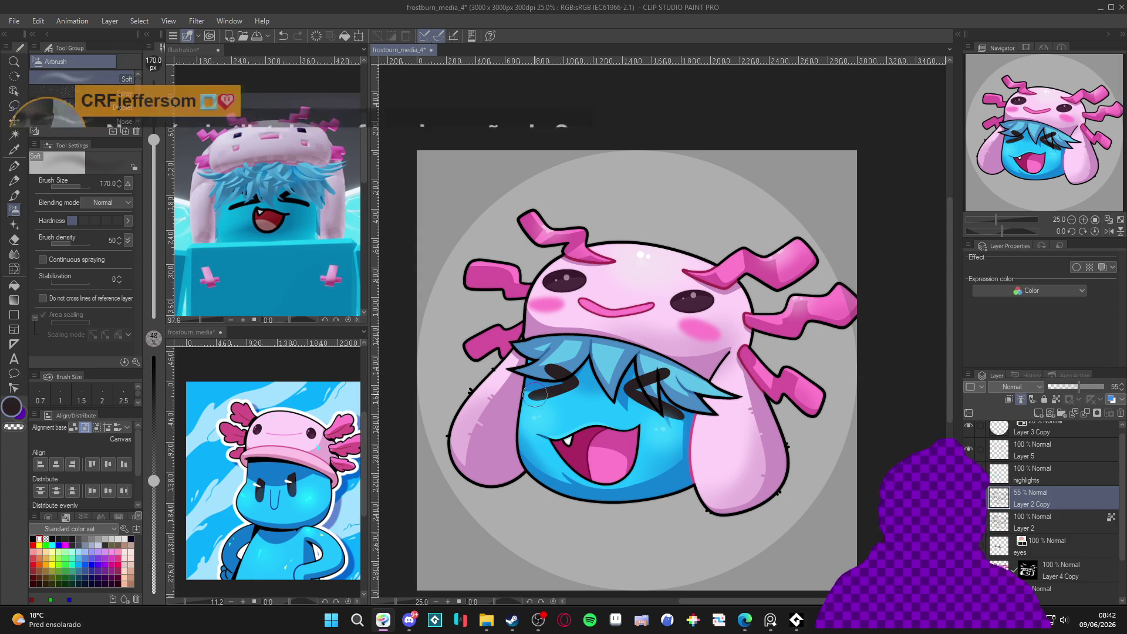
pyautogui.moveTo(529, 424); pyautogui.dragTo(550, 417)
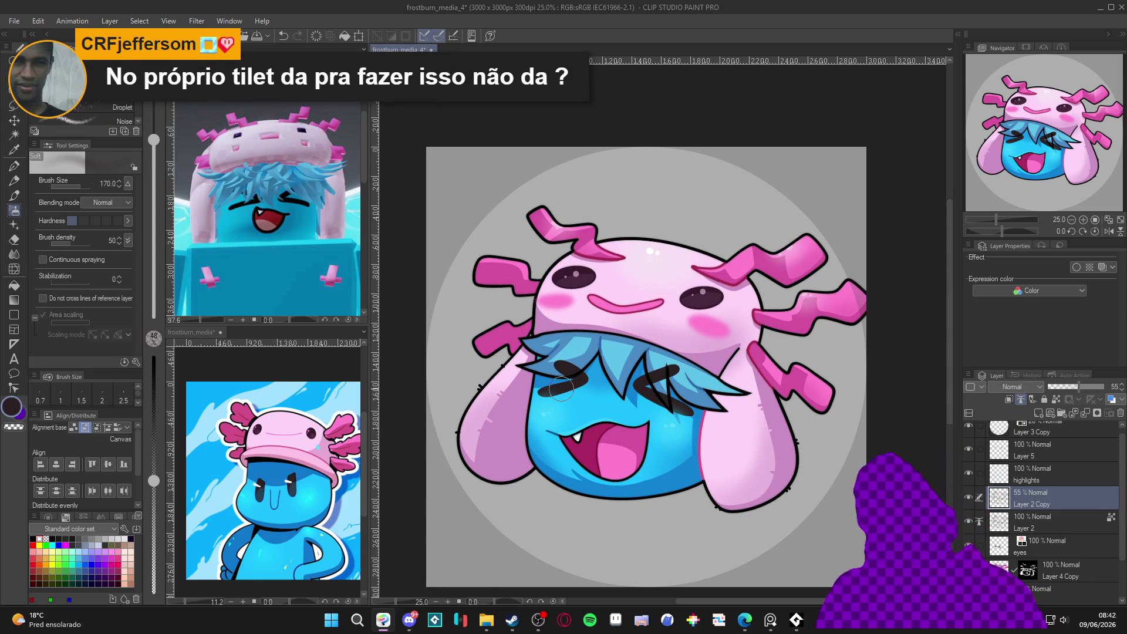
pyautogui.click(512, 619)
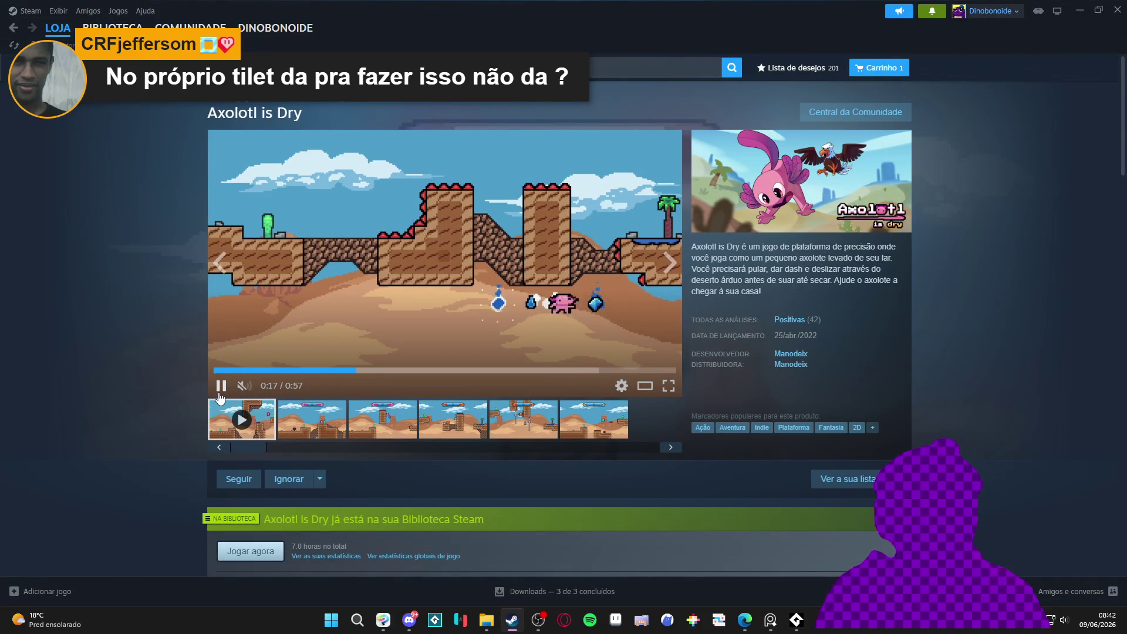
# Pause the Axolotl is Dry trailer at 0:11 and copy the Steam store page address.
pyautogui.click(490, 350)
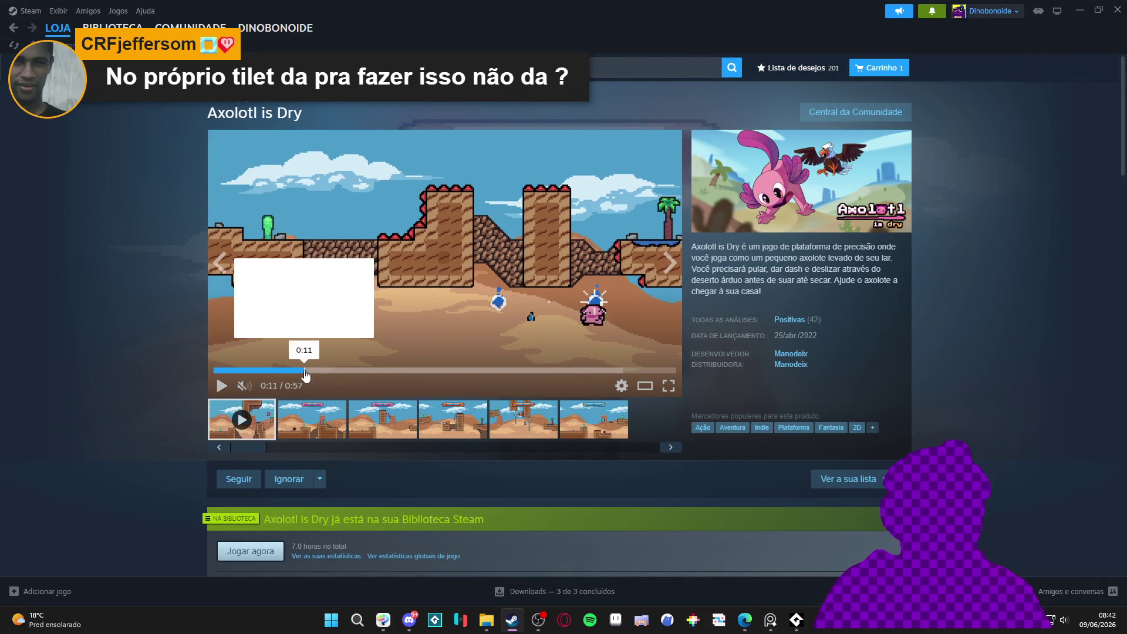
pyautogui.click(304, 371)
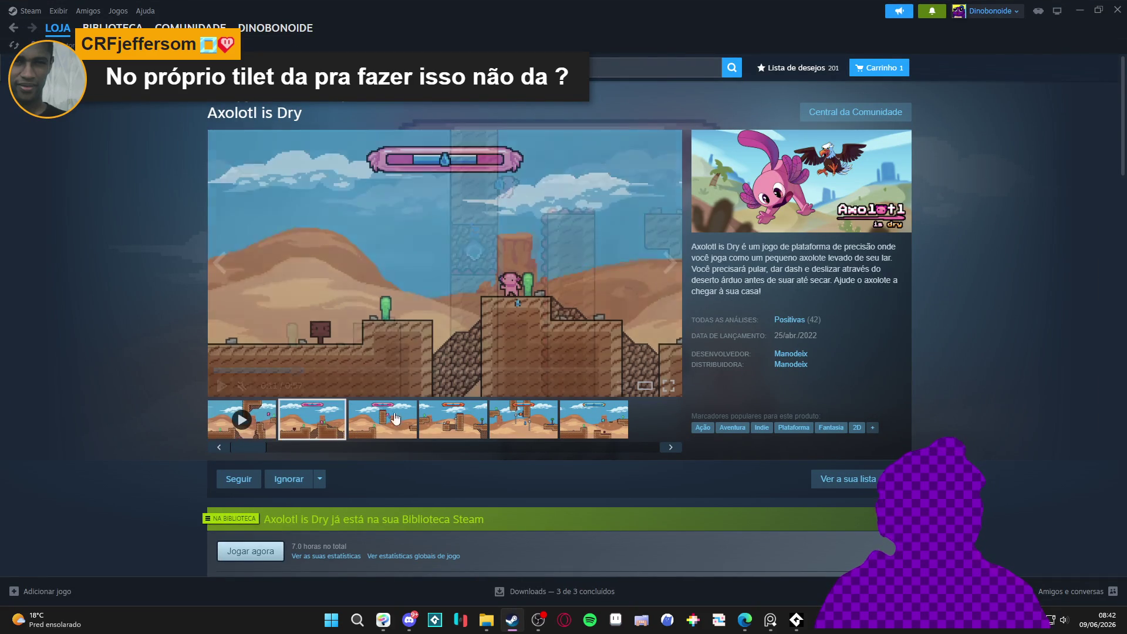
pyautogui.click(670, 262)
pyautogui.rightClick(513, 252)
pyautogui.click(334, 198)
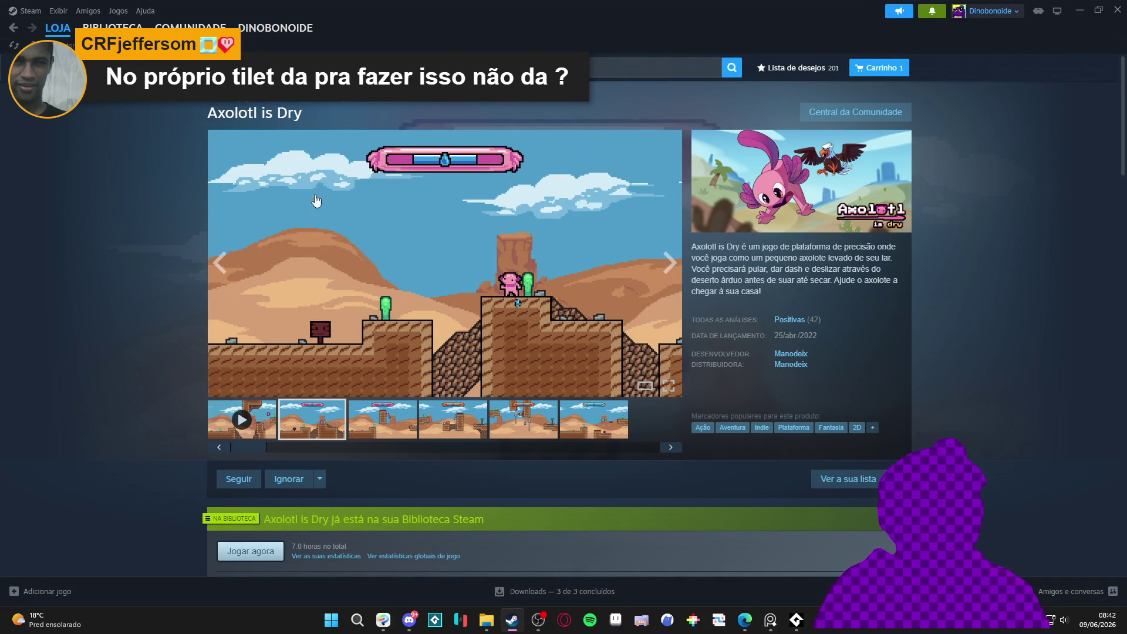
pyautogui.rightClick(164, 239)
pyautogui.click(224, 303)
pyautogui.rightClick(84, 283)
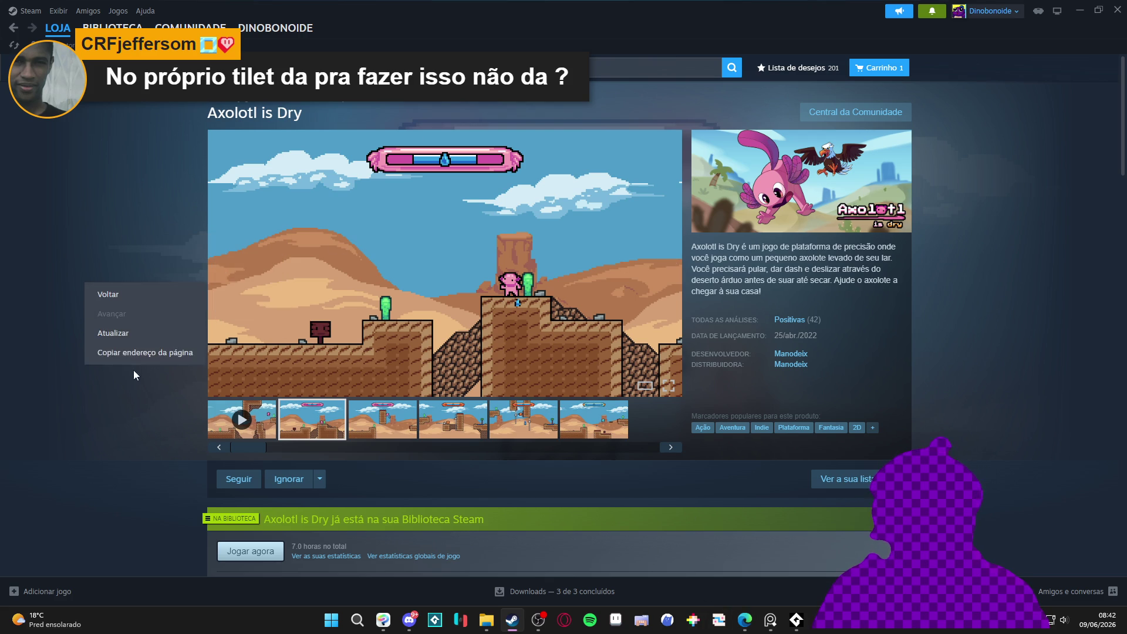
pyautogui.click(744, 619)
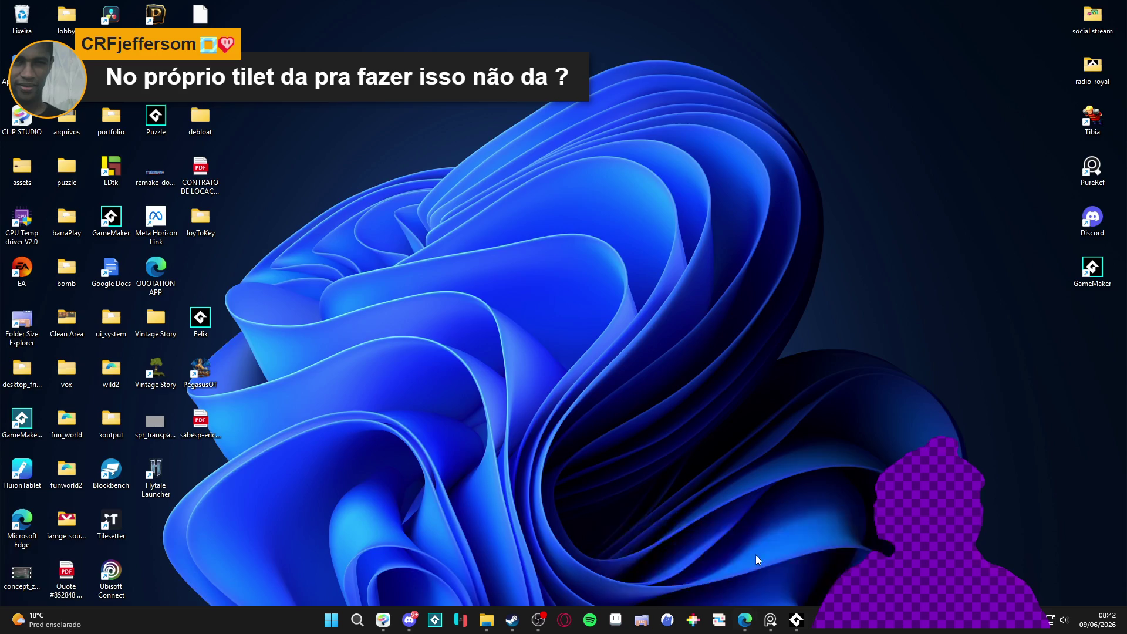
# Load the store page in Edge and copy its fourth gameplay screenshot.
pyautogui.click(756, 555)
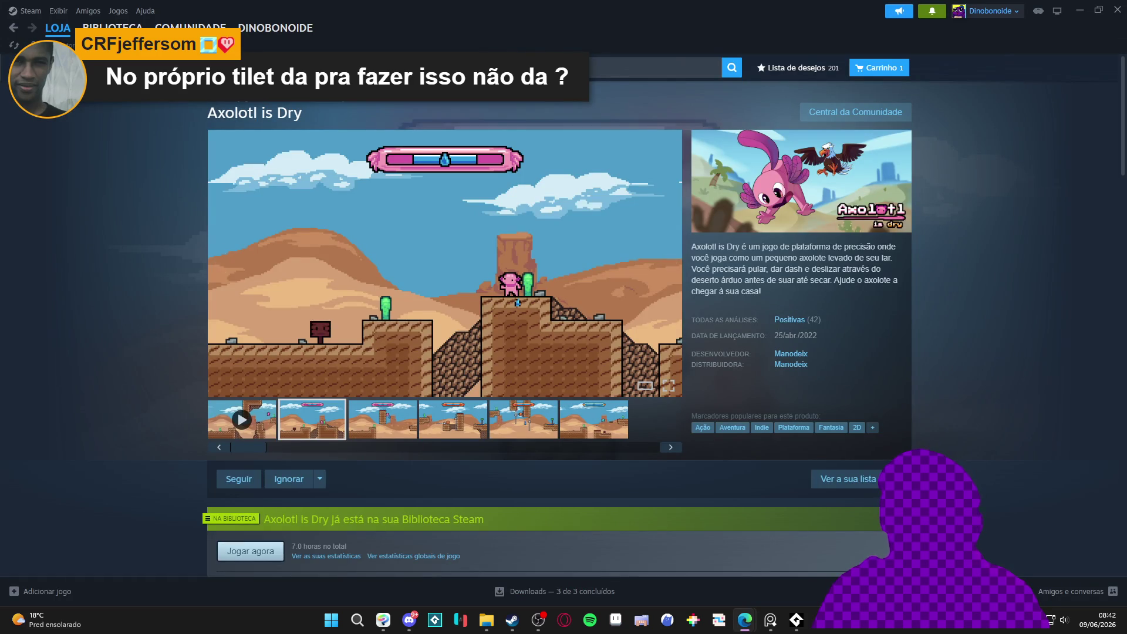
pyautogui.hotkey('ctrl', 'v')
pyautogui.press('Return')
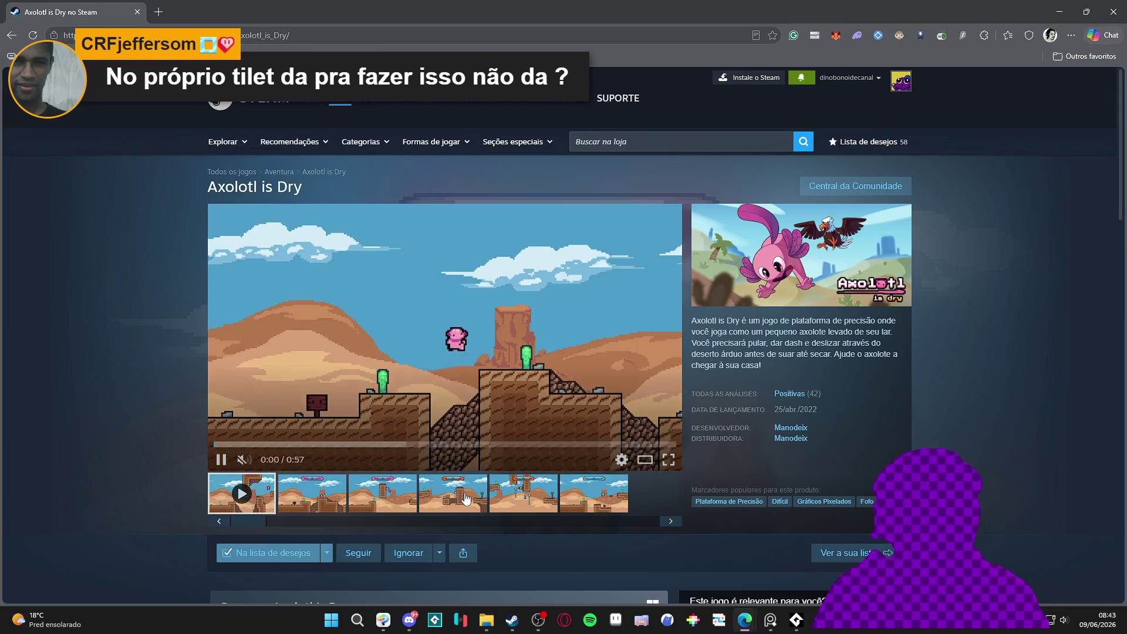
pyautogui.click(466, 498)
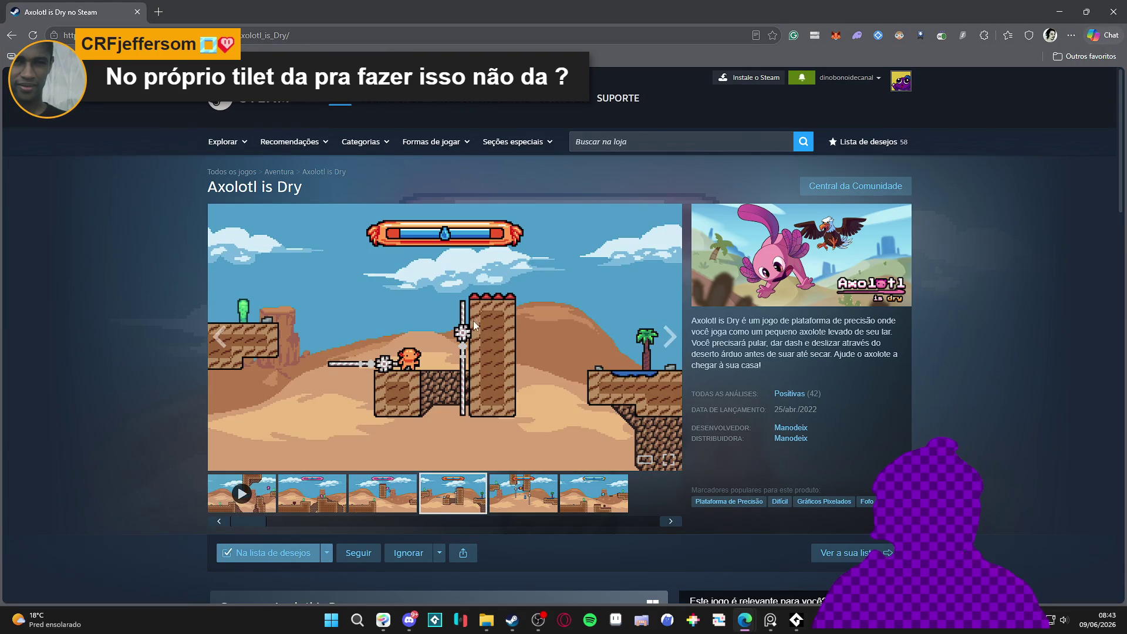
pyautogui.rightClick(475, 319)
pyautogui.click(509, 371)
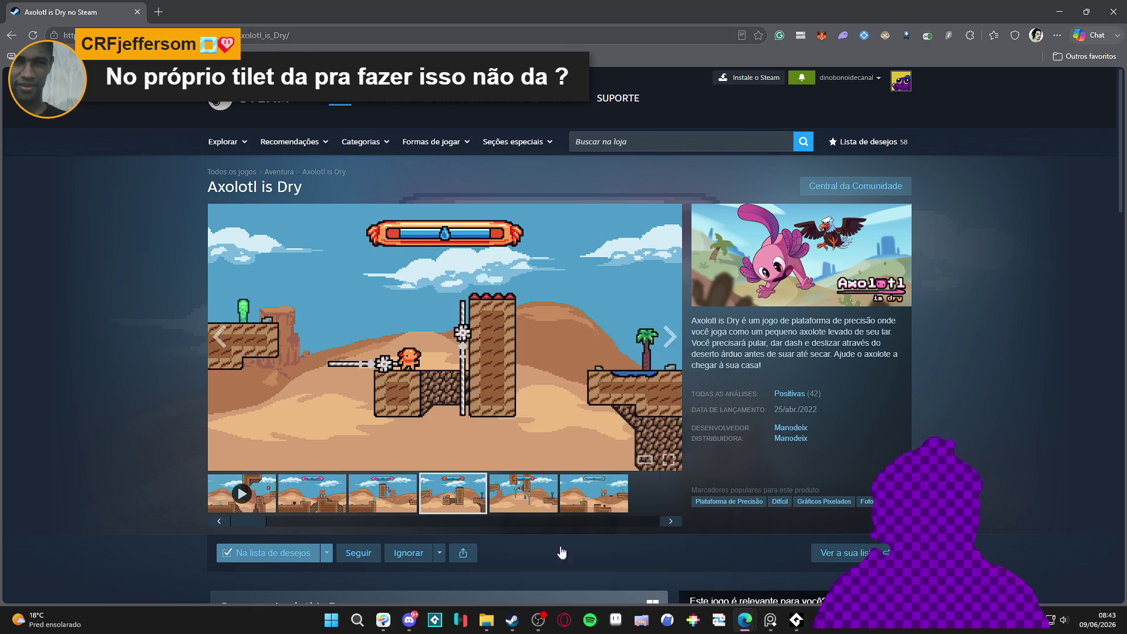
pyautogui.click(615, 620)
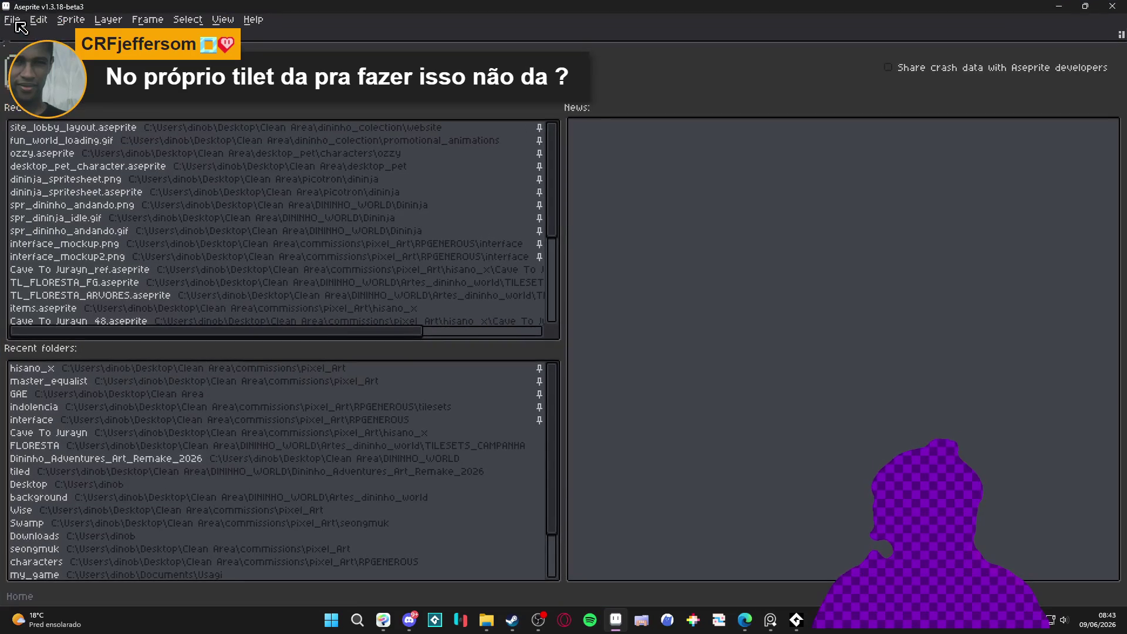
# Create a new sprite, paste the screenshot in, and measure a 6×6 art pixel block.
pyautogui.click(13, 19)
pyautogui.click(21, 36)
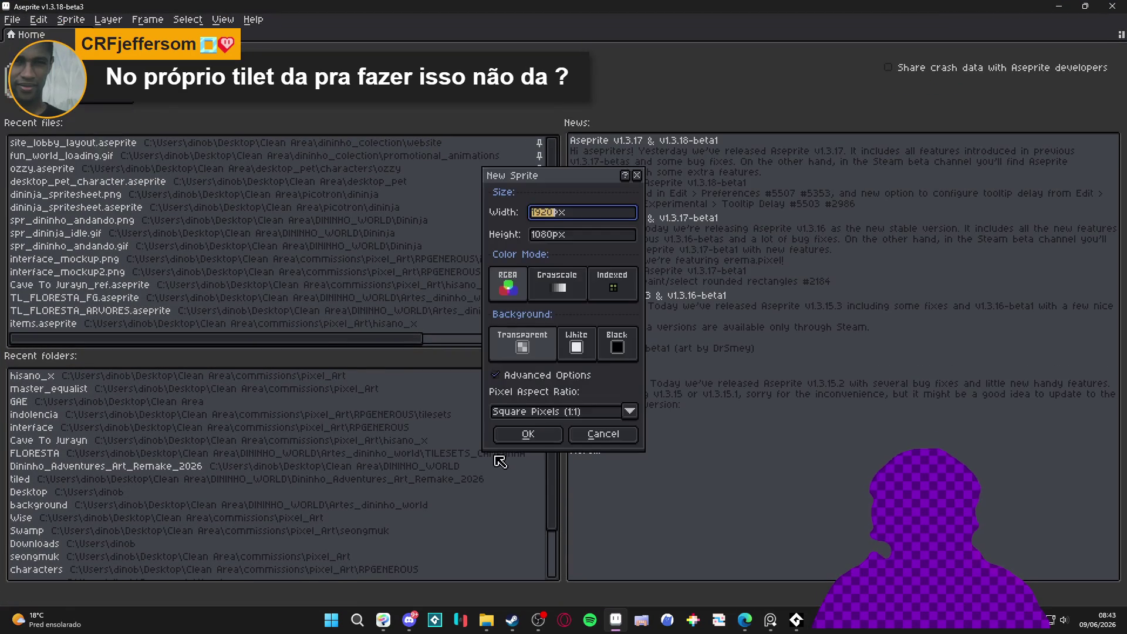
pyautogui.click(515, 446)
pyautogui.hotkey('ctrl', 'v')
pyautogui.scroll(8, 611, 288)
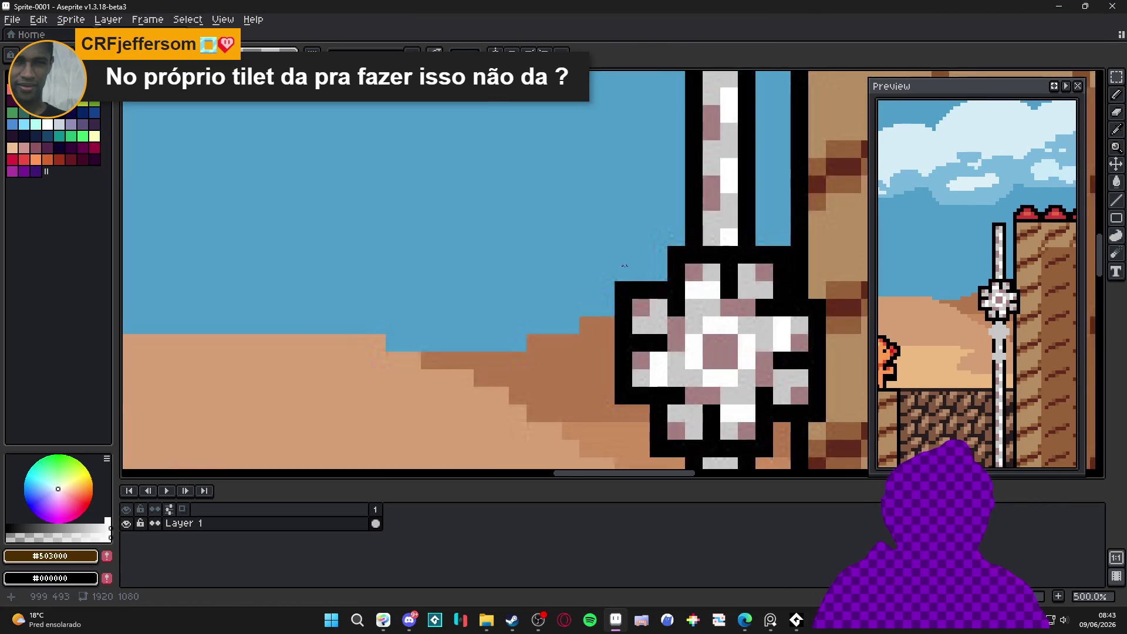
pyautogui.moveTo(602, 300); pyautogui.dragTo(645, 356)
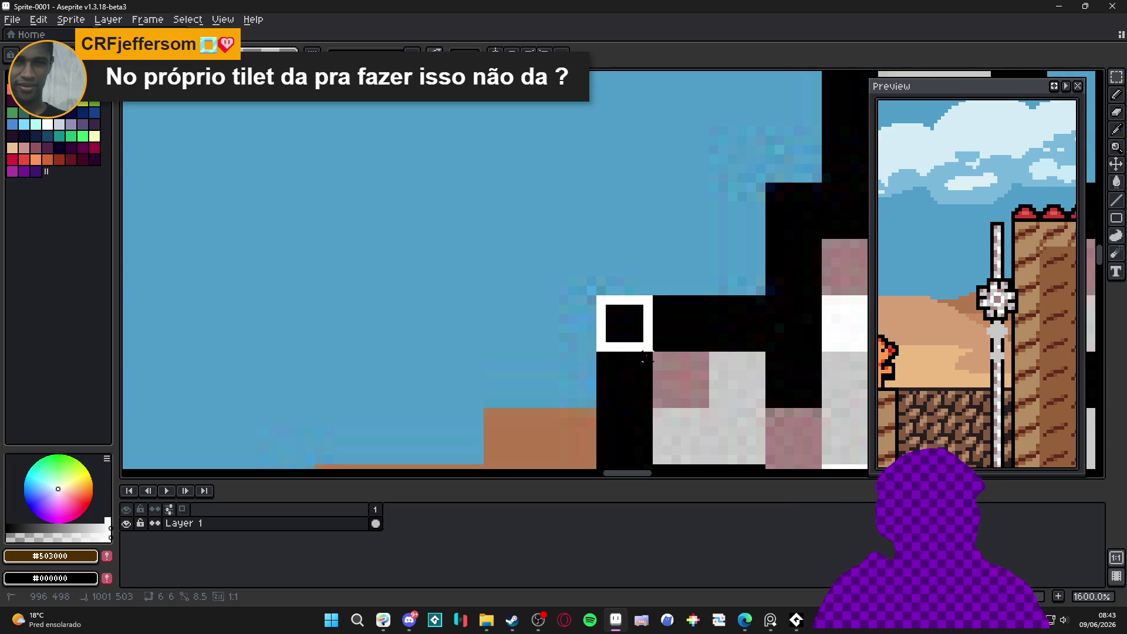
pyautogui.hotkey('ctrl', 'z')
# Resize the sprite to width 320, giving 320×180 pixels.
pyautogui.hotkey('alt', 's')
pyautogui.press('s')
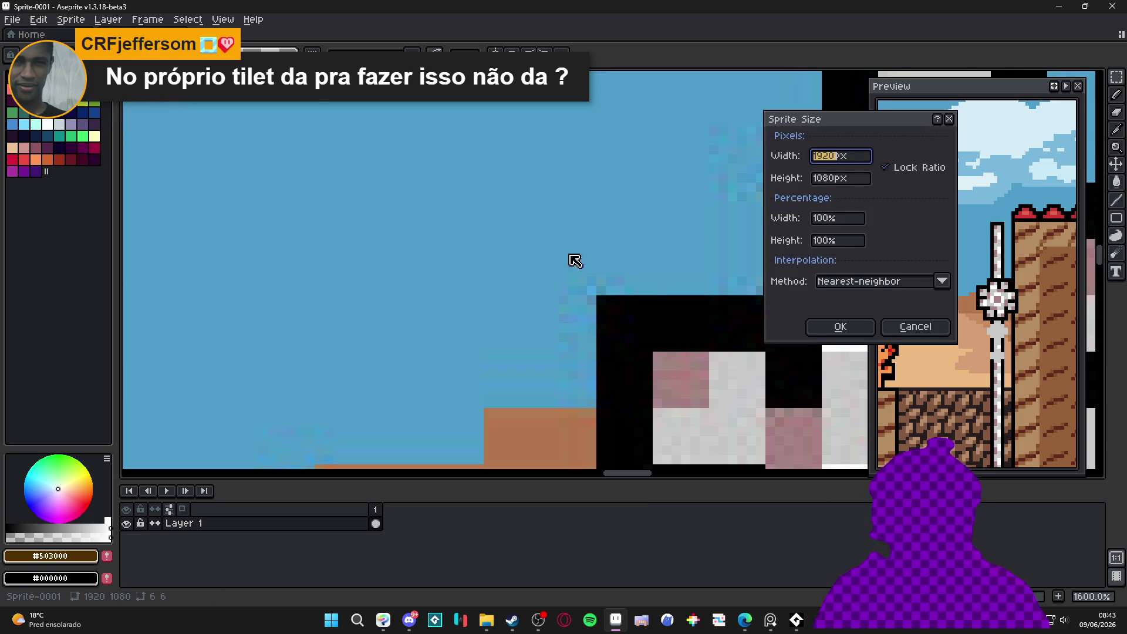
pyautogui.click(855, 155)
pyautogui.press('BackSpace')
pyautogui.press('BackSpace')
pyautogui.press('BackSpace')
pyautogui.write('320')
pyautogui.press('Return')
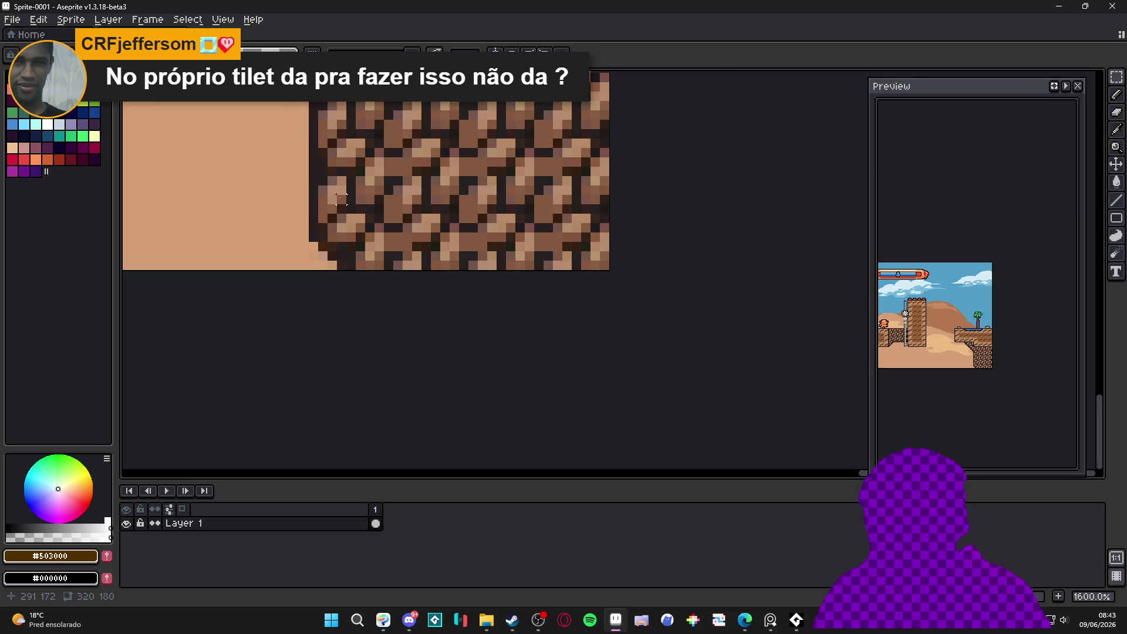
# Turn on the pixel grid and check grid cells on the platform block and character.
pyautogui.scroll(-6, 346, 189)
pyautogui.hotkey('ctrl', "'")
pyautogui.scroll(1, 556, 253)
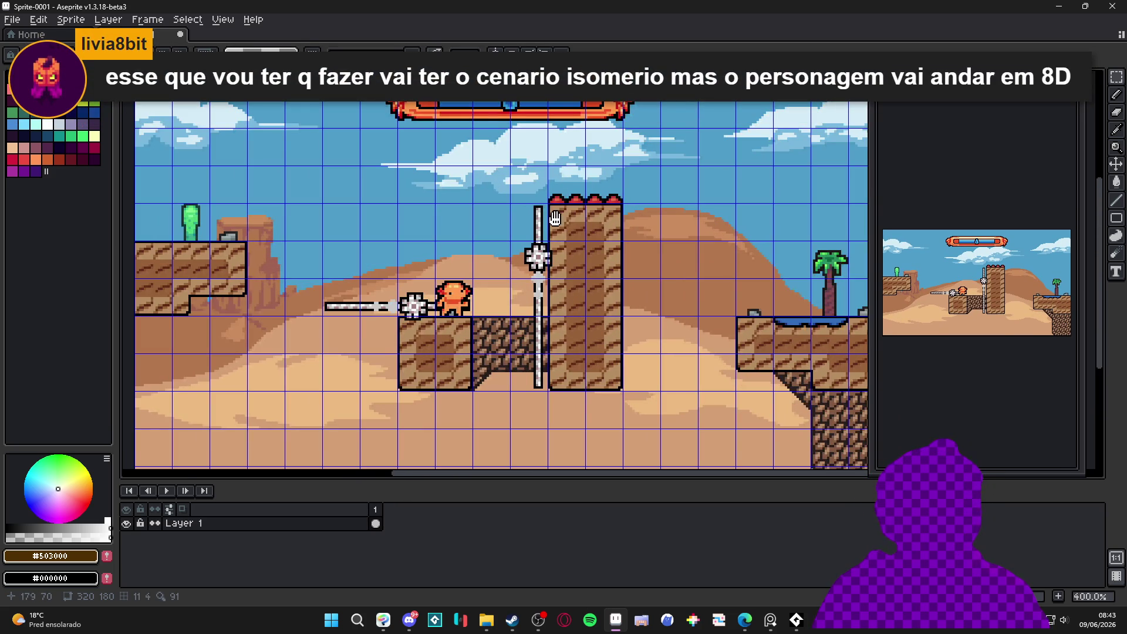
pyautogui.scroll(3, 388, 345)
pyautogui.click(441, 349)
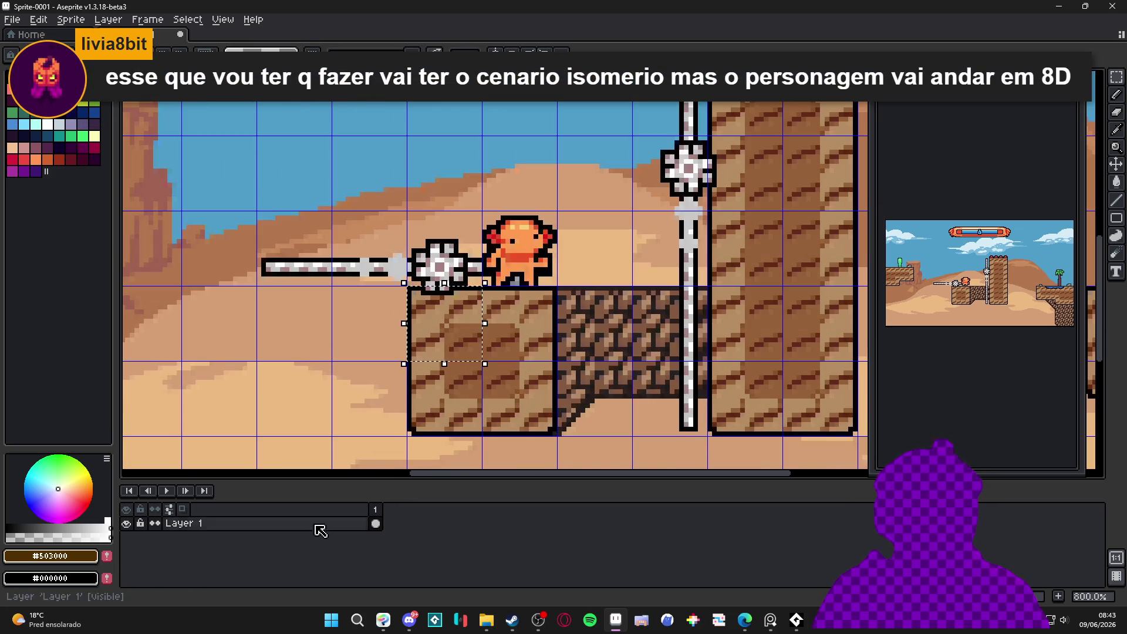
pyautogui.scroll(-1, 513, 327)
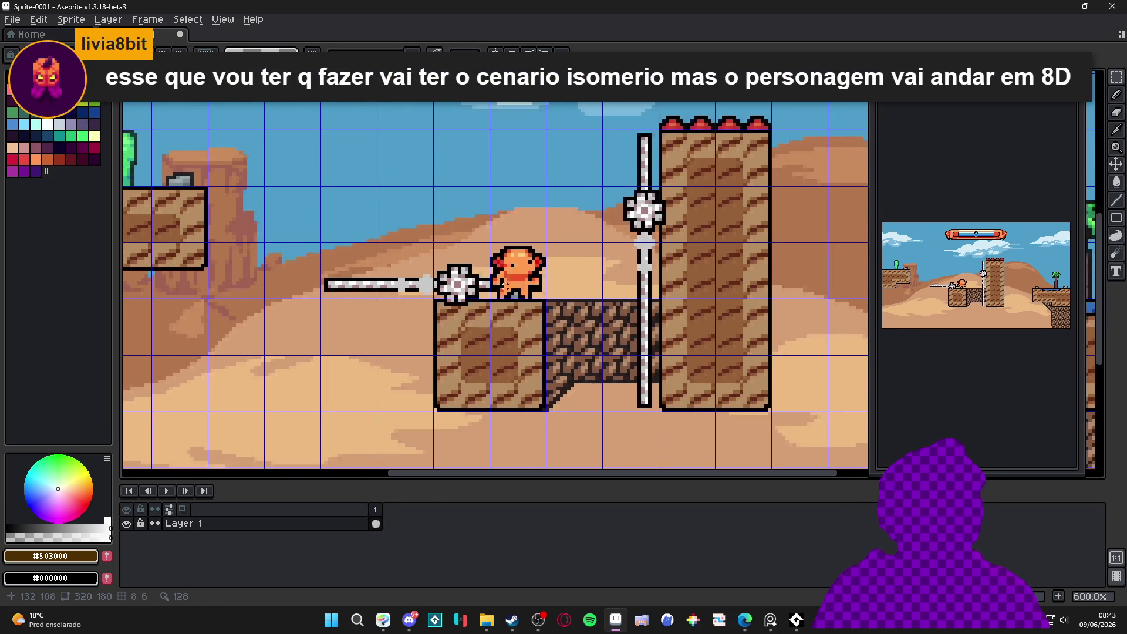
pyautogui.click(517, 273)
pyautogui.scroll(-2, 521, 276)
pyautogui.scroll(1, 529, 279)
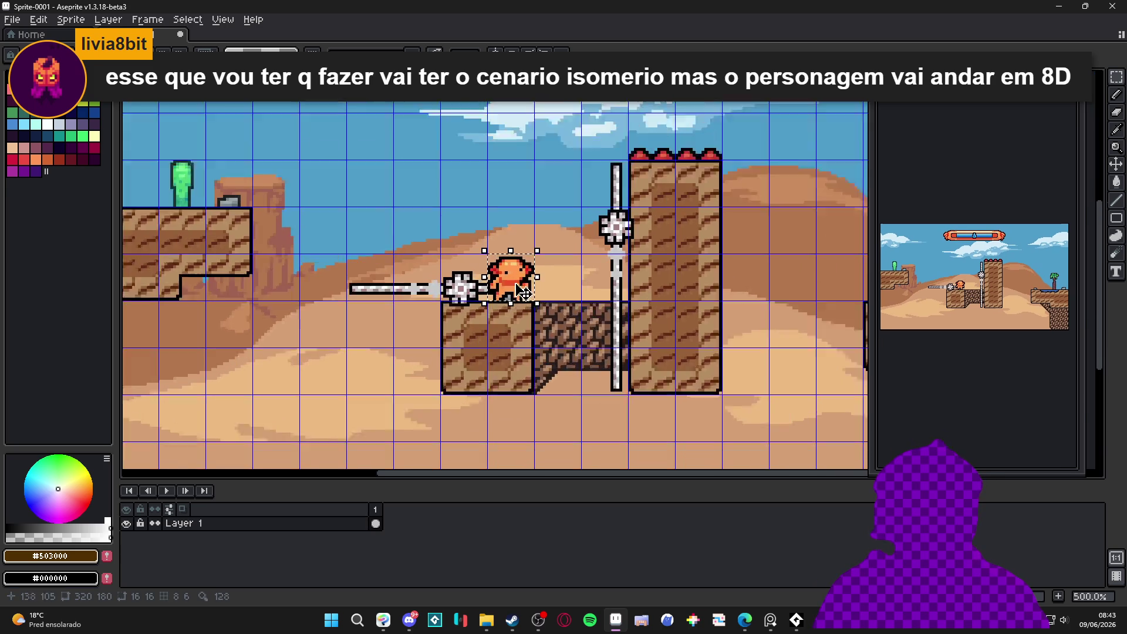
pyautogui.scroll(-1, 434, 281)
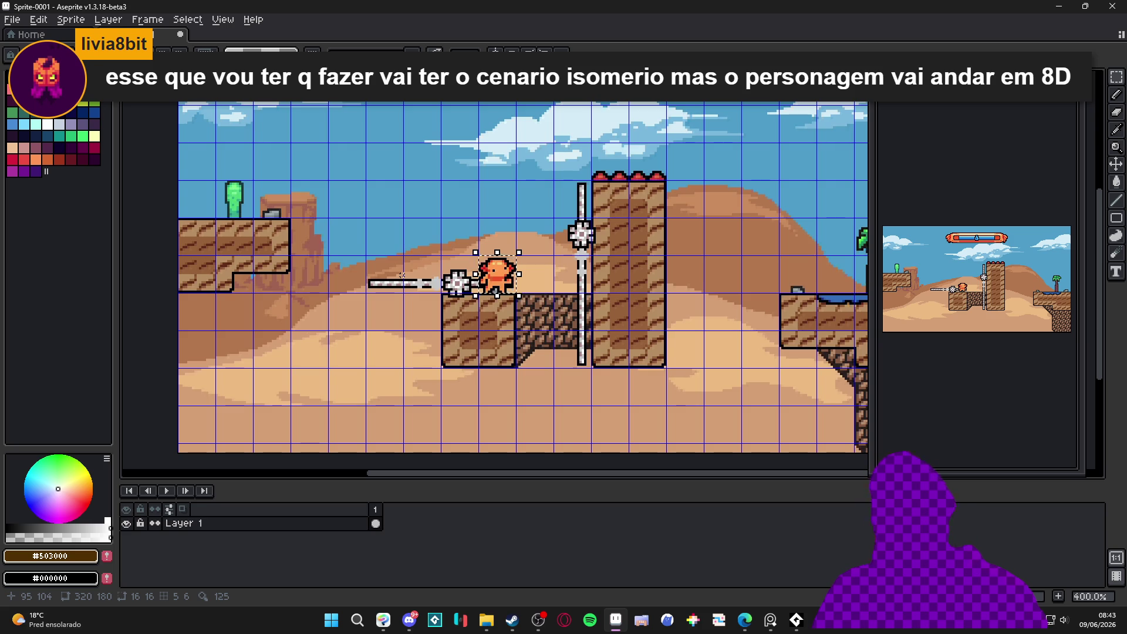
pyautogui.scroll(-1, 411, 276)
pyautogui.scroll(-2, 529, 353)
pyautogui.scroll(2, 433, 237)
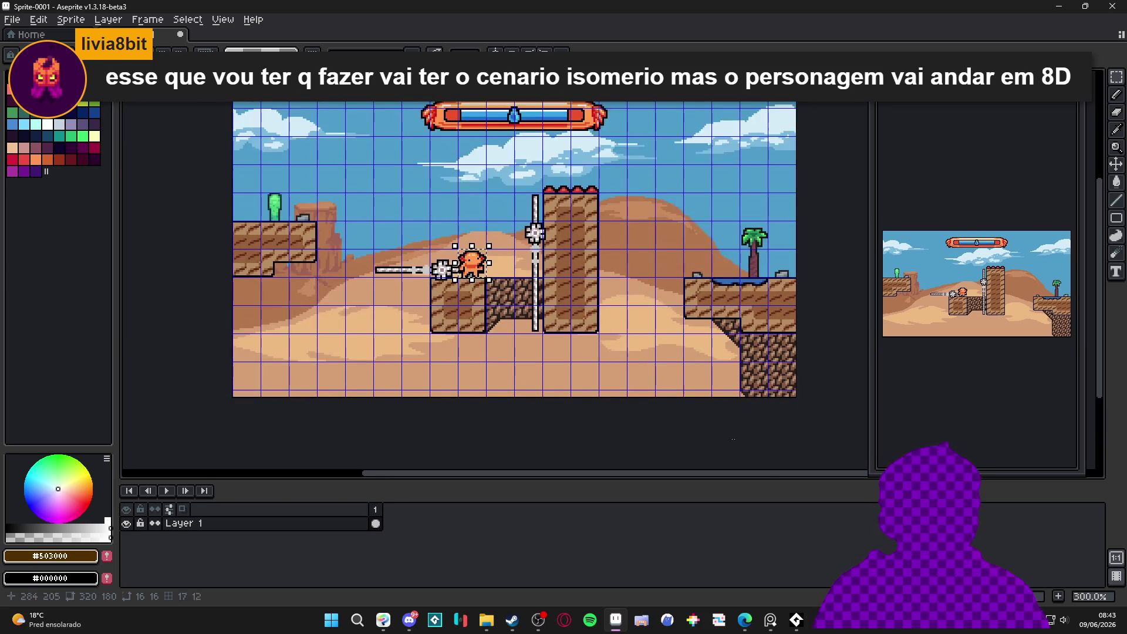
# Search the Steam store in Edge for 'witchbrook'.
pyautogui.moveTo(744, 619)
pyautogui.click(581, 549)
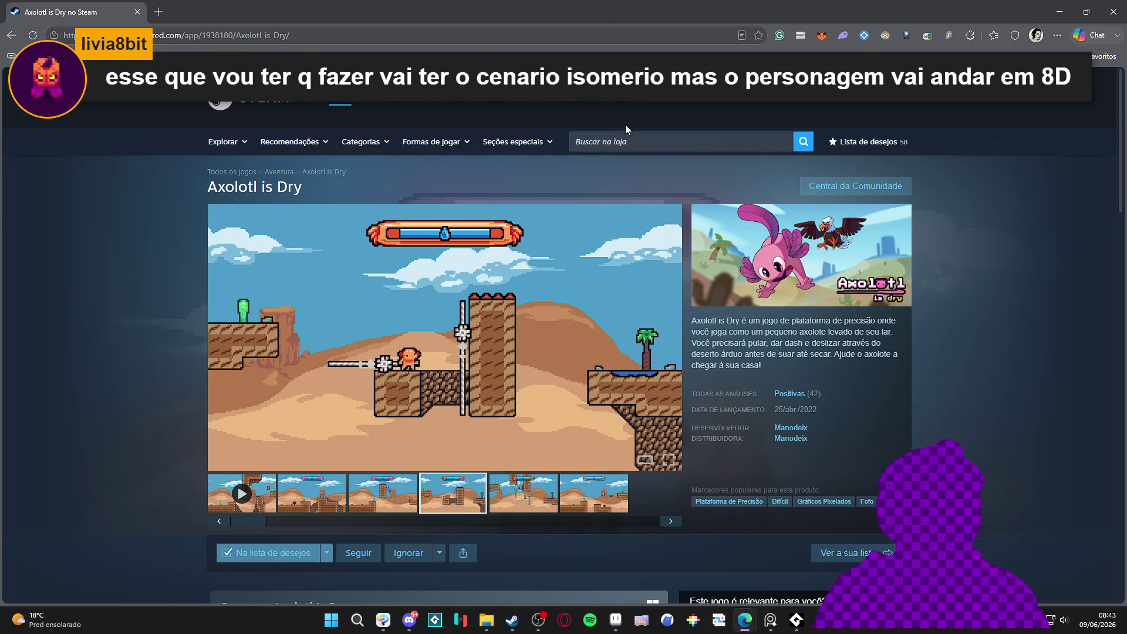
pyautogui.click(642, 143)
pyautogui.write('withbrook')
pyautogui.hotkey('ctrl', 'a')
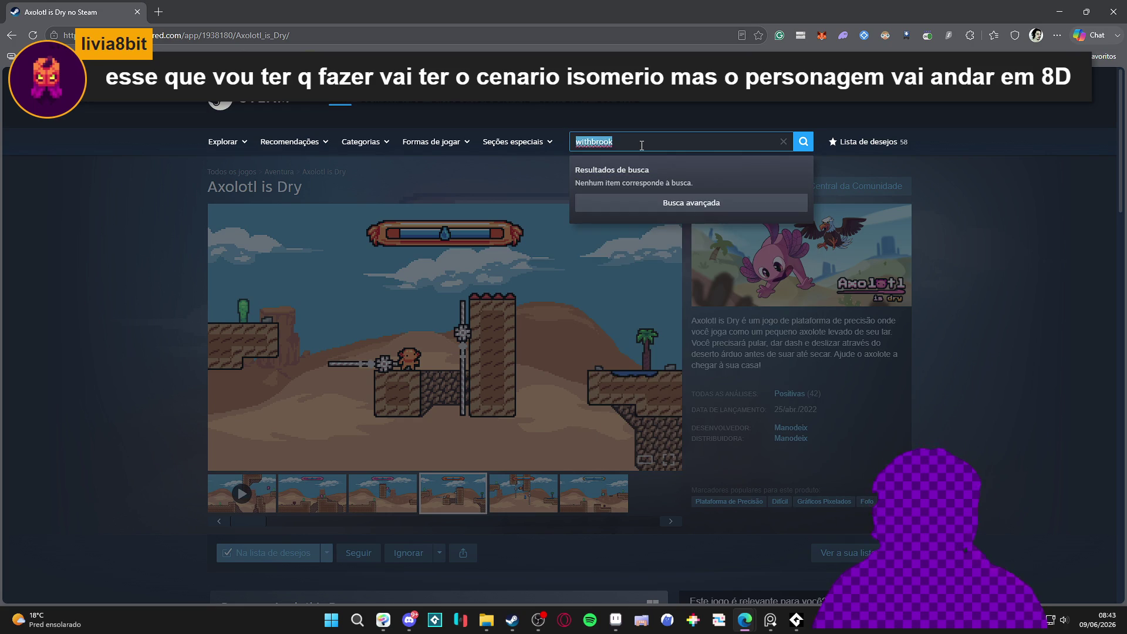
pyautogui.write('witchbrook')
# Open the Witchbrook store page and copy its third, isometric town screenshot.
pyautogui.click(734, 192)
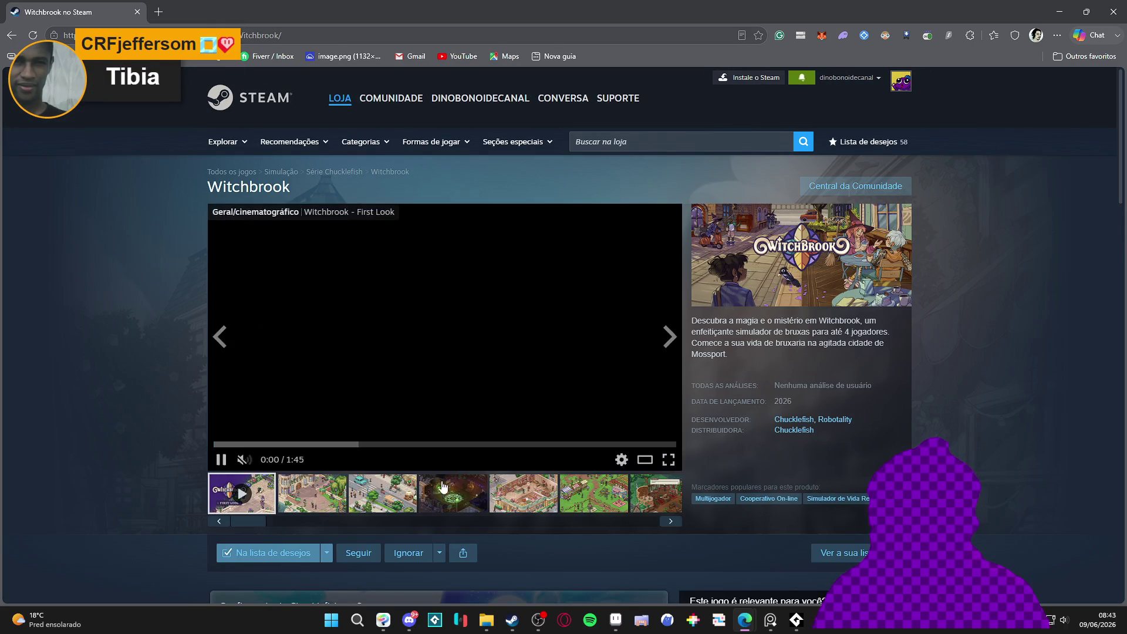
pyautogui.click(383, 493)
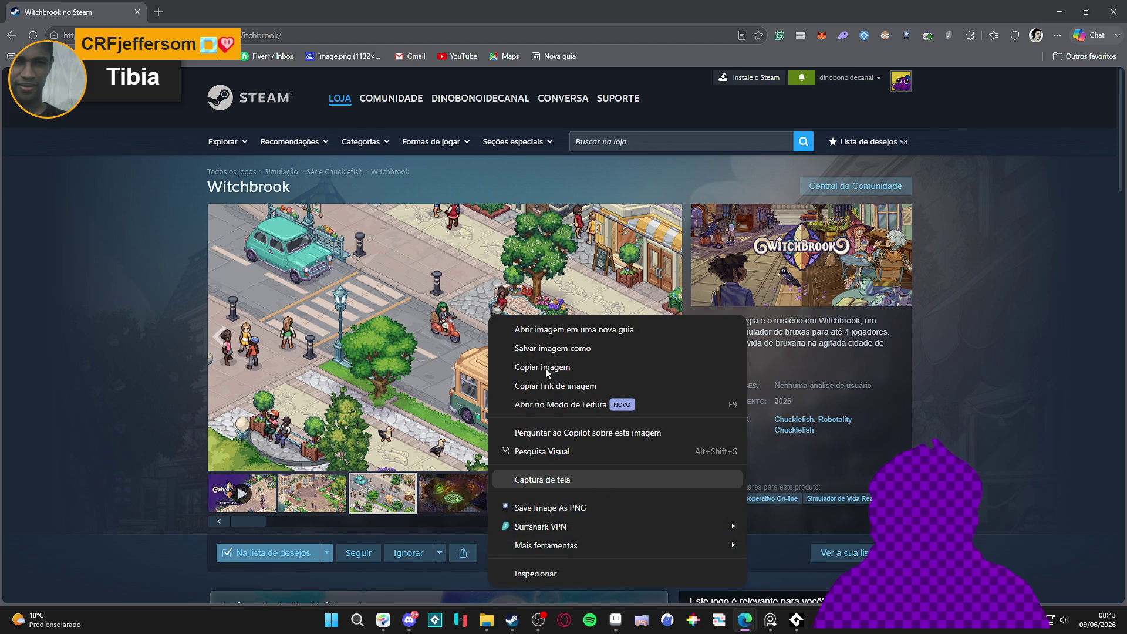
pyautogui.click(539, 369)
pyautogui.click(614, 620)
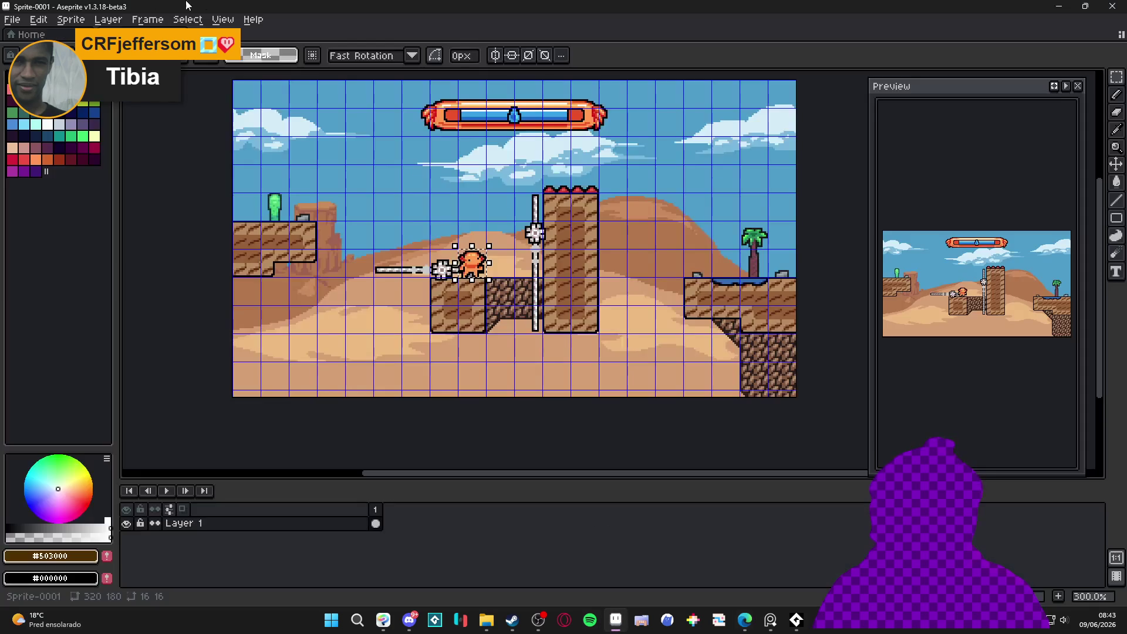
# Create a new sprite, paste the town screenshot, and marquee one art pixel to measure it.
pyautogui.hotkey('alt', 'f')
pyautogui.press('n')
pyautogui.click(528, 434)
pyautogui.hotkey('ctrl', 'v')
pyautogui.scroll(5, 528, 196)
pyautogui.scroll(2, 528, 195)
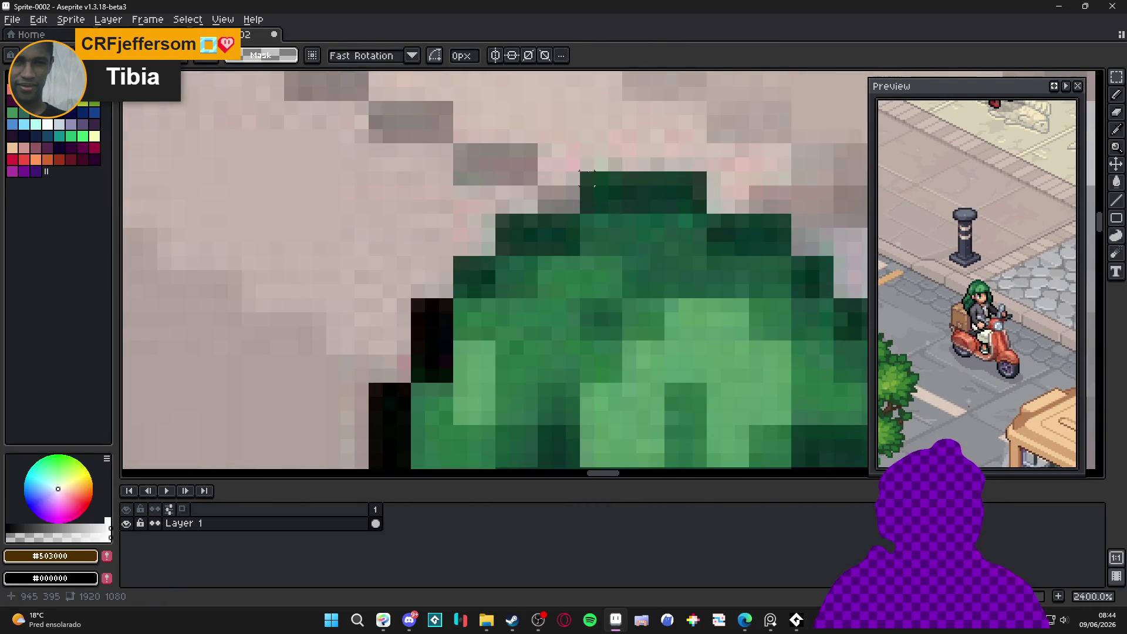
pyautogui.moveTo(587, 177); pyautogui.dragTo(616, 207)
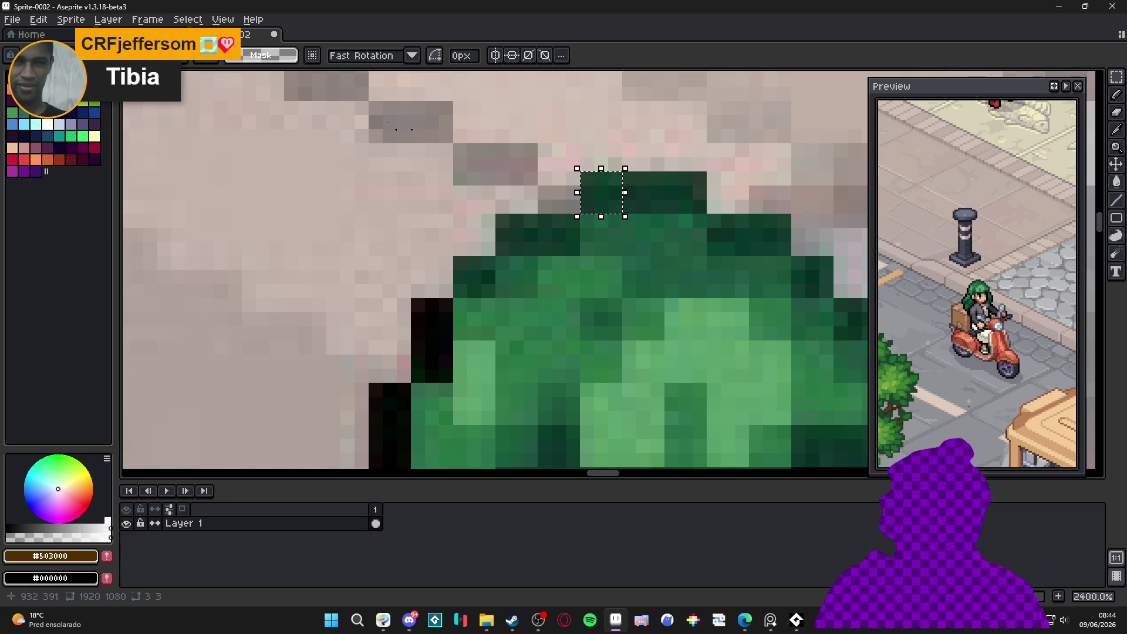
# Resize the sprite width by /3 to 640×360 and recentre the image in view.
pyautogui.click(71, 19)
pyautogui.click(88, 84)
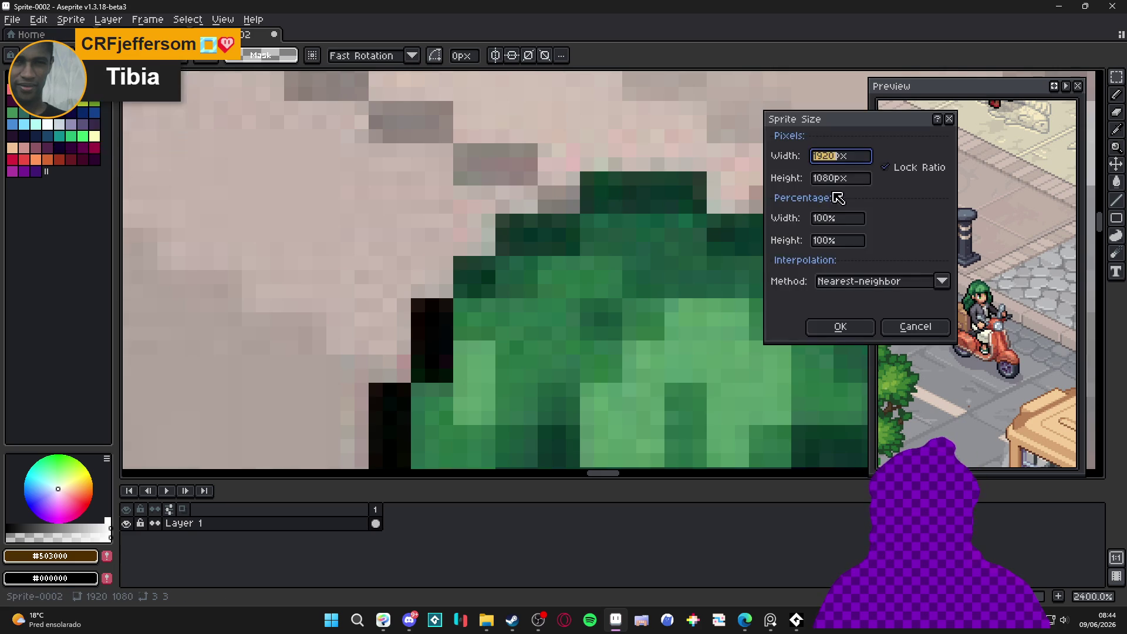
pyautogui.click(859, 155)
pyautogui.write('/3')
pyautogui.press('Return')
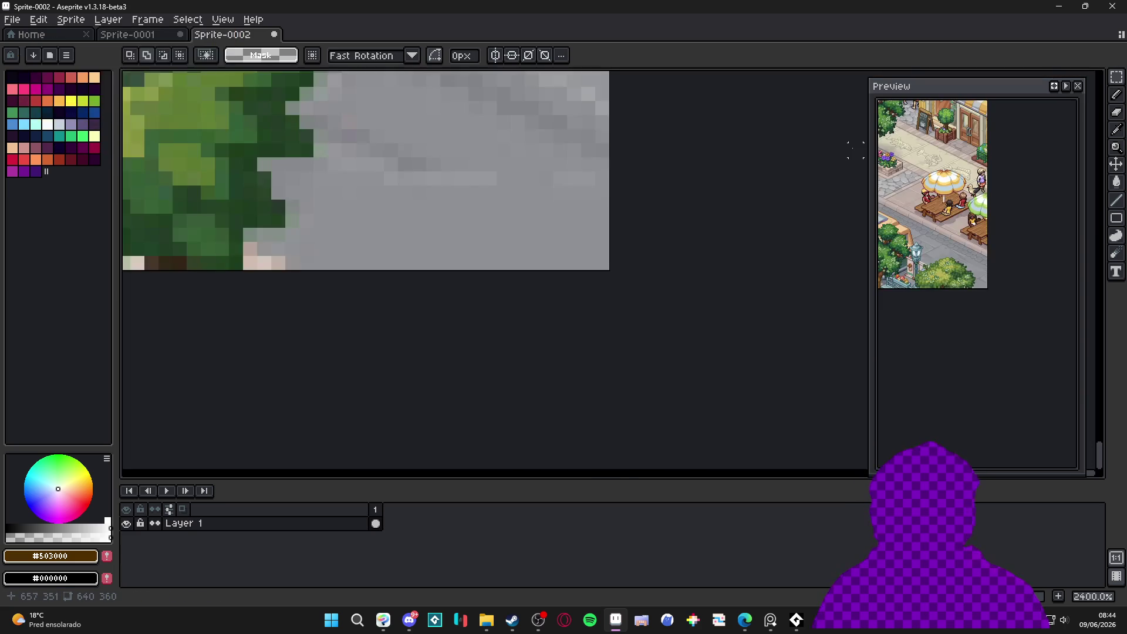
pyautogui.scroll(-9, 413, 150)
pyautogui.moveTo(413, 151)
pyautogui.mouseDown()
pyautogui.moveTo(500, 229)
pyautogui.moveTo(621, 261)
pyautogui.moveTo(670, 311)
pyautogui.mouseUp()
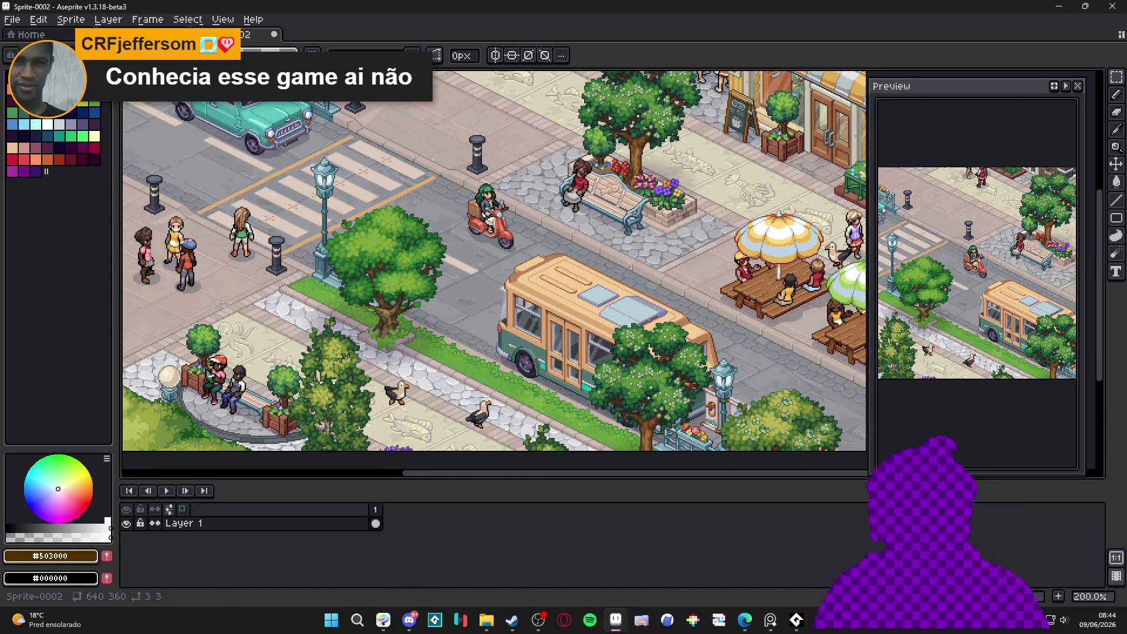
pyautogui.moveTo(405, 257); pyautogui.dragTo(450, 282)
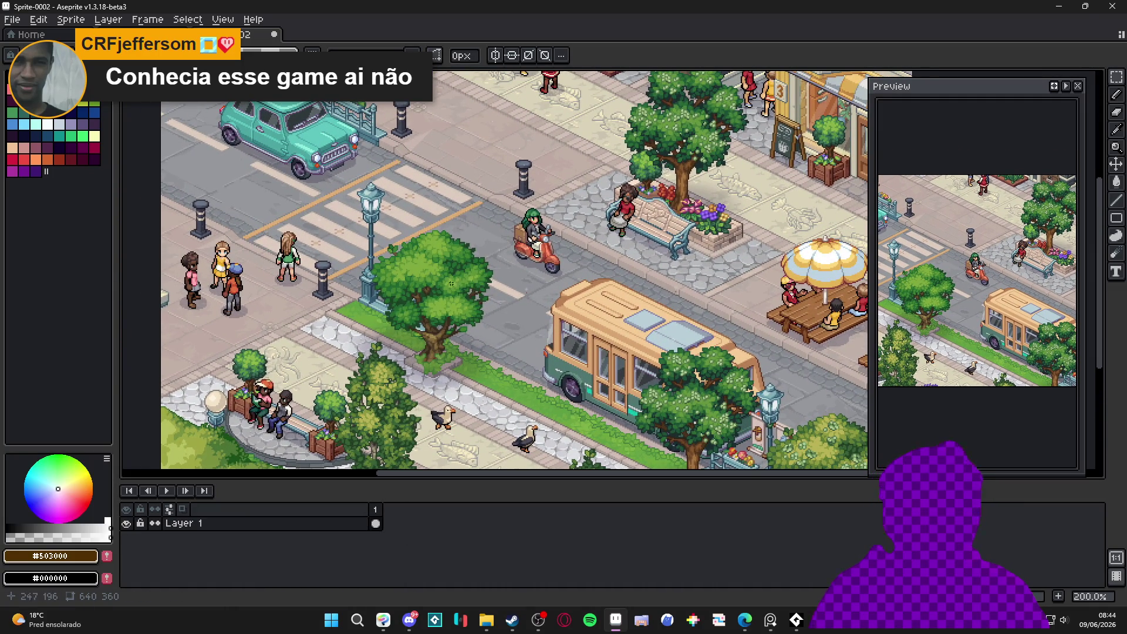
pyautogui.scroll(4, 368, 250)
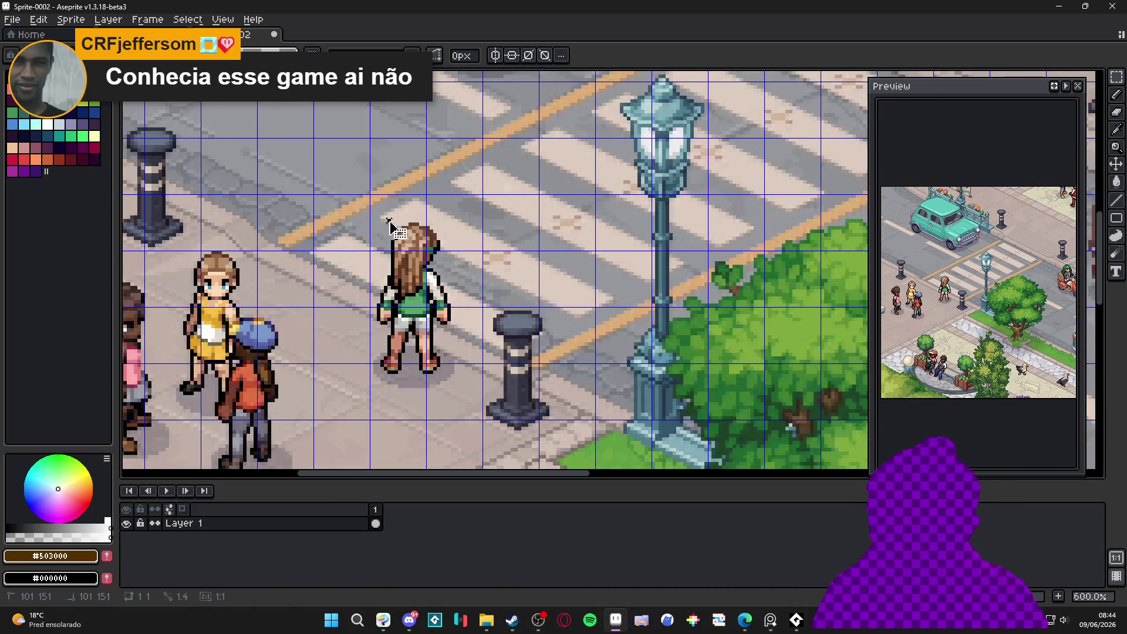
pyautogui.moveTo(390, 226)
pyautogui.mouseDown()
pyautogui.moveTo(470, 412)
pyautogui.moveTo(460, 372)
pyautogui.mouseUp()
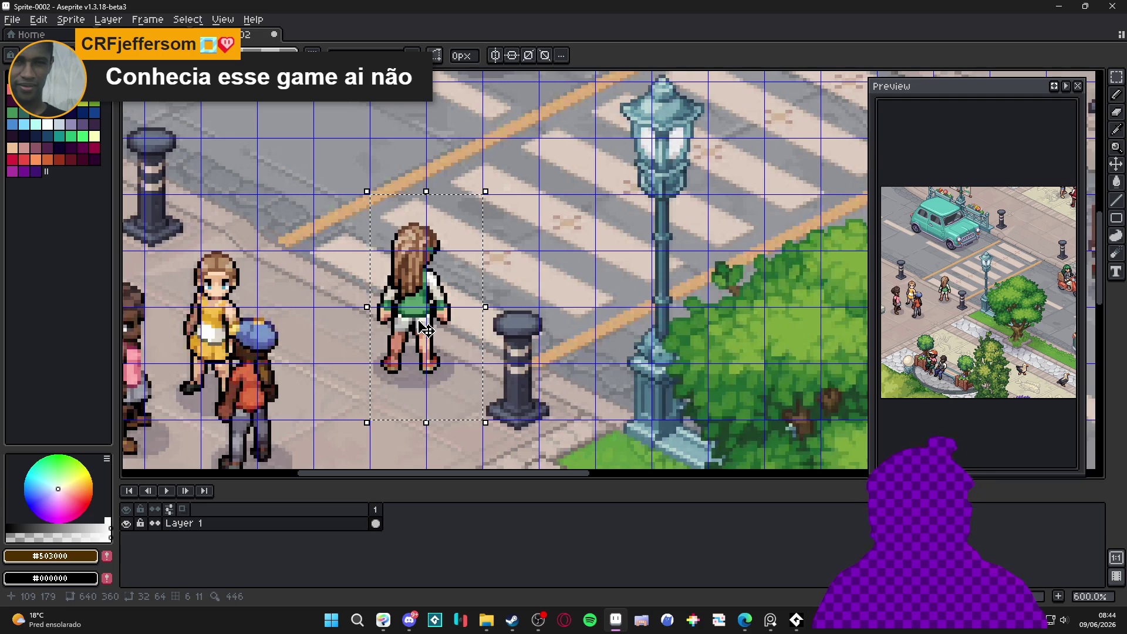
pyautogui.click(385, 224)
pyautogui.moveTo(385, 224); pyautogui.dragTo(449, 343)
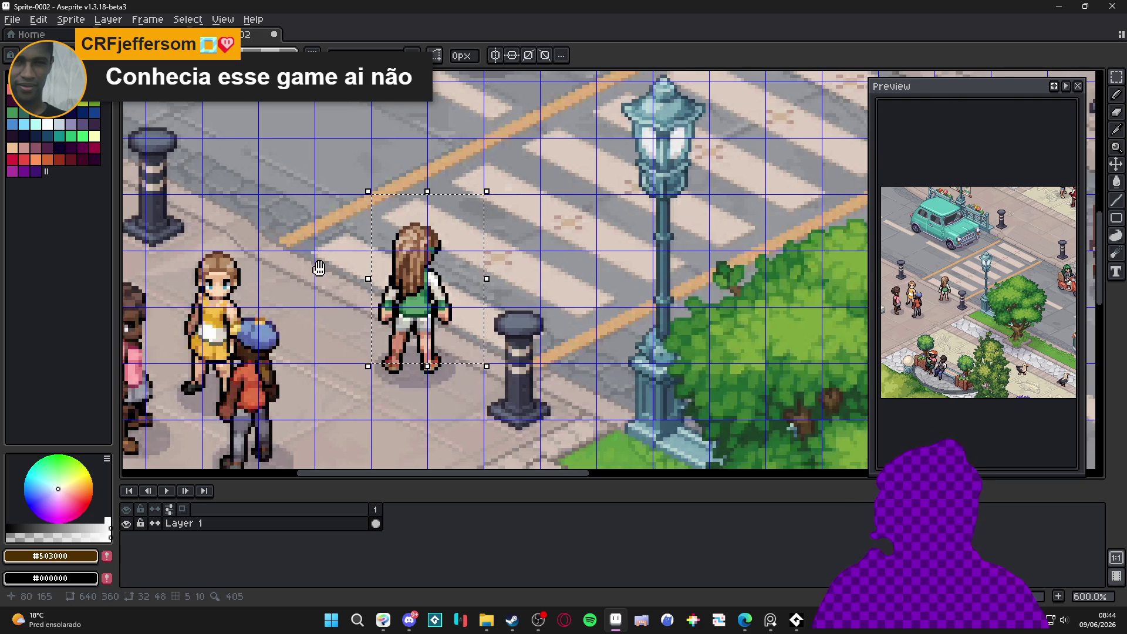
pyautogui.hscroll(-1, 312, 269)
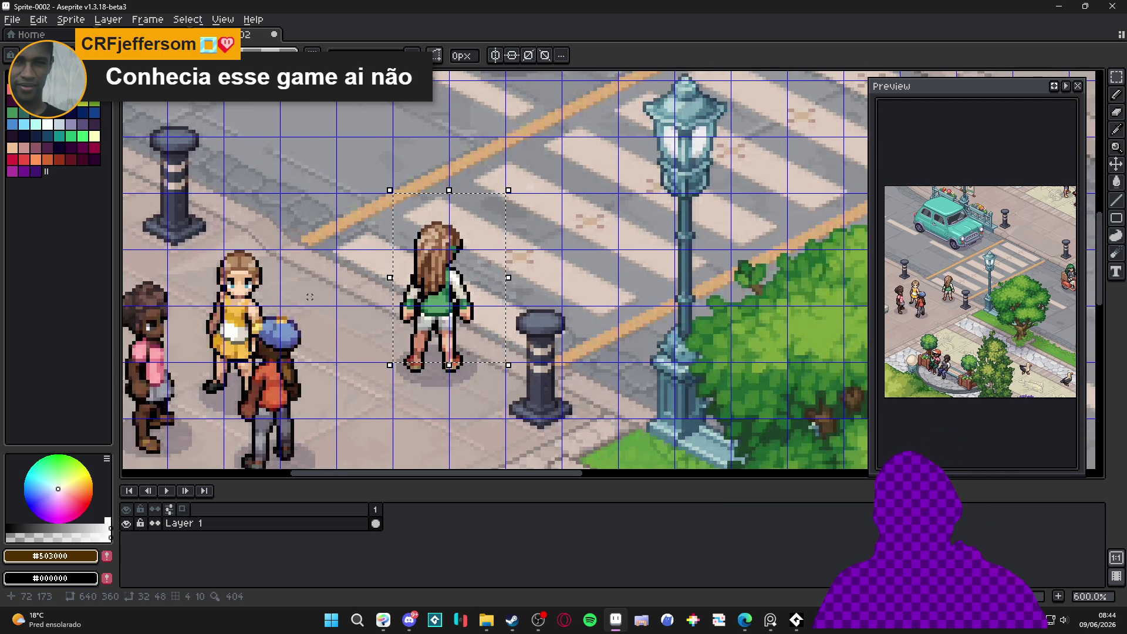
pyautogui.scroll(-4, 310, 297)
pyautogui.hscroll(6, 441, 299)
pyautogui.hotkey('ctrl', "'")
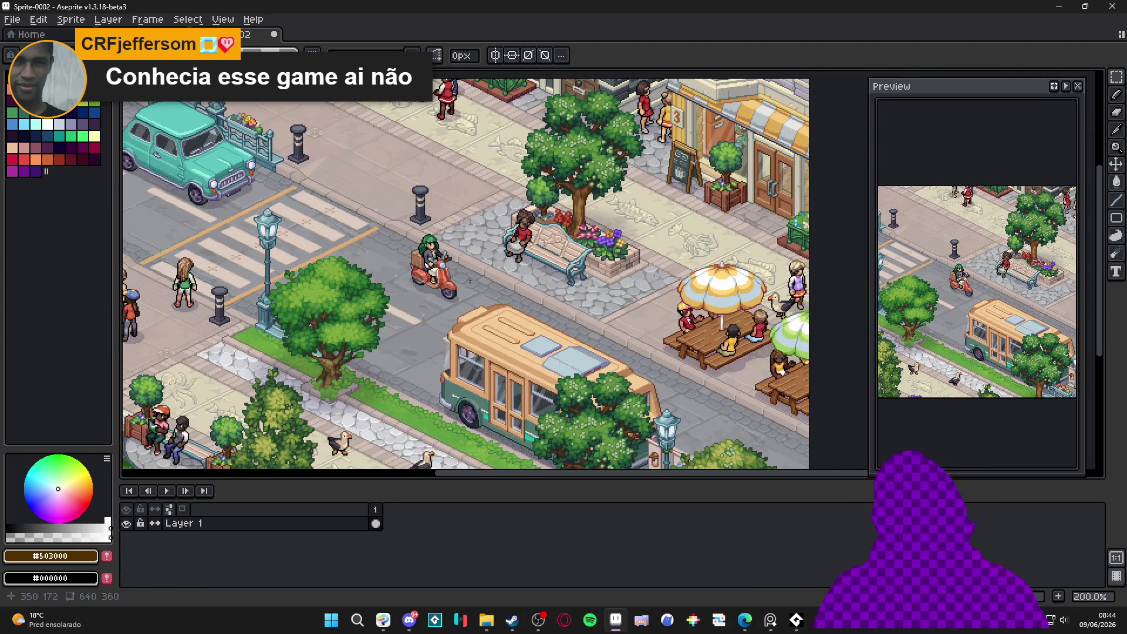
pyautogui.scroll(-1, 469, 279)
pyautogui.scroll(1, 440, 270)
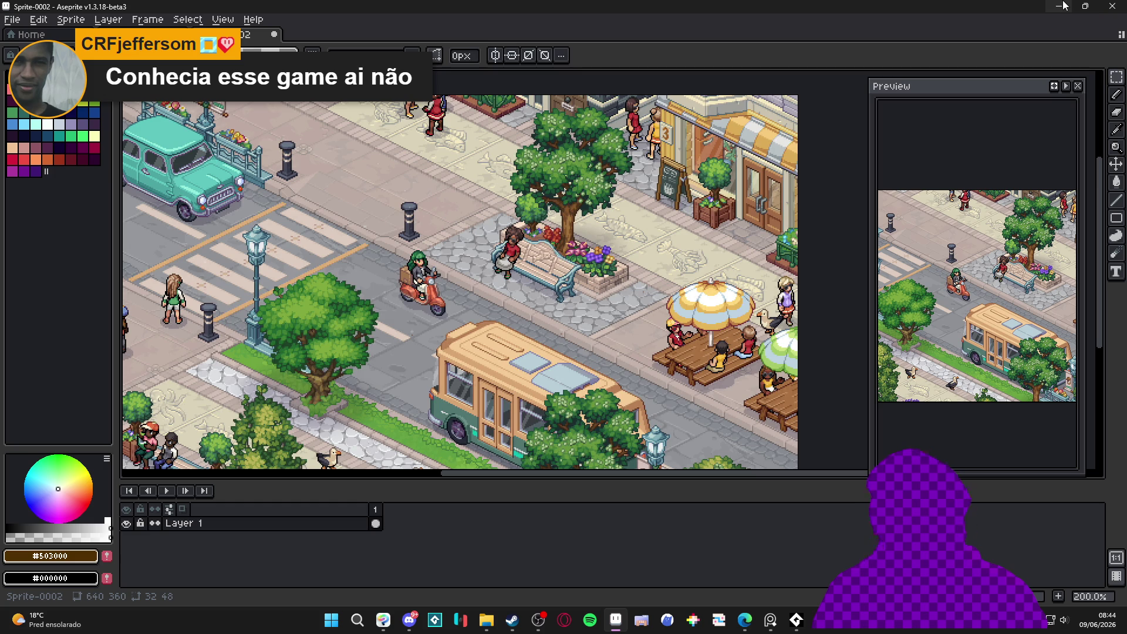
# Close the Sprite-0002 town sprite without saving.
pyautogui.click(379, 35)
pyautogui.click(272, 35)
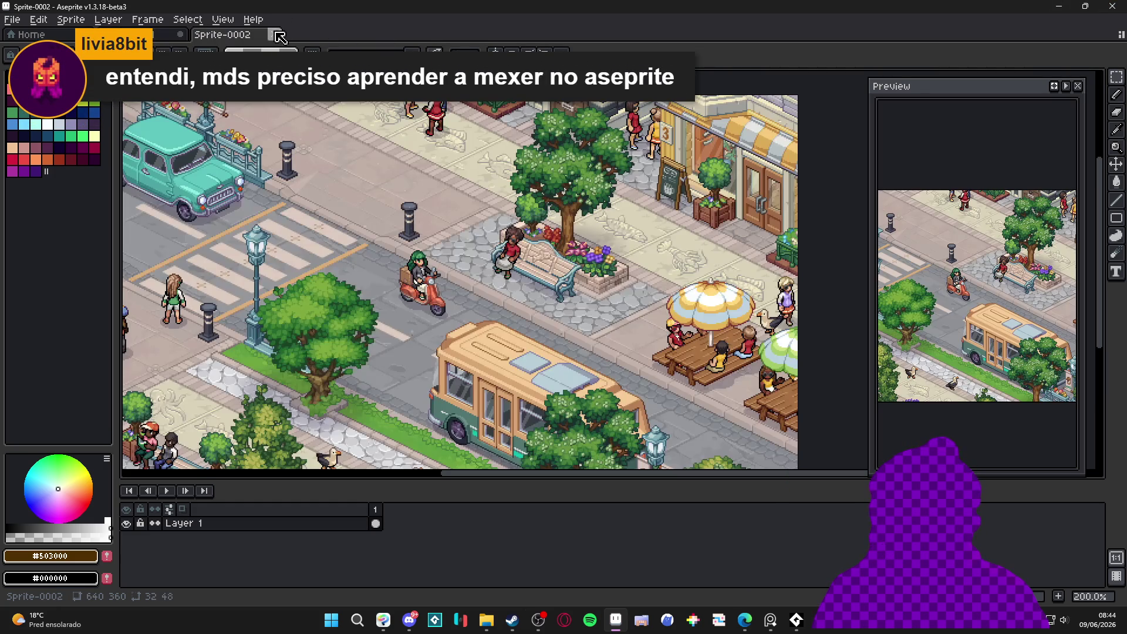
pyautogui.click(274, 35)
pyautogui.click(555, 334)
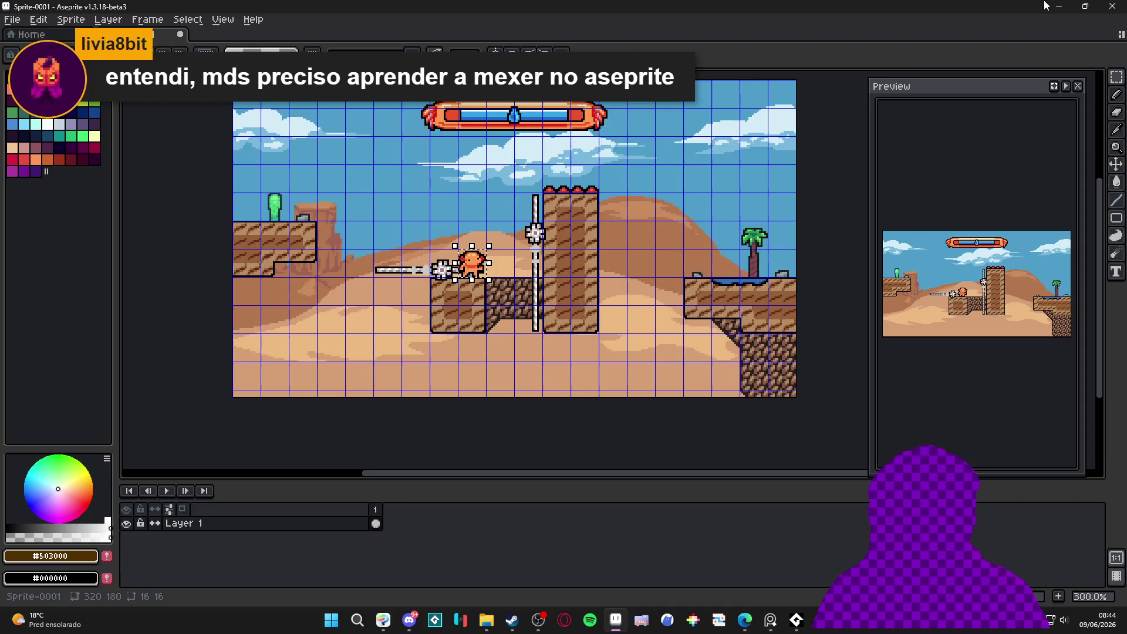
# Minimize Aseprite, Edge and Steam so Clip Studio Paint shows.
pyautogui.click(1060, 5)
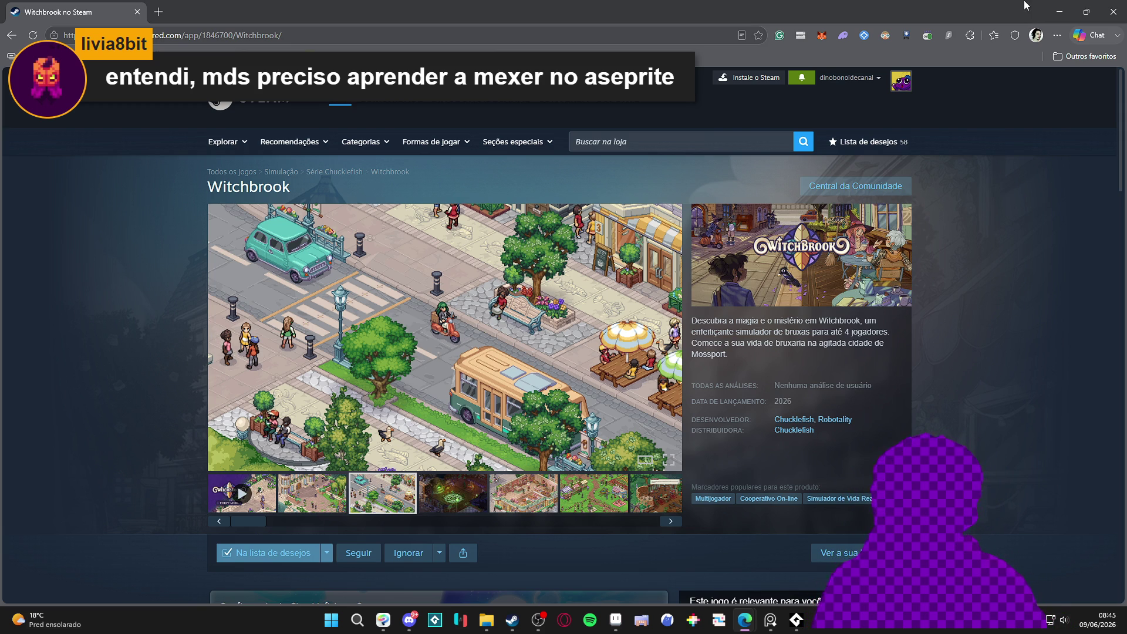
pyautogui.click(1061, 9)
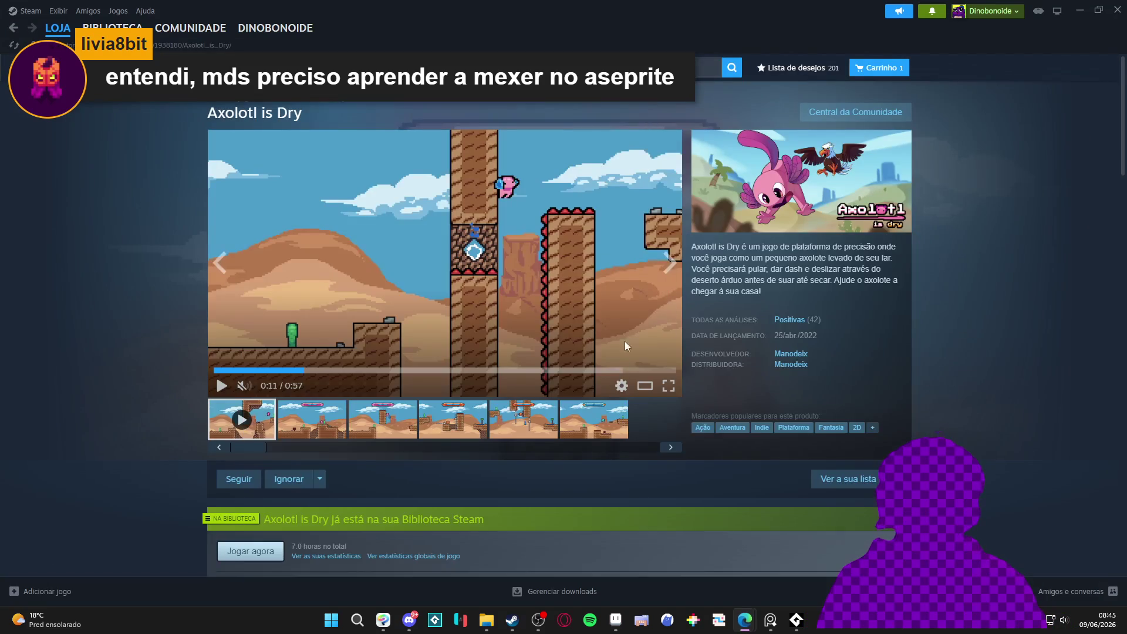
pyautogui.click(1086, 6)
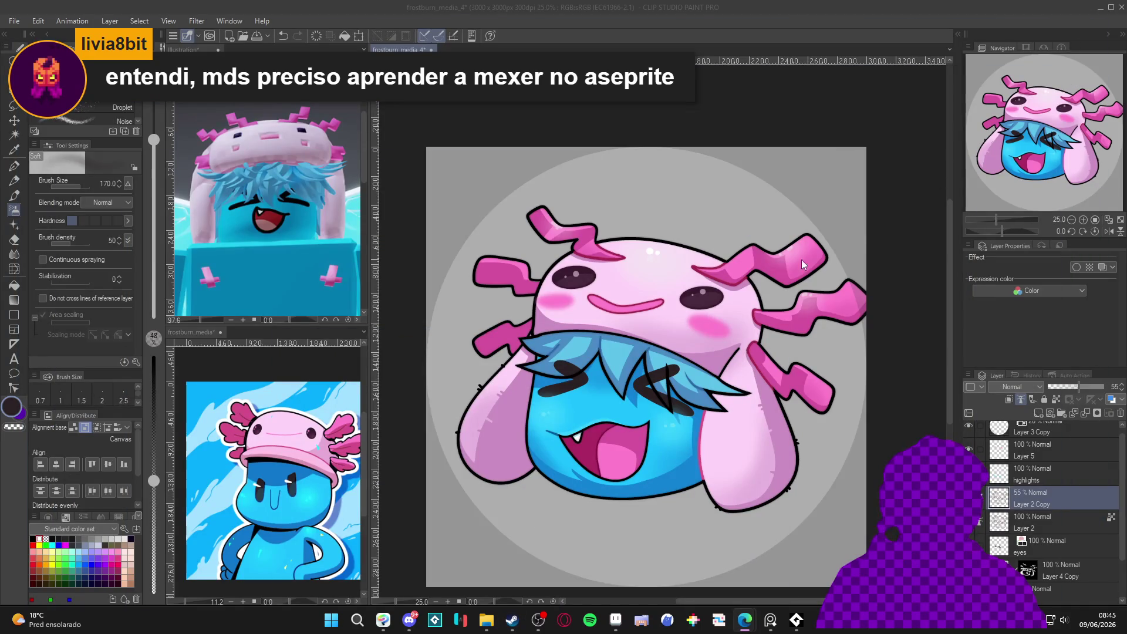
# Save the axolotl drawing with Ctrl+S.
pyautogui.scroll(-1, 699, 351)
pyautogui.hotkey('ctrl', 's')
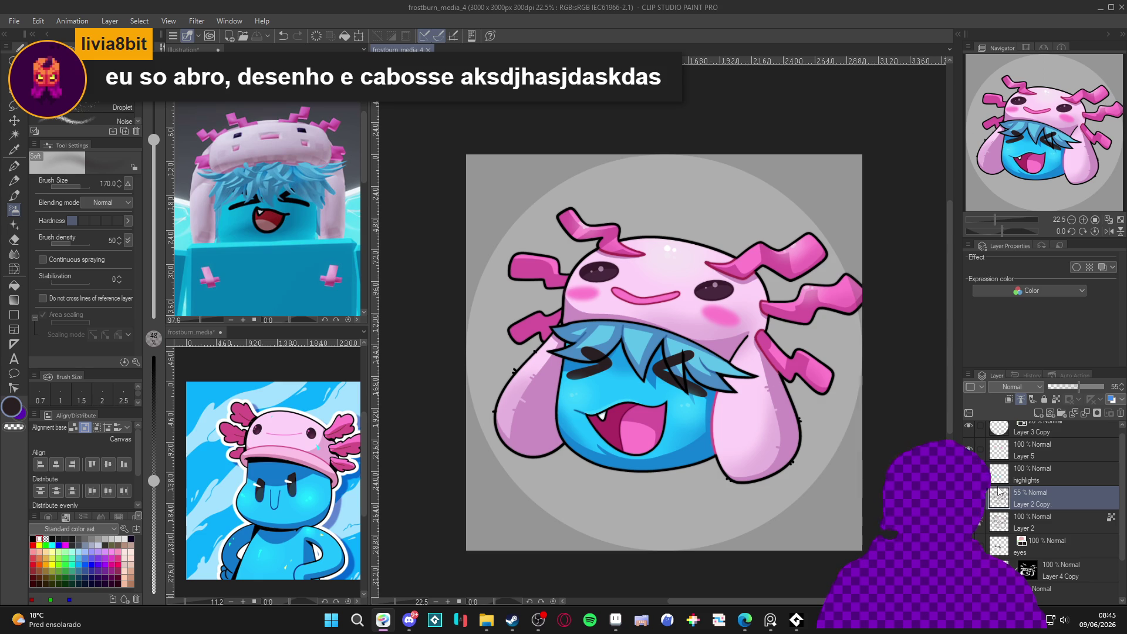
pyautogui.scroll(-2, 999, 491)
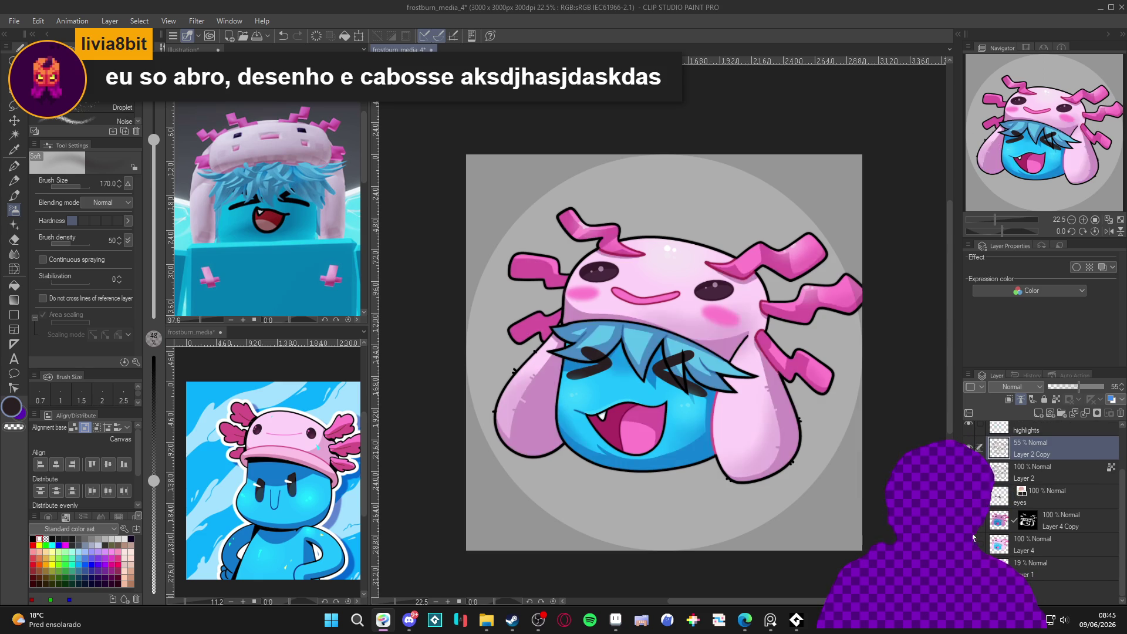
pyautogui.click(1025, 546)
pyautogui.hotkey('ctrl', 's')
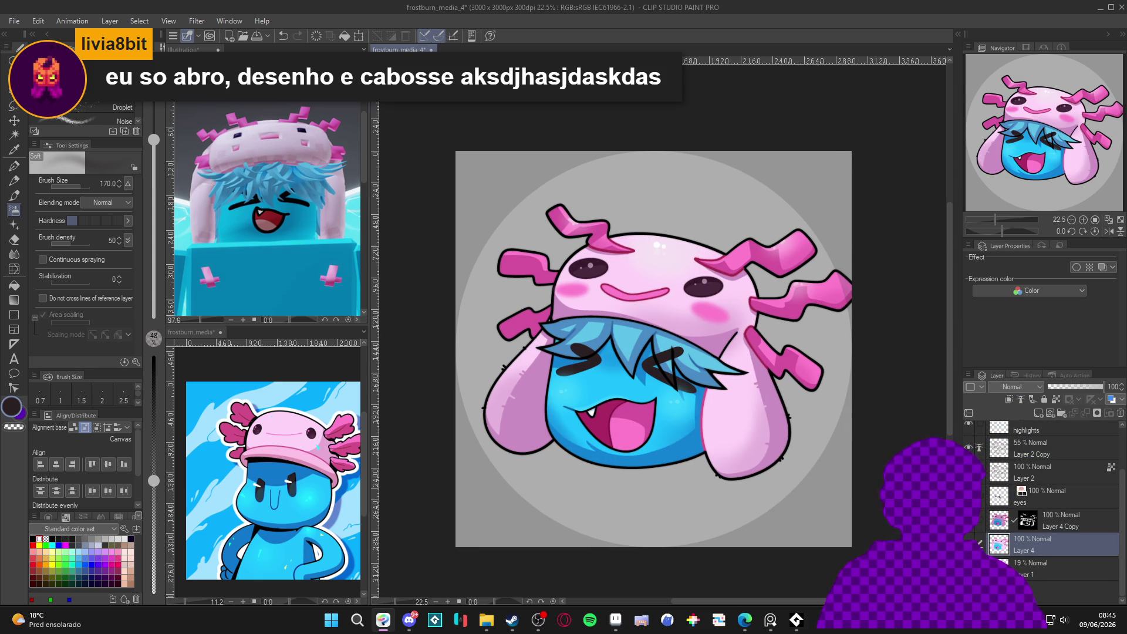
# Add a new raster layer above Layer 1 and pick the face's bright cyan with the Fill tool active.
pyautogui.click(1016, 568)
pyautogui.hotkey('ctrl', 'shift', 'n')
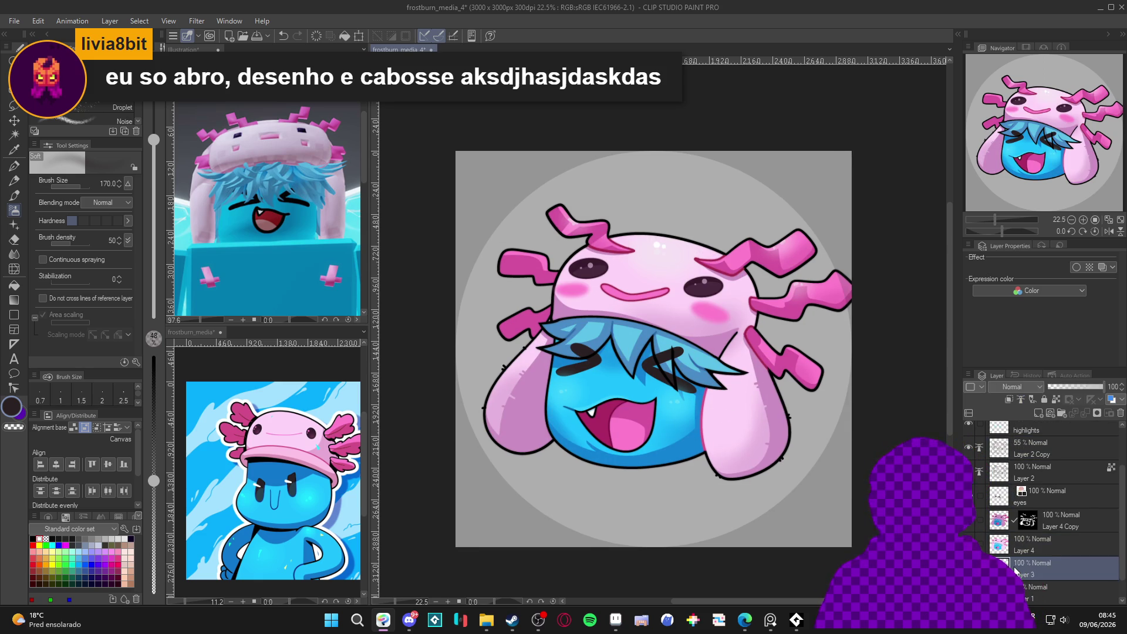
pyautogui.press('g')
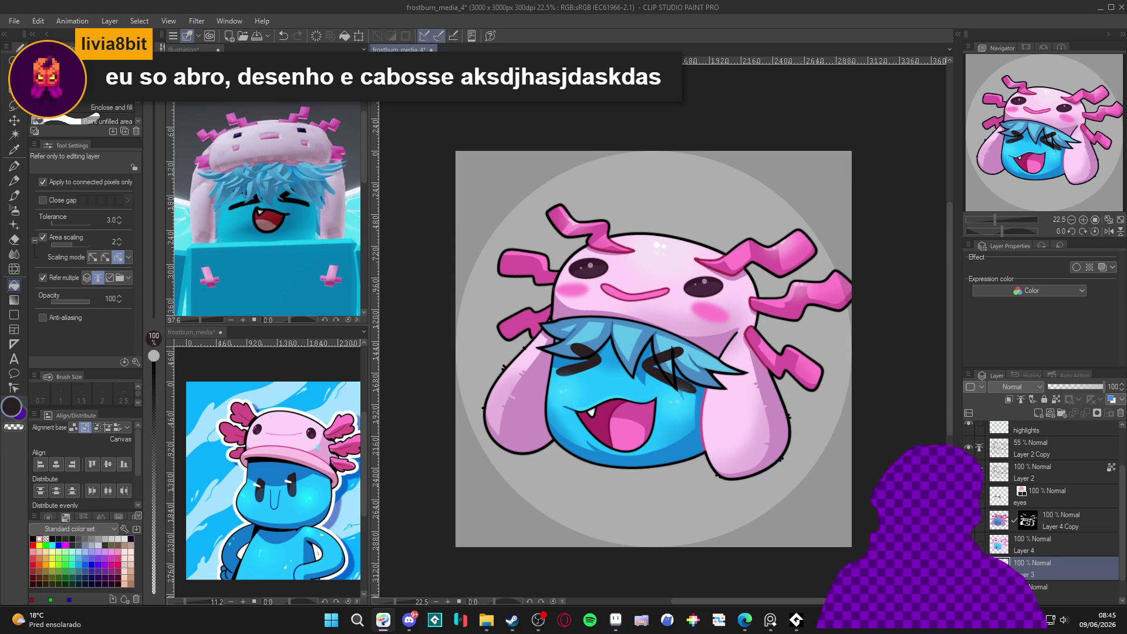
pyautogui.keyDown('alt'); pyautogui.click(563, 409); pyautogui.keyUp('alt')
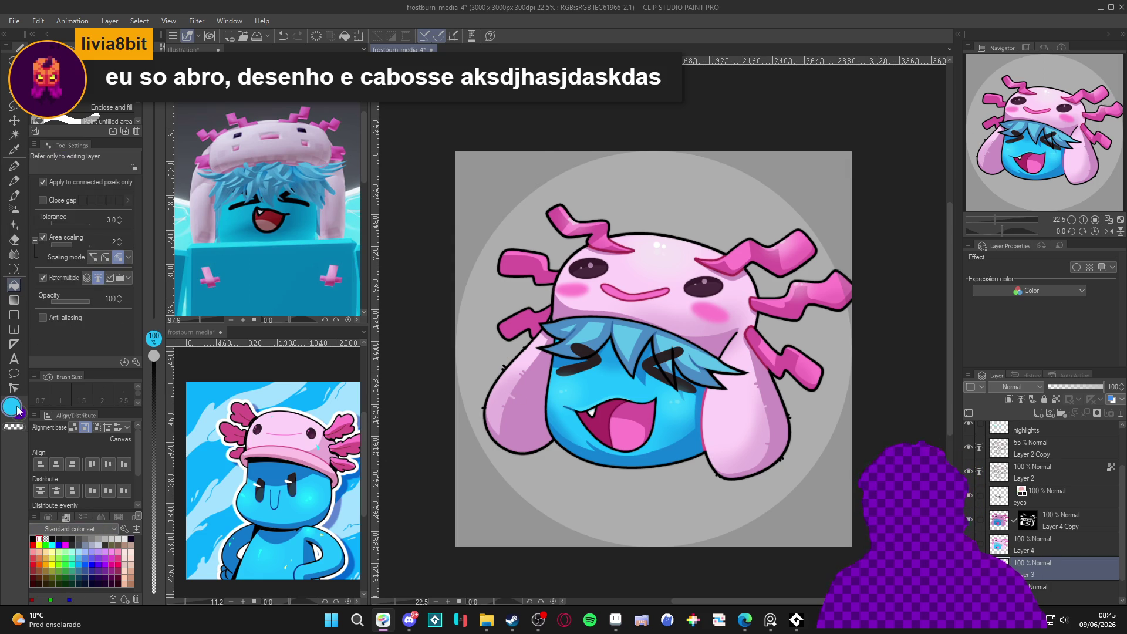
# Try a greener colour, cancel it, and fill the grey background with light blue.
pyautogui.click(17, 409)
pyautogui.click(405, 271)
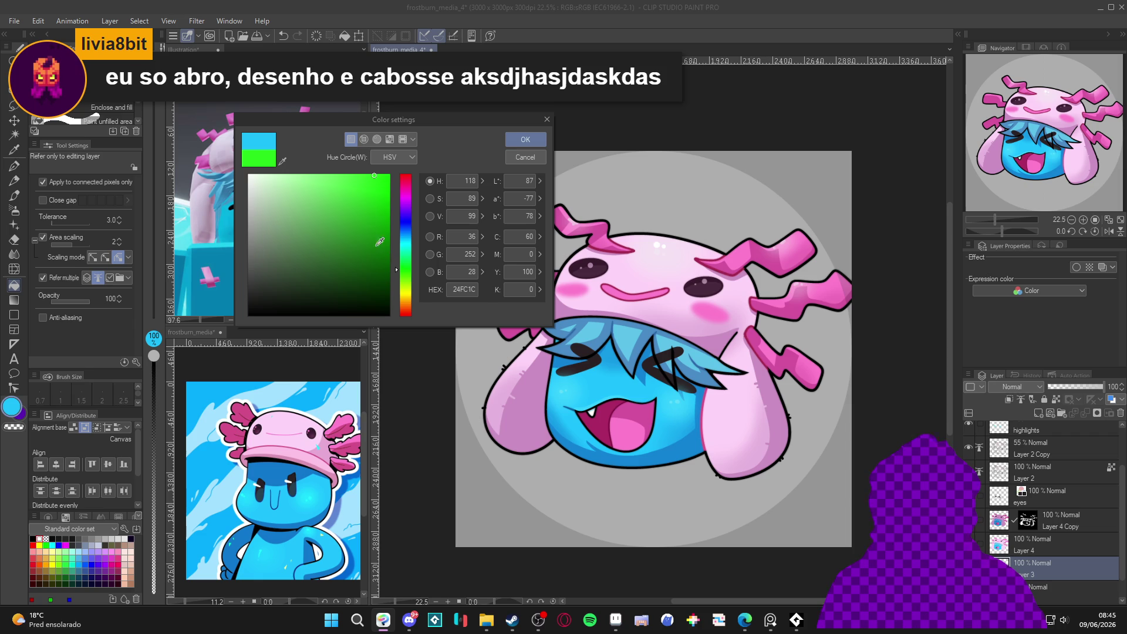
pyautogui.moveTo(389, 260)
pyautogui.mouseDown()
pyautogui.moveTo(335, 224)
pyautogui.moveTo(386, 235)
pyautogui.moveTo(407, 226)
pyautogui.moveTo(414, 240)
pyautogui.mouseUp()
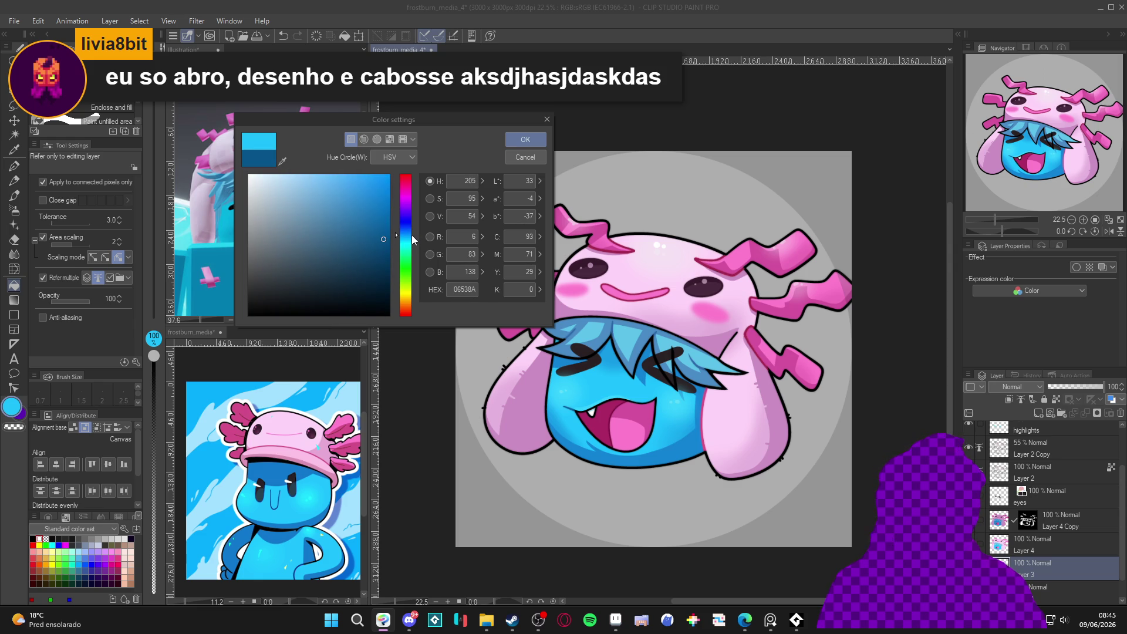
pyautogui.click(541, 157)
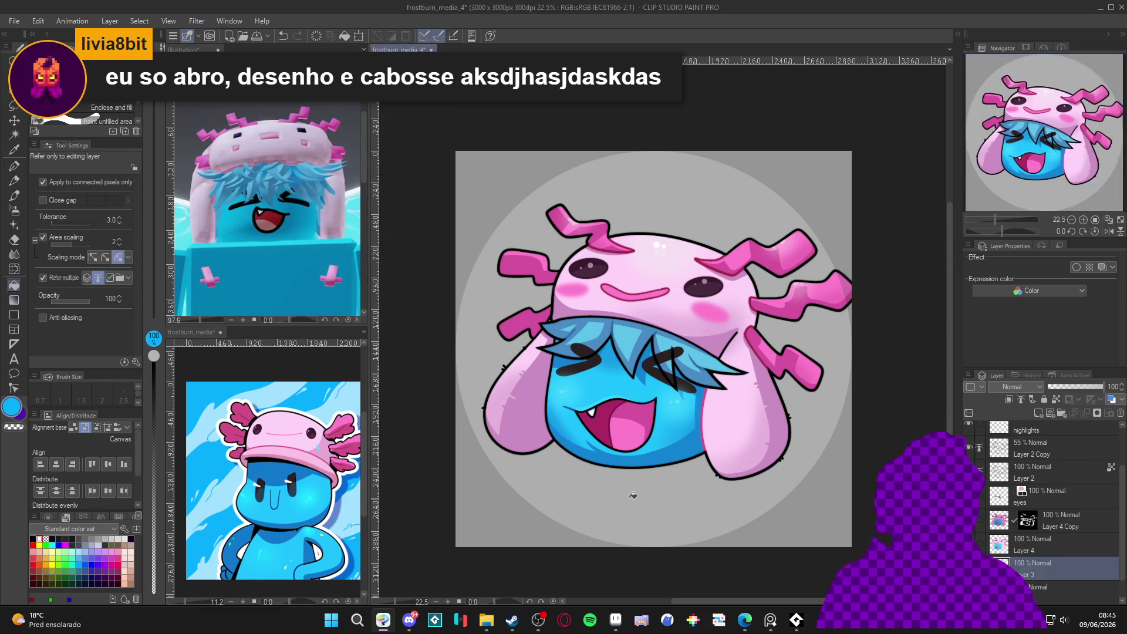
pyautogui.click(633, 496)
# Shift the background's hue by about -21 toward cyan in Hue/Saturation/Luminosity.
pyautogui.press('g')
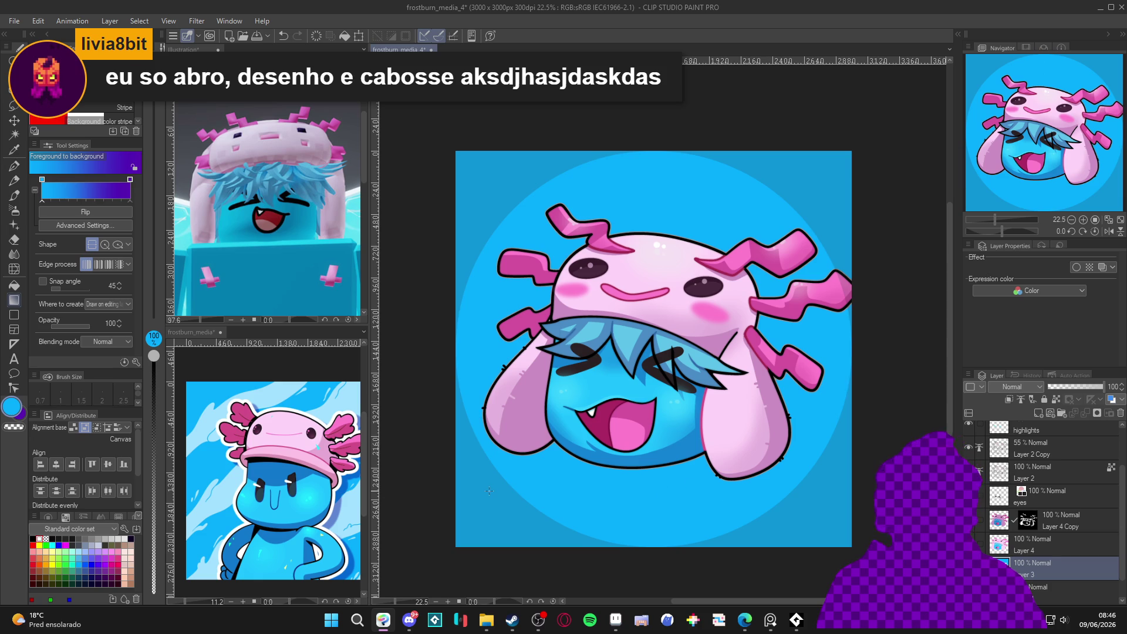
pyautogui.hotkey('ctrl', 'u')
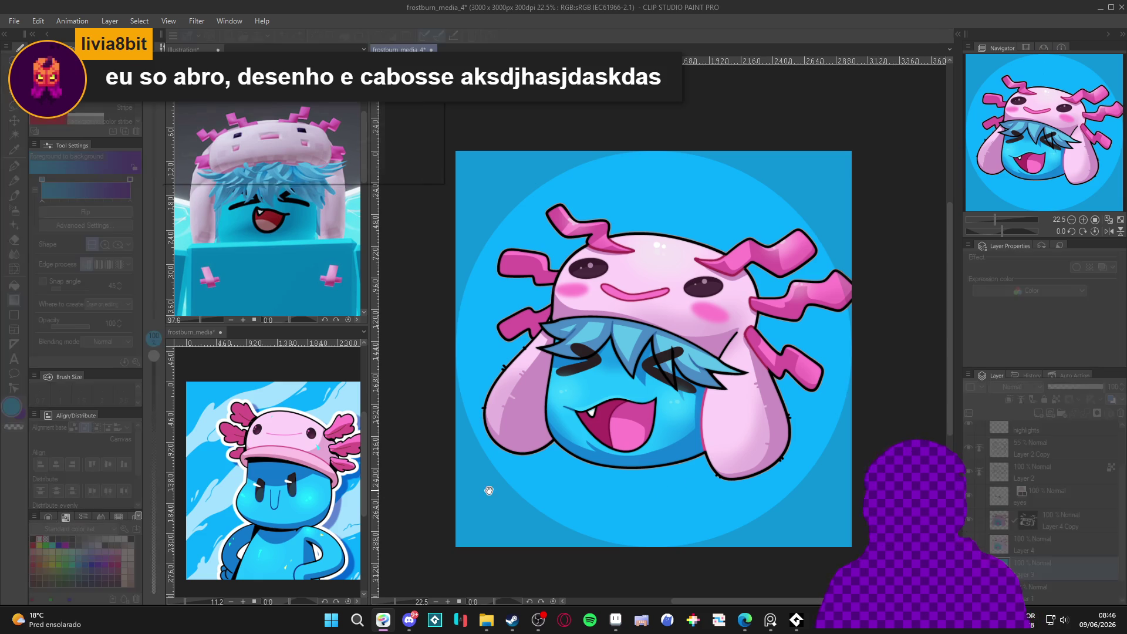
pyautogui.click(294, 110)
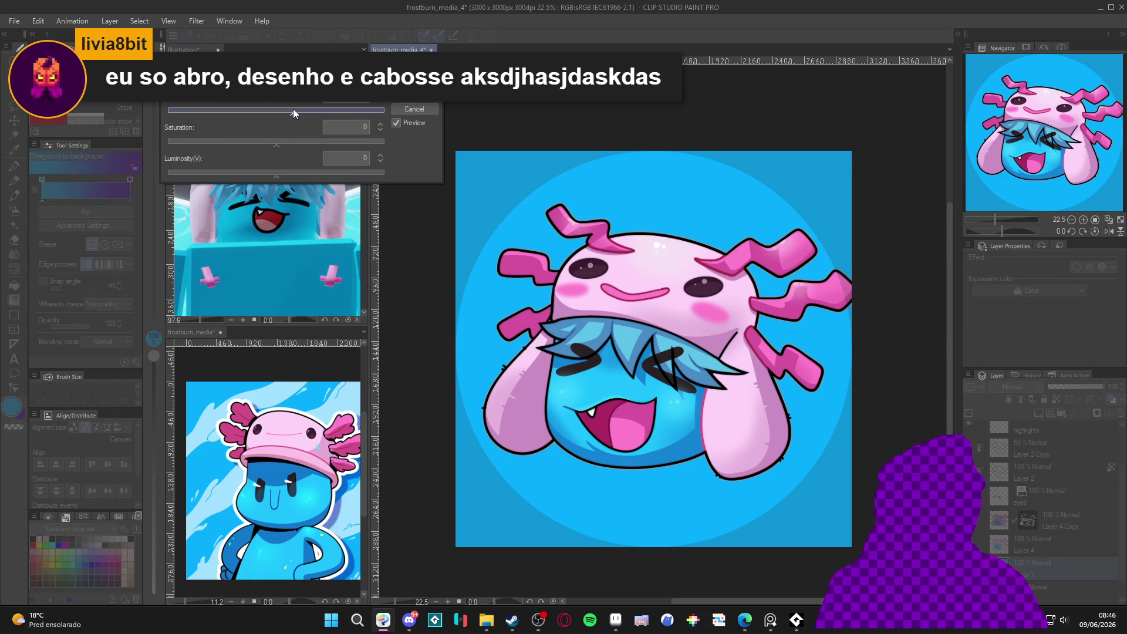
pyautogui.moveTo(277, 110); pyautogui.dragTo(263, 107)
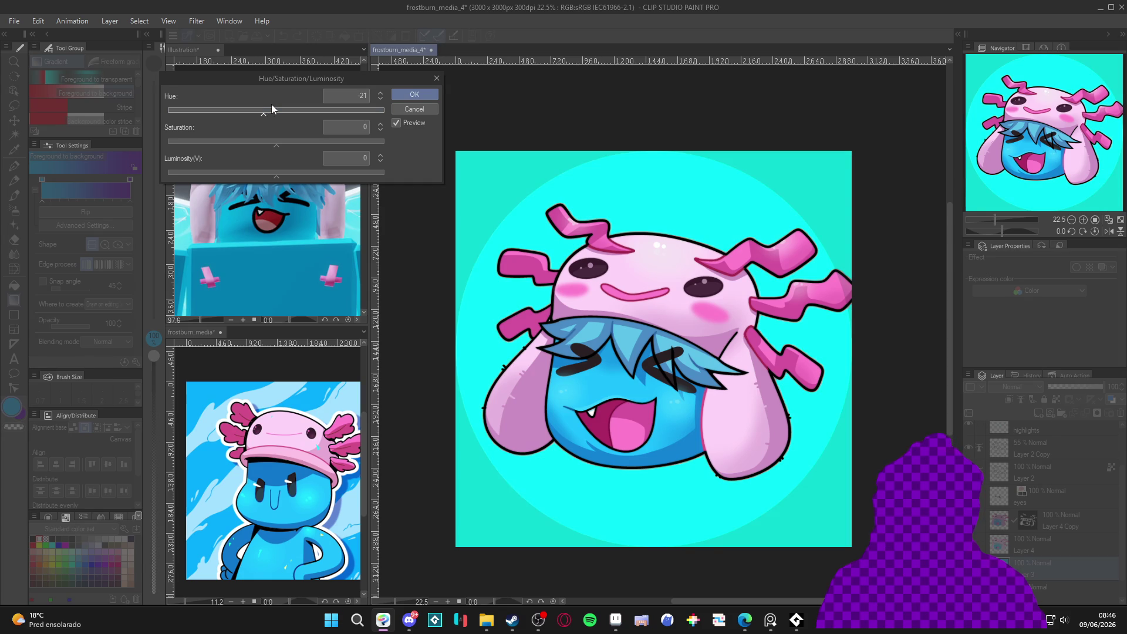
pyautogui.click(437, 94)
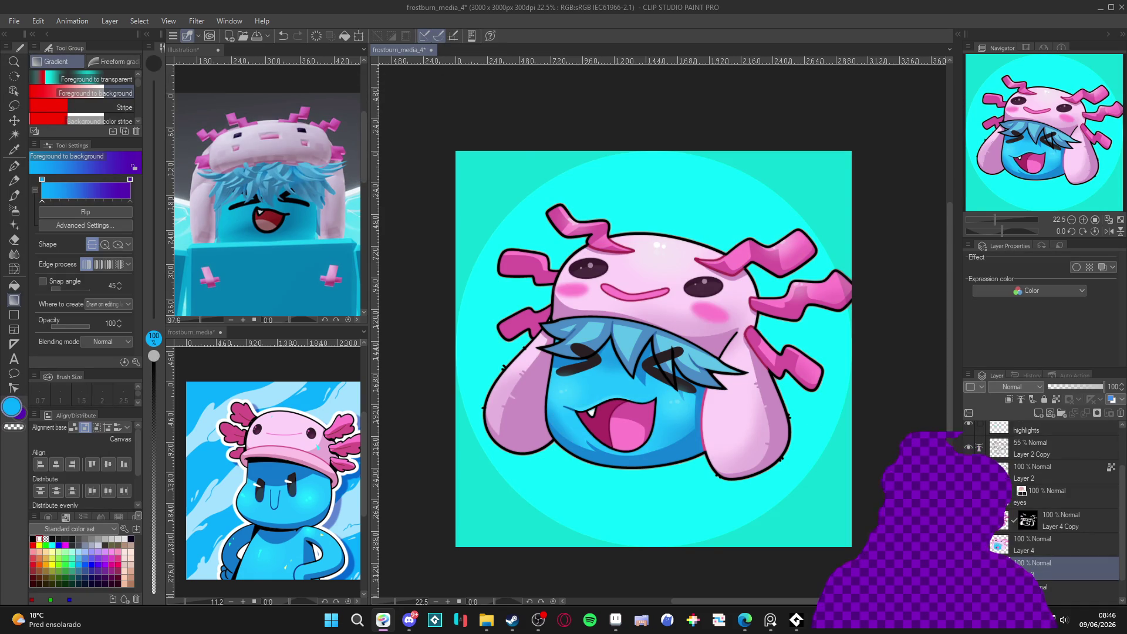
# Compare the hue shift with undo/redo, then make background Layer 3 active with the Fill tool.
pyautogui.hotkey('ctrl', 'z')
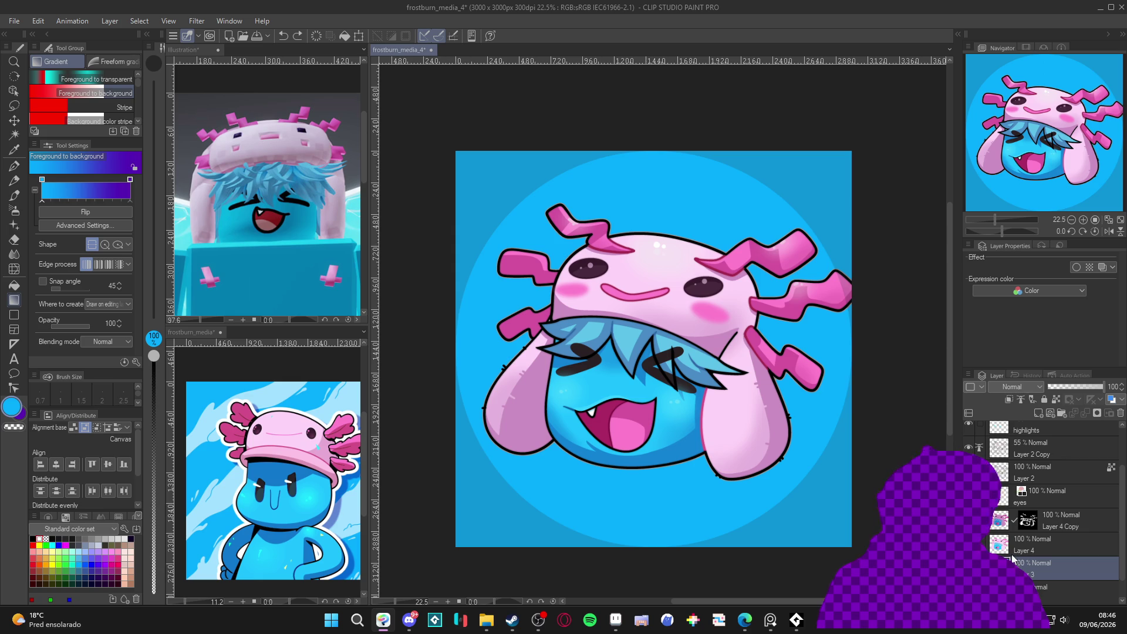
pyautogui.hotkey('ctrl', 'y')
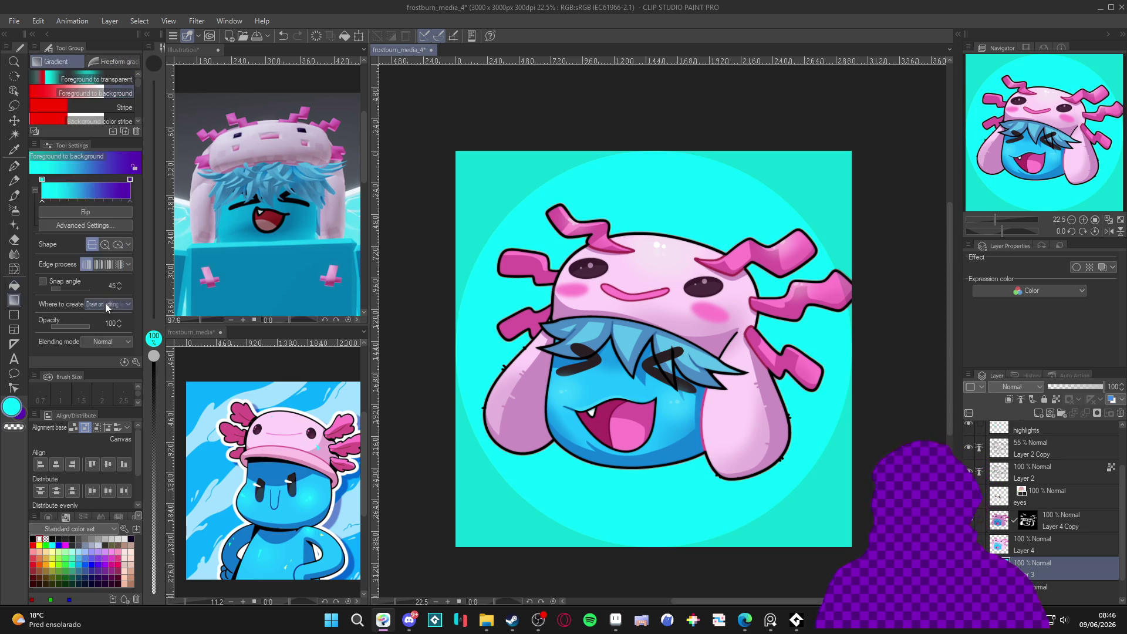
pyautogui.press('g')
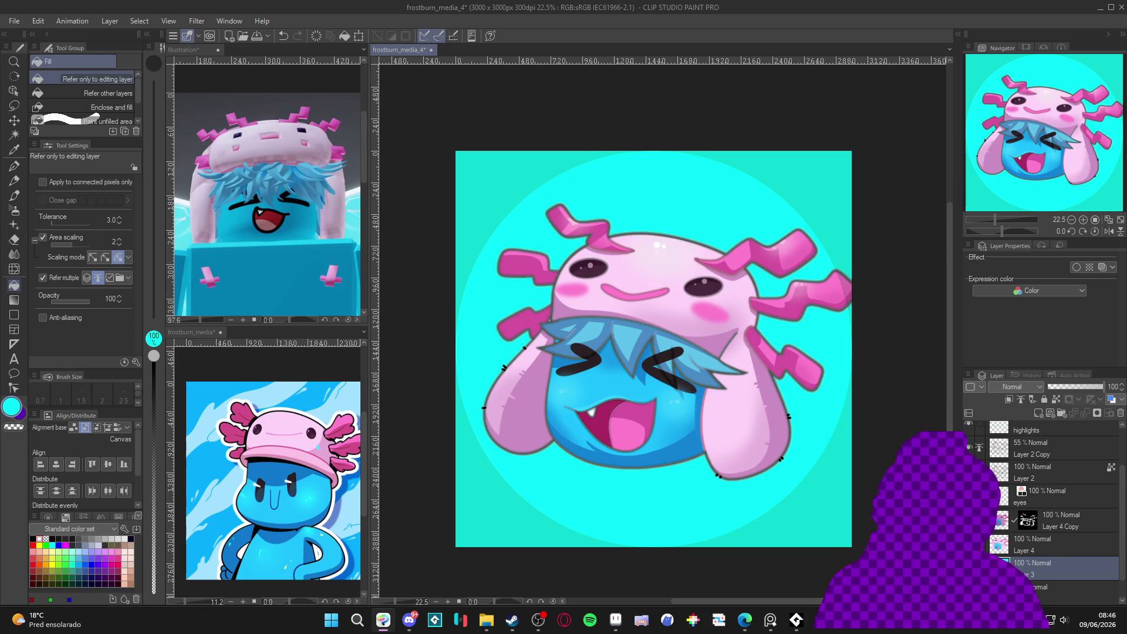
pyautogui.click(1020, 454)
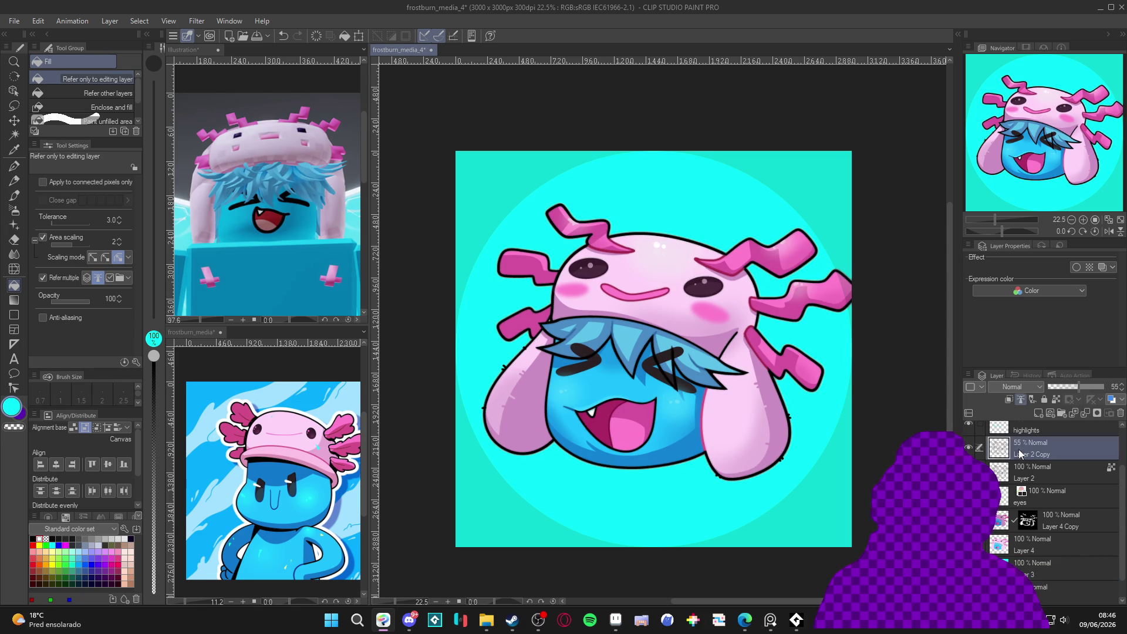
pyautogui.keyDown('ctrl'); pyautogui.click(1028, 468); pyautogui.keyUp('ctrl')
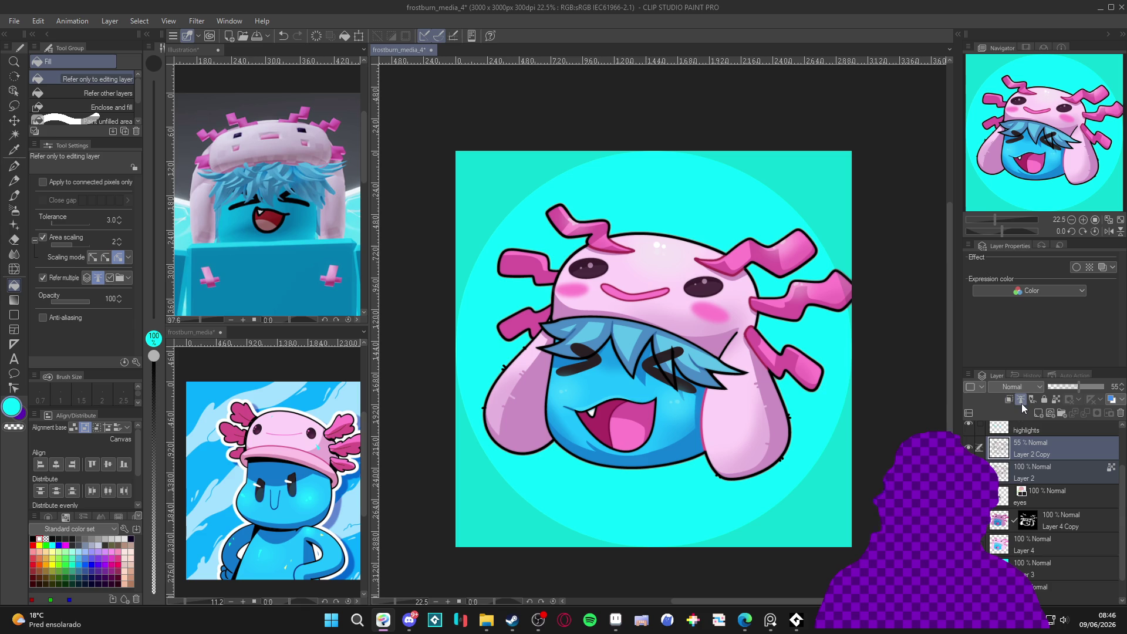
pyautogui.click(1040, 563)
# Clear Layer 3, refill the background with cyan, deselect and save.
pyautogui.hotkey('ctrl', 'a')
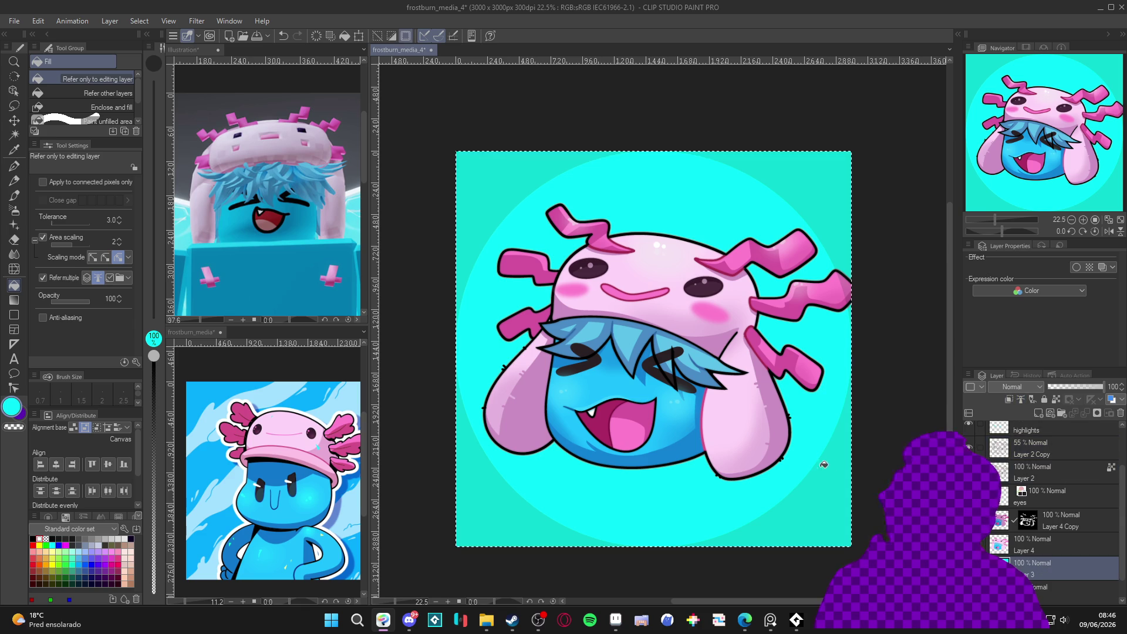
pyautogui.press('Delete')
pyautogui.click(699, 510)
pyautogui.hotkey('ctrl', 'd')
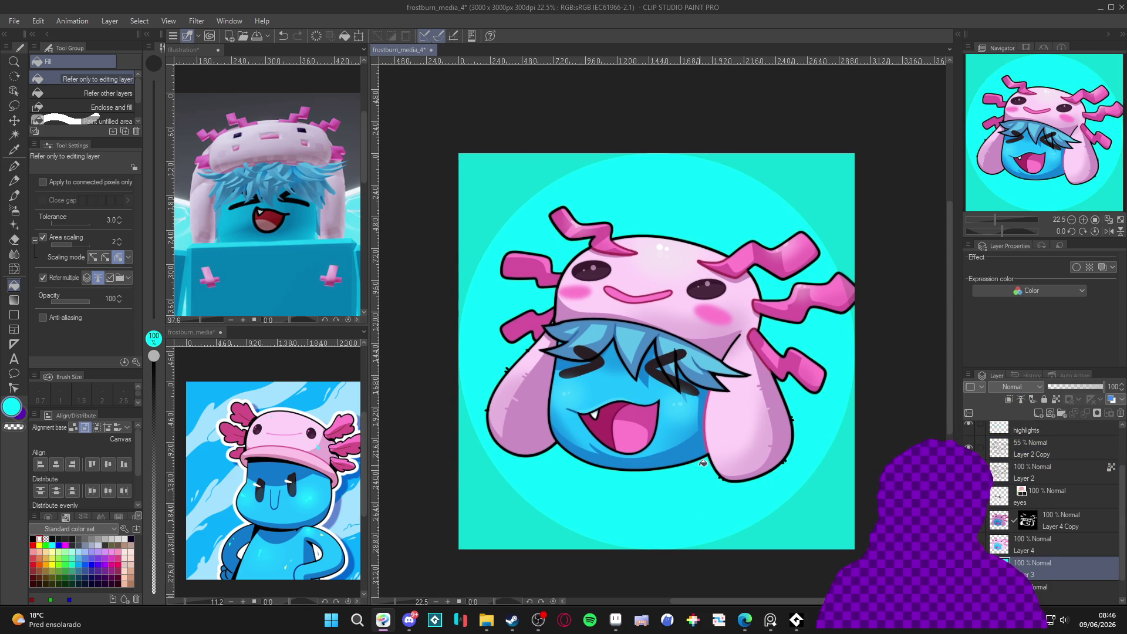
pyautogui.moveTo(681, 458); pyautogui.dragTo(690, 459)
pyautogui.hotkey('ctrl', 's')
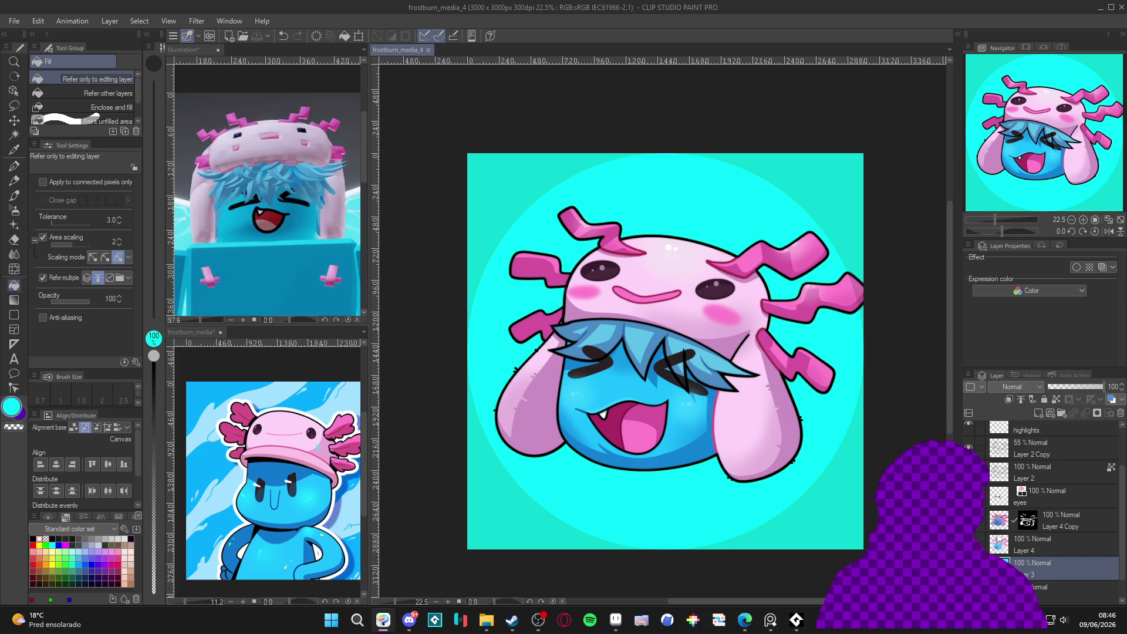
# Select layers Layer 2 Copy through Layer 4 and save frostburn_media_4.
pyautogui.scroll(2, 996, 516)
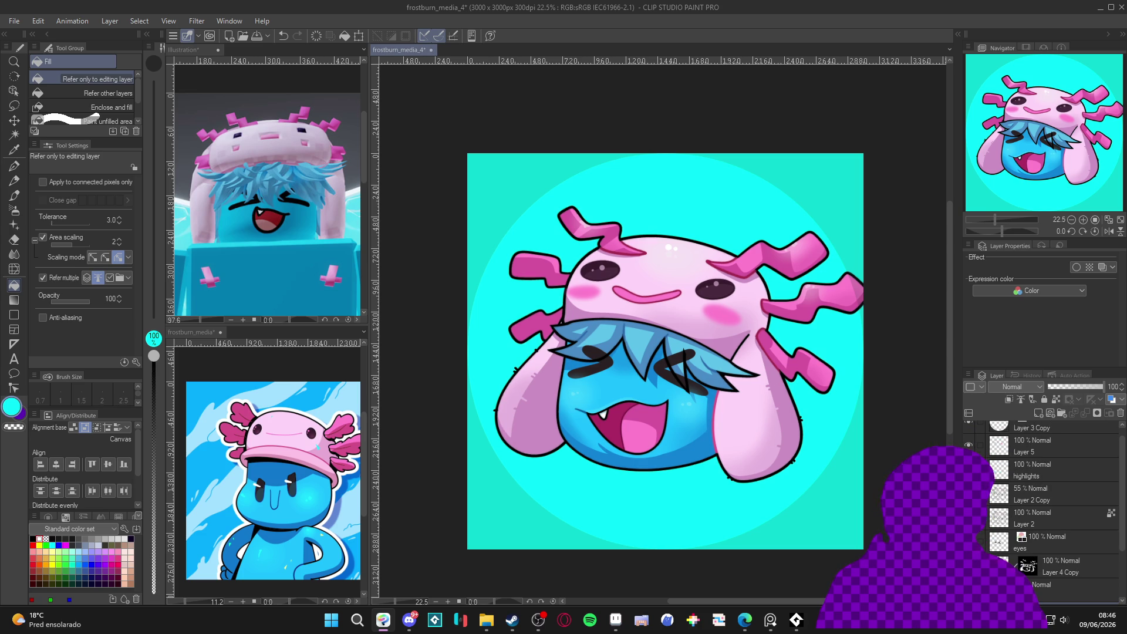
pyautogui.scroll(-2, 1041, 513)
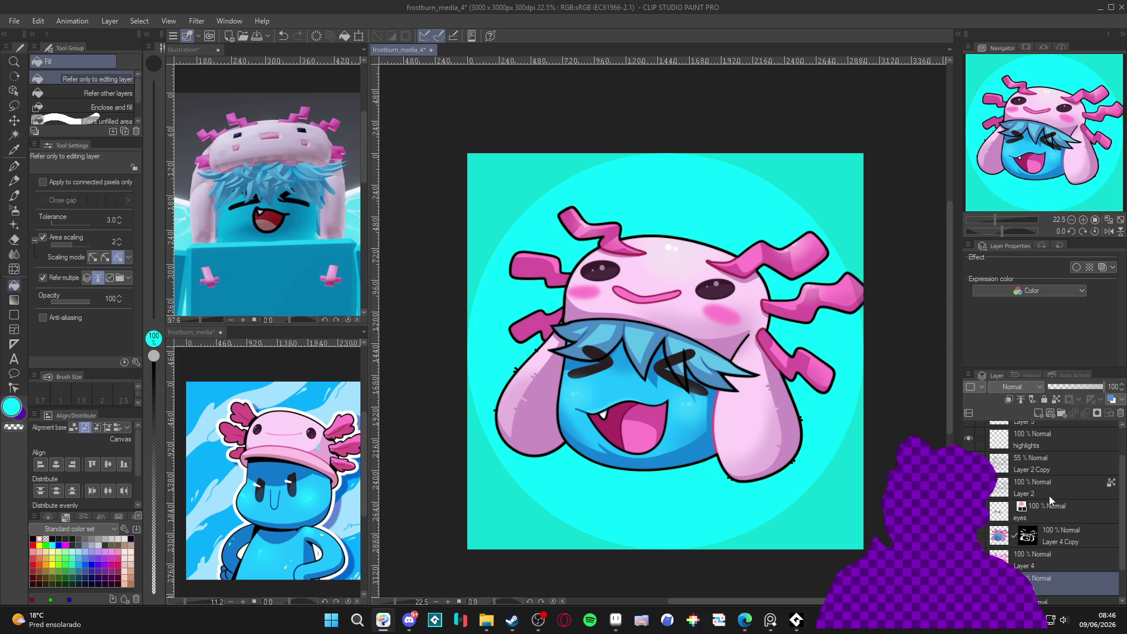
pyautogui.click(1053, 468)
pyautogui.keyDown('shift'); pyautogui.click(1035, 565); pyautogui.keyUp('shift')
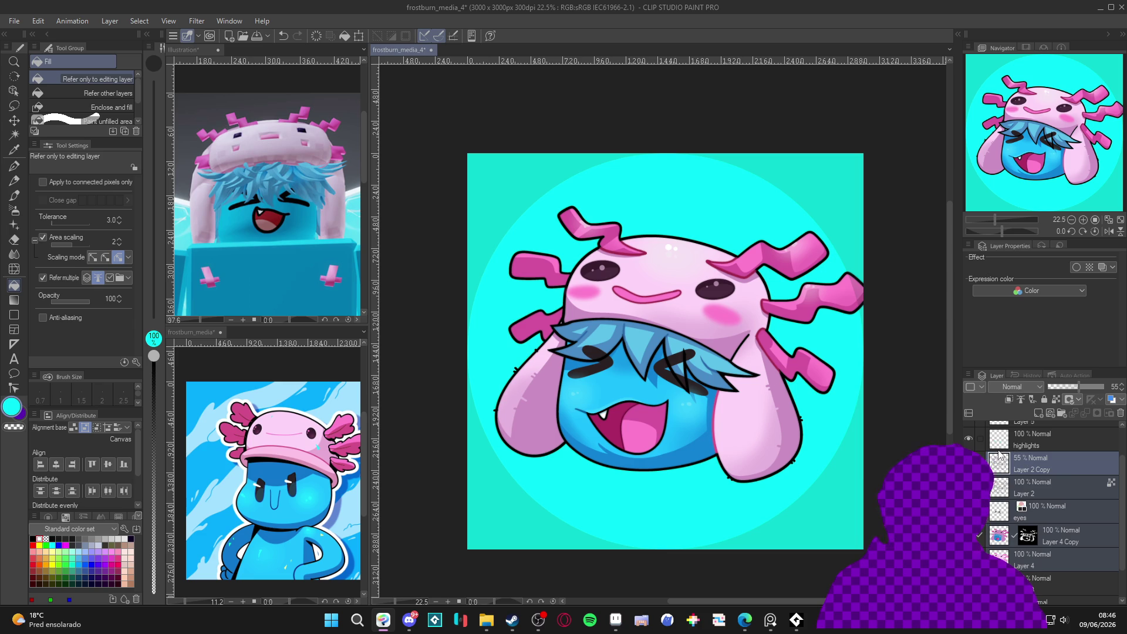
pyautogui.hotkey('ctrl', 's')
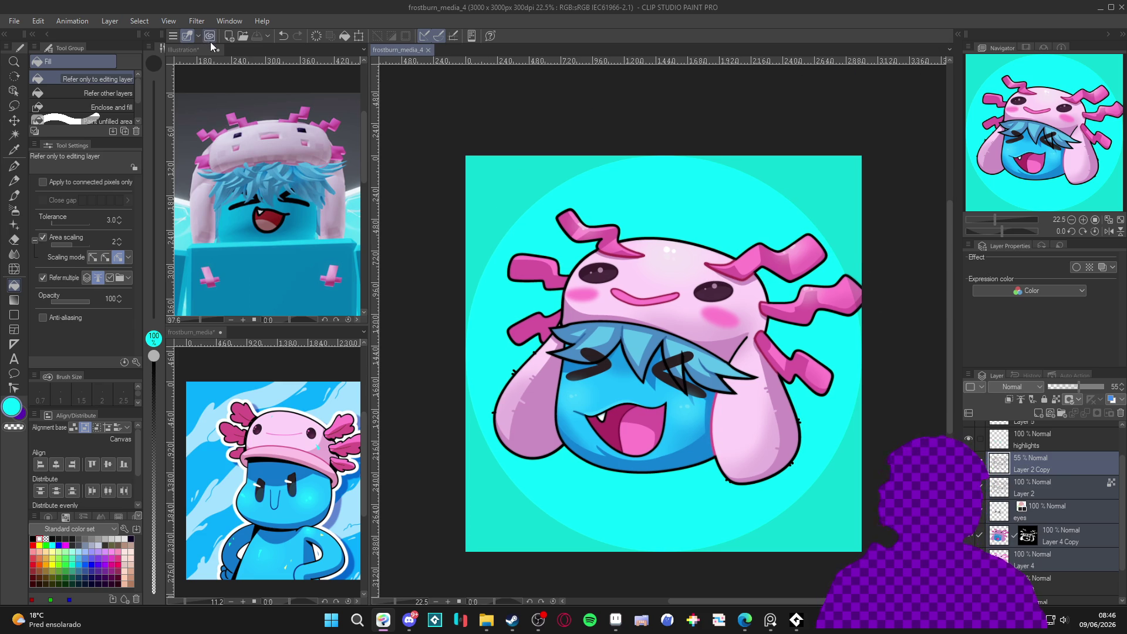
pyautogui.click(490, 36)
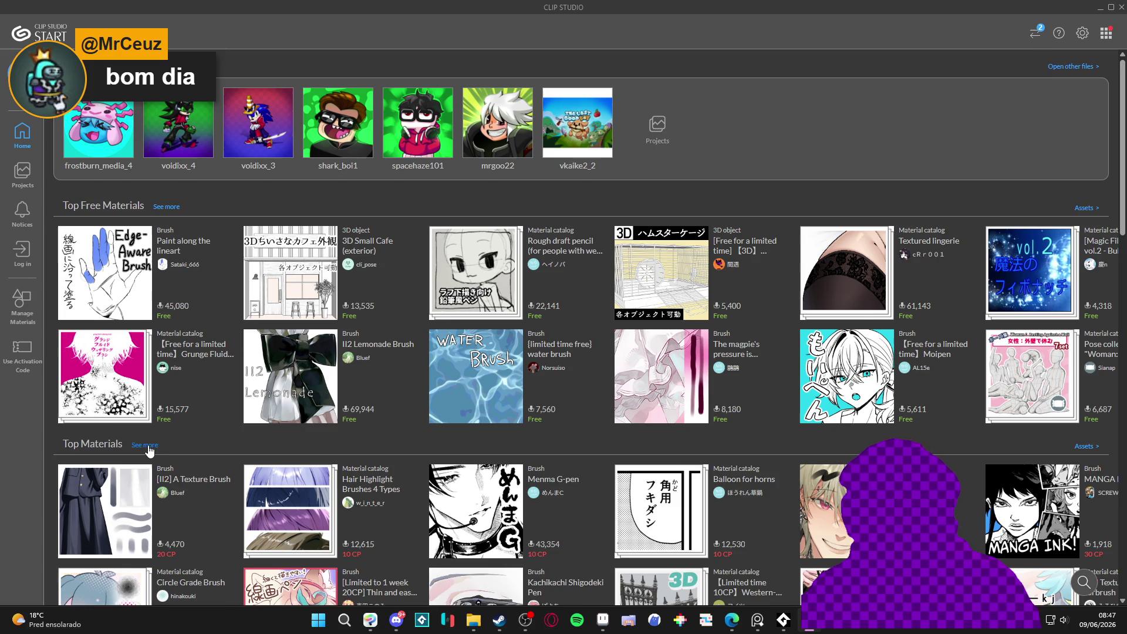
# From the Top Materials ranking, search the materials store for 'splash'.
pyautogui.scroll(1, 147, 449)
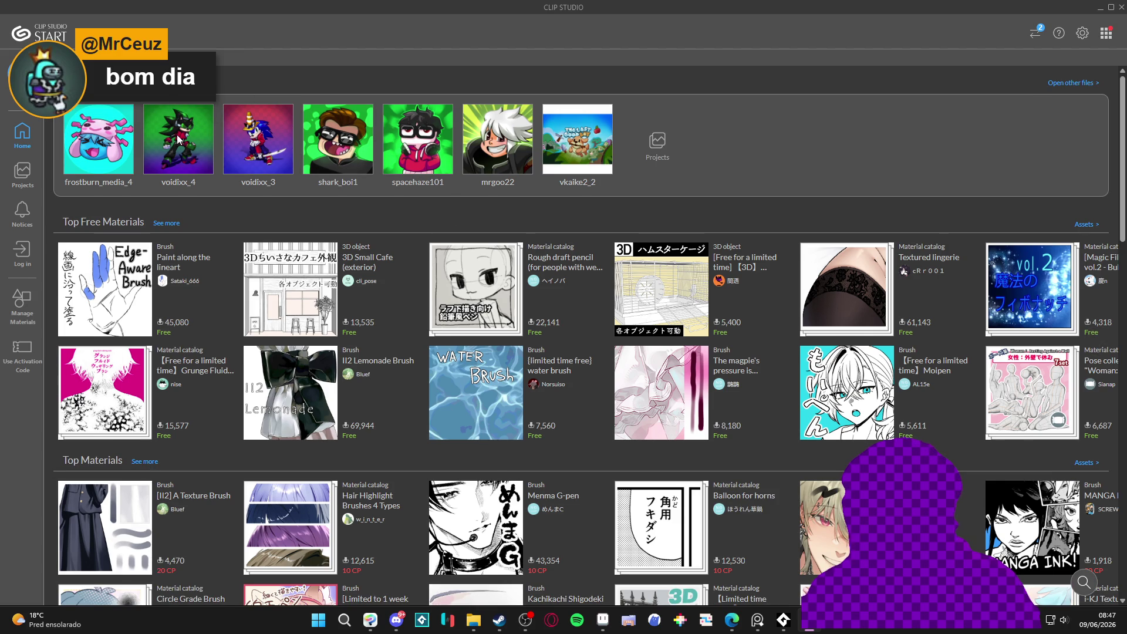
pyautogui.scroll(-5, 164, 253)
pyautogui.click(146, 253)
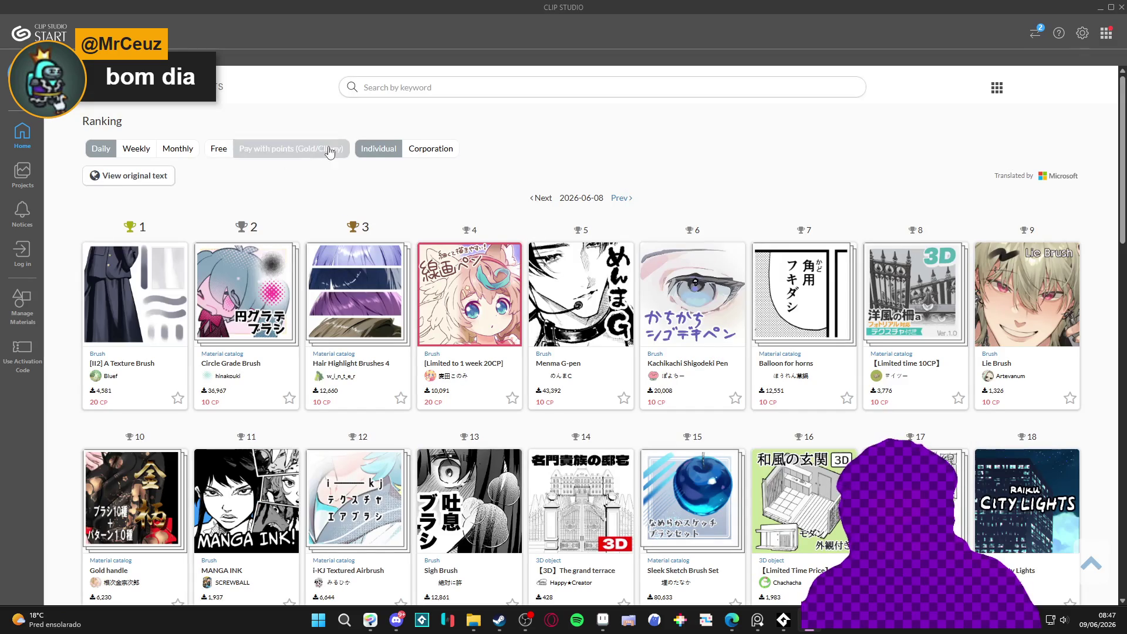
pyautogui.click(431, 89)
pyautogui.write('splash')
pyautogui.press('Return')
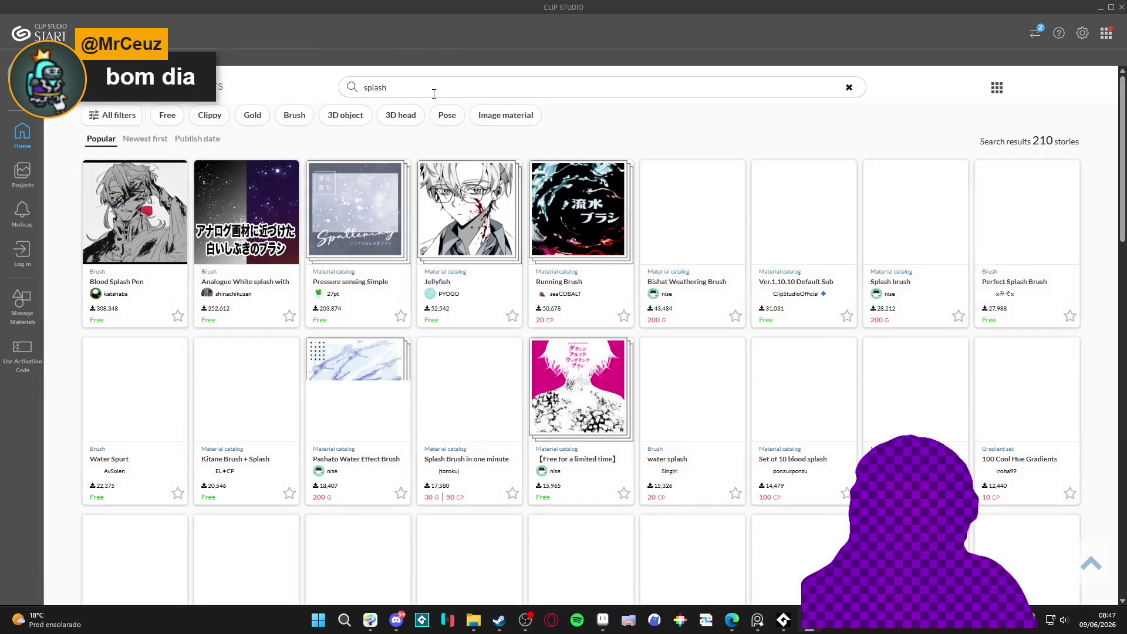
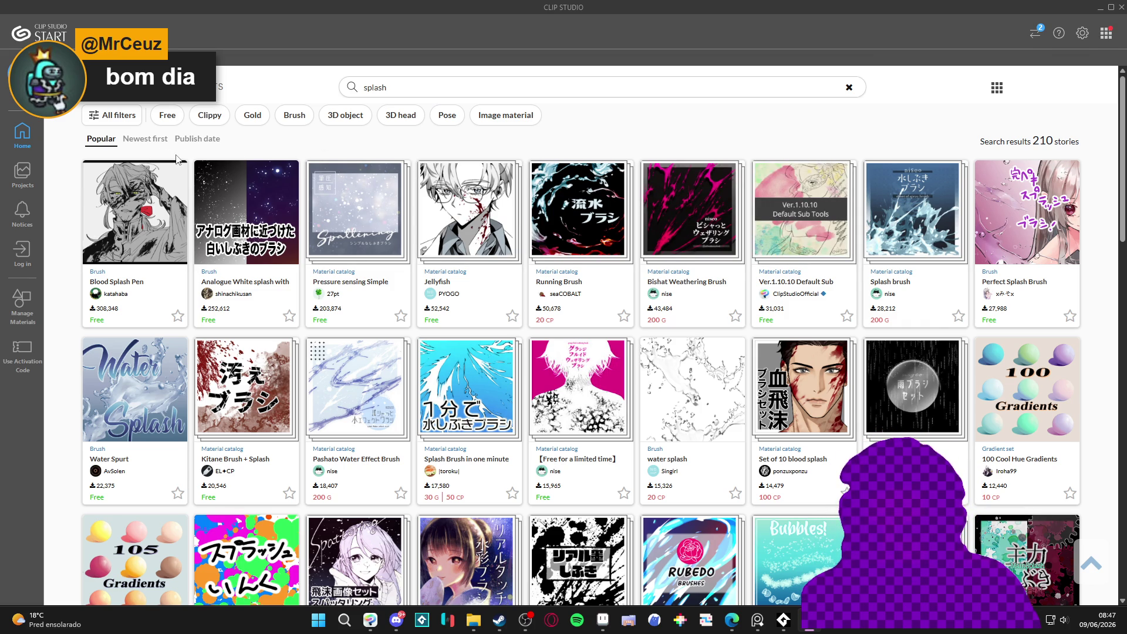
# Log in and download the free Splash Train brush from Clip Studio Assets.
pyautogui.scroll(-2, 179, 159)
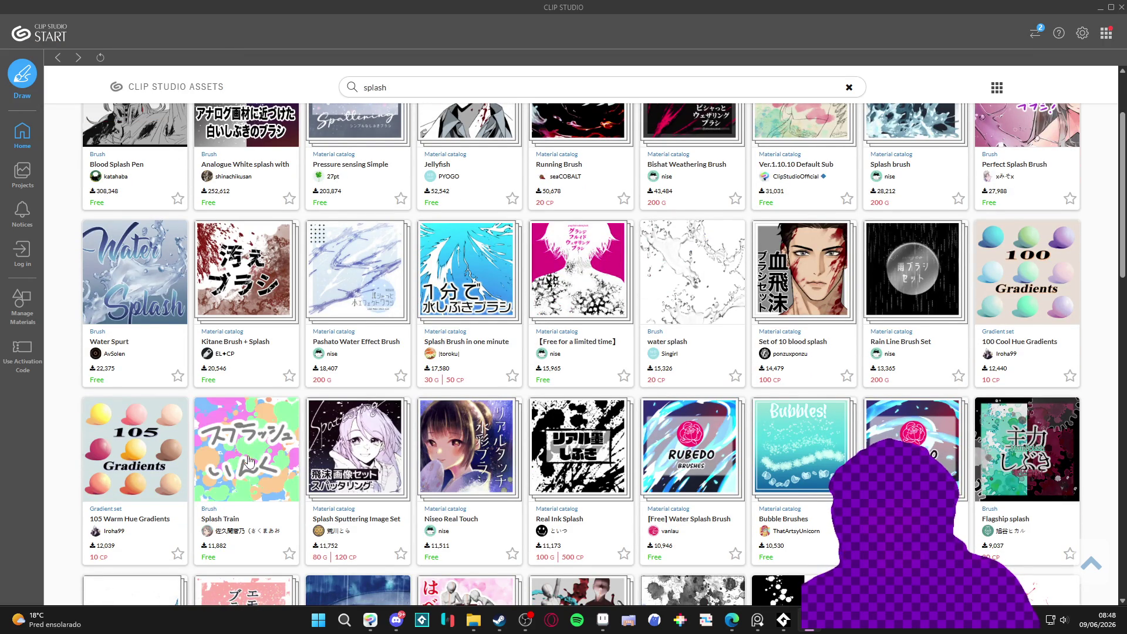
pyautogui.click(221, 548)
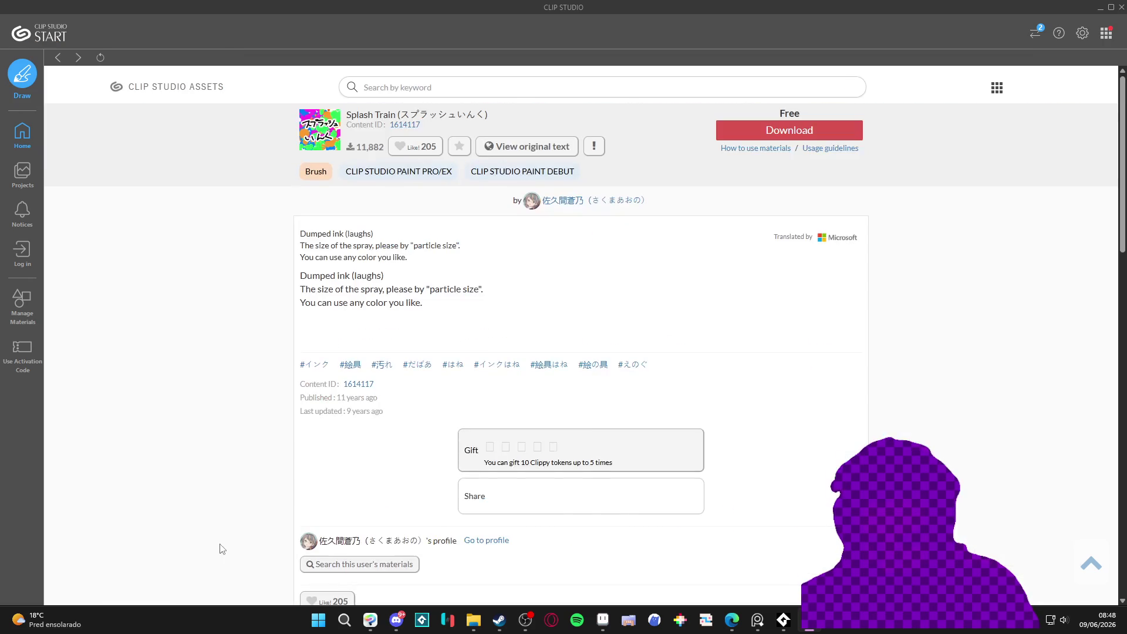
pyautogui.click(787, 131)
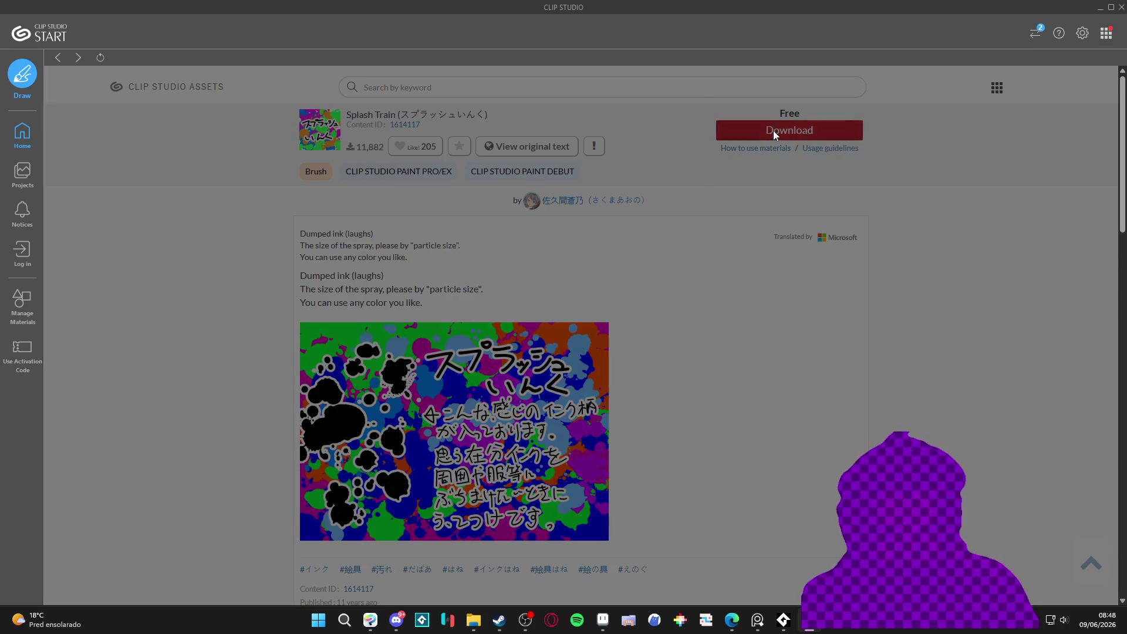
pyautogui.click(583, 310)
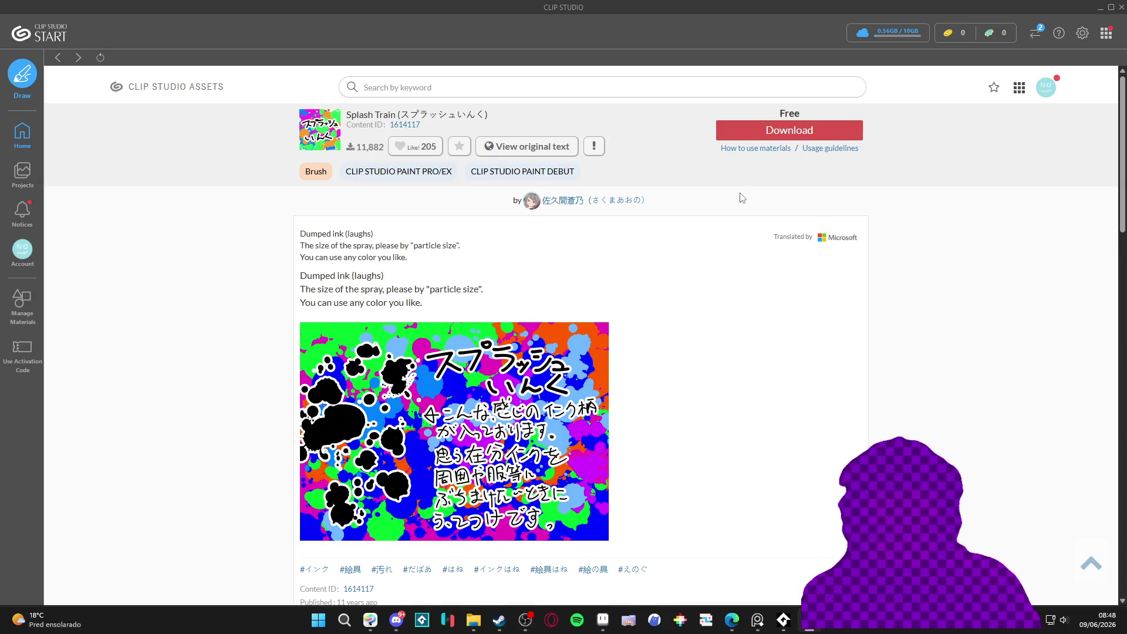
pyautogui.click(771, 139)
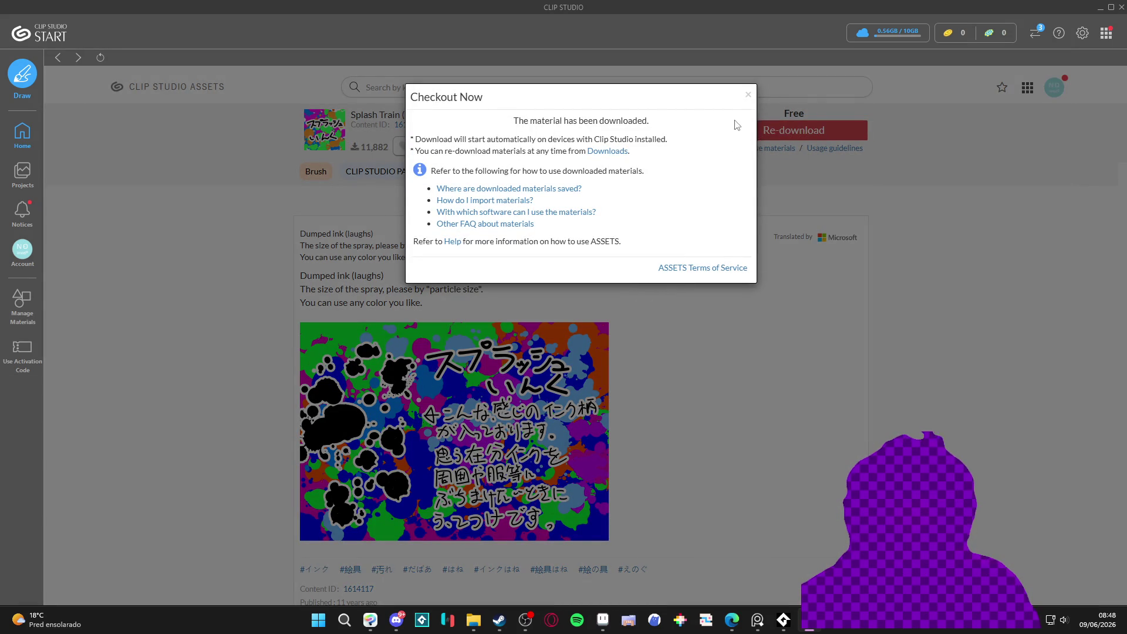
pyautogui.click(748, 95)
# Search 'splash', download Pressure sensing Simple Splash, and return to Clip Studio Paint.
pyautogui.scroll(-10, 529, 241)
pyautogui.scroll(-4, 531, 176)
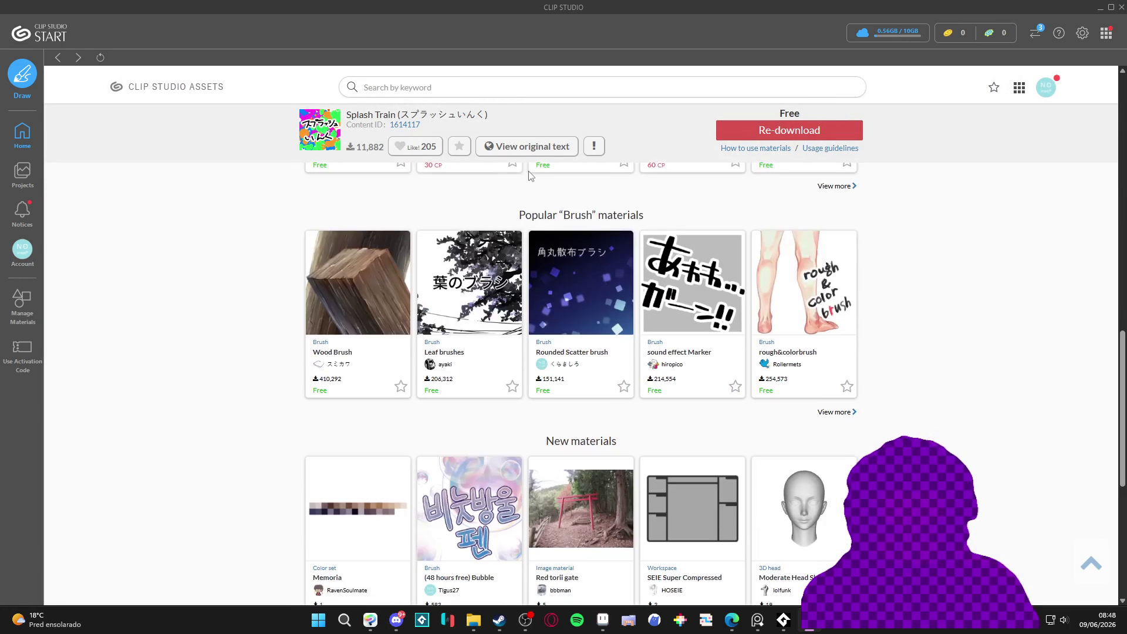
pyautogui.scroll(8, 299, 224)
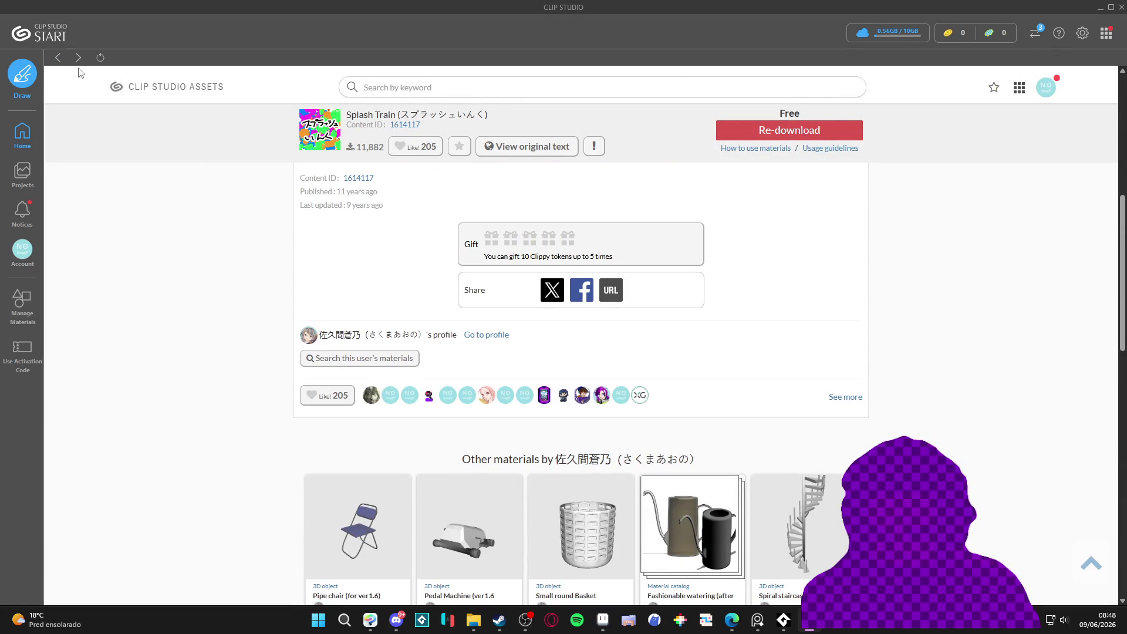
pyautogui.scroll(7, 97, 200)
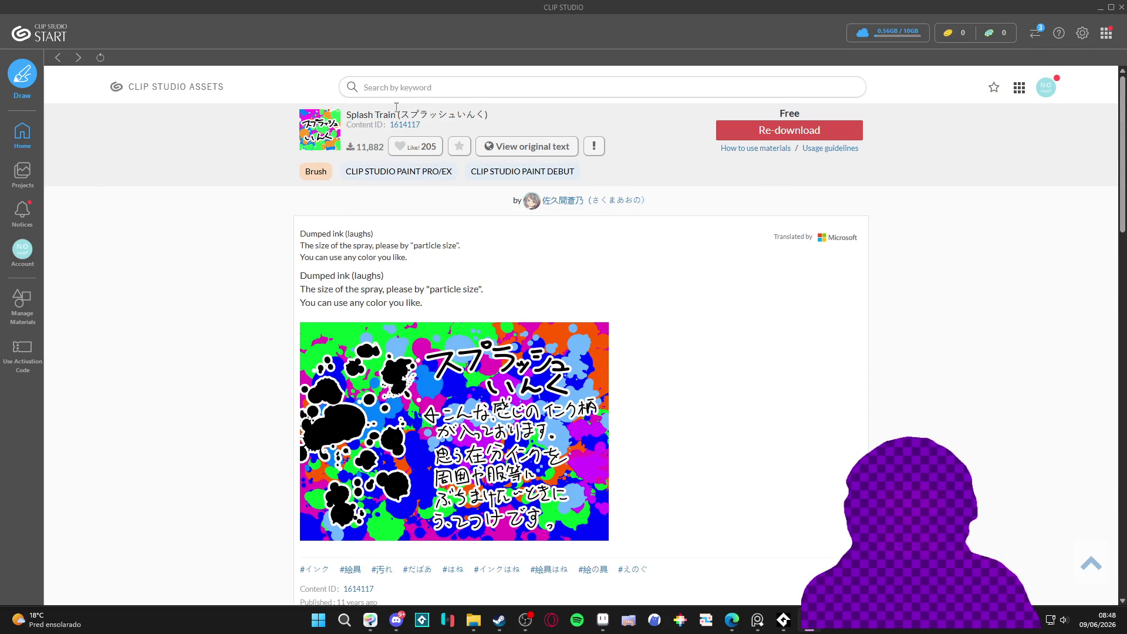
pyautogui.write('splash')
pyautogui.press('Return')
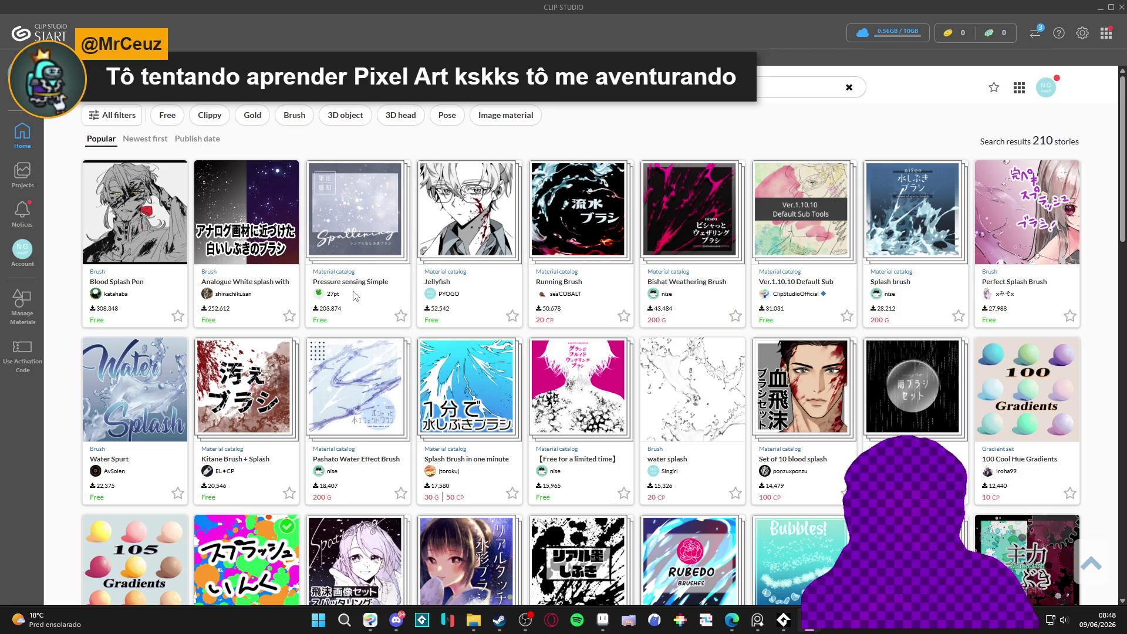
pyautogui.click(380, 284)
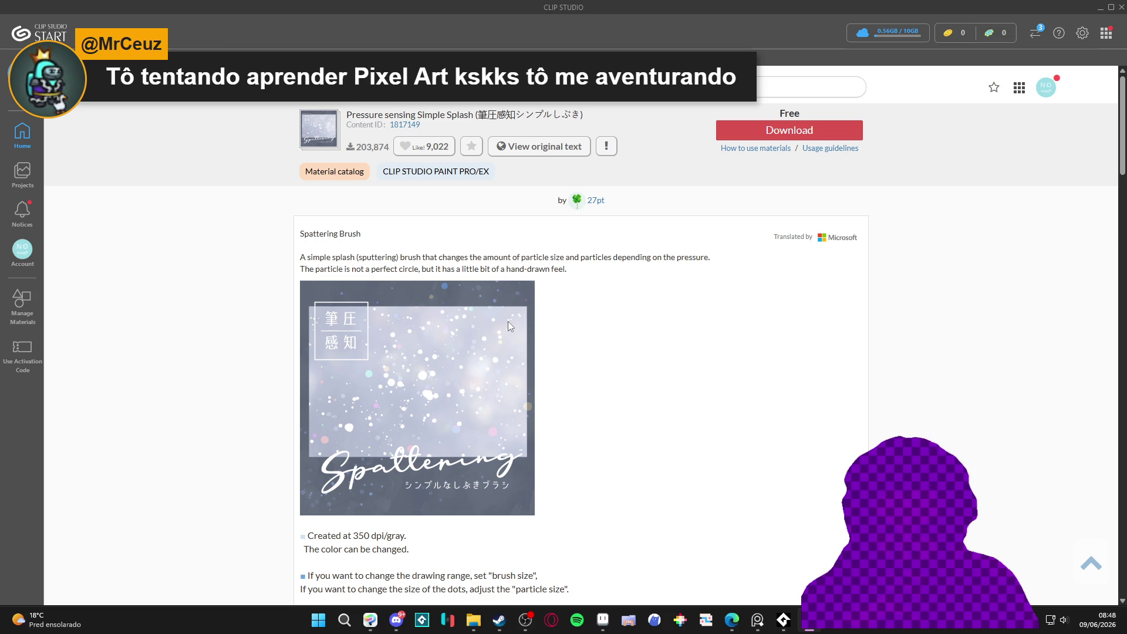
pyautogui.click(763, 130)
pyautogui.click(751, 106)
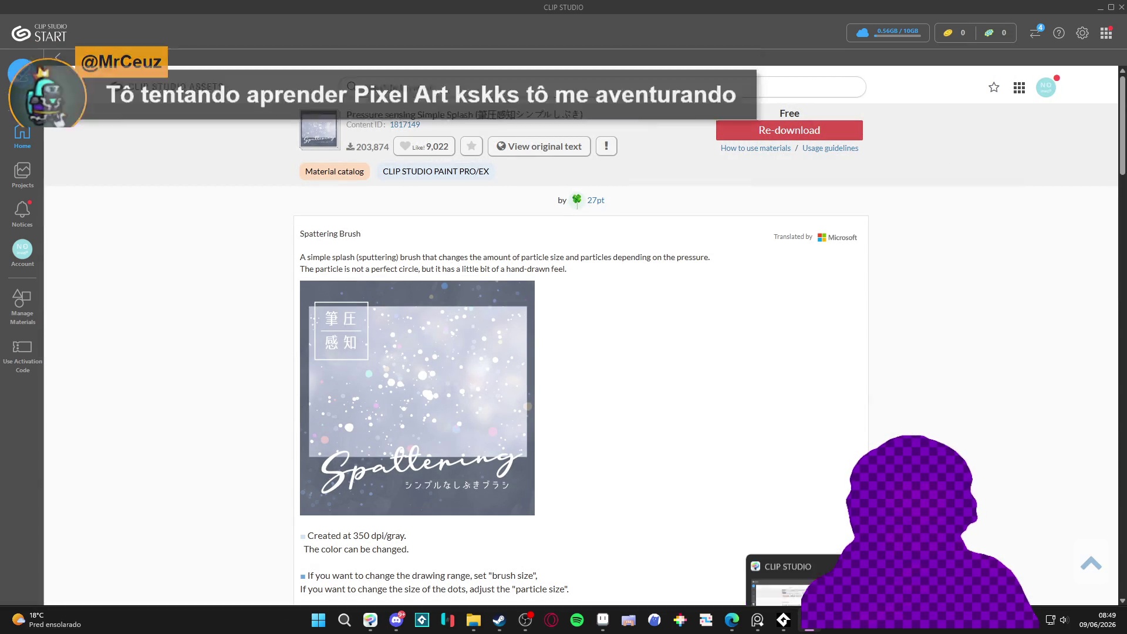
pyautogui.moveTo(758, 623)
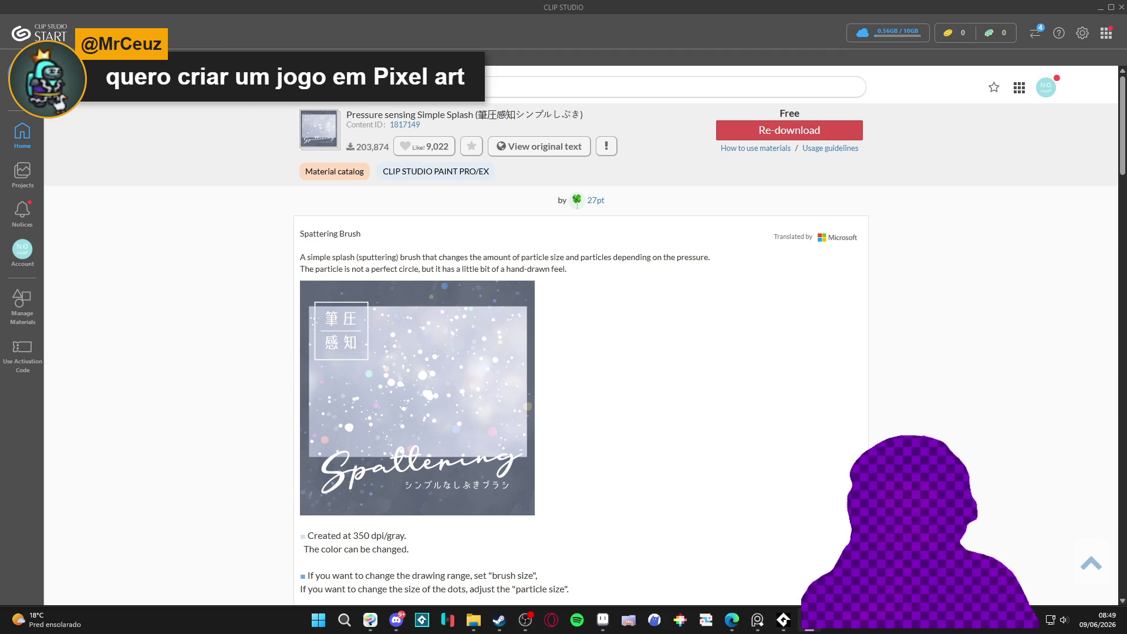
pyautogui.click(370, 620)
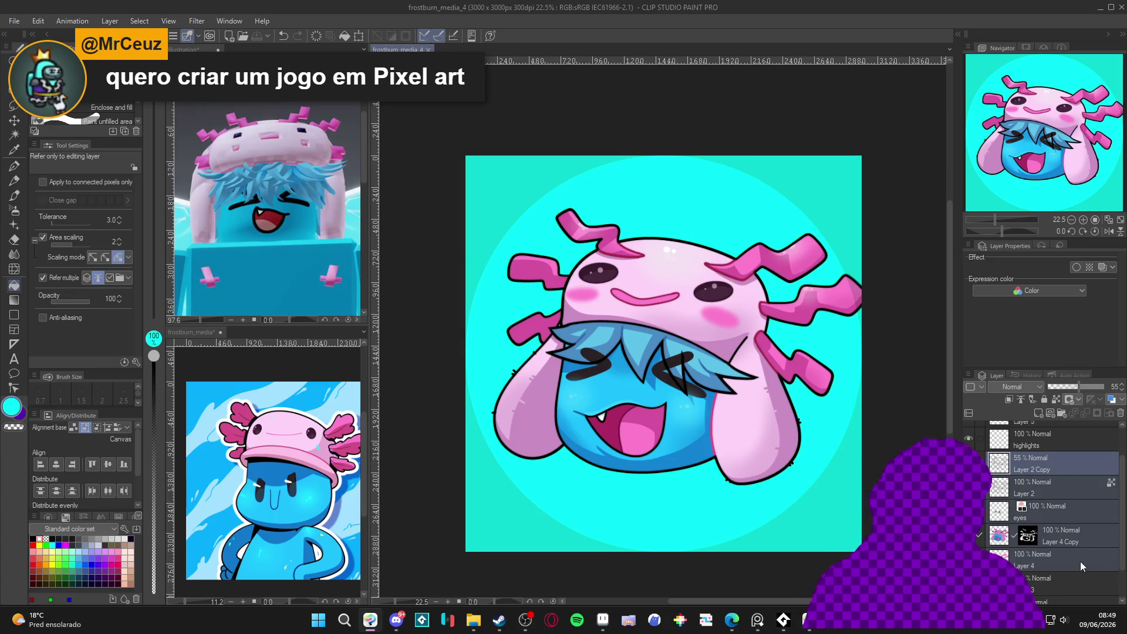
# Add a new layer above layer 3, set the G-pen to size 250, and save.
pyautogui.click(1074, 584)
pyautogui.hotkey('ctrl', 'shift', 'n')
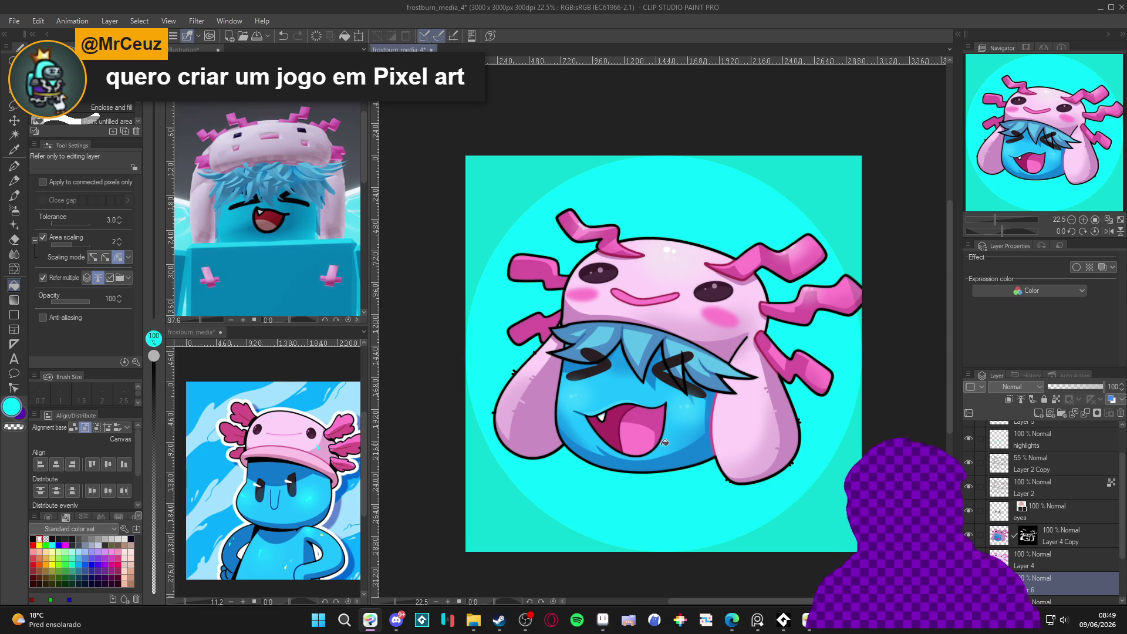
pyautogui.press('p')
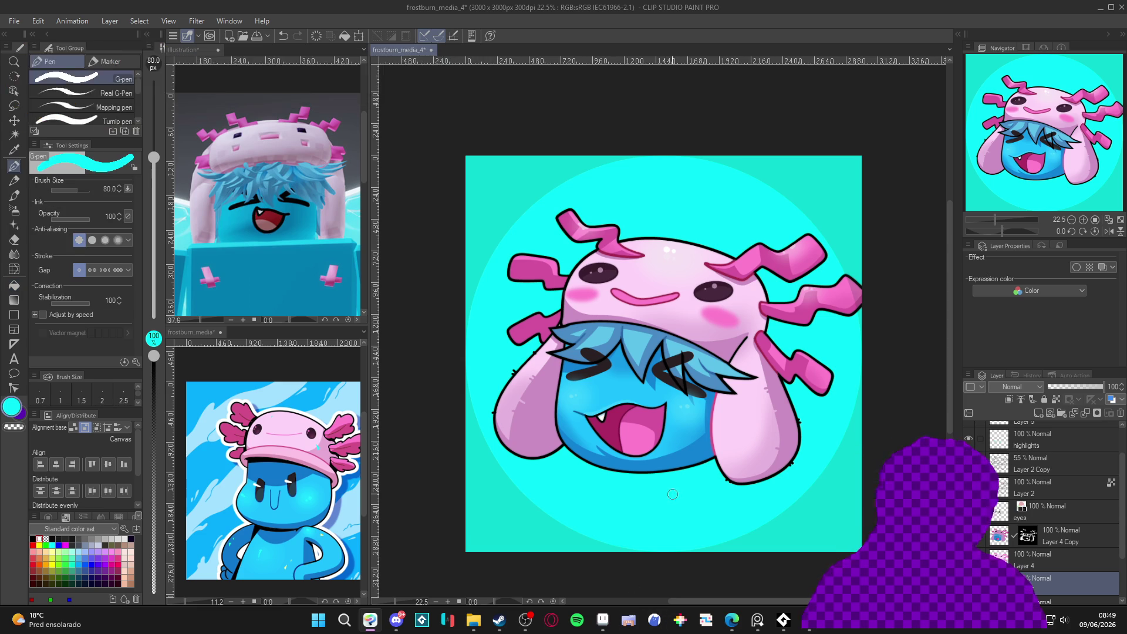
pyautogui.press(']')
pyautogui.press(']')
pyautogui.press(']')
pyautogui.hotkey('ctrl', 's')
# Pick the Bloodstain decoration brush at size 700 in white and spray splatter left of the hair.
pyautogui.scroll(-2, 91, 110)
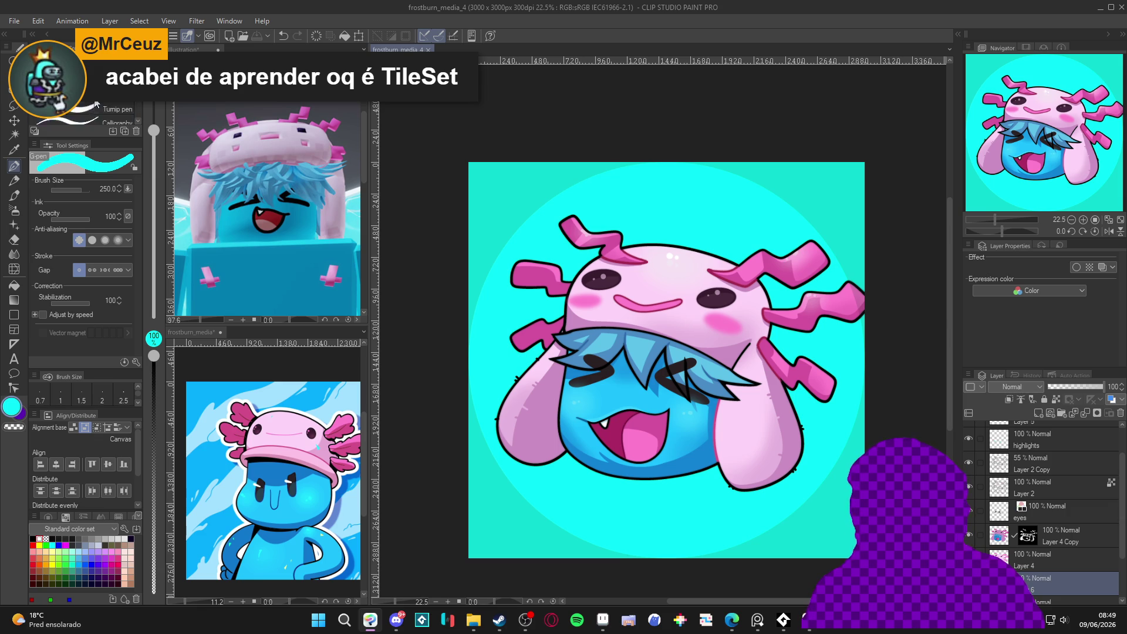
pyautogui.click(15, 209)
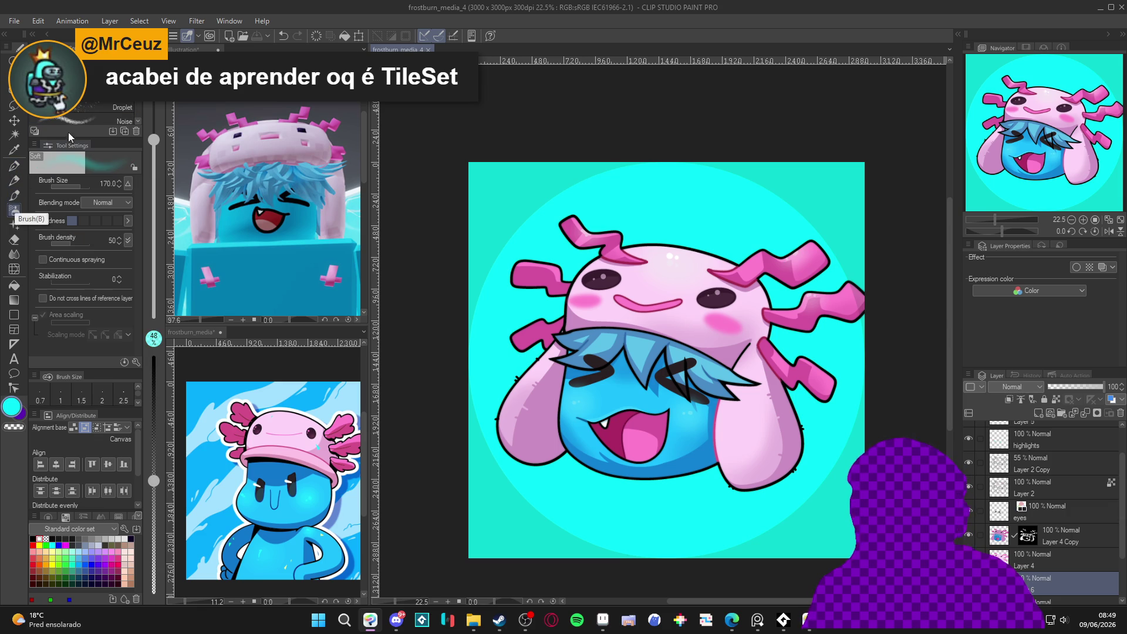
pyautogui.moveTo(90, 137); pyautogui.dragTo(90, 208)
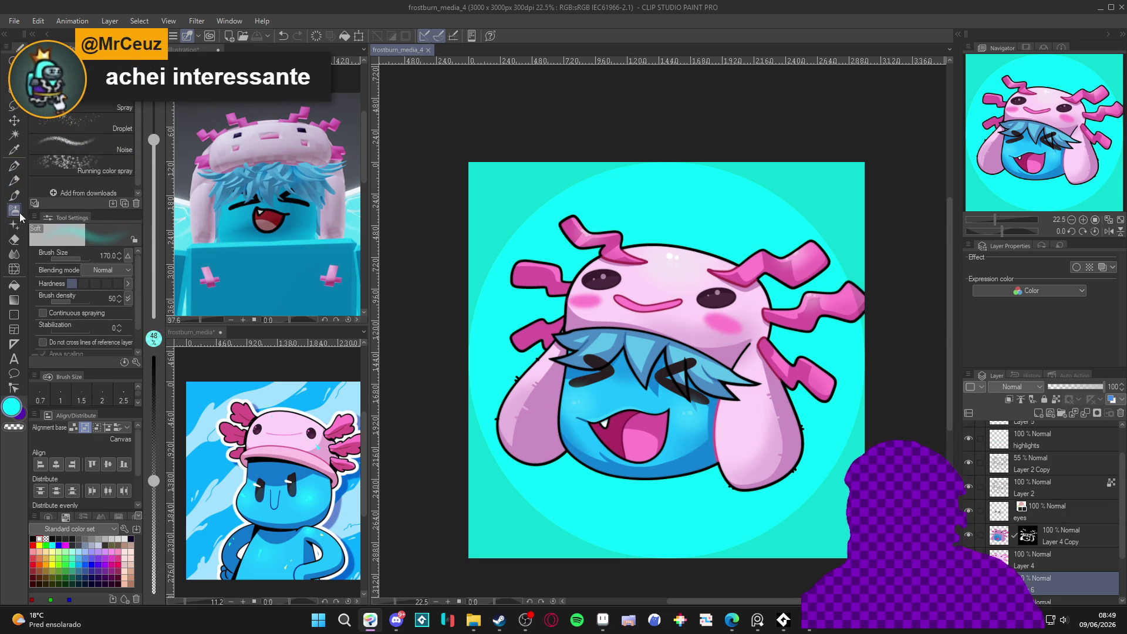
pyautogui.click(15, 225)
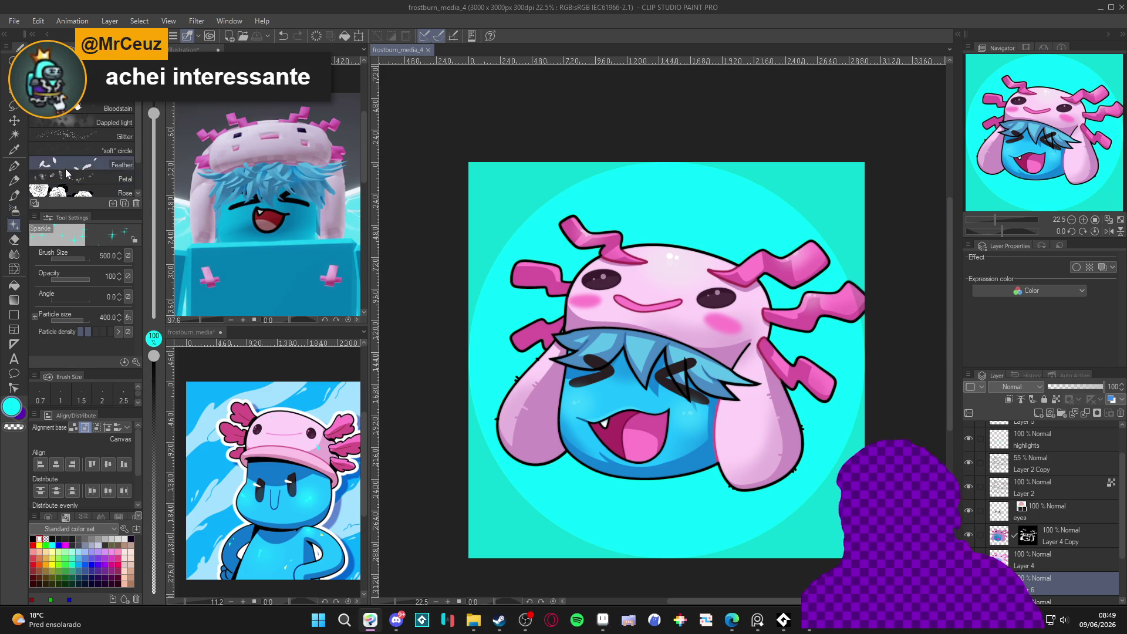
pyautogui.click(86, 107)
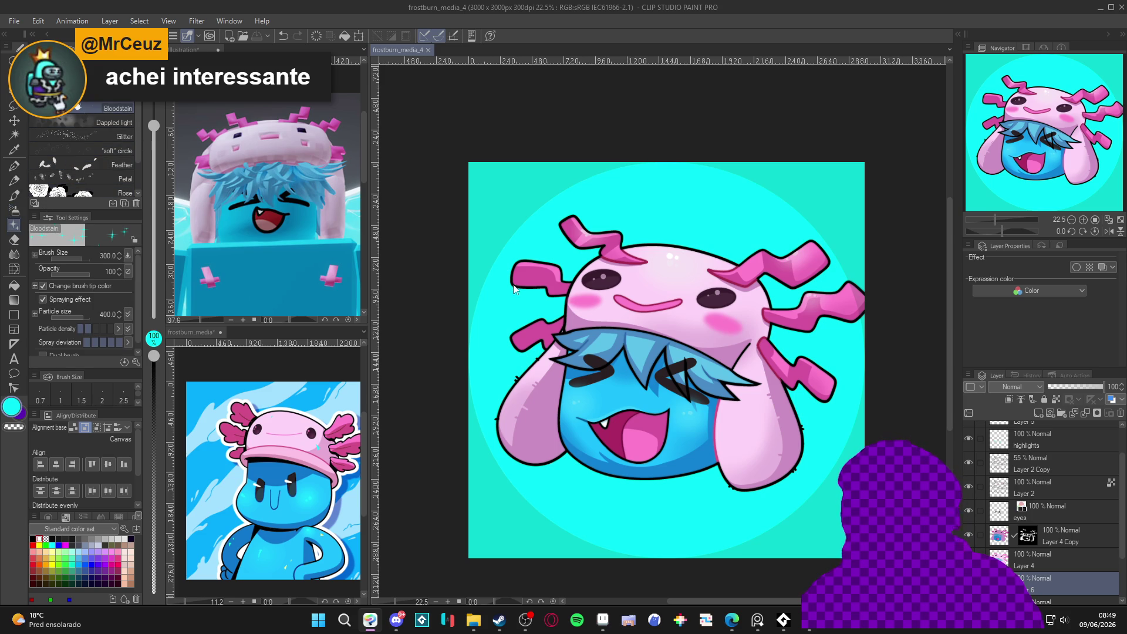
pyautogui.press(']')
pyautogui.press(']')
pyautogui.press(']')
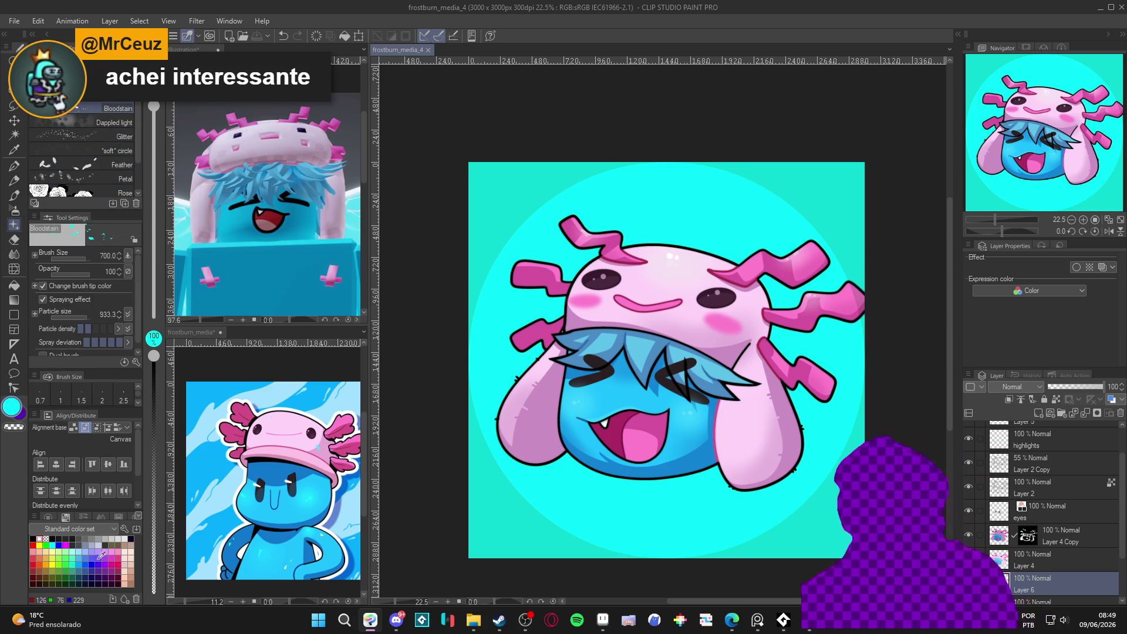
pyautogui.press('x')
pyautogui.moveTo(570, 363)
pyautogui.mouseDown()
pyautogui.moveTo(517, 340)
pyautogui.moveTo(540, 355)
pyautogui.moveTo(535, 329)
pyautogui.moveTo(564, 297)
pyautogui.moveTo(529, 311)
pyautogui.moveTo(593, 258)
pyautogui.moveTo(652, 253)
pyautogui.moveTo(763, 317)
pyautogui.moveTo(802, 387)
pyautogui.moveTo(775, 293)
pyautogui.moveTo(705, 235)
pyautogui.moveTo(670, 265)
pyautogui.mouseUp()
# Undo the first splatter strokes, enlarge the brush to 2000, and spray splatter all around the head.
pyautogui.moveTo(695, 457)
pyautogui.mouseDown()
pyautogui.moveTo(752, 452)
pyautogui.moveTo(758, 481)
pyautogui.moveTo(645, 495)
pyautogui.moveTo(587, 487)
pyautogui.moveTo(658, 502)
pyautogui.moveTo(558, 488)
pyautogui.moveTo(574, 491)
pyautogui.mouseUp()
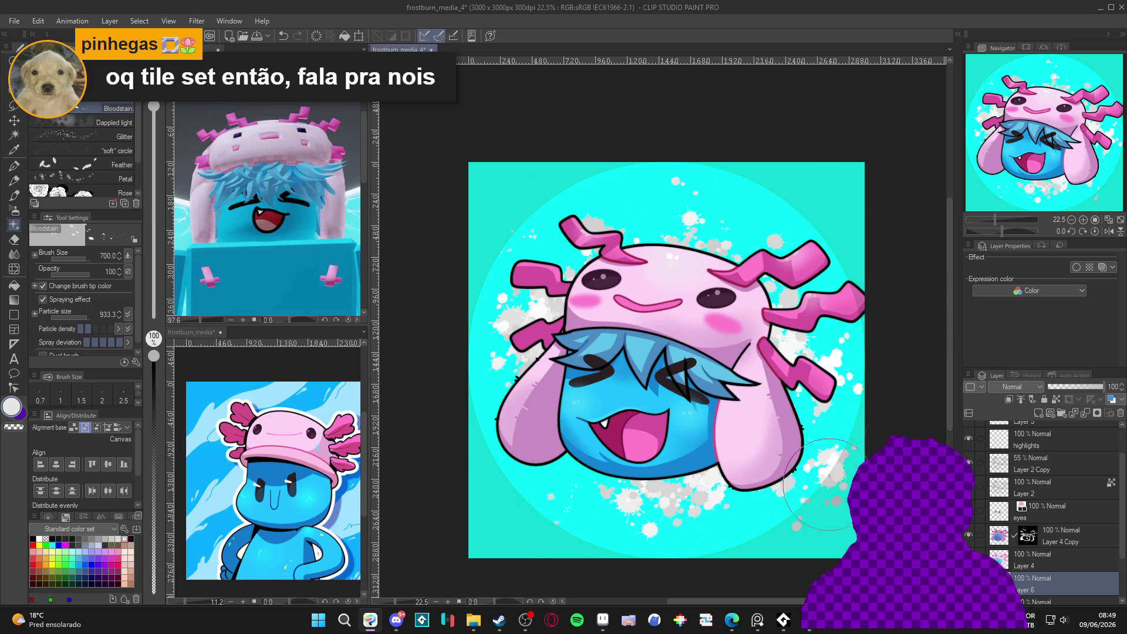
pyautogui.hotkey('ctrl', 'z')
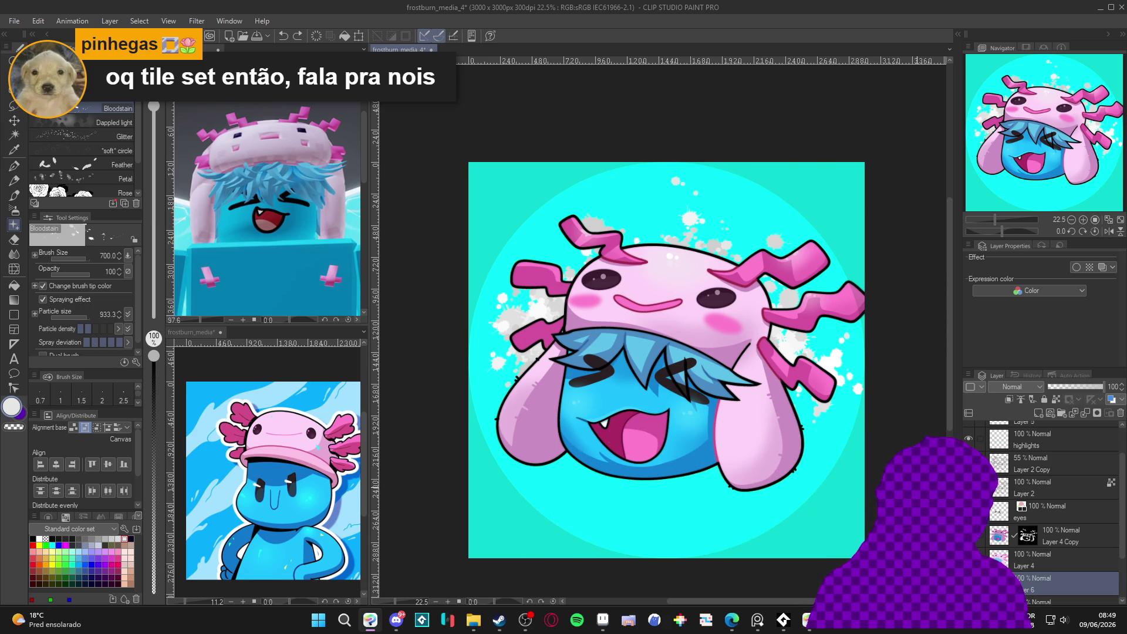
pyautogui.hotkey('ctrl', 'z')
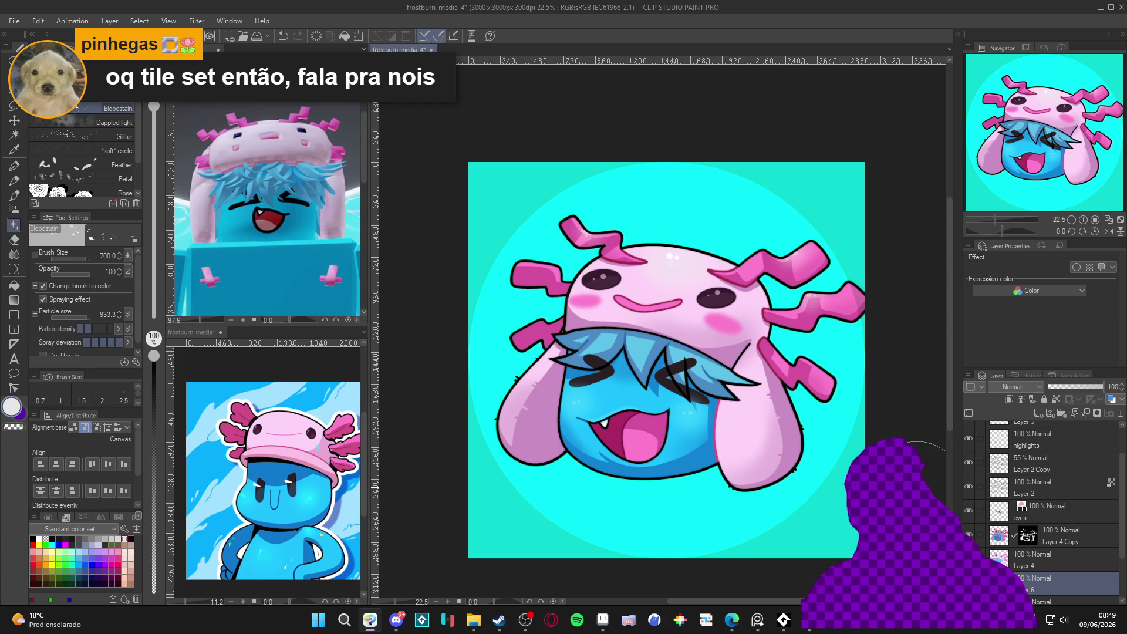
pyautogui.press(']')
pyautogui.press(']')
pyautogui.press(']')
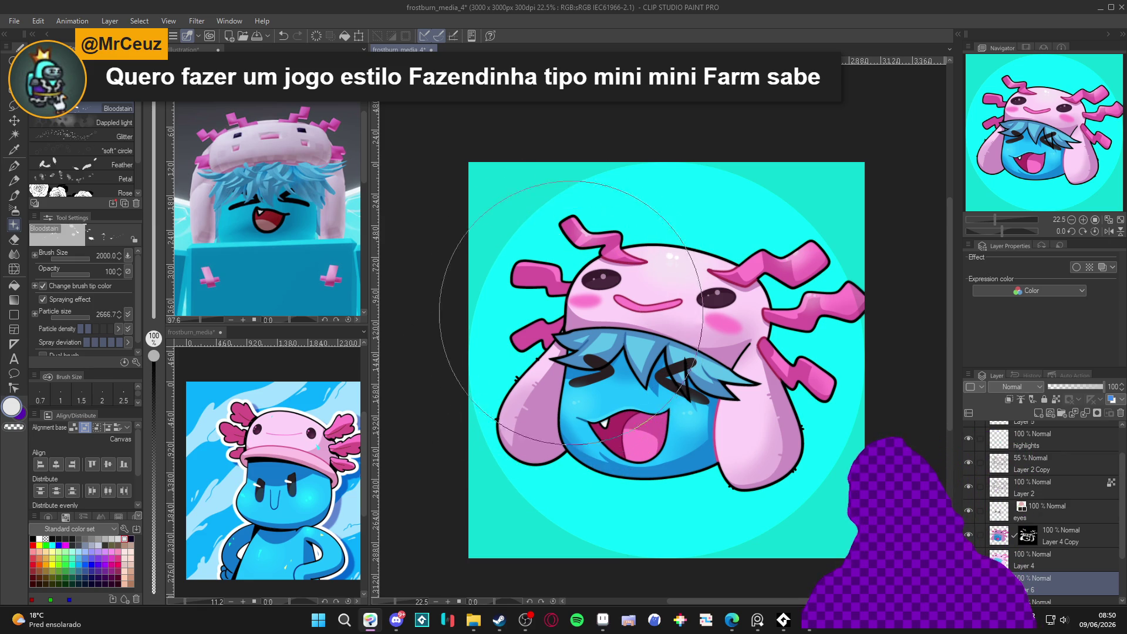
pyautogui.moveTo(546, 357); pyautogui.dragTo(578, 335)
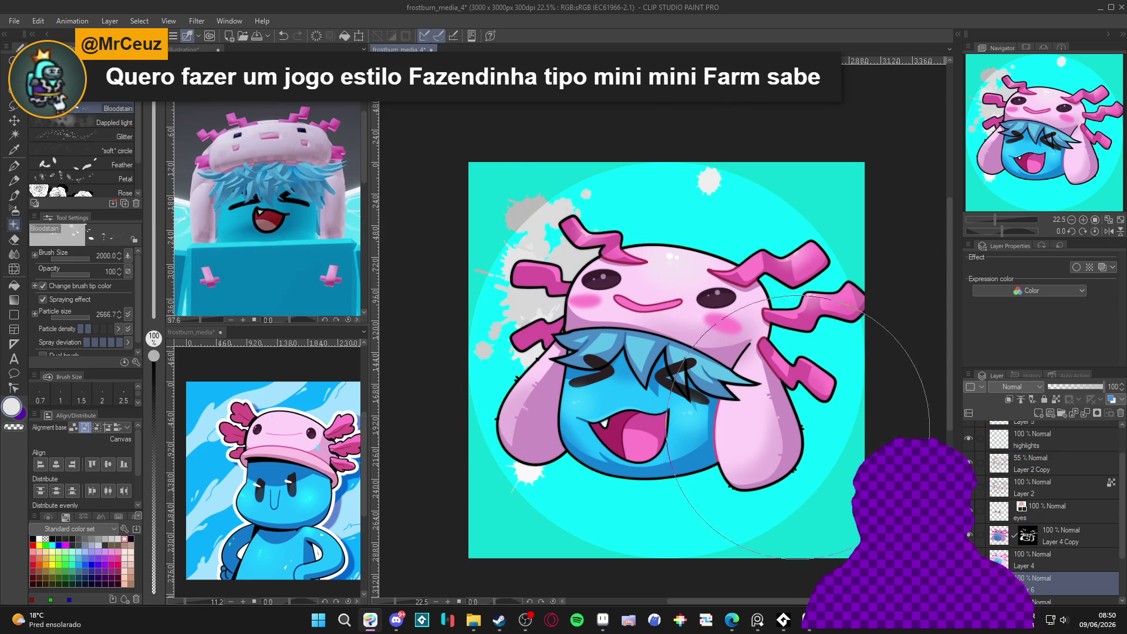
pyautogui.moveTo(819, 452)
pyautogui.mouseDown()
pyautogui.moveTo(823, 488)
pyautogui.moveTo(822, 423)
pyautogui.mouseUp()
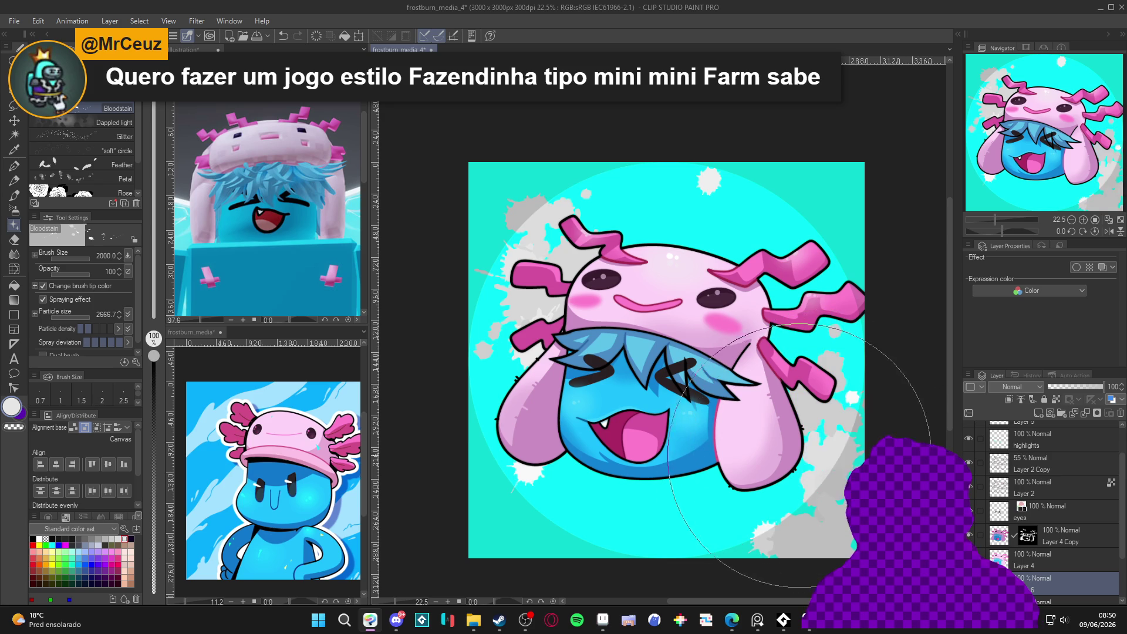
pyautogui.moveTo(768, 462); pyautogui.dragTo(768, 374)
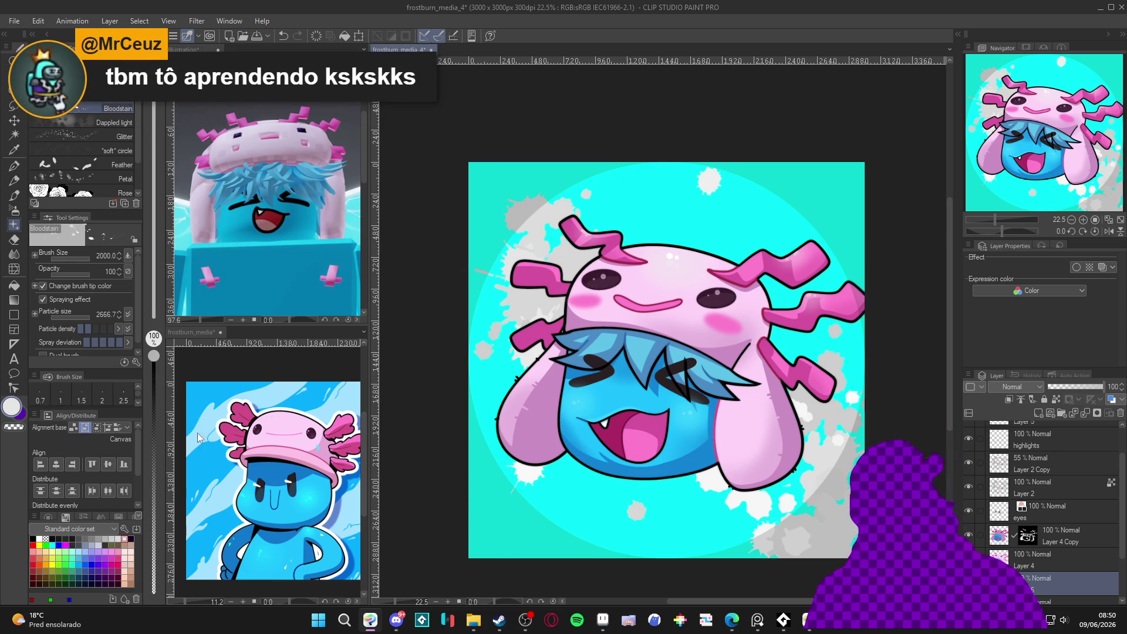
# Enable the Layer color effect on the splatter layer and try green and white tints.
pyautogui.click(65, 558)
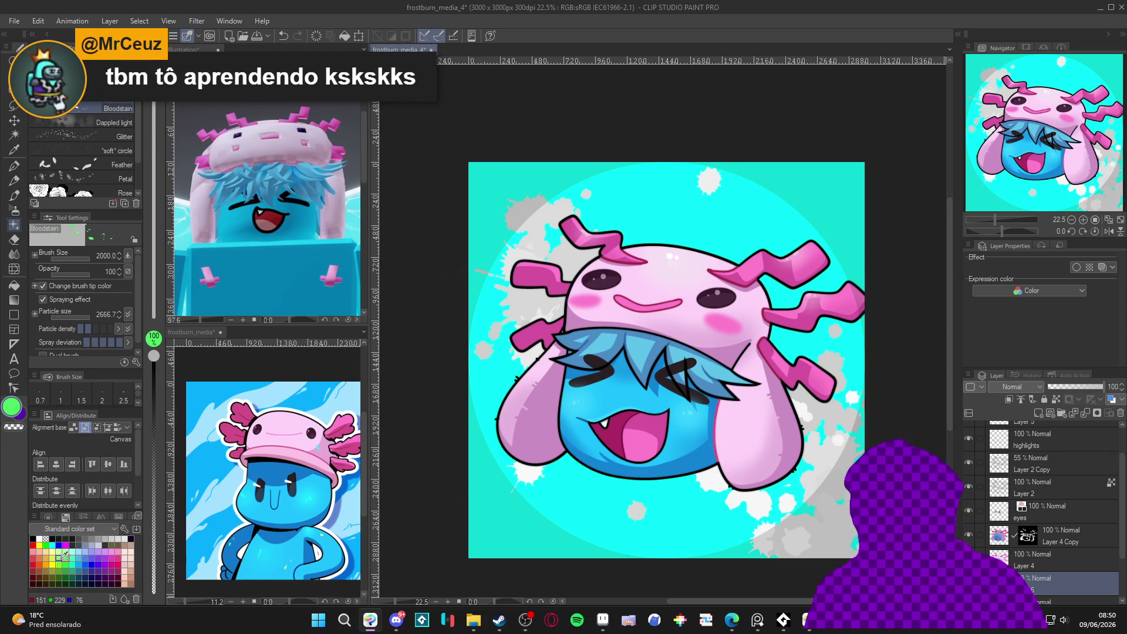
pyautogui.click(1102, 268)
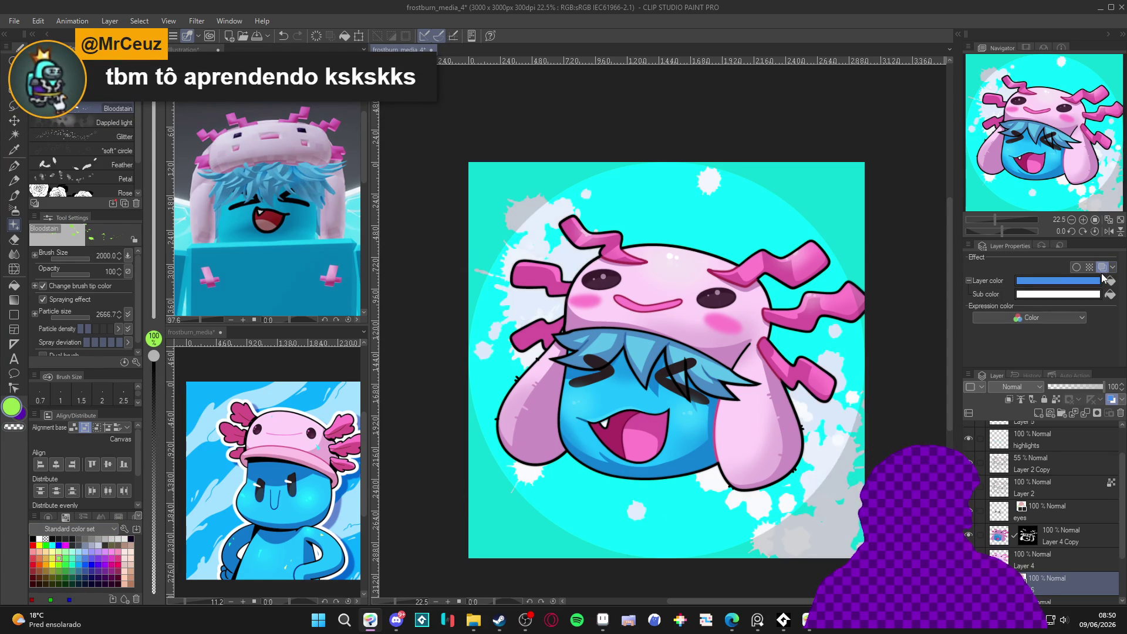
pyautogui.click(1111, 282)
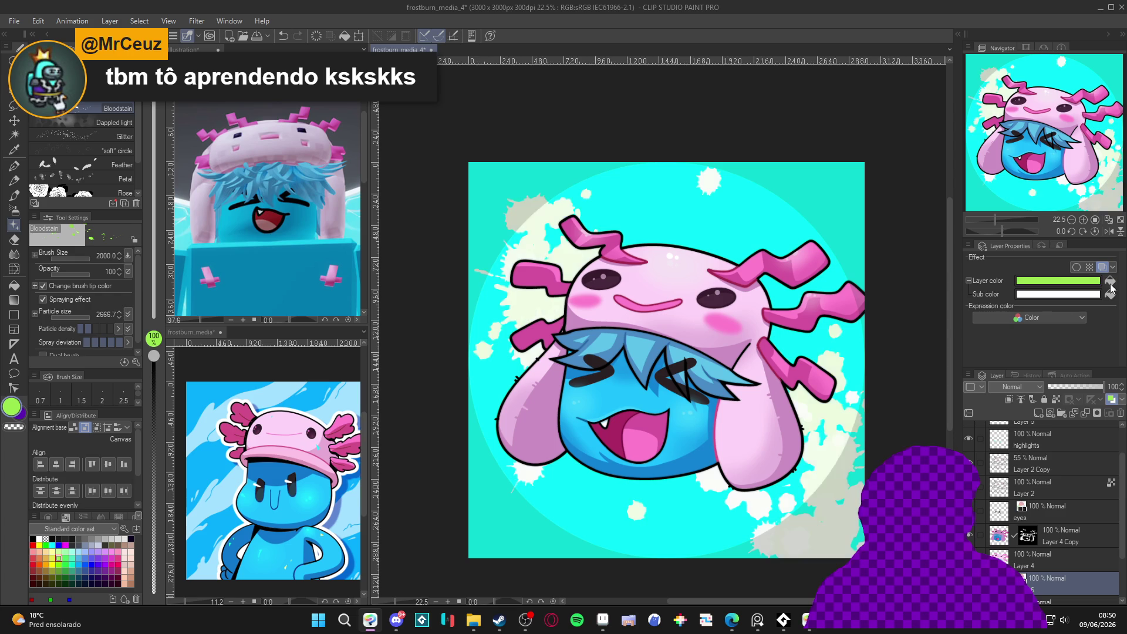
pyautogui.click(1110, 295)
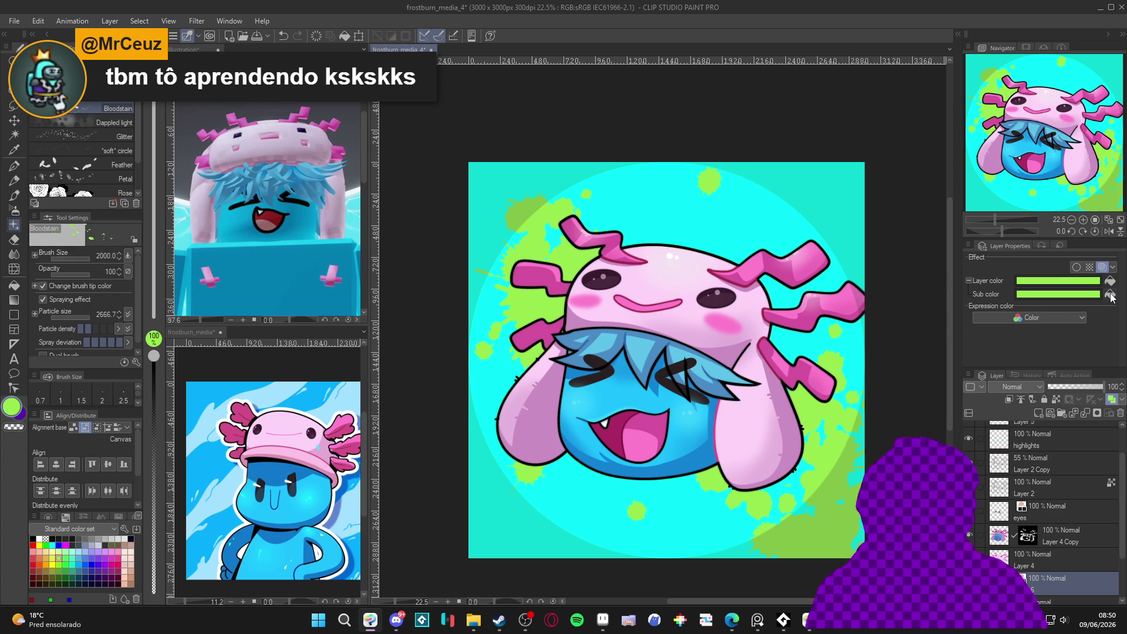
pyautogui.click(1059, 280)
pyautogui.click(247, 174)
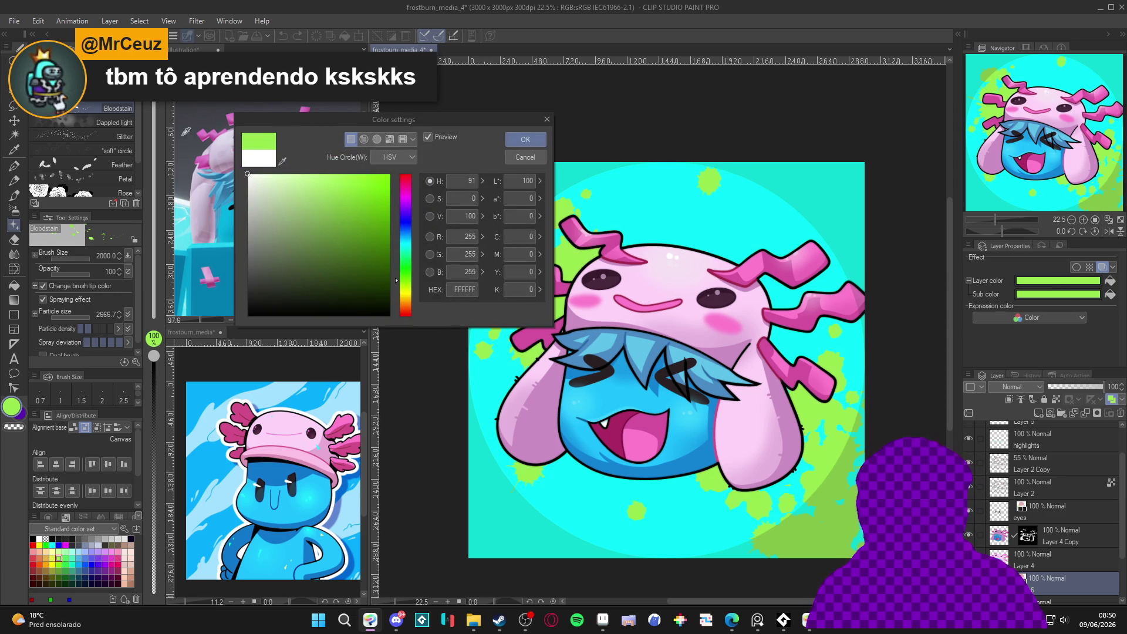
pyautogui.click(525, 140)
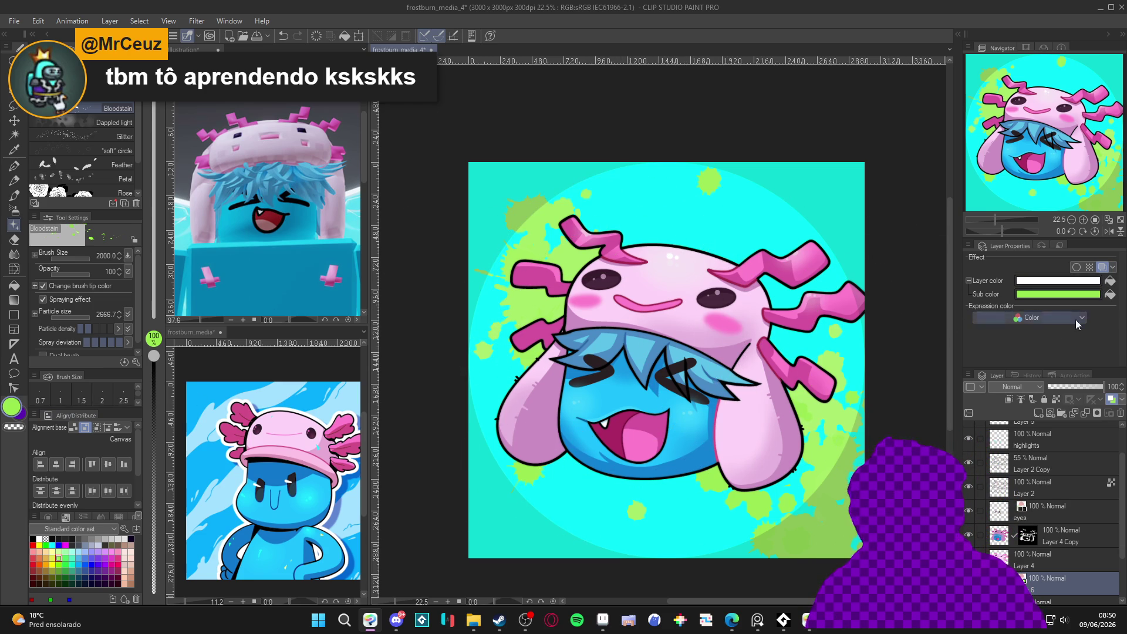
pyautogui.click(1111, 281)
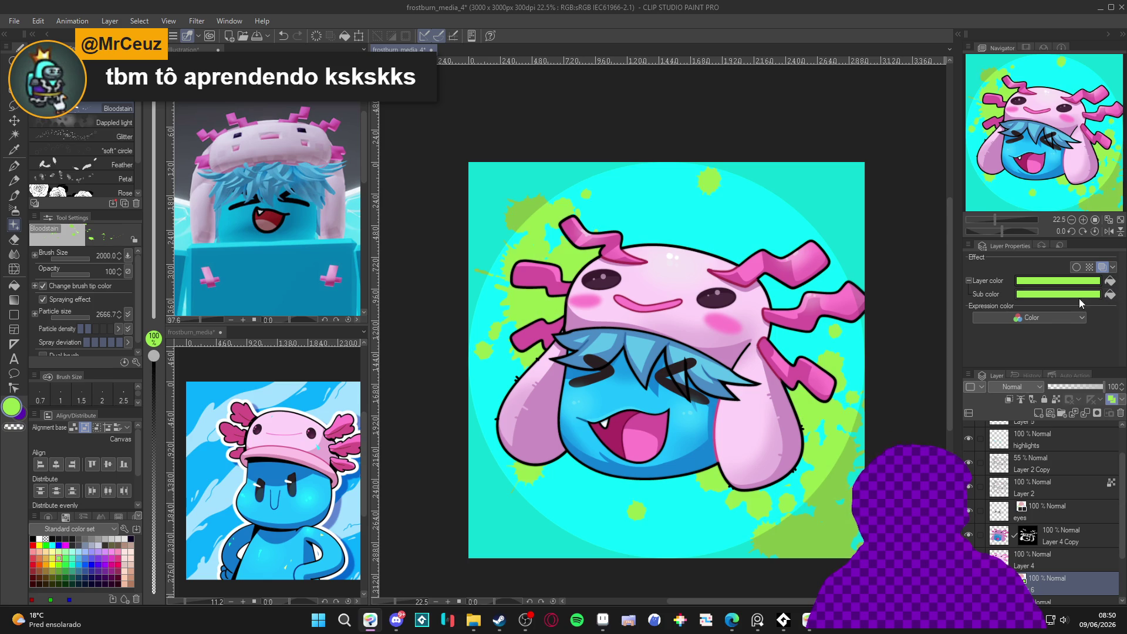
pyautogui.click(1084, 294)
pyautogui.click(247, 175)
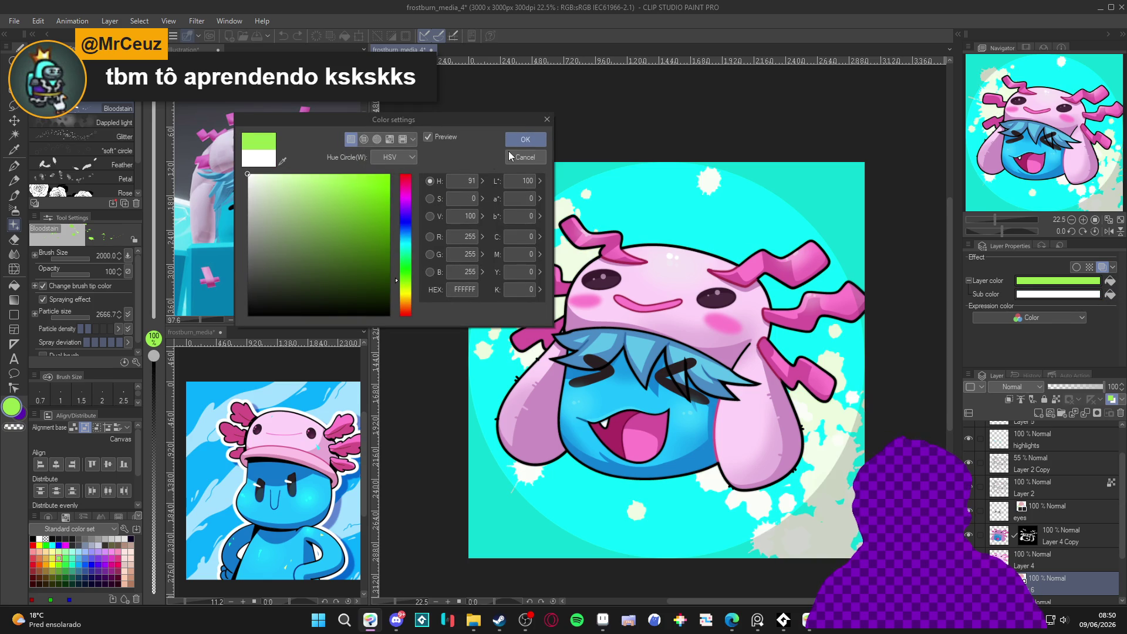
pyautogui.click(526, 140)
pyautogui.click(1111, 294)
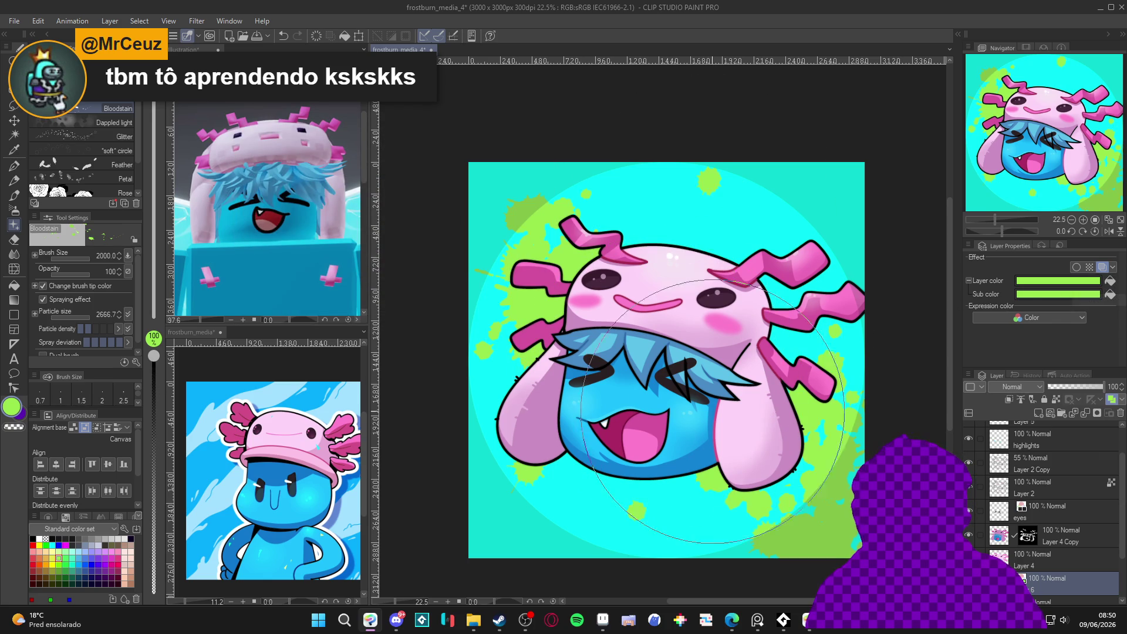
# Eyedrop the hat's pink ear and apply it as both Layer color and Sub color.
pyautogui.keyDown('alt'); pyautogui.click(830, 370); pyautogui.keyUp('alt')
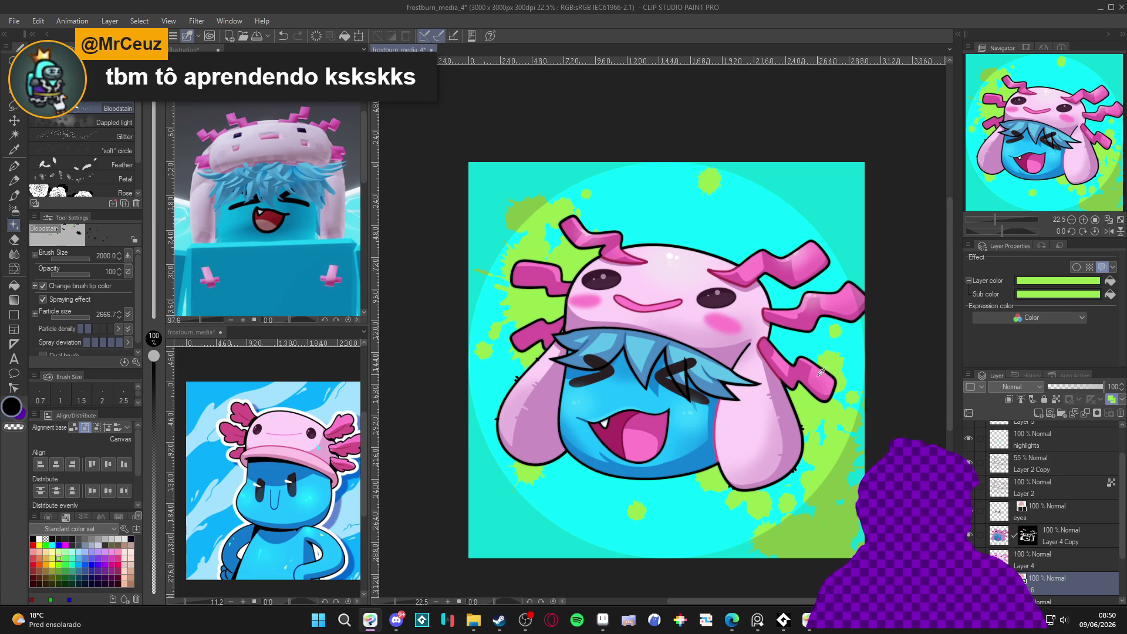
pyautogui.click(1113, 283)
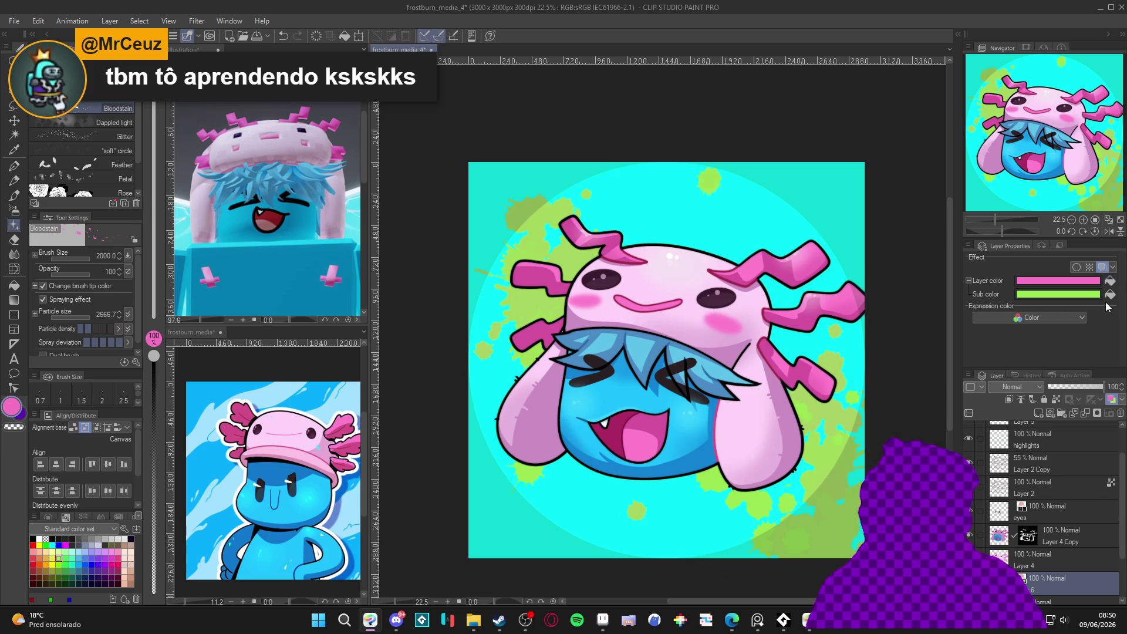
pyautogui.click(1111, 298)
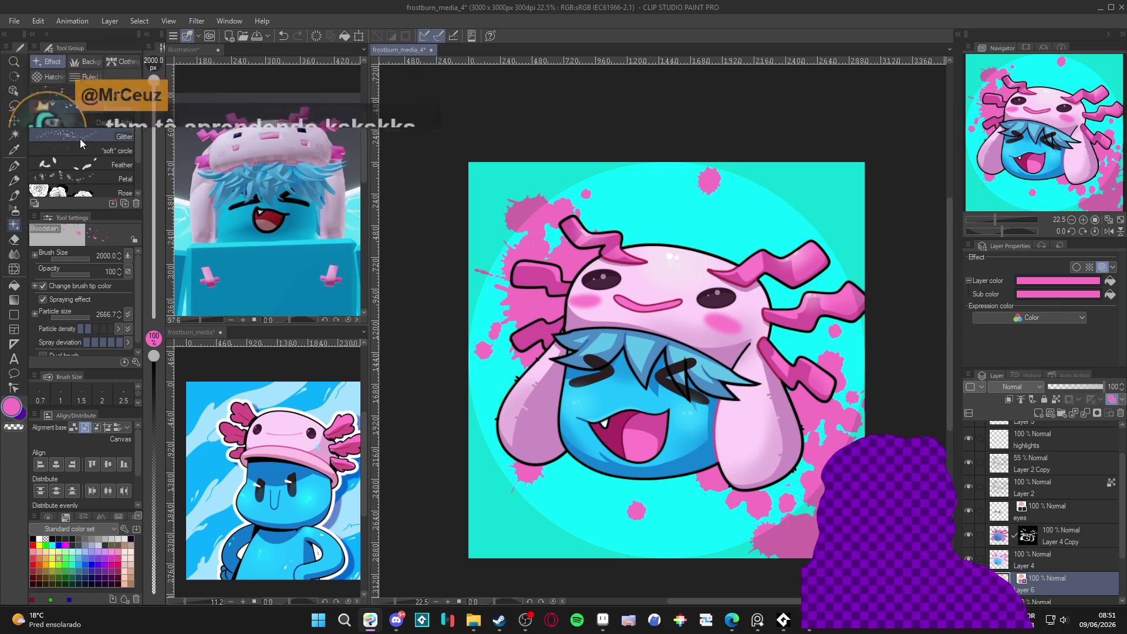
pyautogui.scroll(-2, 80, 142)
pyautogui.scroll(2, 81, 142)
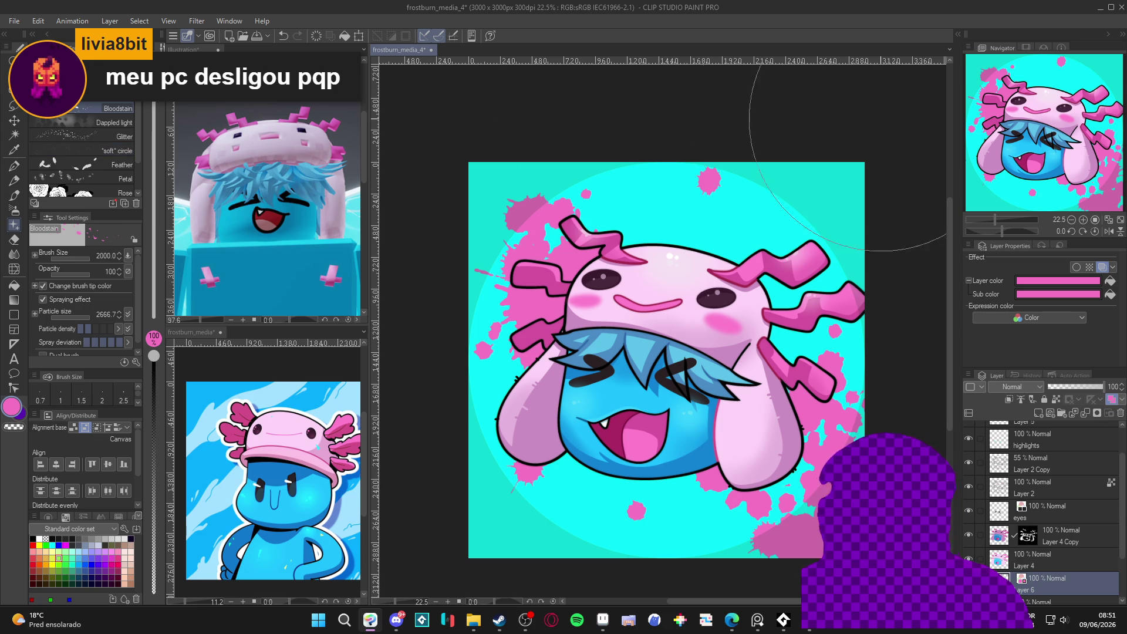
# Find the downloaded スプラッシュいんく brush in the Material palette and test-spray it, then undo.
pyautogui.click(958, 35)
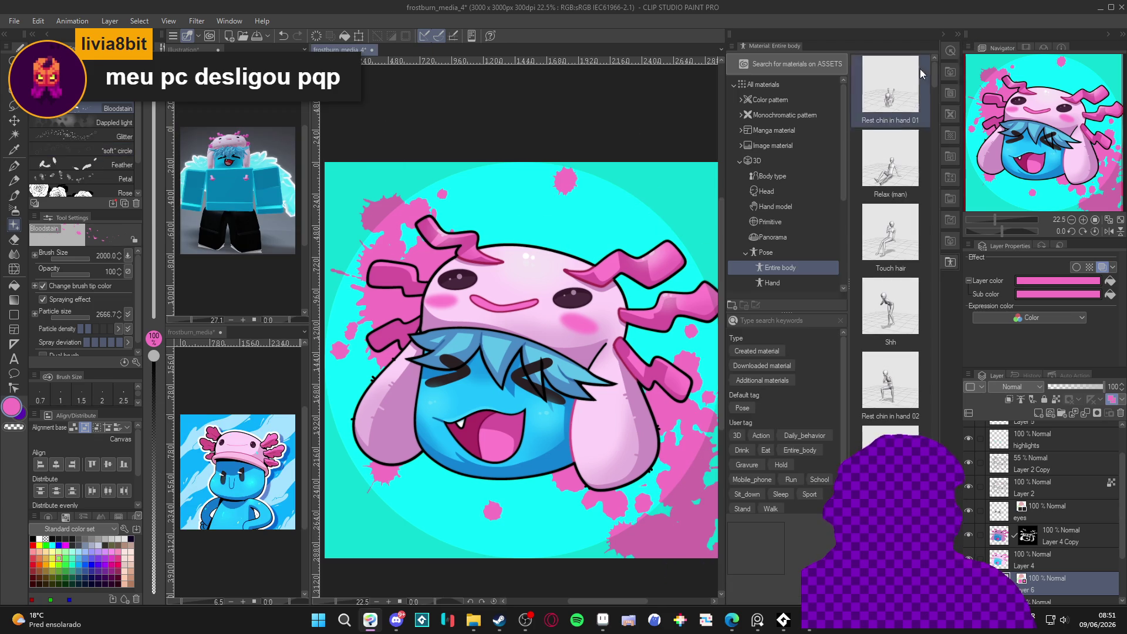
pyautogui.click(735, 163)
pyautogui.click(740, 160)
pyautogui.click(740, 176)
pyautogui.click(765, 193)
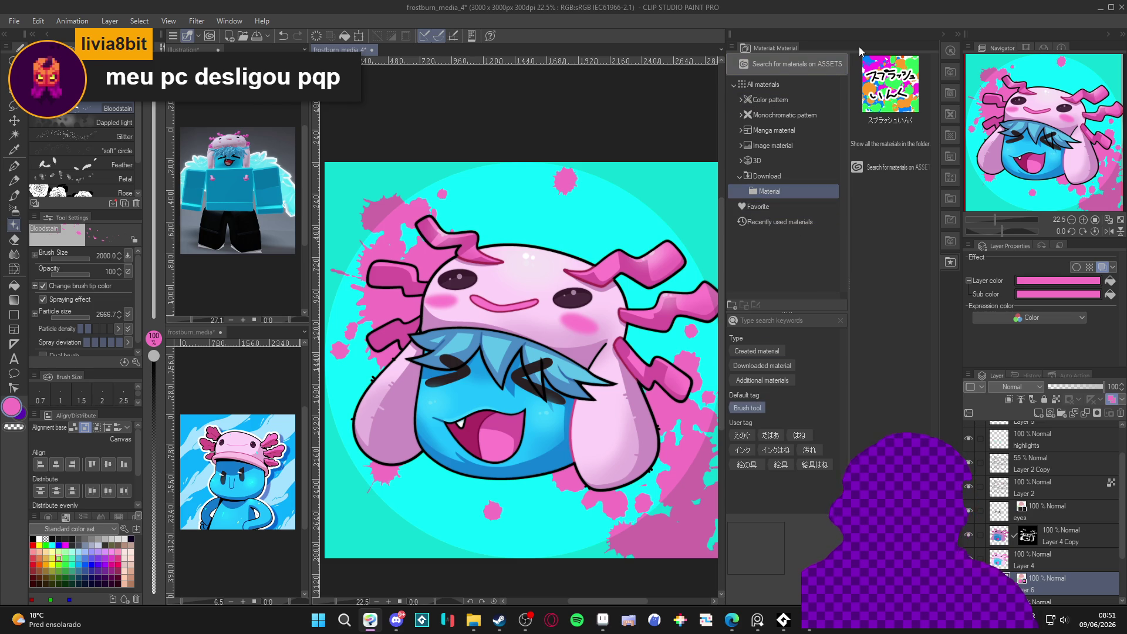
pyautogui.click(893, 91)
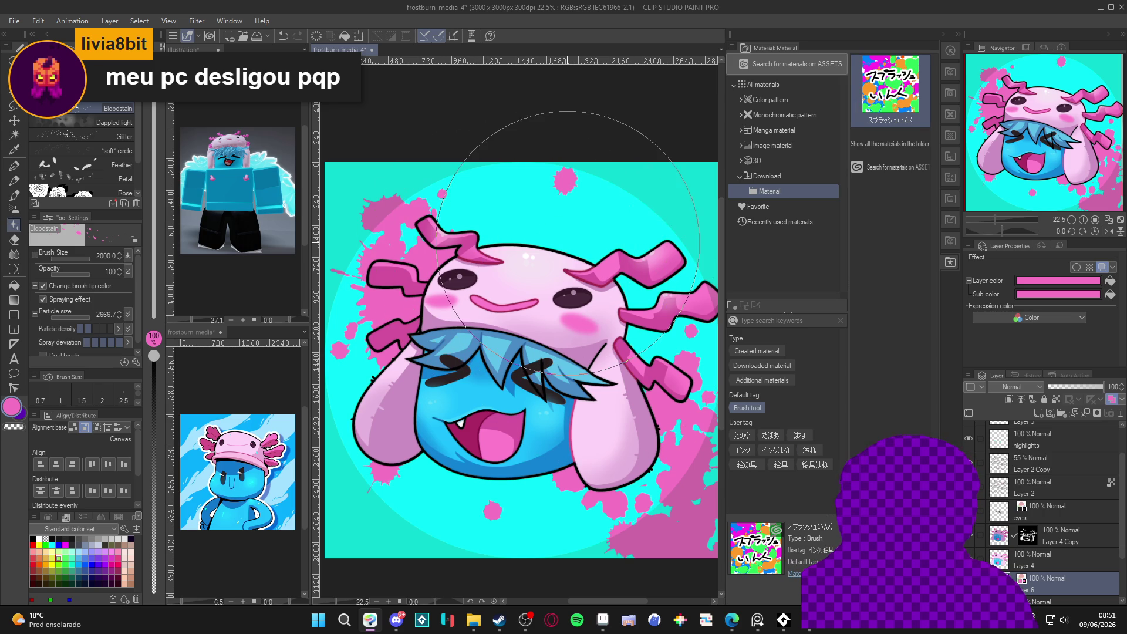
pyautogui.moveTo(587, 241); pyautogui.dragTo(624, 239)
pyautogui.hotkey('ctrl', 'z')
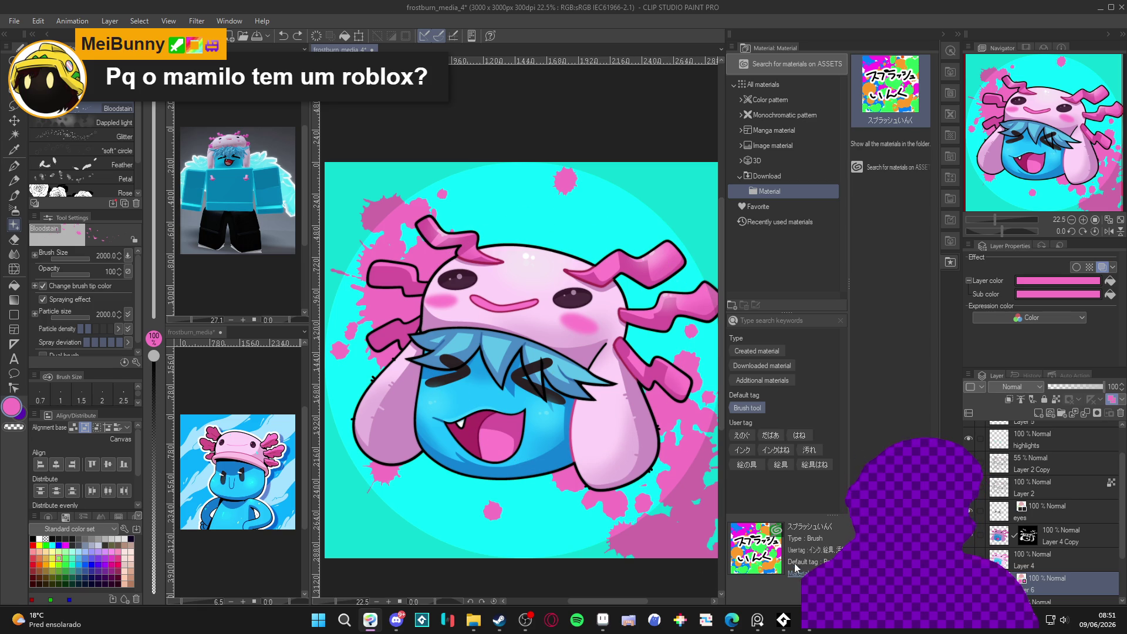
# Add スプラッシュいんく to the spray brush set from the downloads list.
pyautogui.scroll(-2, 101, 154)
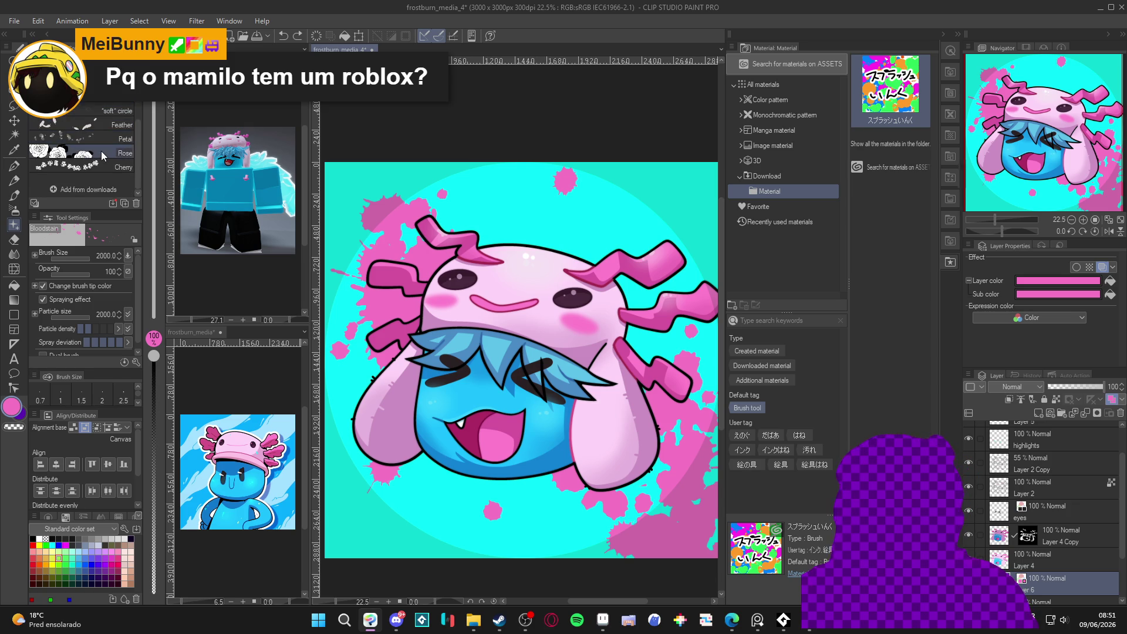
pyautogui.scroll(3, 101, 154)
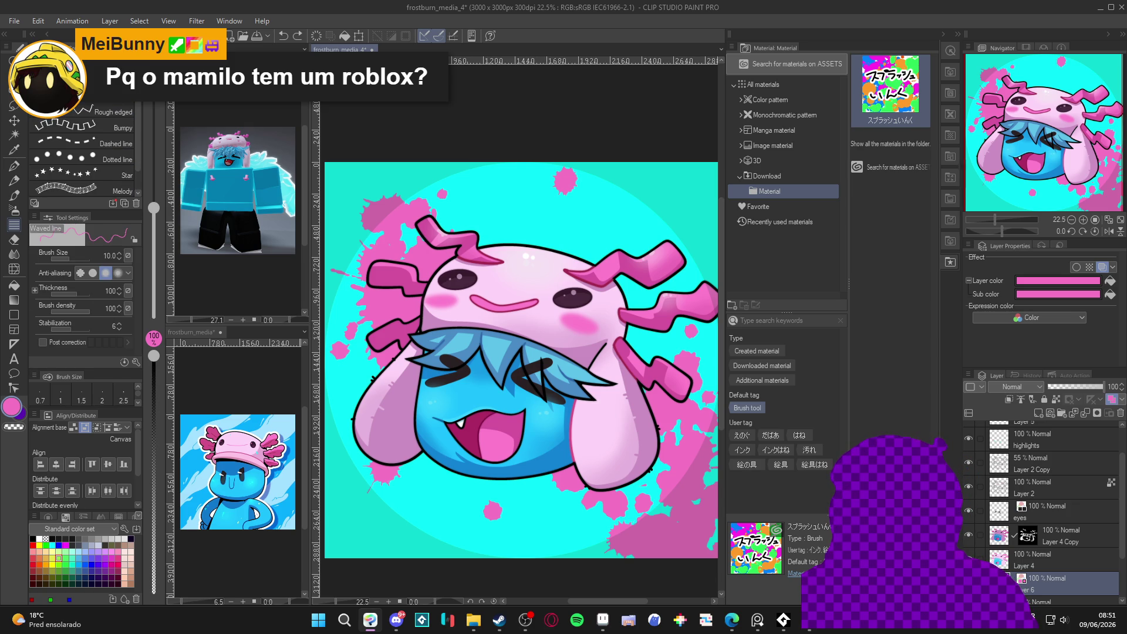
pyautogui.click(115, 109)
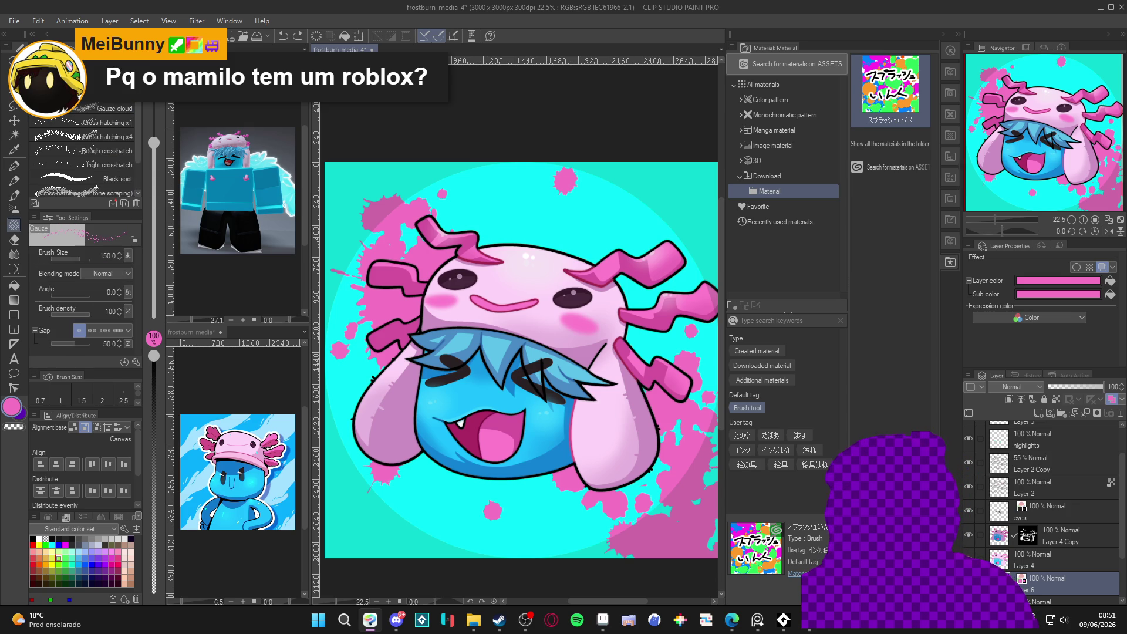
pyautogui.press('b')
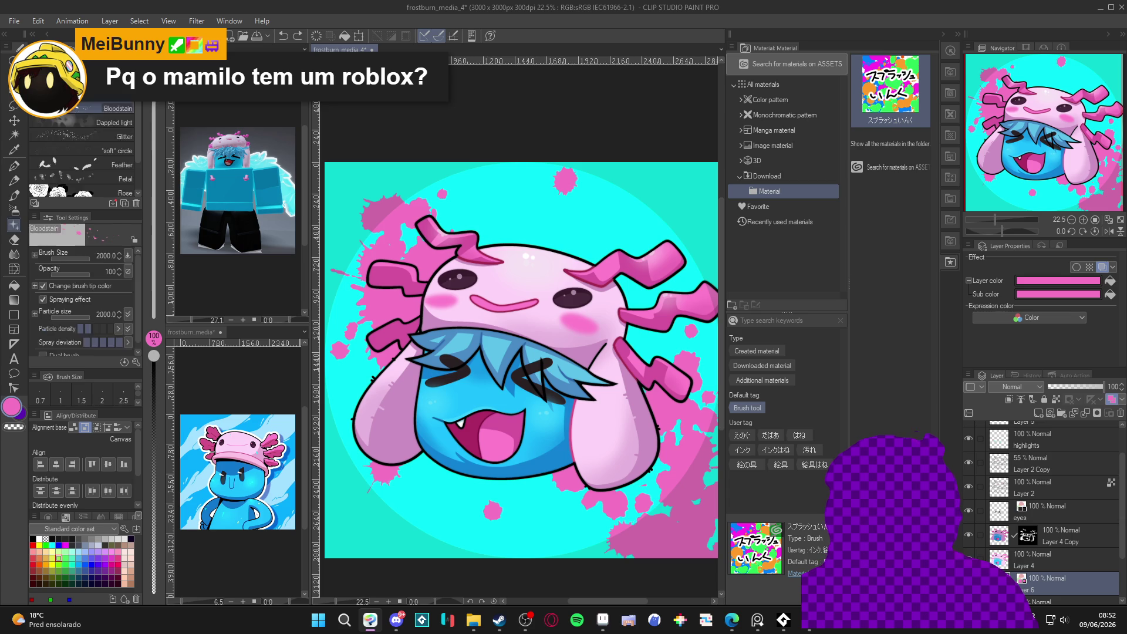
pyautogui.scroll(-2, 88, 176)
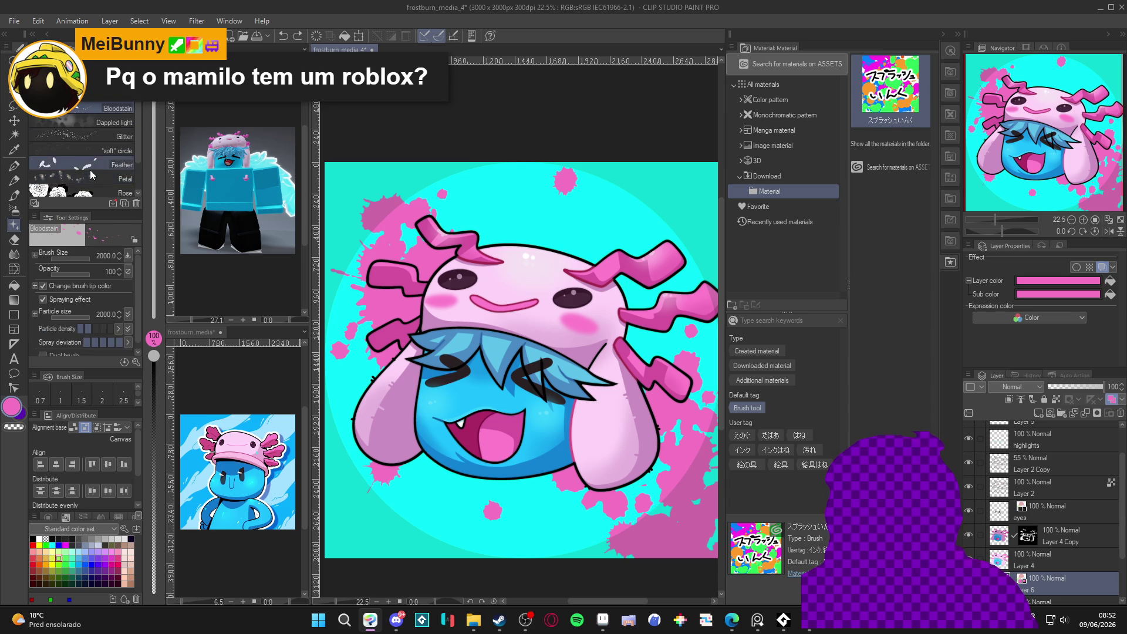
pyautogui.click(83, 189)
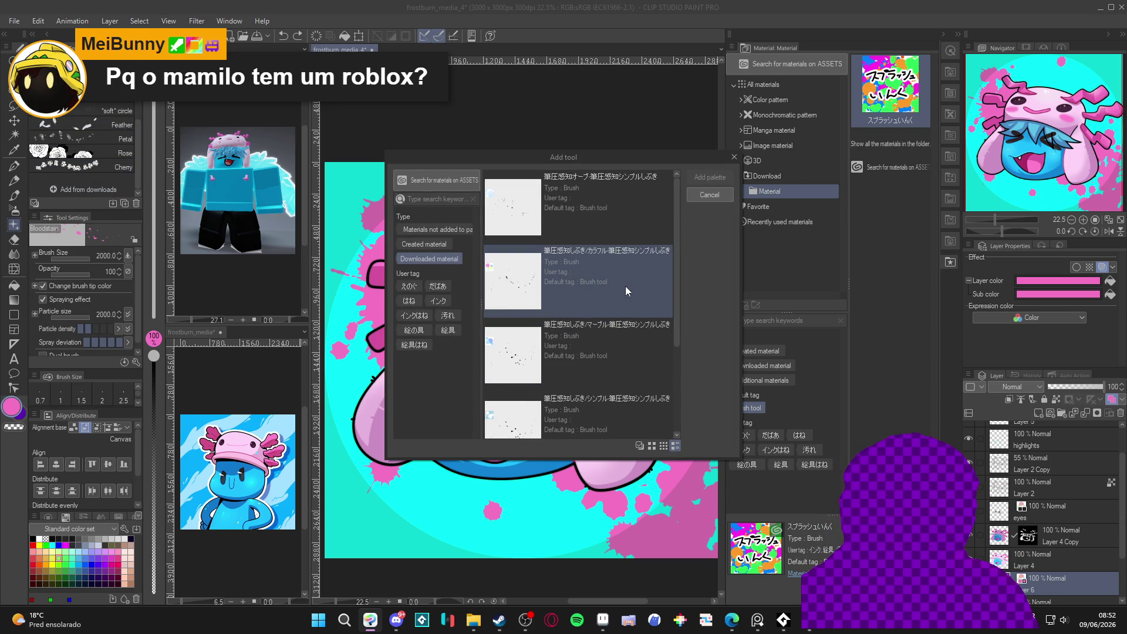
pyautogui.scroll(-3, 622, 351)
pyautogui.click(623, 344)
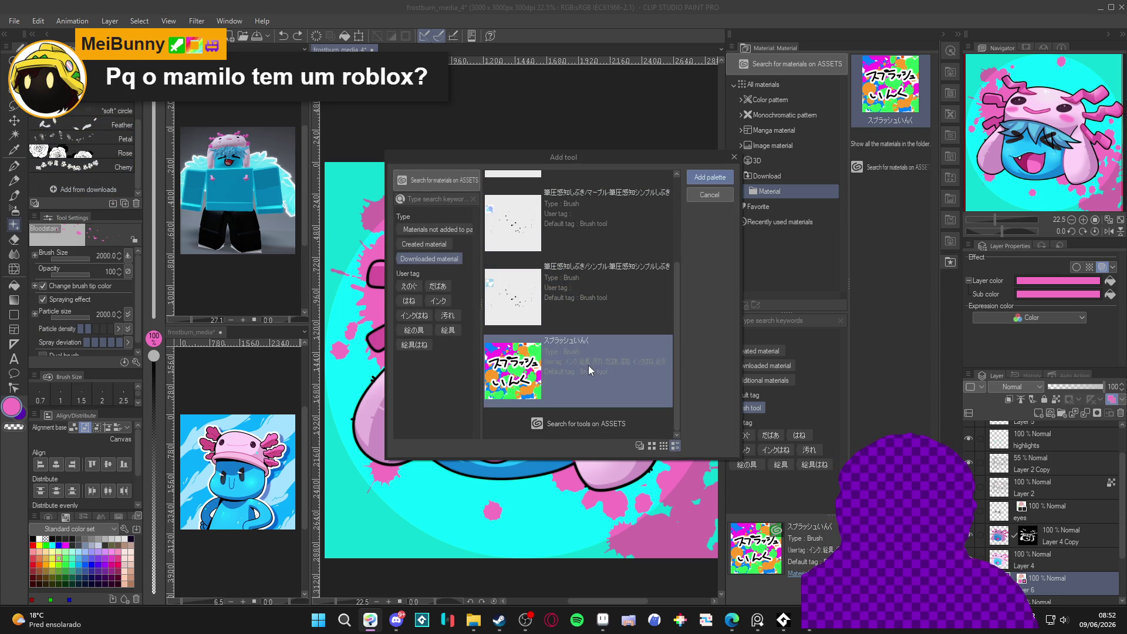
pyautogui.click(710, 178)
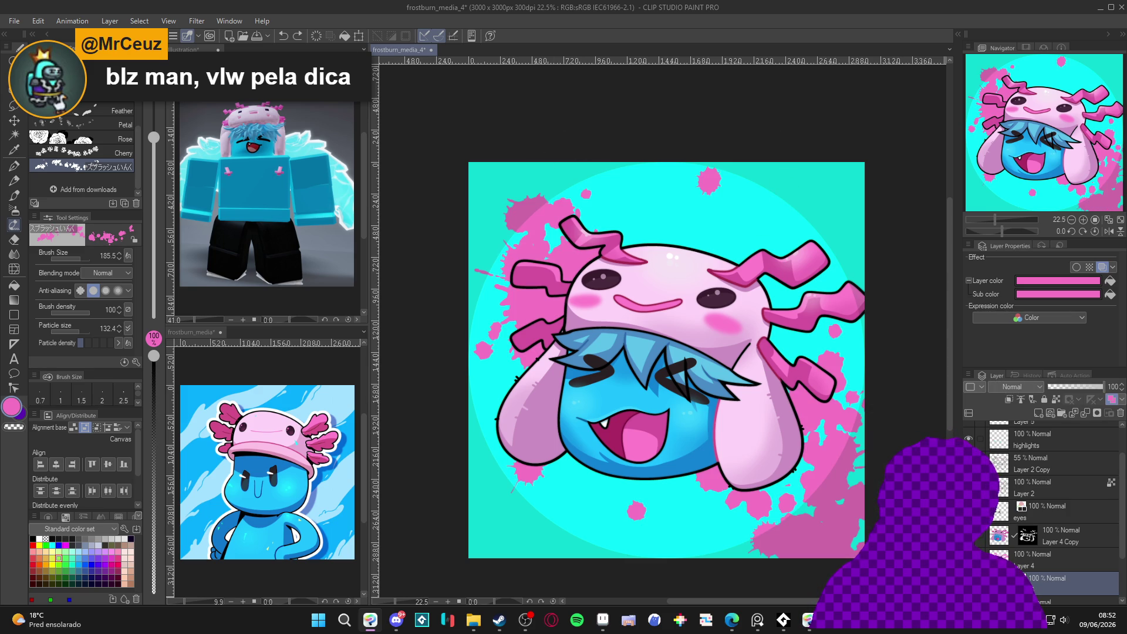
pyautogui.click(968, 578)
pyautogui.click(968, 578)
pyautogui.click(969, 578)
pyautogui.click(969, 578)
pyautogui.click(969, 578)
pyautogui.click(969, 579)
pyautogui.click(969, 579)
pyautogui.click(969, 578)
pyautogui.press(']')
pyautogui.press(']')
pyautogui.press(']')
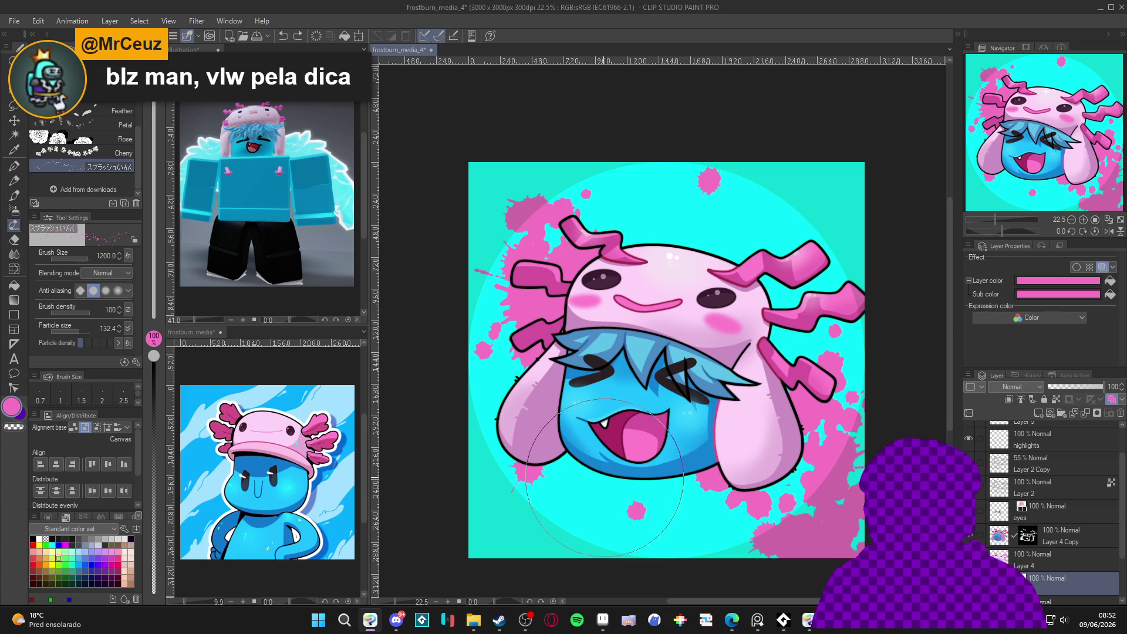
pyautogui.press(']')
pyautogui.hotkey('ctrl', 'z')
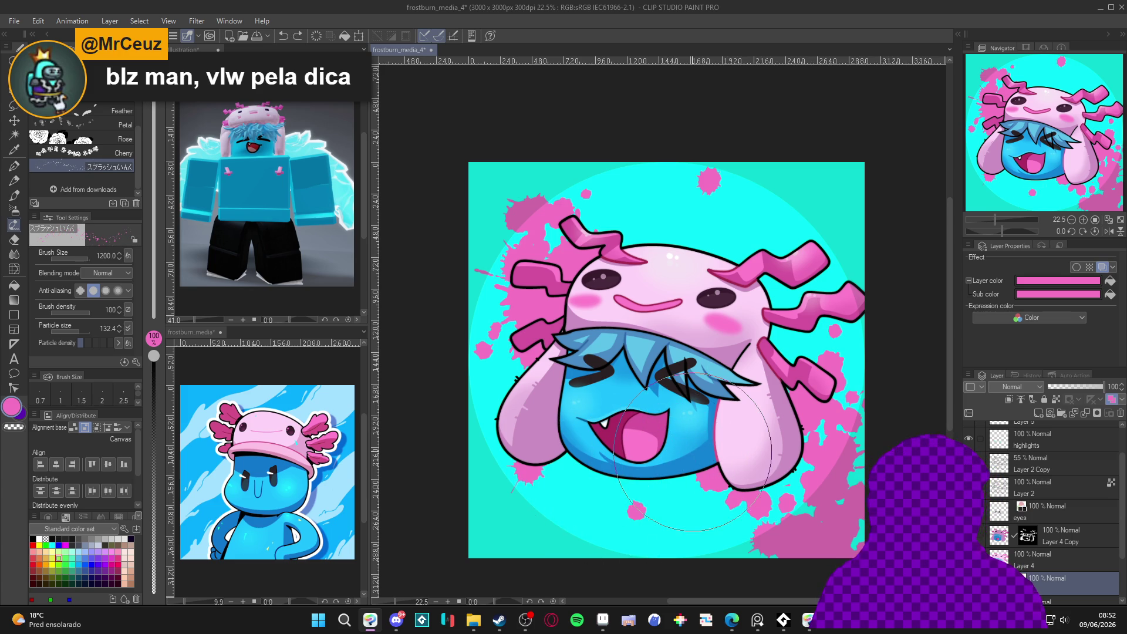
pyautogui.press(']')
pyautogui.press(']')
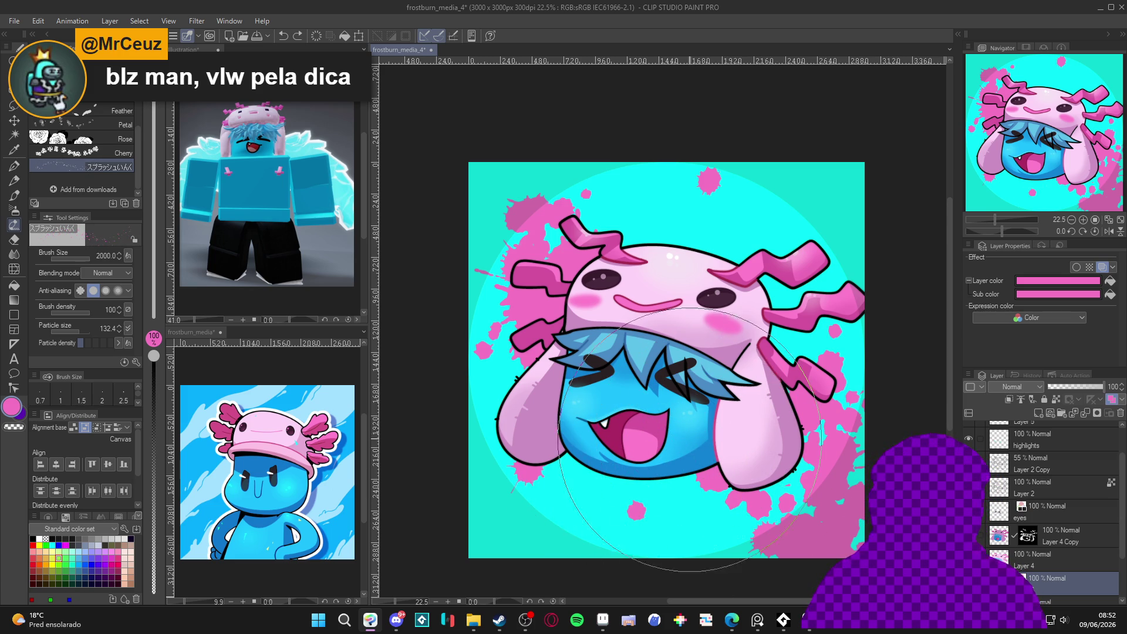
pyautogui.click(659, 452)
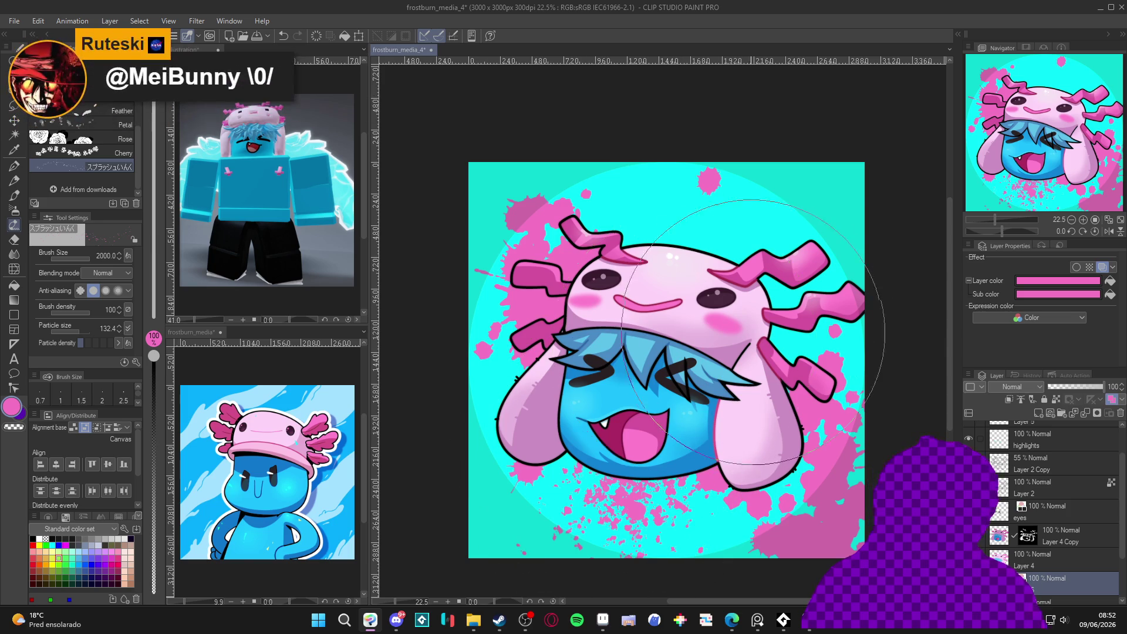
pyautogui.press('[')
pyautogui.press('[')
pyautogui.press('[')
pyautogui.press('[')
pyautogui.press('[')
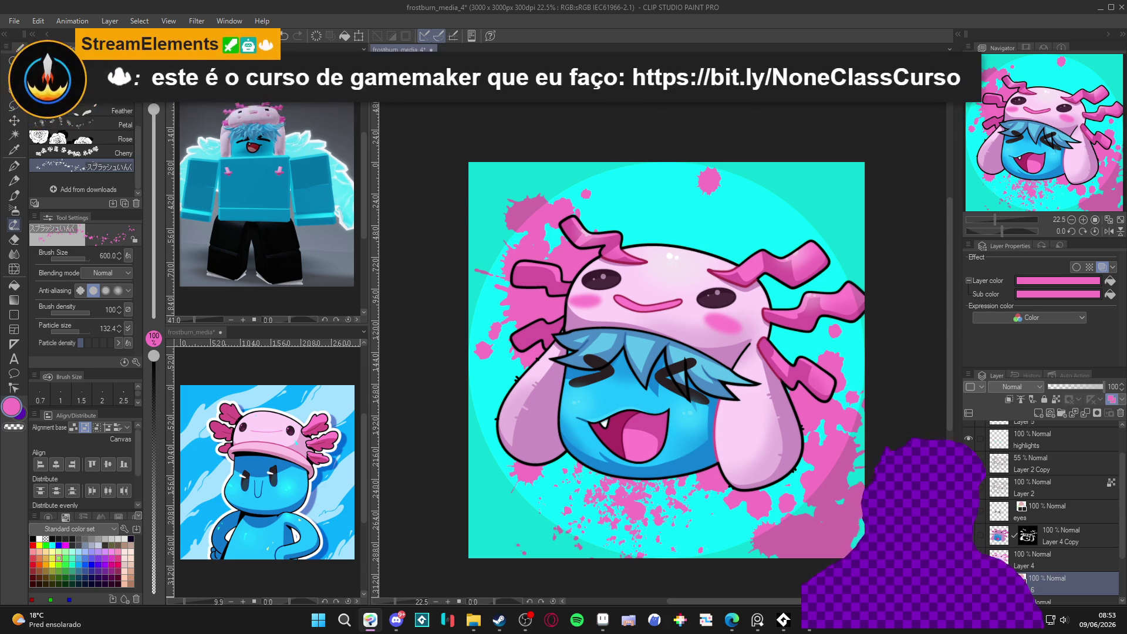
pyautogui.click(1037, 555)
pyautogui.scroll(1, 1033, 541)
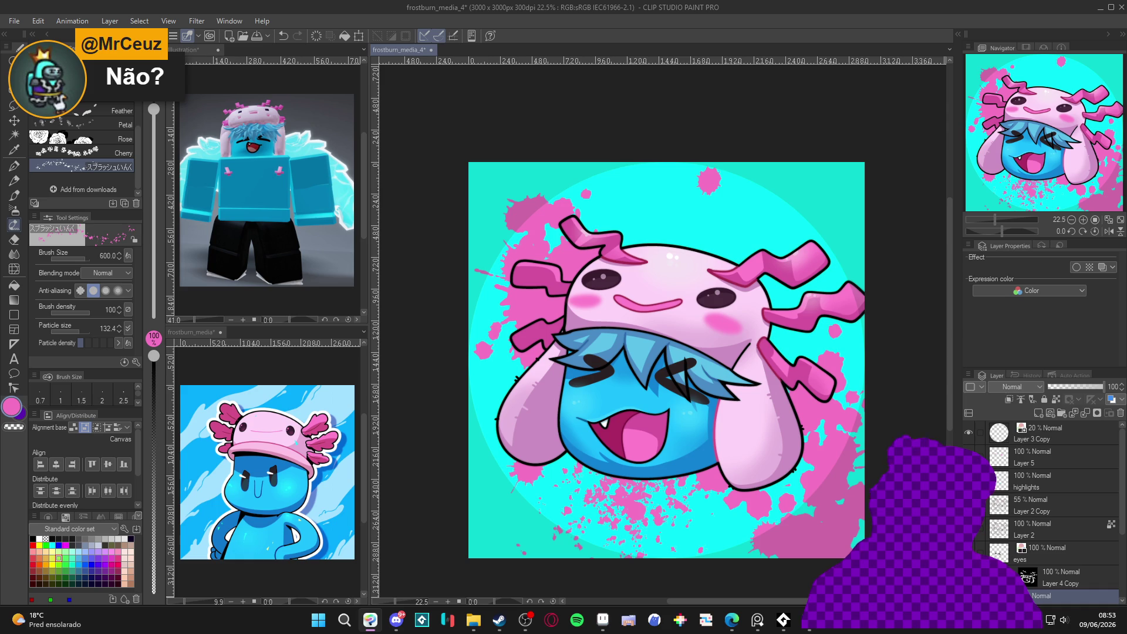
# Group Layer 5 through Layer 4 into a folder, then undo the grouping.
pyautogui.keyDown('shift'); pyautogui.click(1024, 458); pyautogui.keyUp('shift')
pyautogui.hotkey('ctrl', 'g')
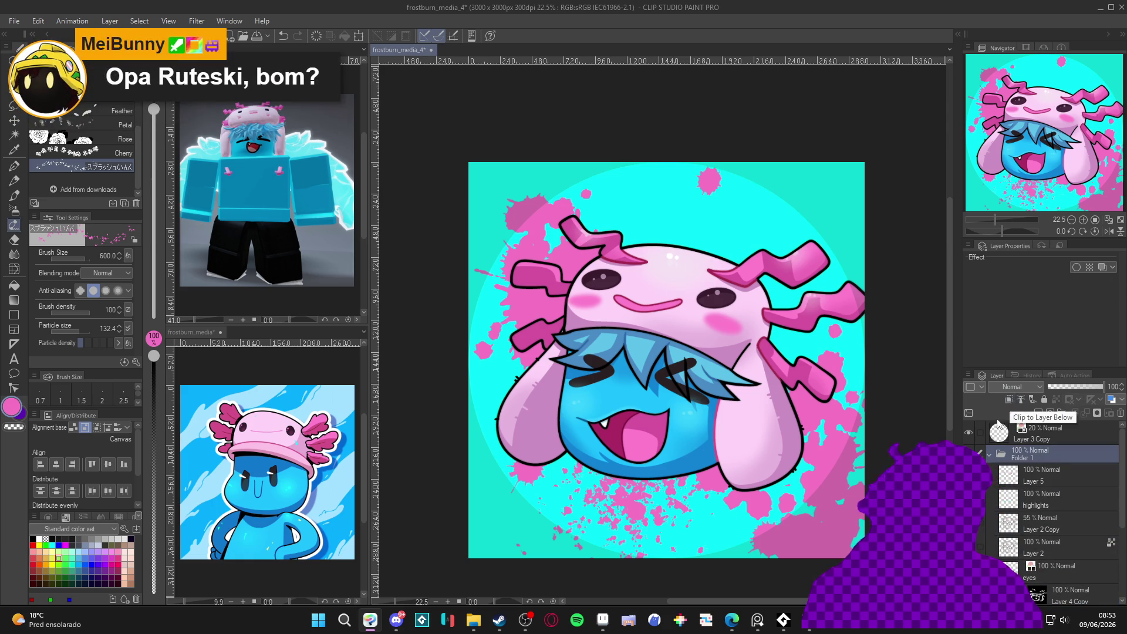
pyautogui.hotkey('ctrl', 'z')
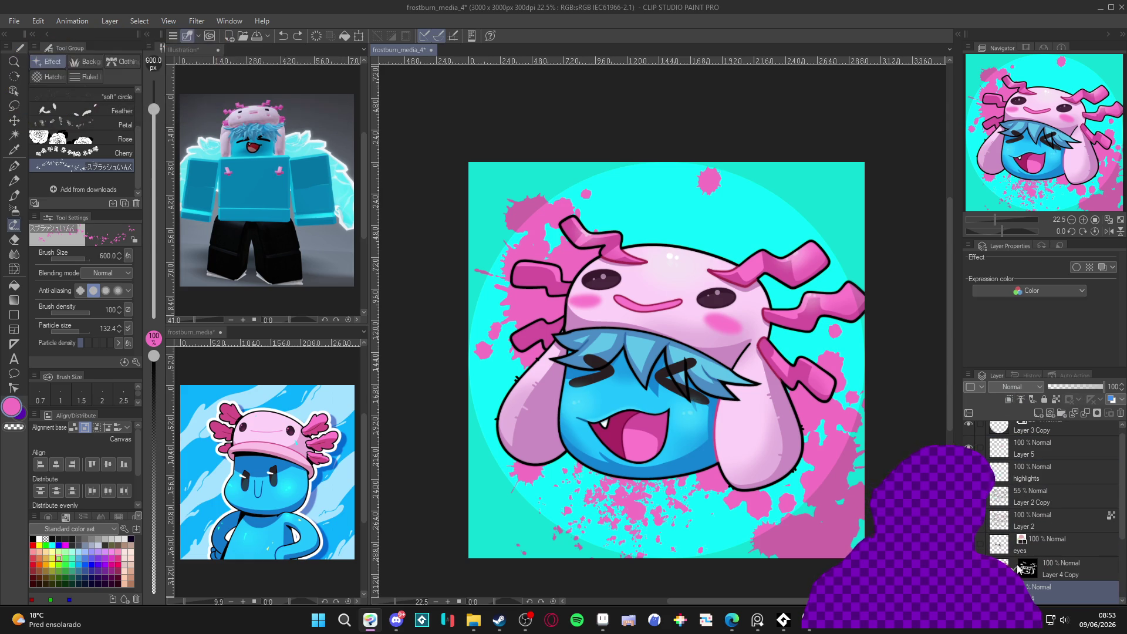
pyautogui.scroll(-1, 1054, 511)
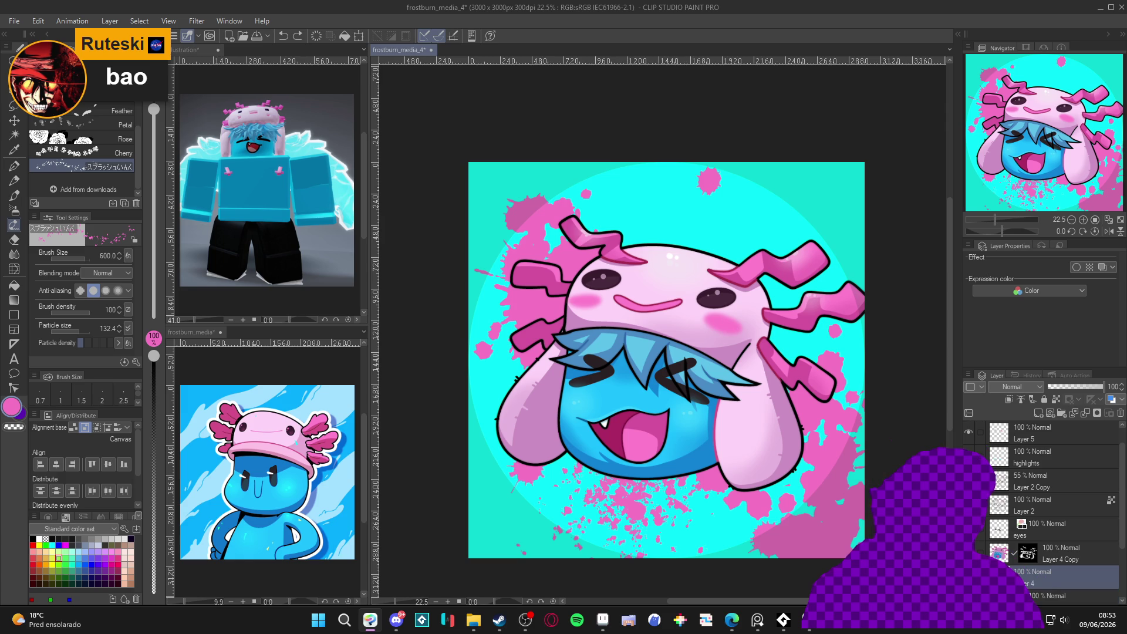
# Give Layer 4 a white Border effect with edge thickness about 43.7.
pyautogui.click(39, 539)
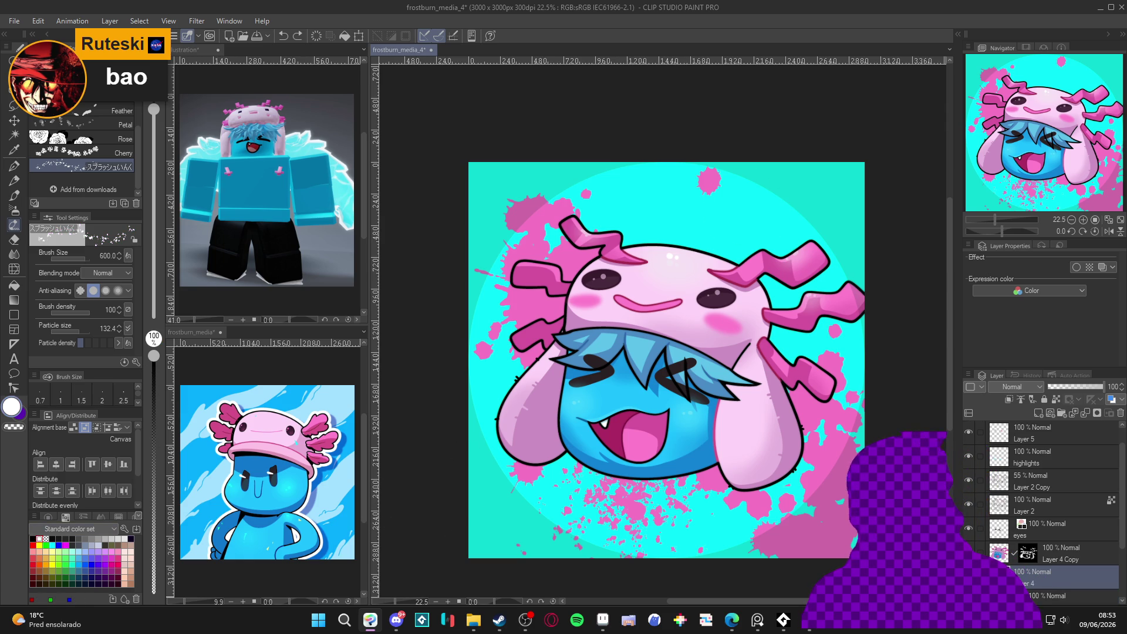
pyautogui.click(1103, 268)
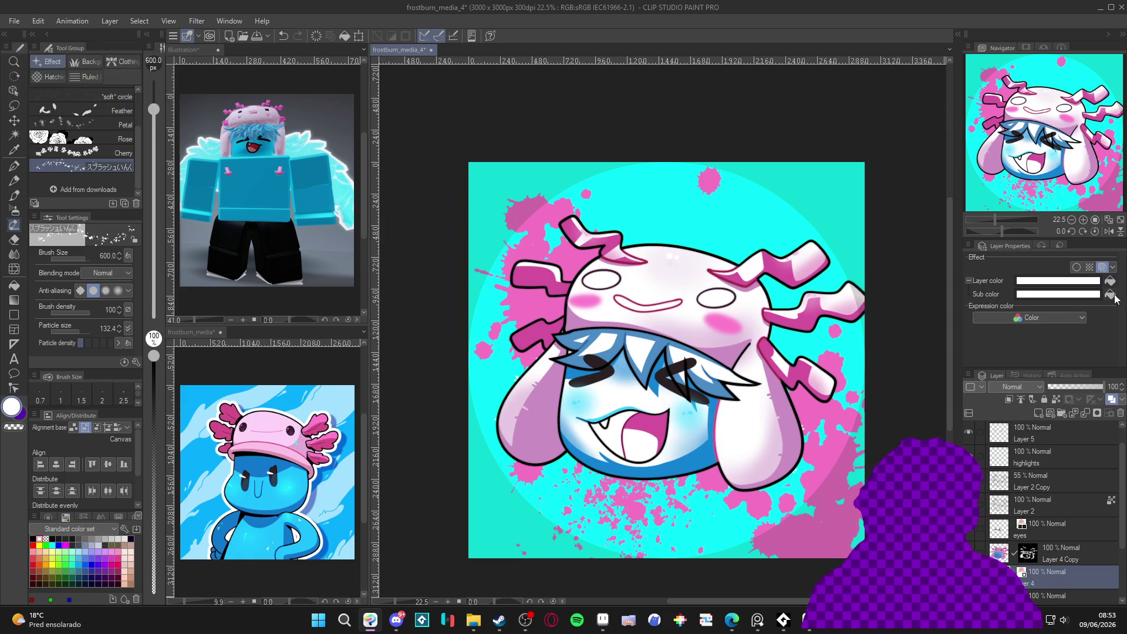
pyautogui.click(1103, 267)
pyautogui.click(1076, 267)
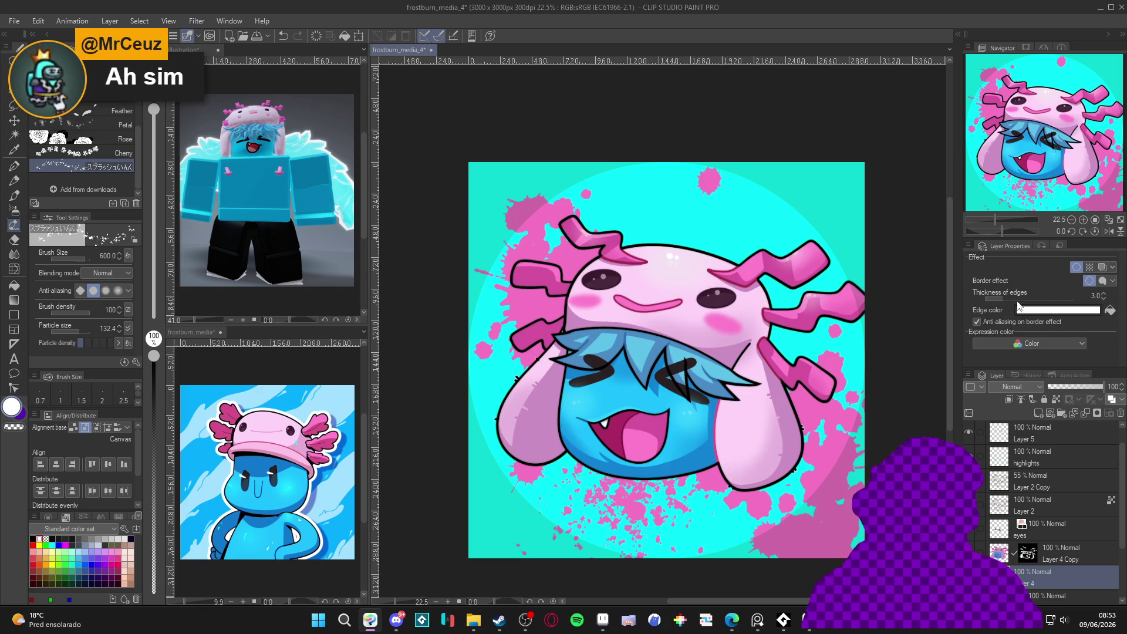
pyautogui.moveTo(1023, 301); pyautogui.dragTo(1052, 301)
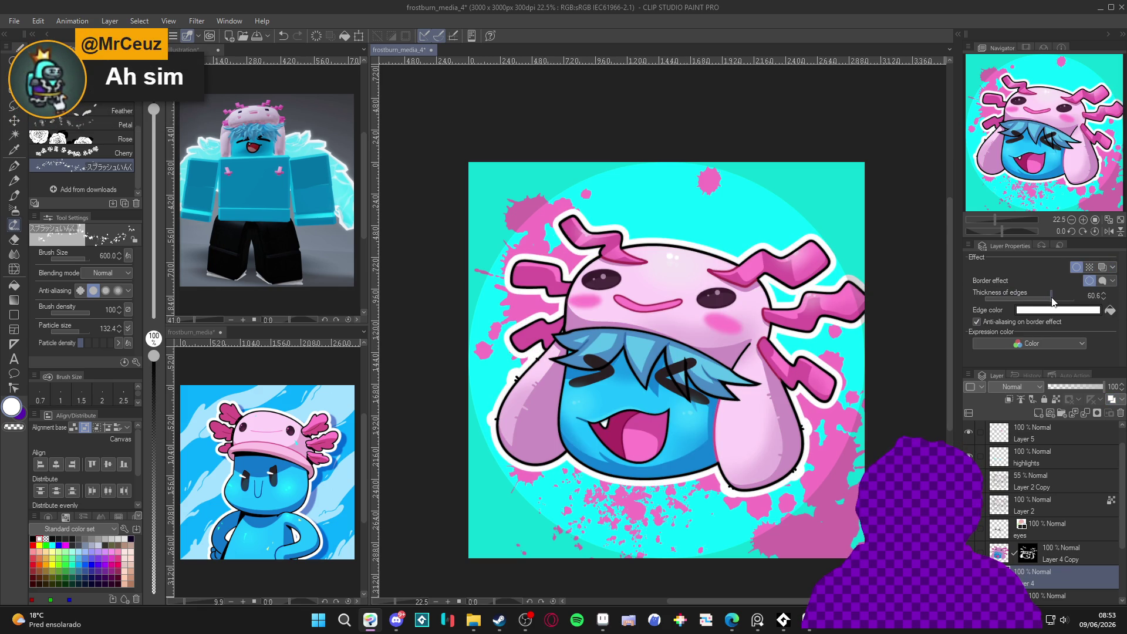
pyautogui.moveTo(1053, 302); pyautogui.dragTo(1048, 302)
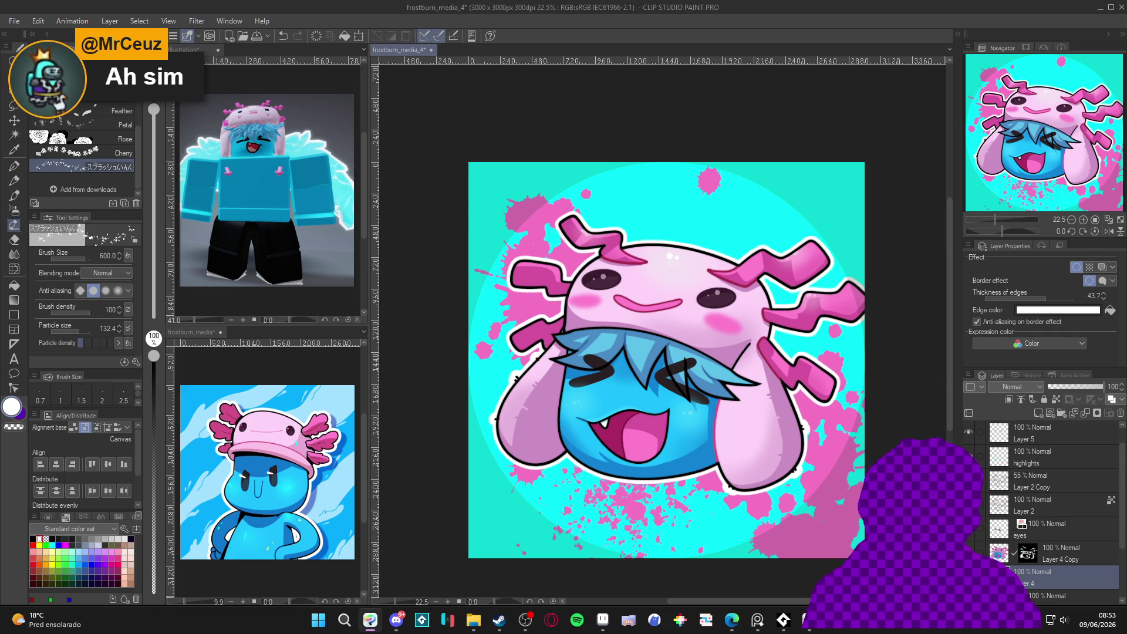
pyautogui.scroll(-3, 988, 524)
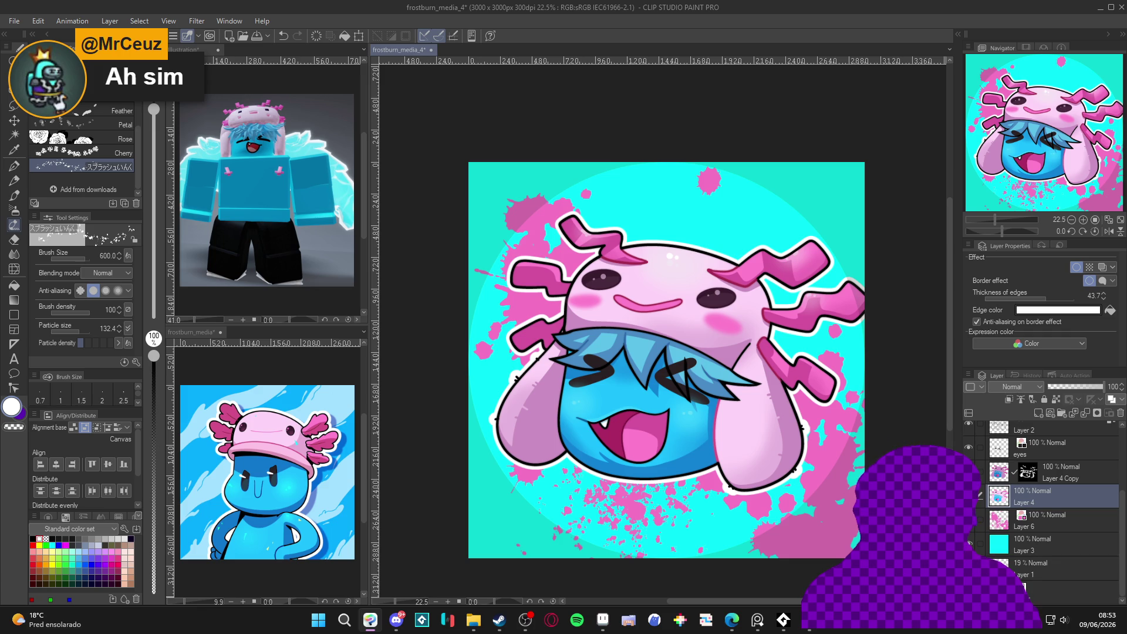
pyautogui.click(1062, 527)
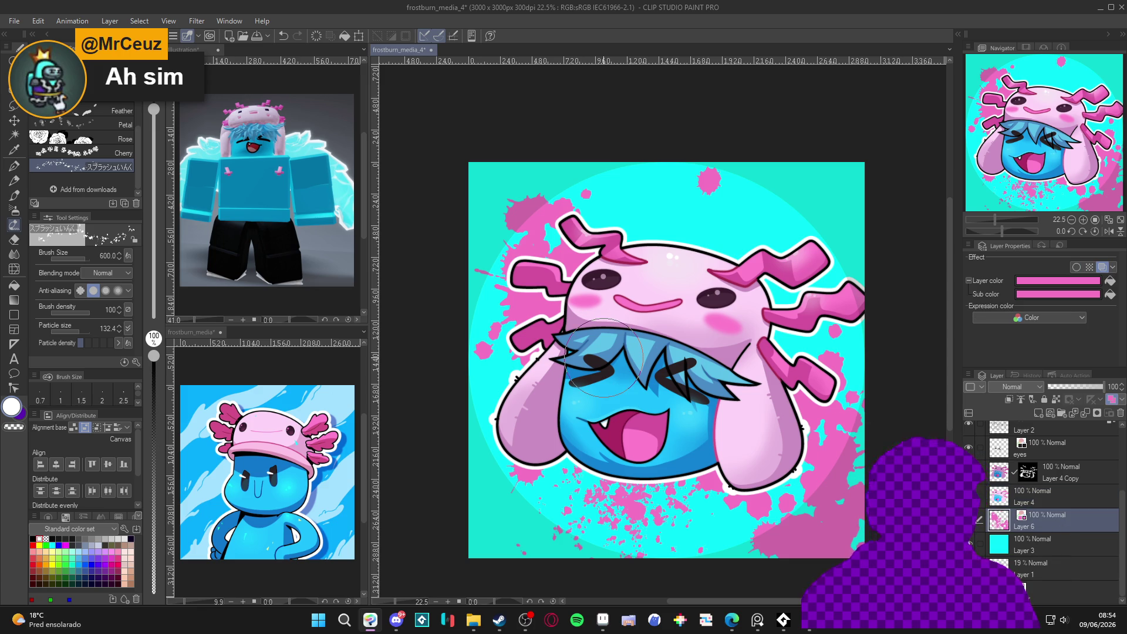
# Pick pink, clear Layer 6, and raise the splatter Particle size to 944.5.
pyautogui.keyDown('alt'); pyautogui.click(820, 424); pyautogui.keyUp('alt')
pyautogui.press('Delete')
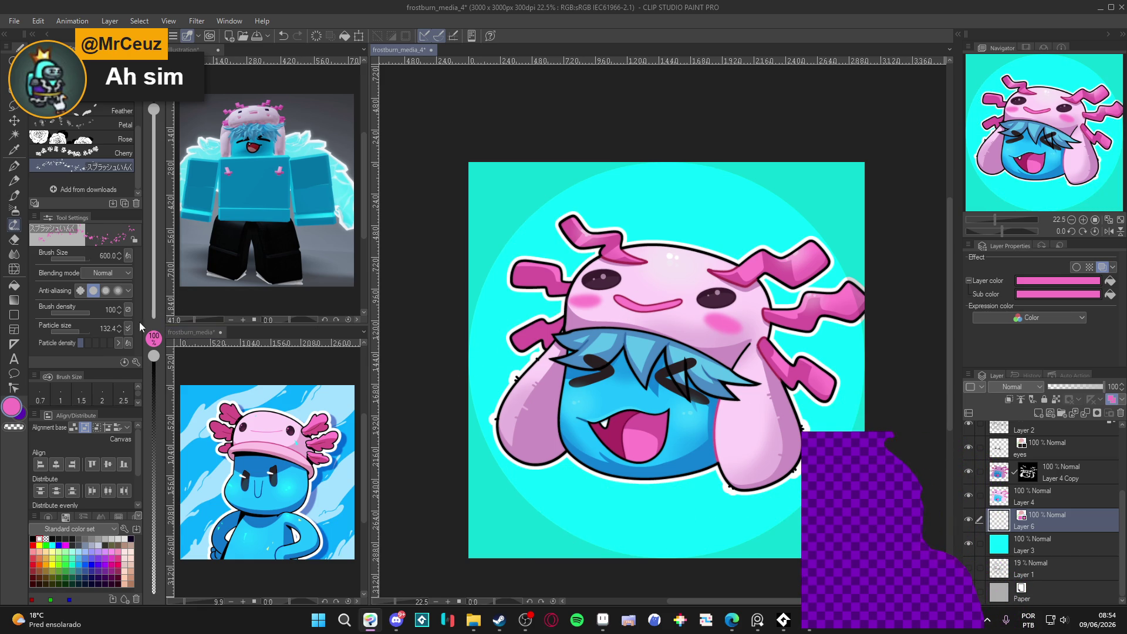
pyautogui.moveTo(79, 330); pyautogui.dragTo(117, 326)
# Paint pink splatter left of, above, and below the head, and around the ears and lower left.
pyautogui.moveTo(579, 296)
pyautogui.mouseDown()
pyautogui.moveTo(517, 320)
pyautogui.moveTo(506, 361)
pyautogui.moveTo(508, 326)
pyautogui.moveTo(540, 265)
pyautogui.moveTo(564, 276)
pyautogui.moveTo(479, 303)
pyautogui.moveTo(505, 258)
pyautogui.moveTo(582, 252)
pyautogui.mouseUp()
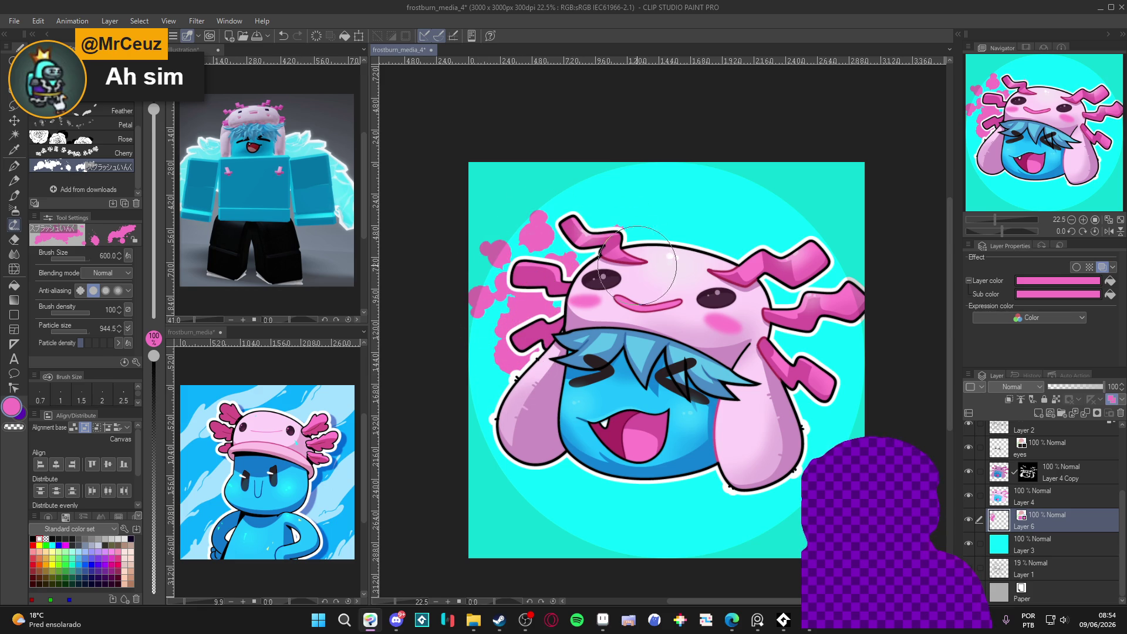
pyautogui.moveTo(649, 251)
pyautogui.mouseDown()
pyautogui.moveTo(636, 223)
pyautogui.moveTo(611, 212)
pyautogui.moveTo(663, 264)
pyautogui.mouseUp()
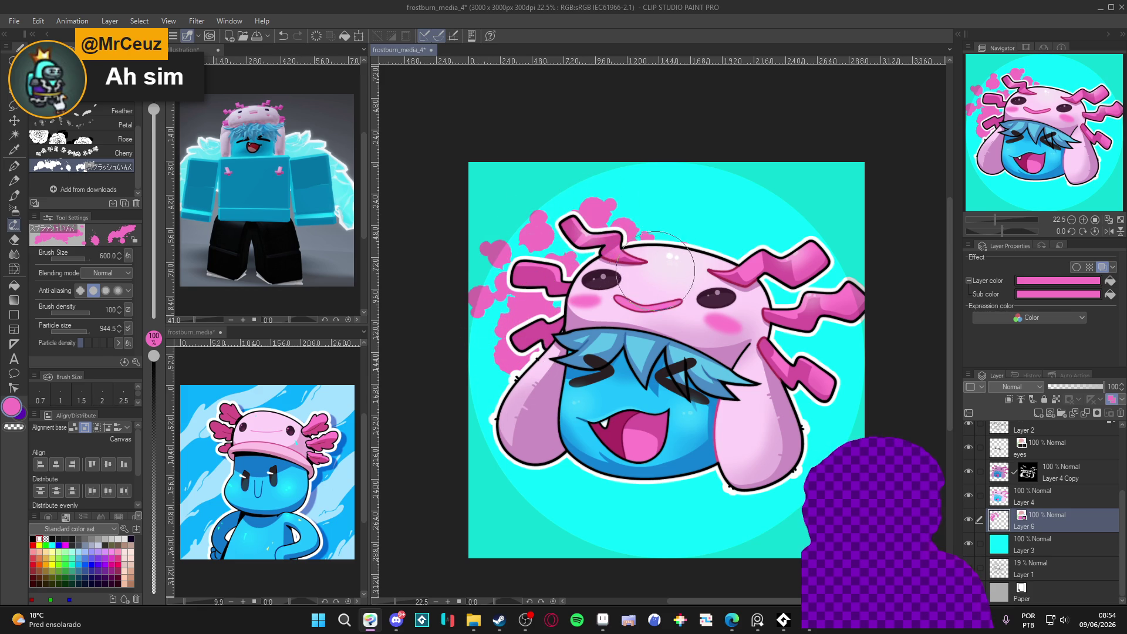
pyautogui.moveTo(728, 505)
pyautogui.mouseDown()
pyautogui.moveTo(588, 499)
pyautogui.moveTo(670, 490)
pyautogui.moveTo(728, 511)
pyautogui.moveTo(749, 505)
pyautogui.mouseUp()
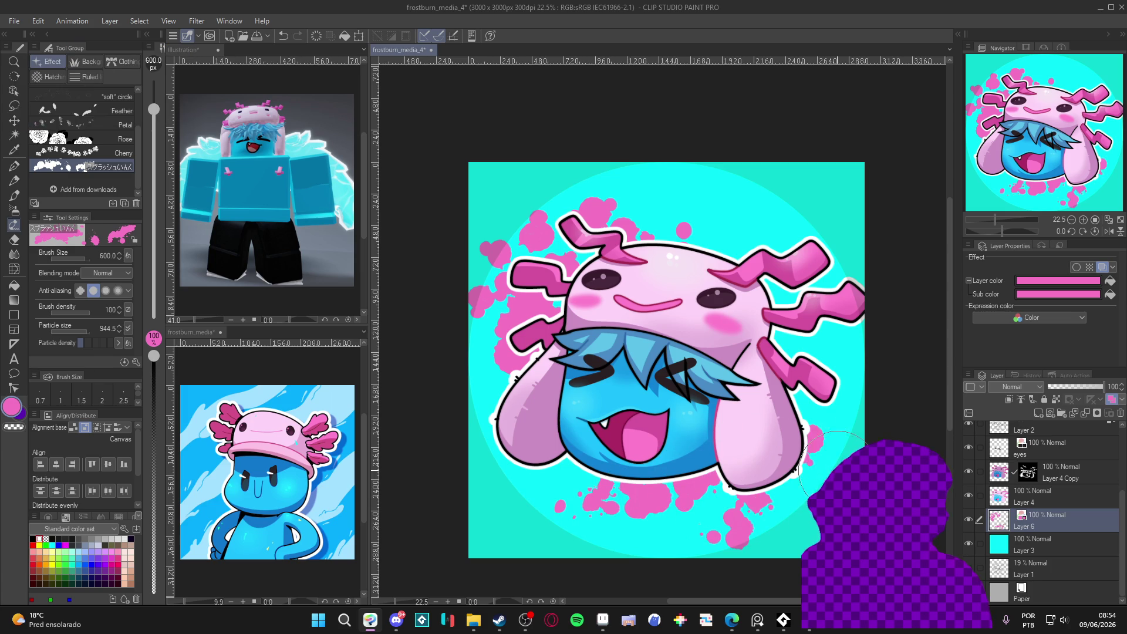
pyautogui.click(803, 403)
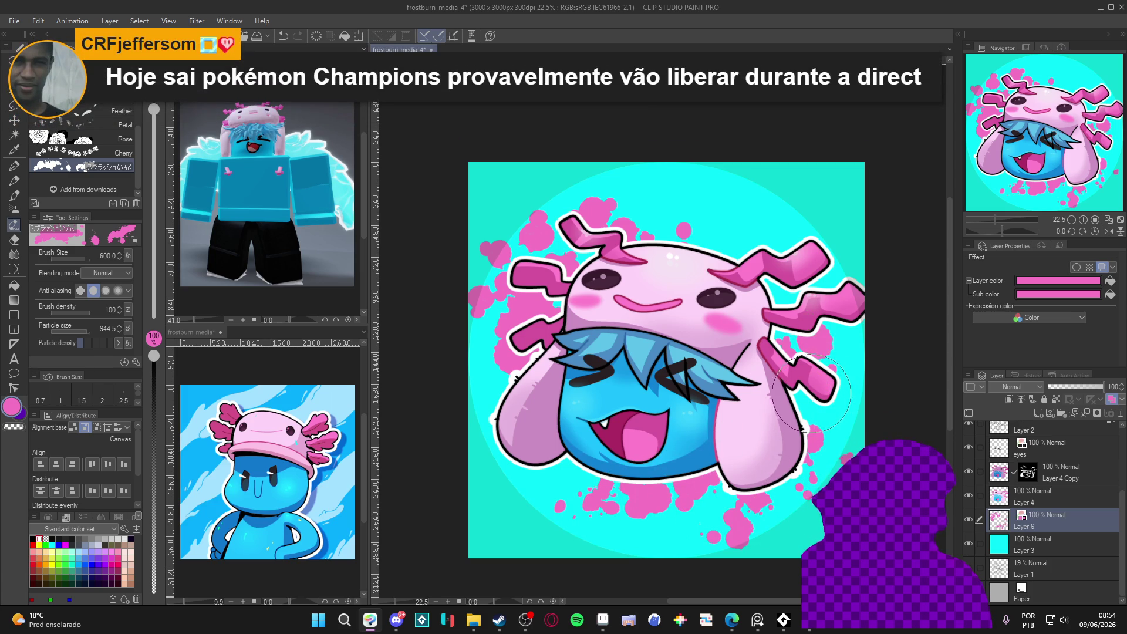
pyautogui.click(518, 497)
pyautogui.click(518, 499)
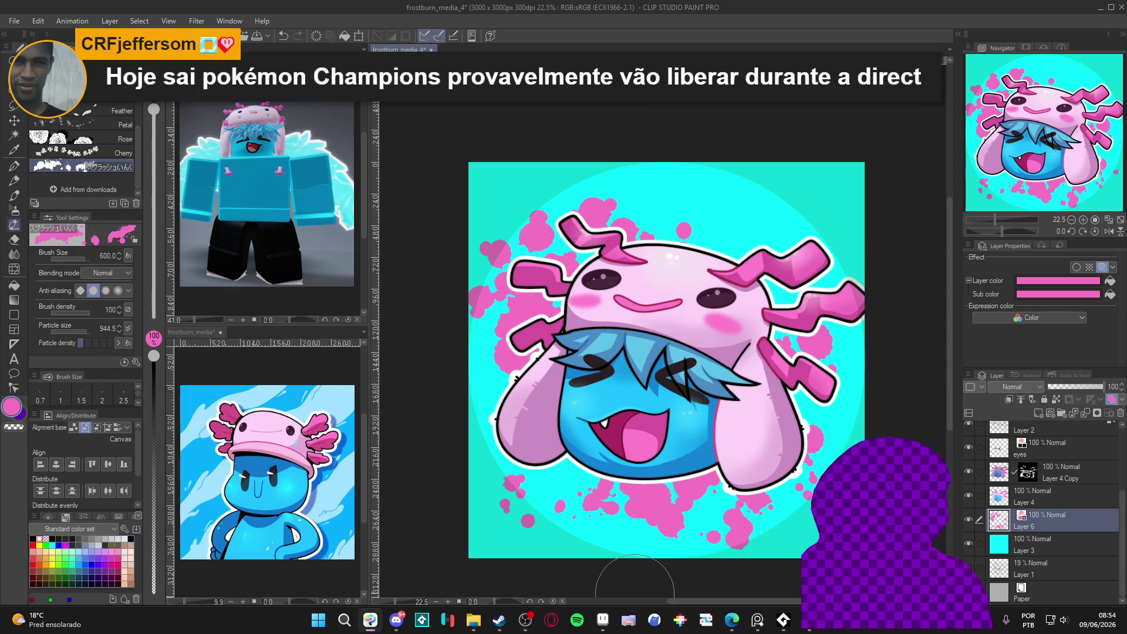
pyautogui.click(778, 203)
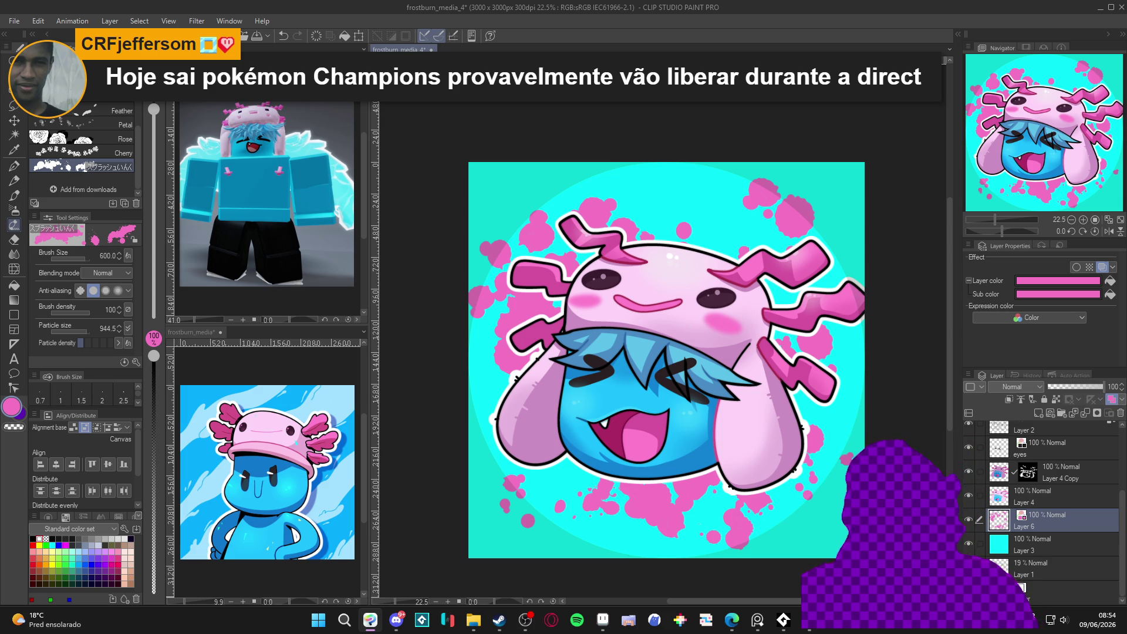
pyautogui.hotkey('alt', 'Tab')
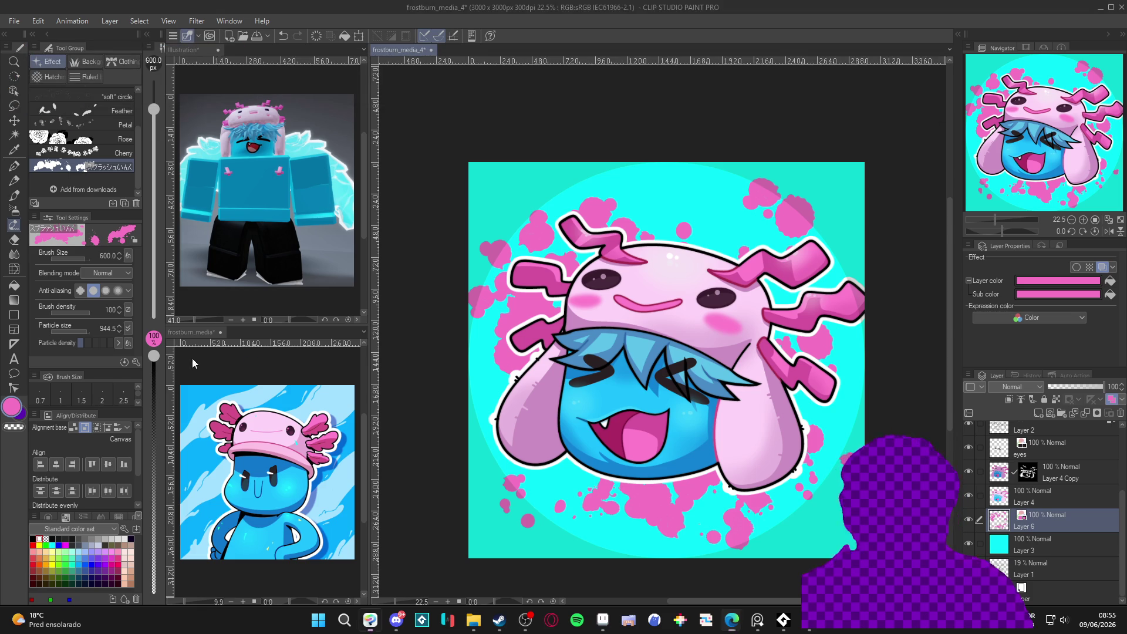
# Duplicate the splatter layer, set white, and rasterize the copy.
pyautogui.rightClick(1097, 517)
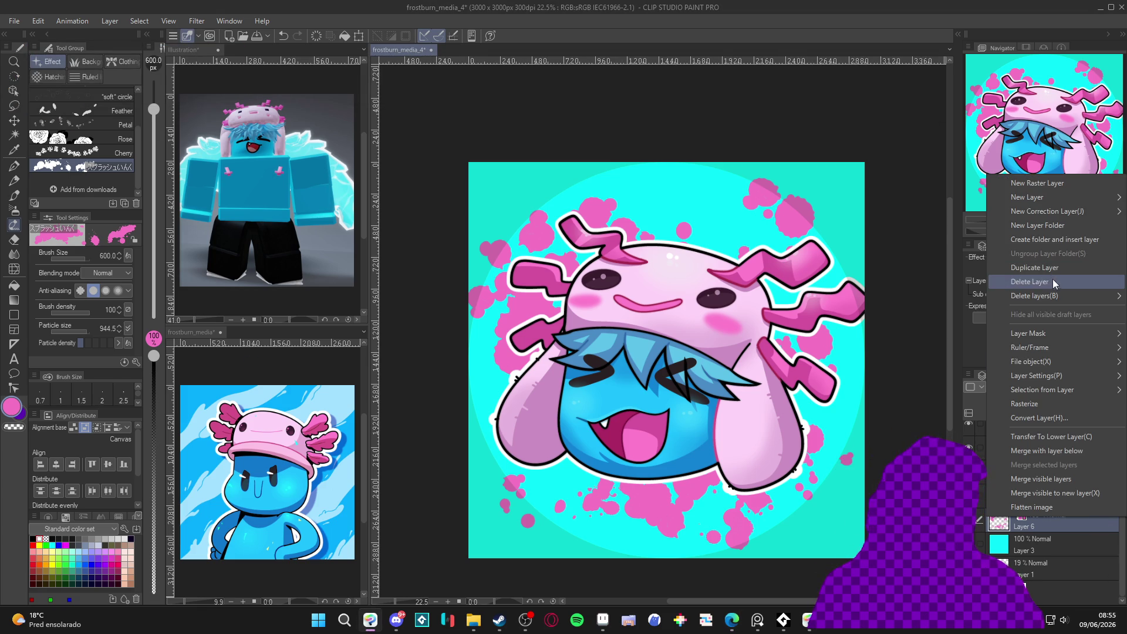
pyautogui.click(1052, 281)
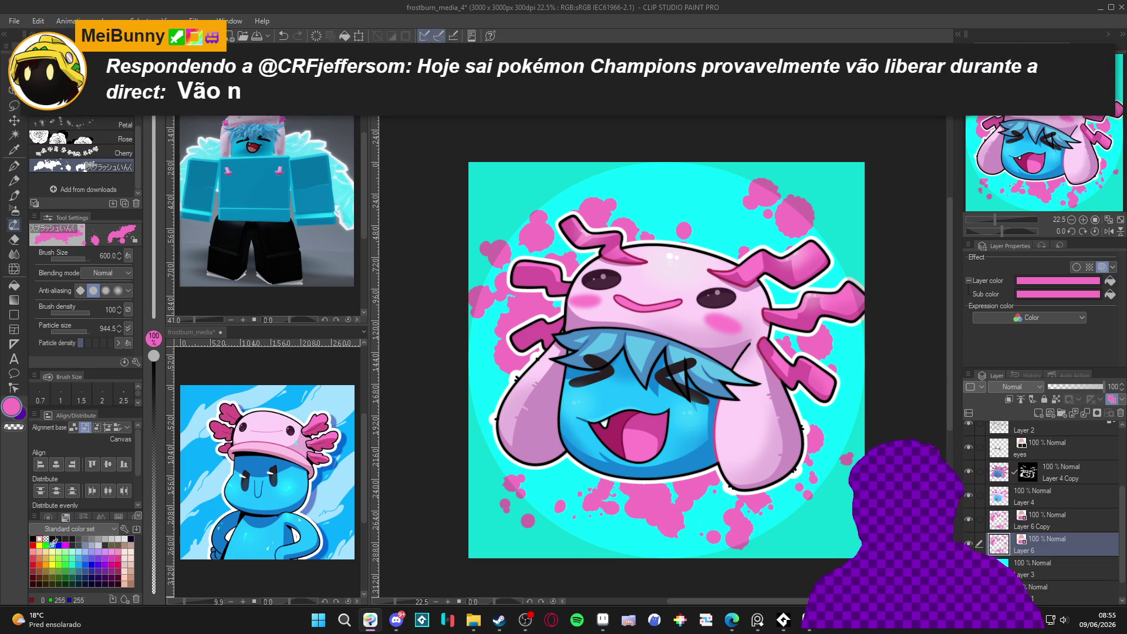
pyautogui.click(40, 538)
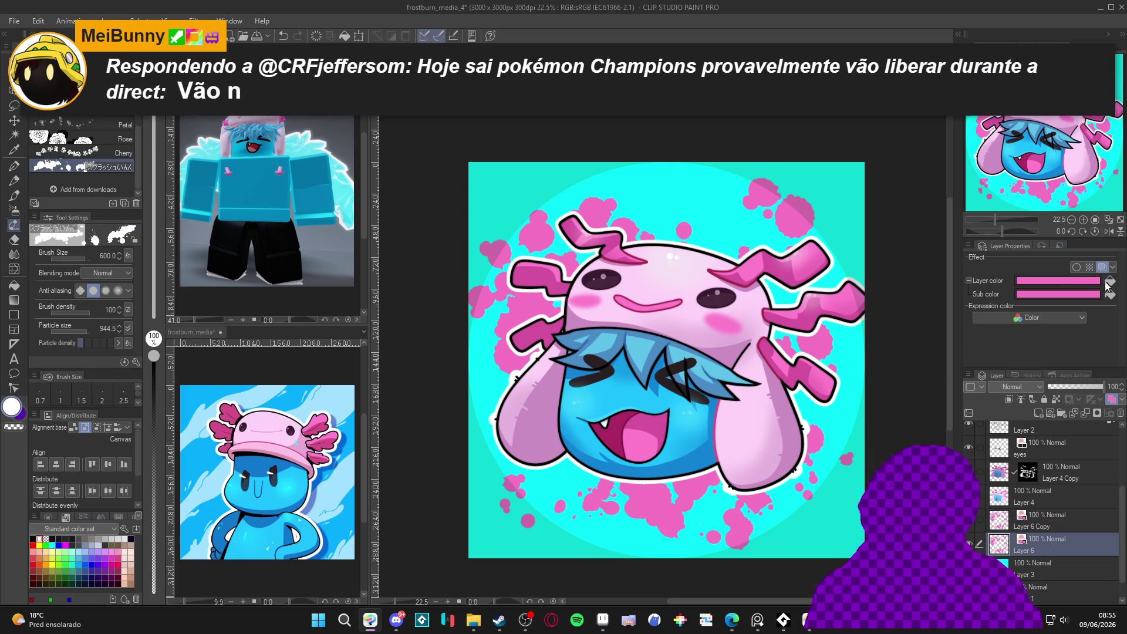
pyautogui.rightClick(1051, 551)
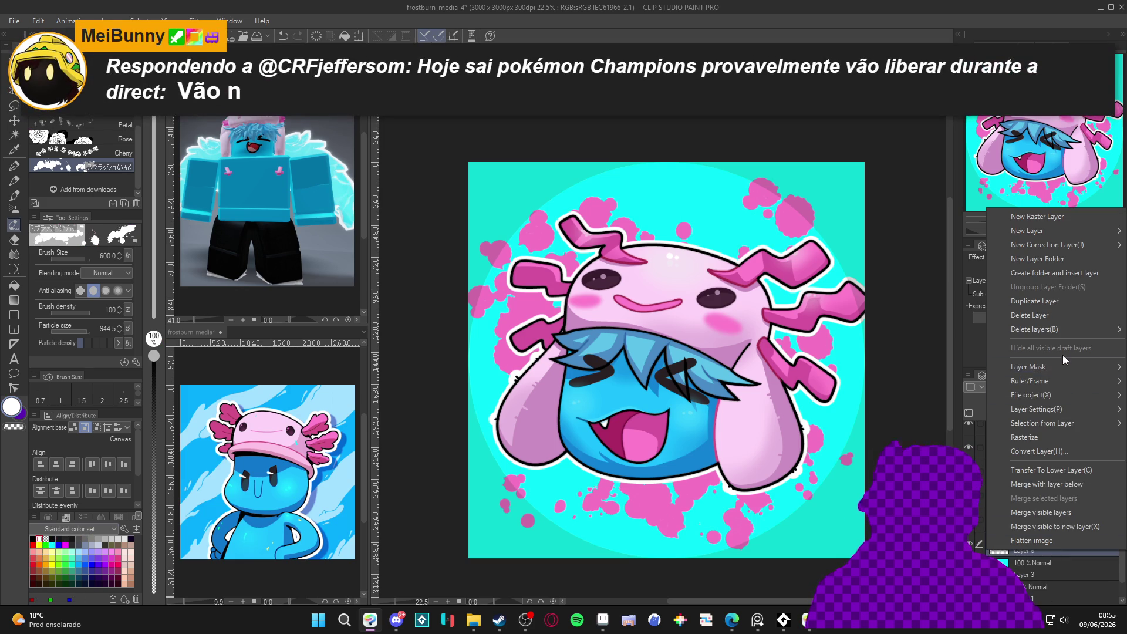
pyautogui.click(1045, 435)
# Apply an outward Radial blur with strength 10.77 to the layer.
pyautogui.click(197, 20)
pyautogui.moveTo(235, 96)
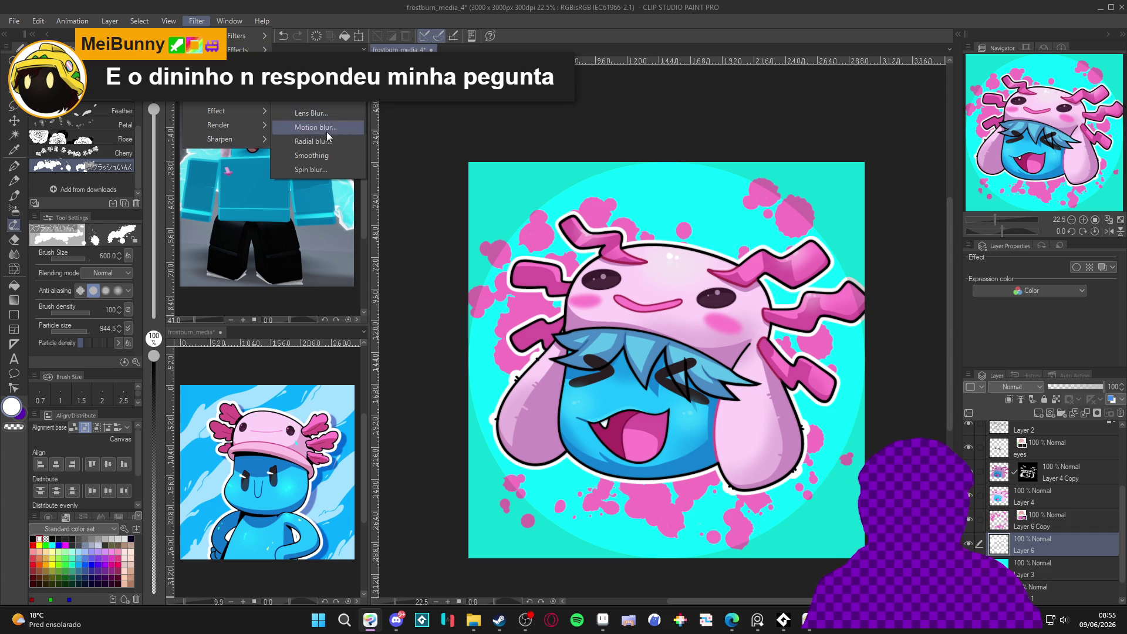
pyautogui.click(340, 139)
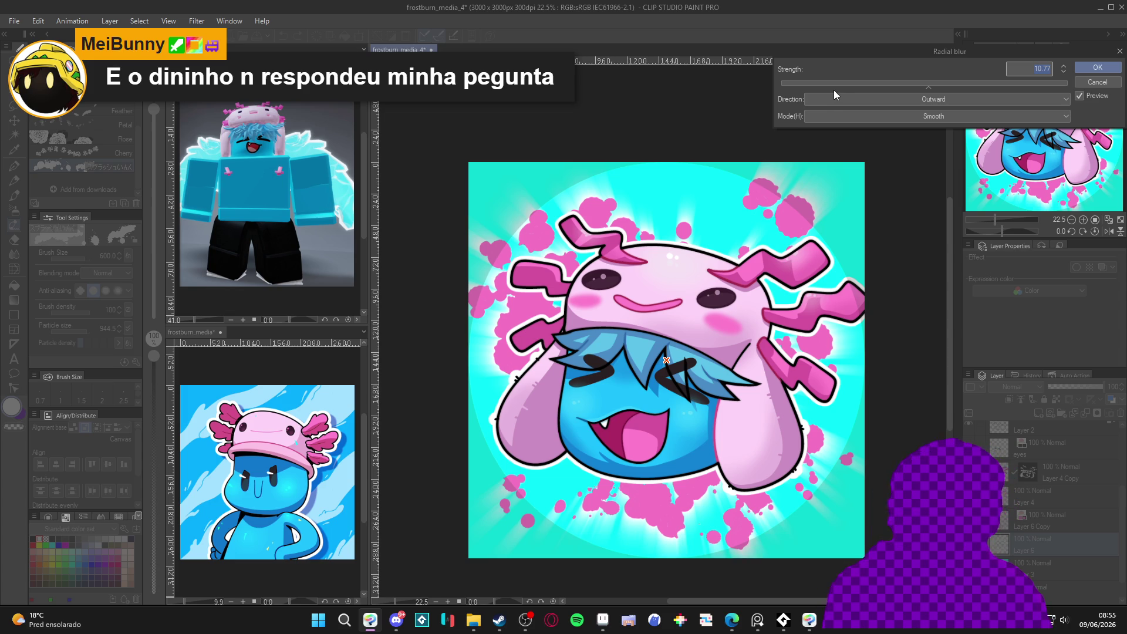
pyautogui.press('Return')
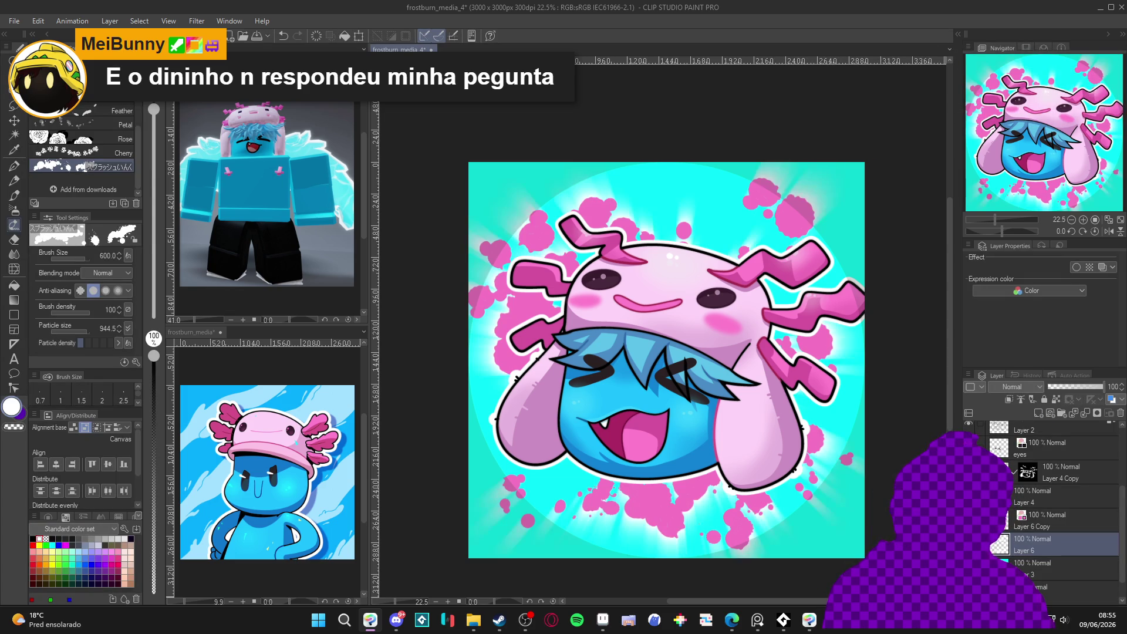
pyautogui.click(1014, 387)
# Set Layer 6 to Add (Glow), tint it cyan, and raise opacity to 100.
pyautogui.click(1025, 193)
pyautogui.click(1076, 387)
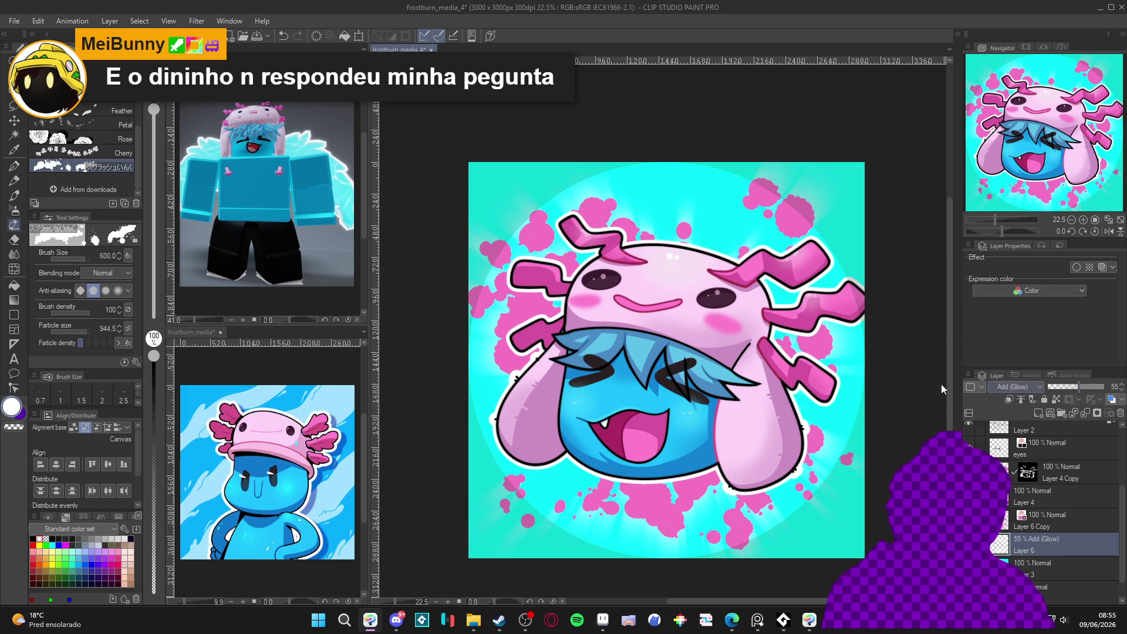
pyautogui.keyDown('alt'); pyautogui.click(851, 235); pyautogui.keyUp('alt')
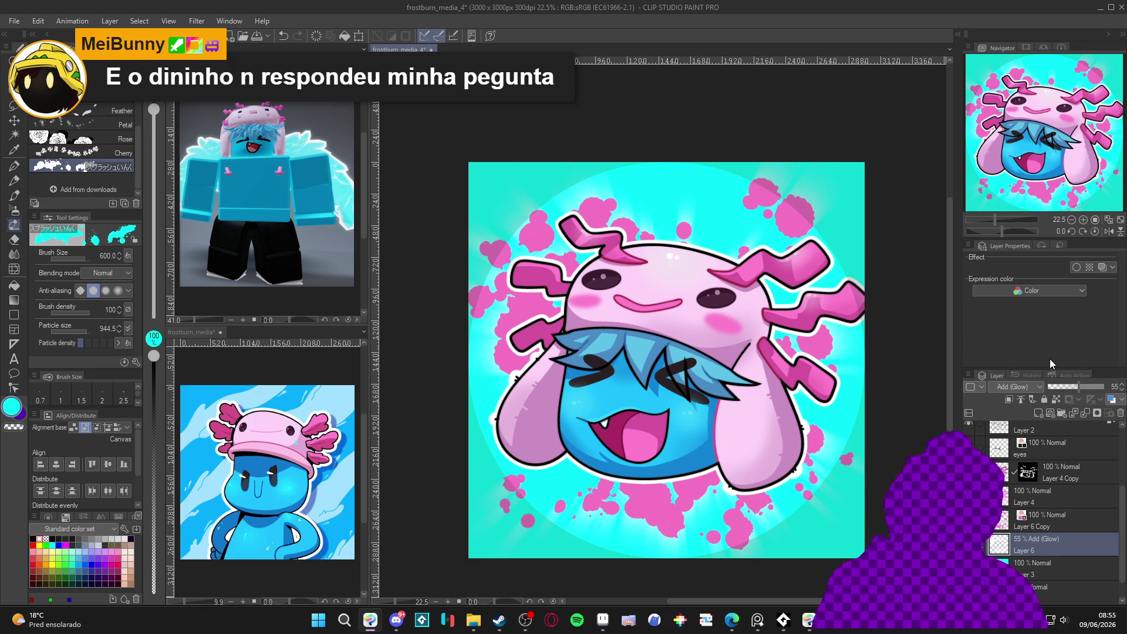
pyautogui.click(1102, 267)
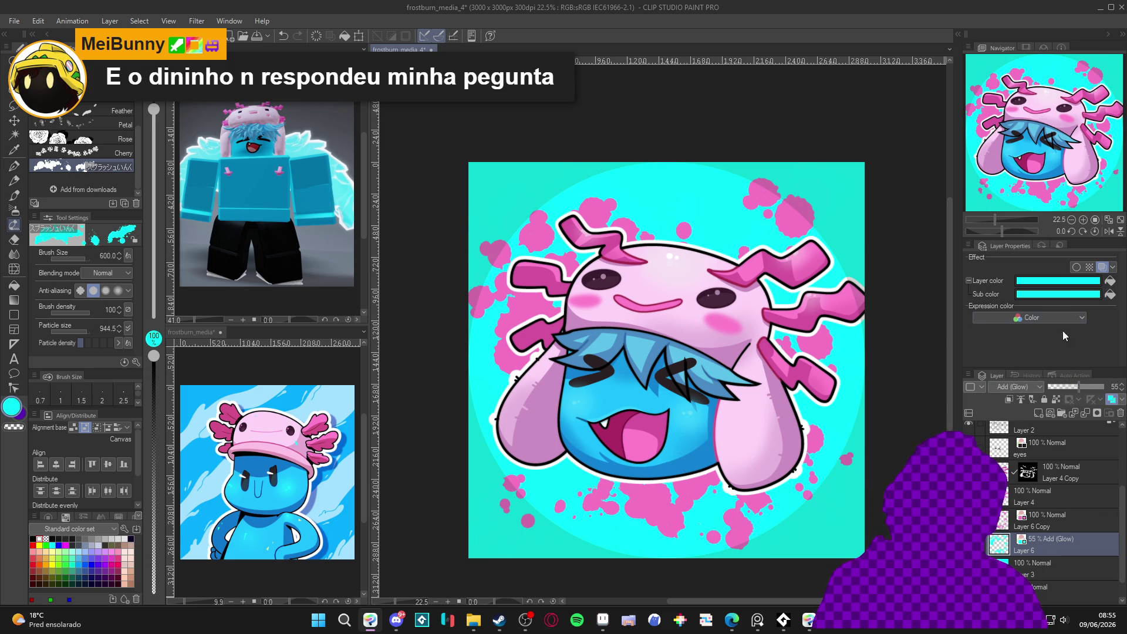
pyautogui.click(1106, 387)
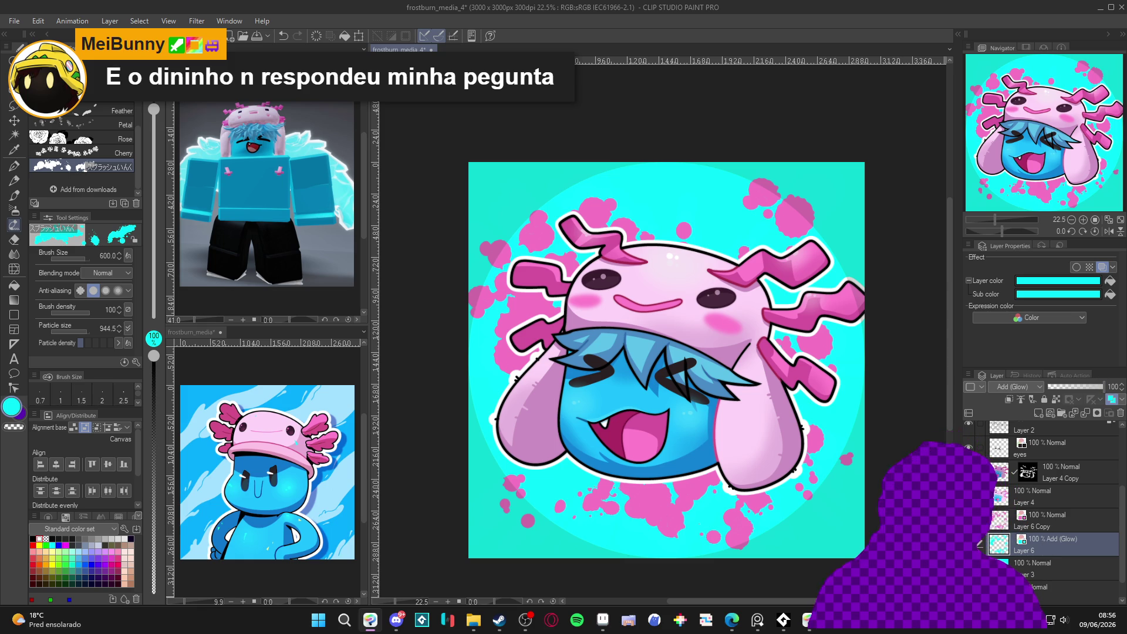
# Pick light cyan A3FFFE and apply it as the glow's Layer color and Sub color.
pyautogui.click(28, 413)
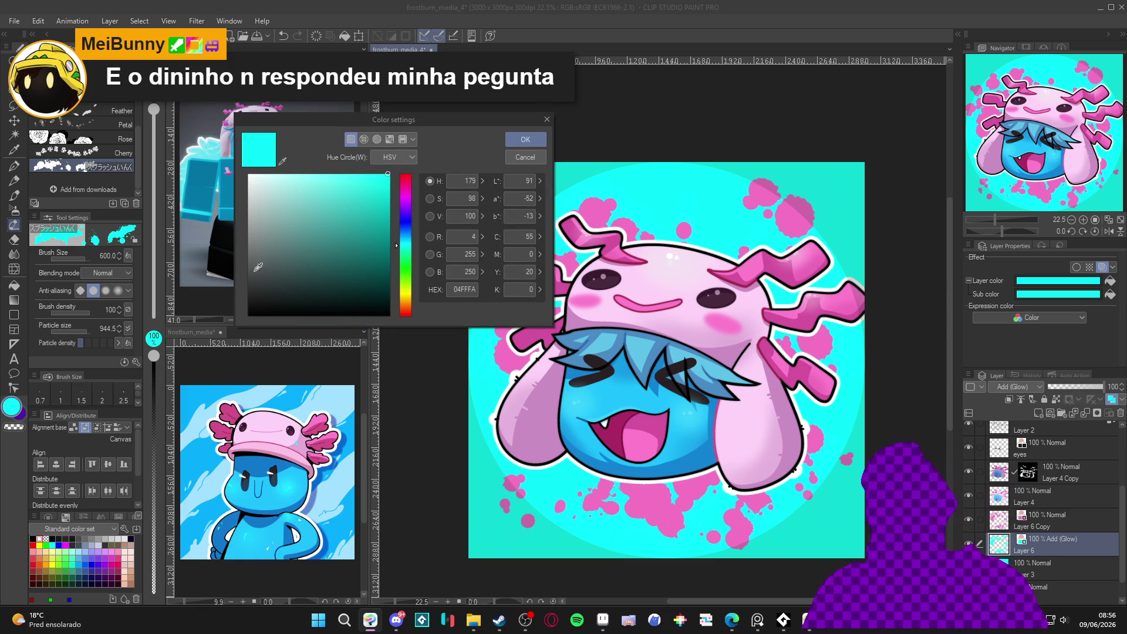
pyautogui.click(300, 175)
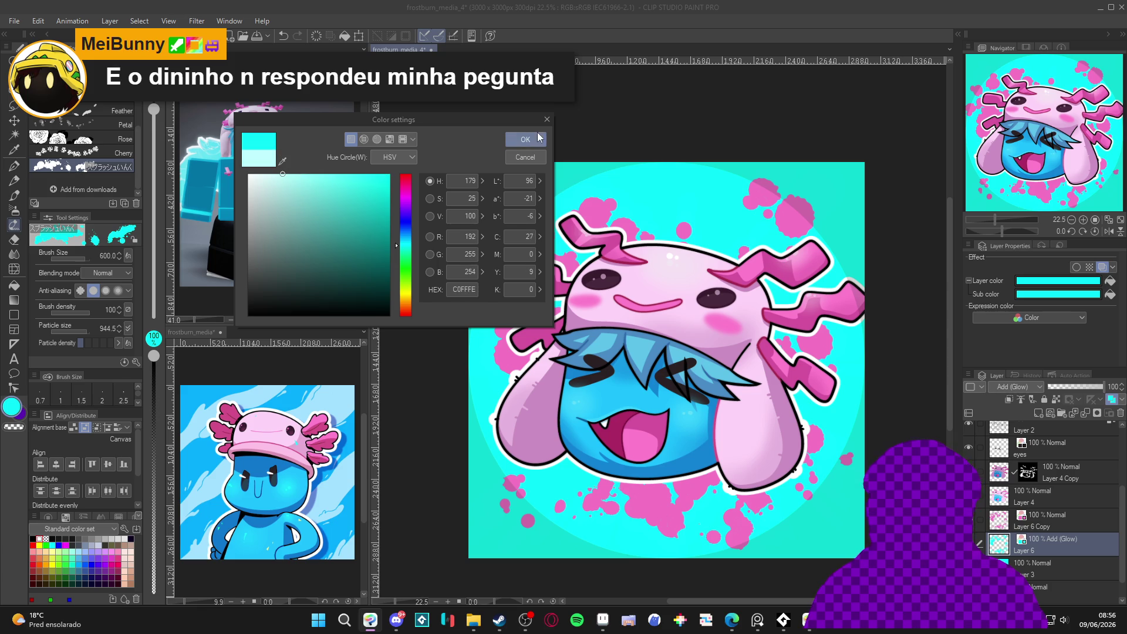
pyautogui.click(536, 139)
pyautogui.click(1111, 282)
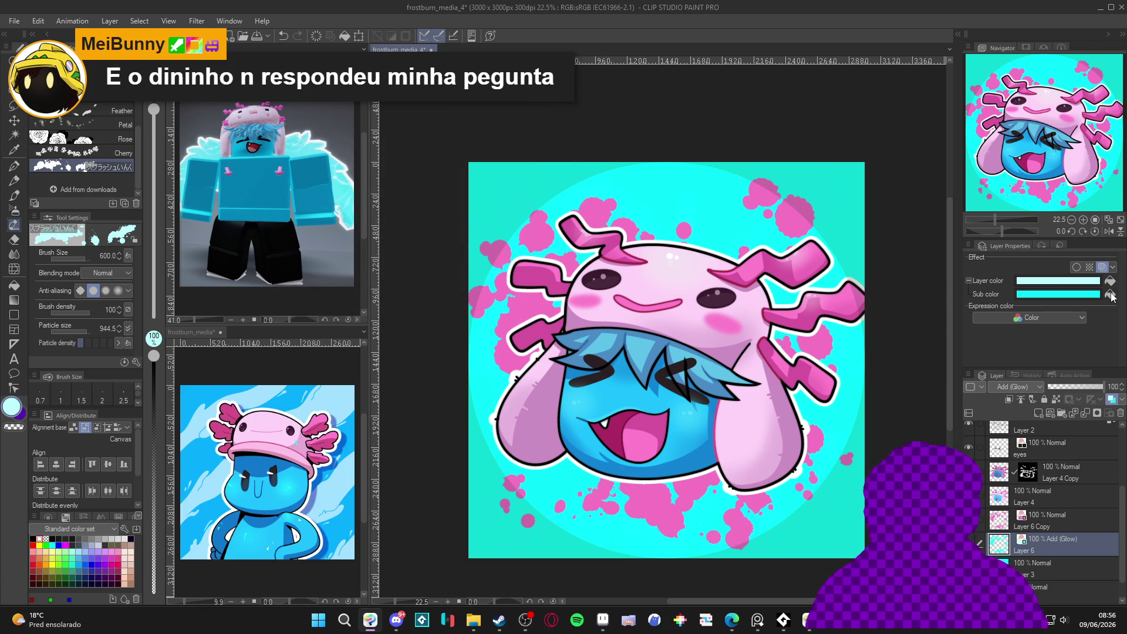
pyautogui.click(1111, 294)
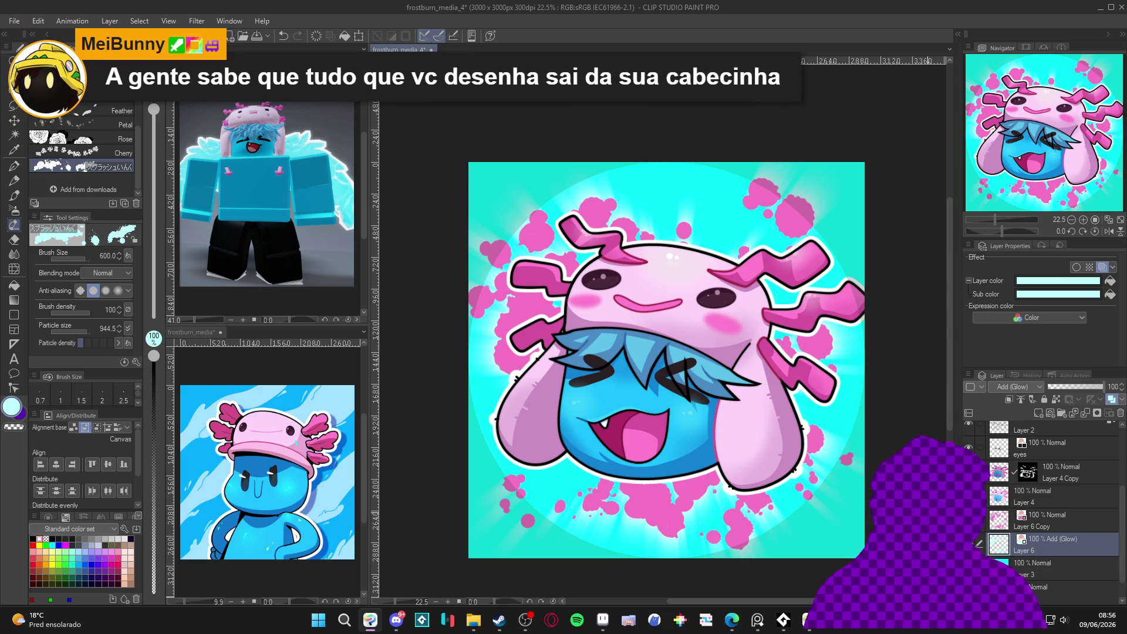
pyautogui.rightClick(1011, 519)
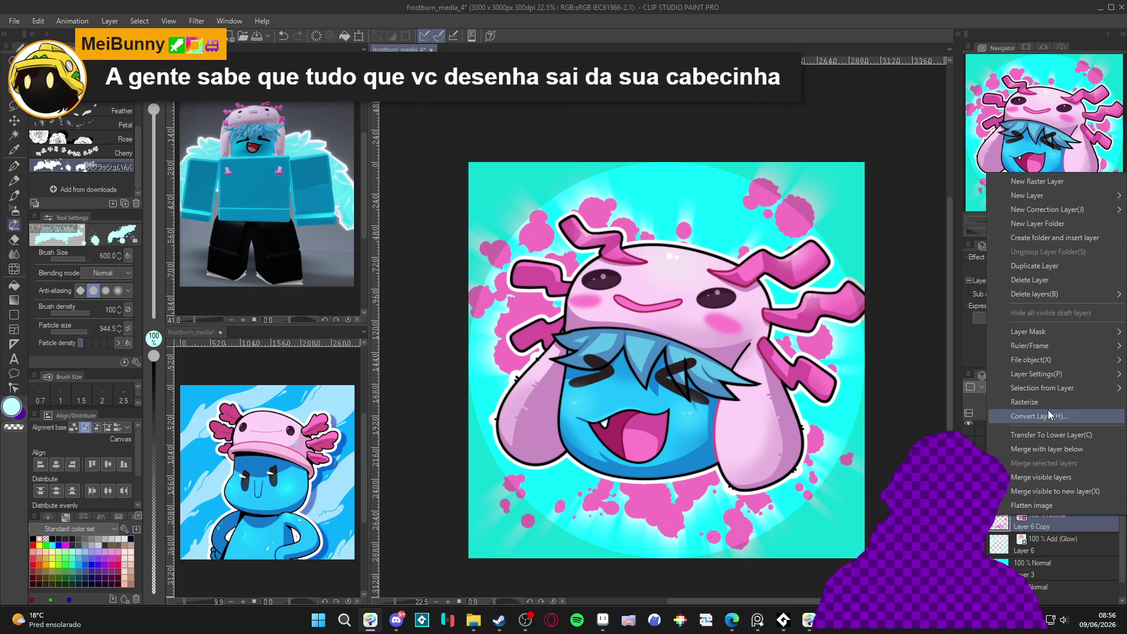
pyautogui.press('Escape')
# Switch to the splash-ink spray brush at size 700 and undo the last splat edit.
pyautogui.press('b')
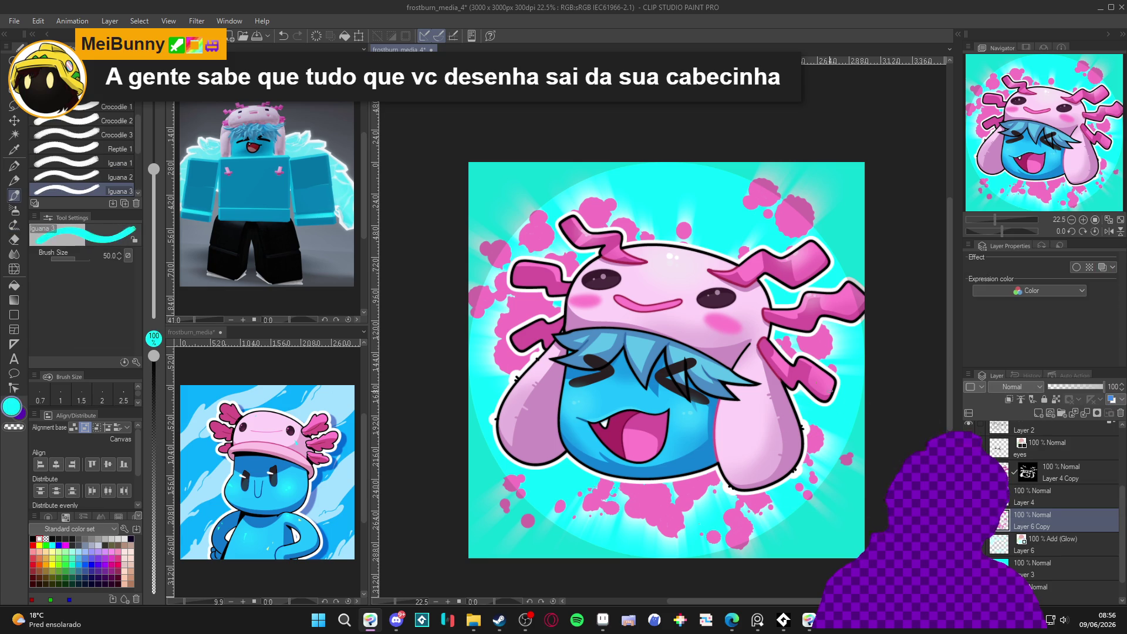
pyautogui.press('b')
pyautogui.press(']')
pyautogui.press(']')
pyautogui.press(']')
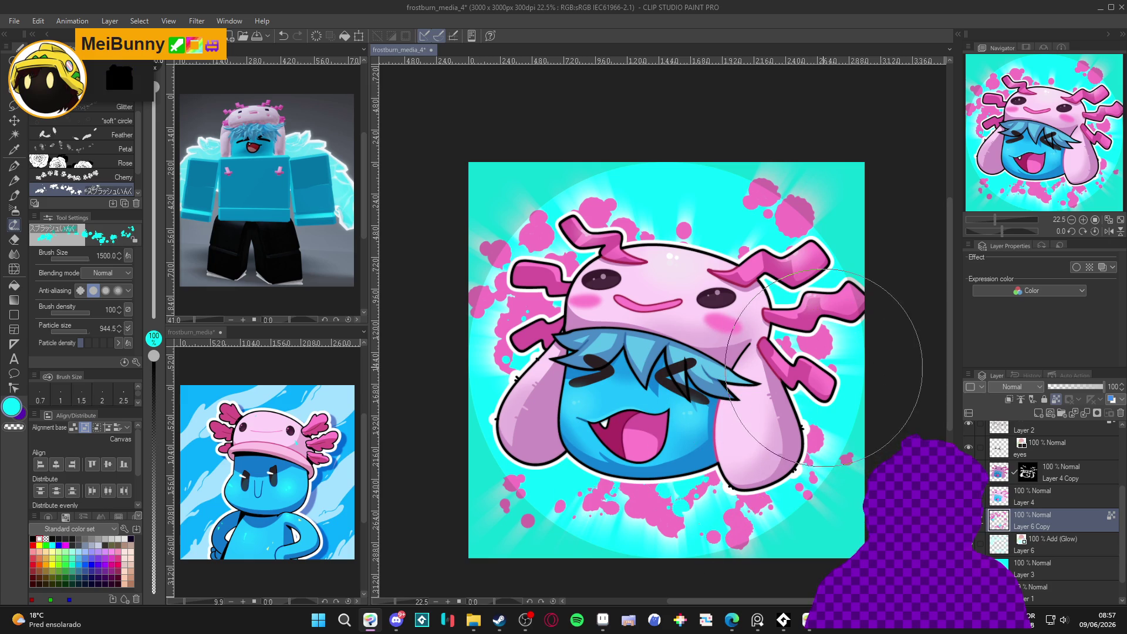
pyautogui.press('[')
pyautogui.press('[')
pyautogui.press('[')
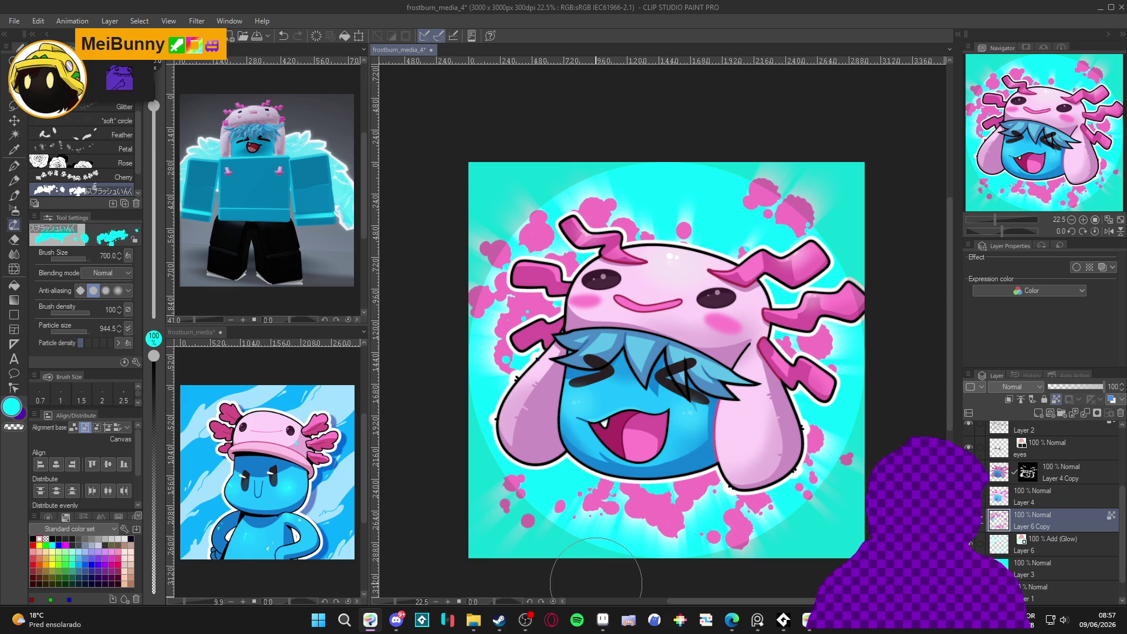
pyautogui.hotkey('ctrl', 'z')
pyautogui.hotkey('ctrl', 'z')
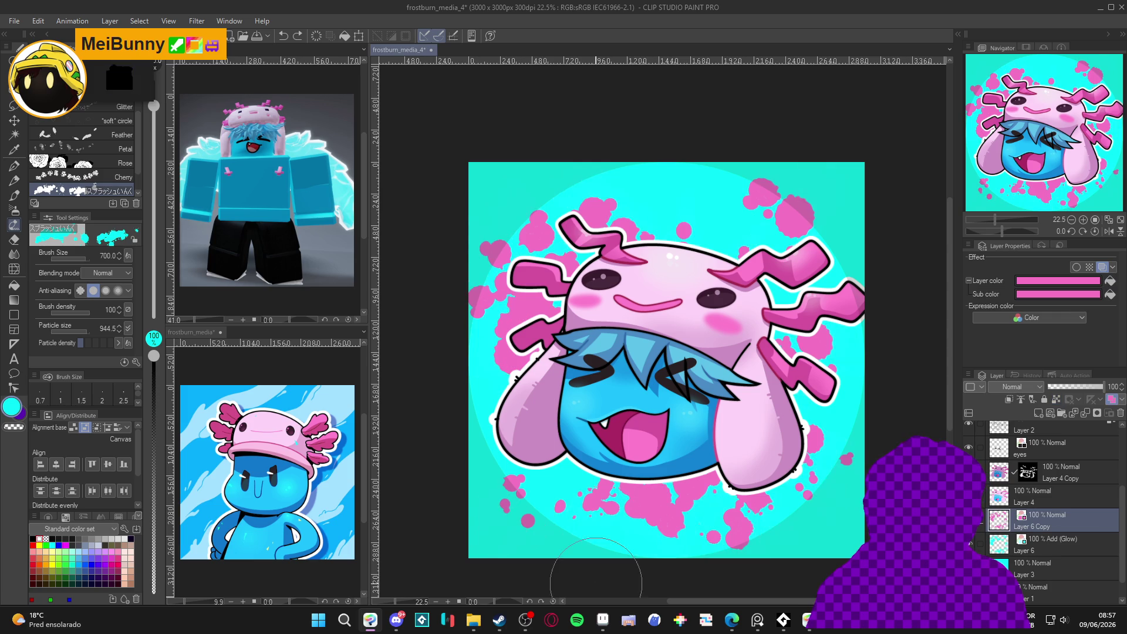
# Choose the Soft airbrush, adjust its size, and set Layer 6 Copy as reference layer.
pyautogui.press('b')
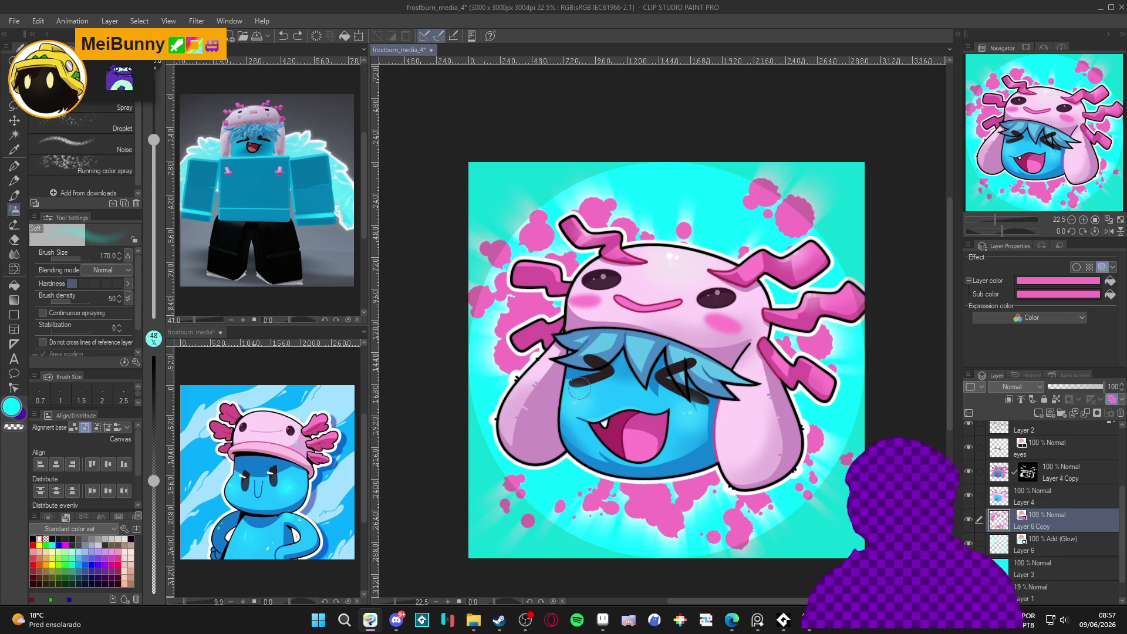
pyautogui.moveTo(664, 486); pyautogui.dragTo(763, 486)
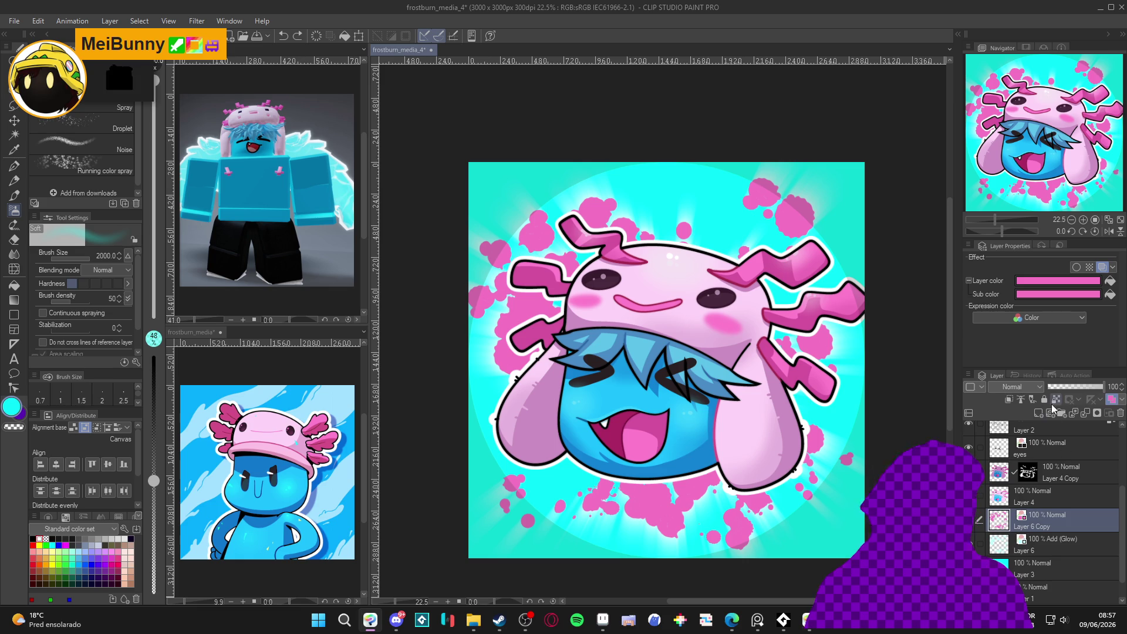
pyautogui.click(1056, 400)
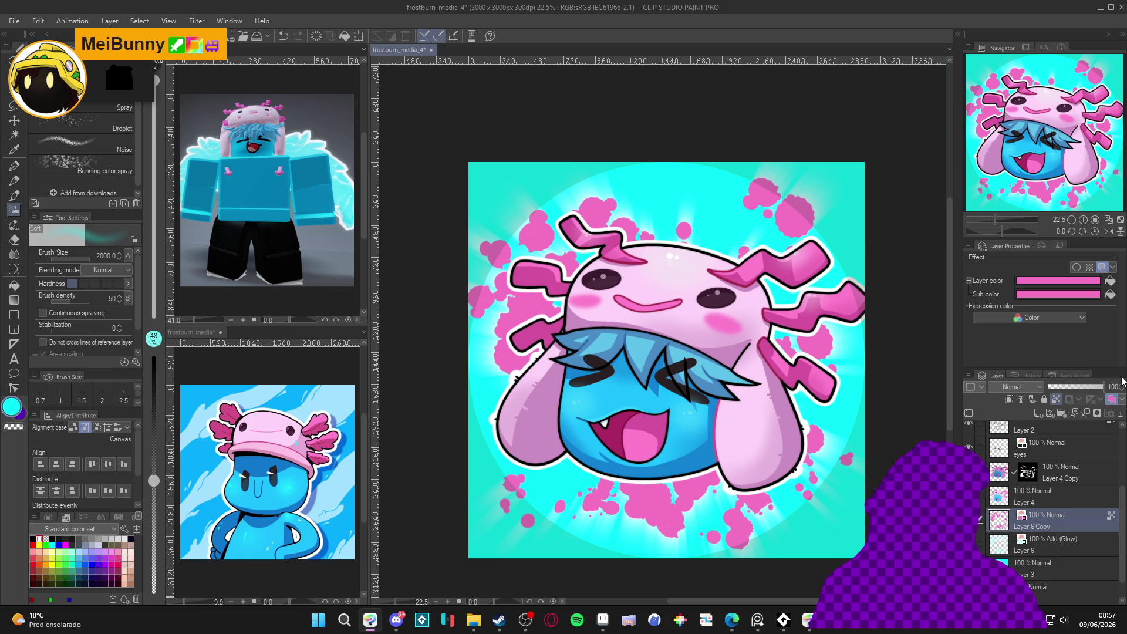
pyautogui.rightClick(1043, 527)
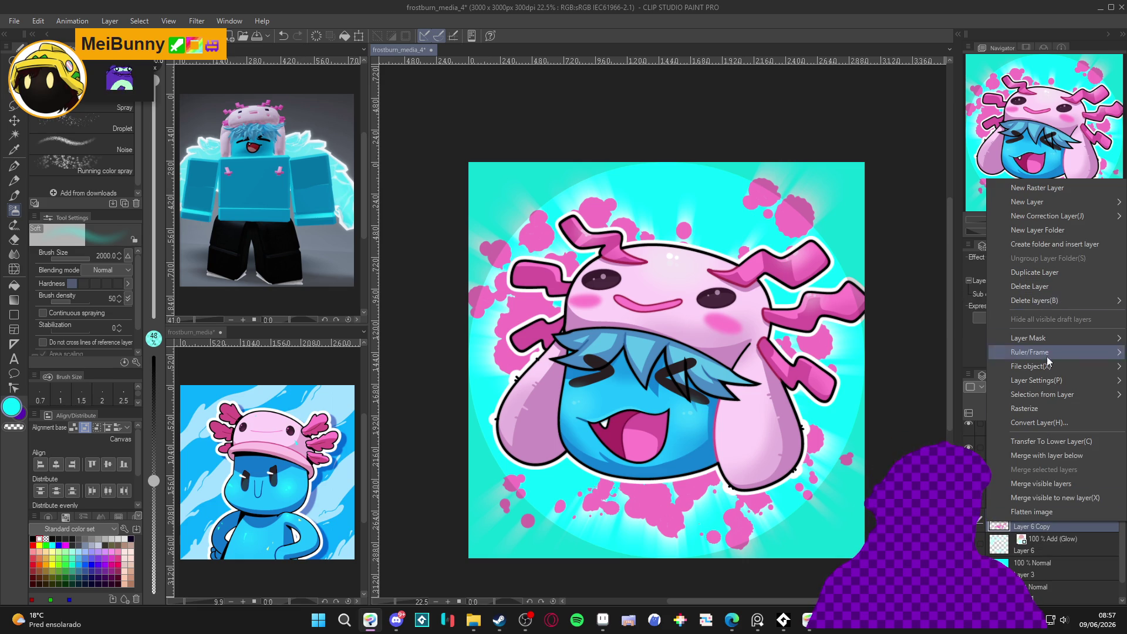
pyautogui.click(1047, 411)
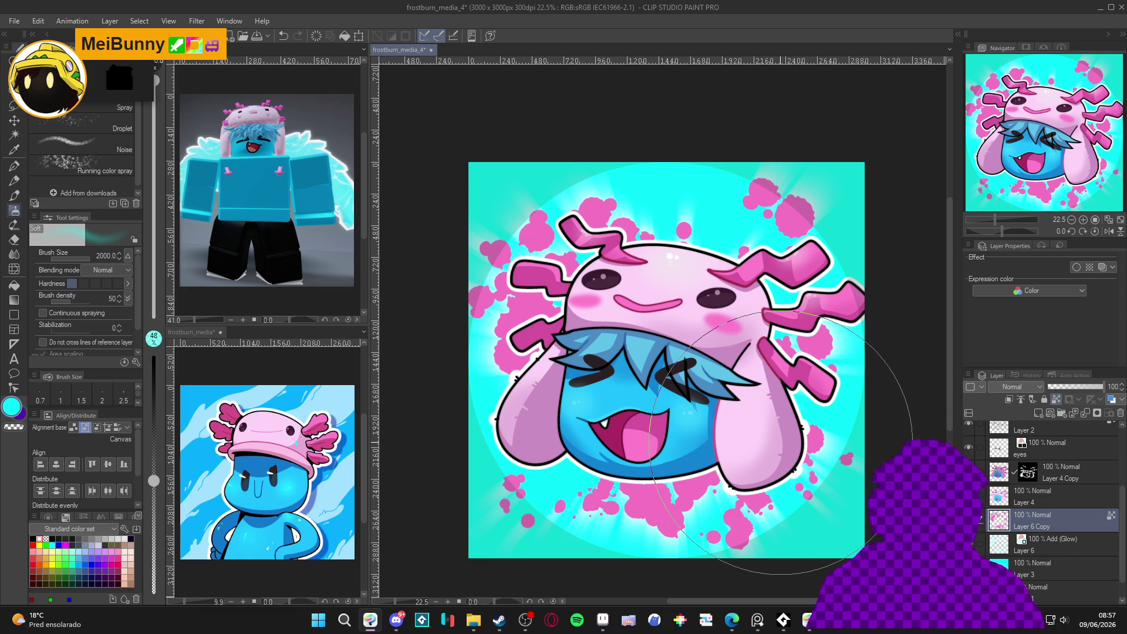
pyautogui.press('[')
pyautogui.press('[')
pyautogui.press('[')
pyautogui.press('[')
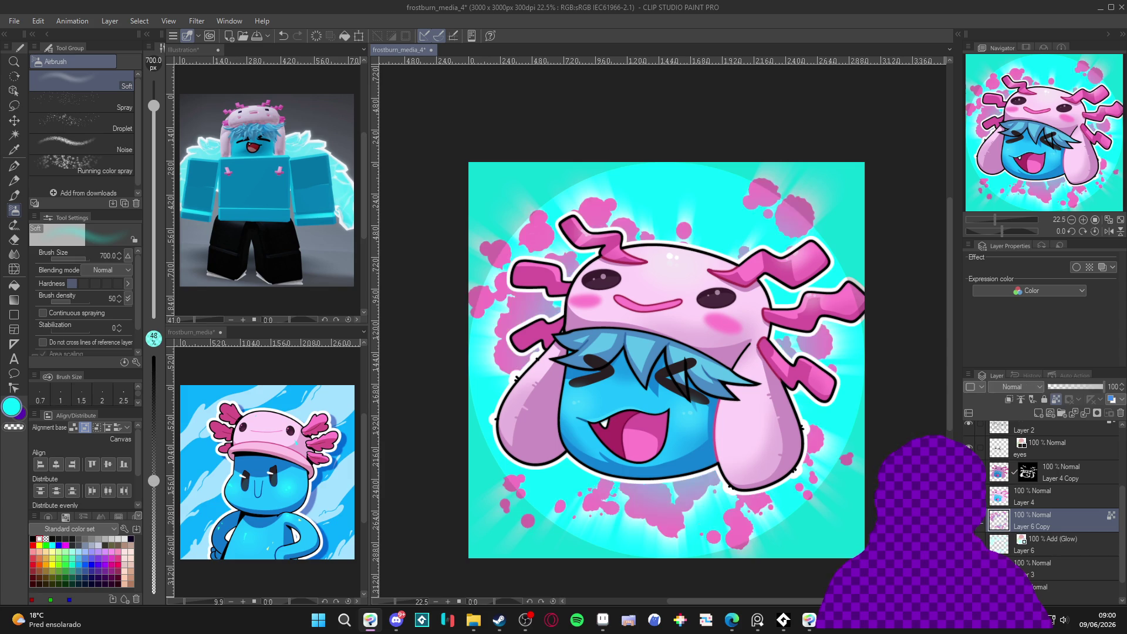
# Save, then add a new layer above Layer 5 and set the pen colour to white.
pyautogui.hotkey('ctrl', 's')
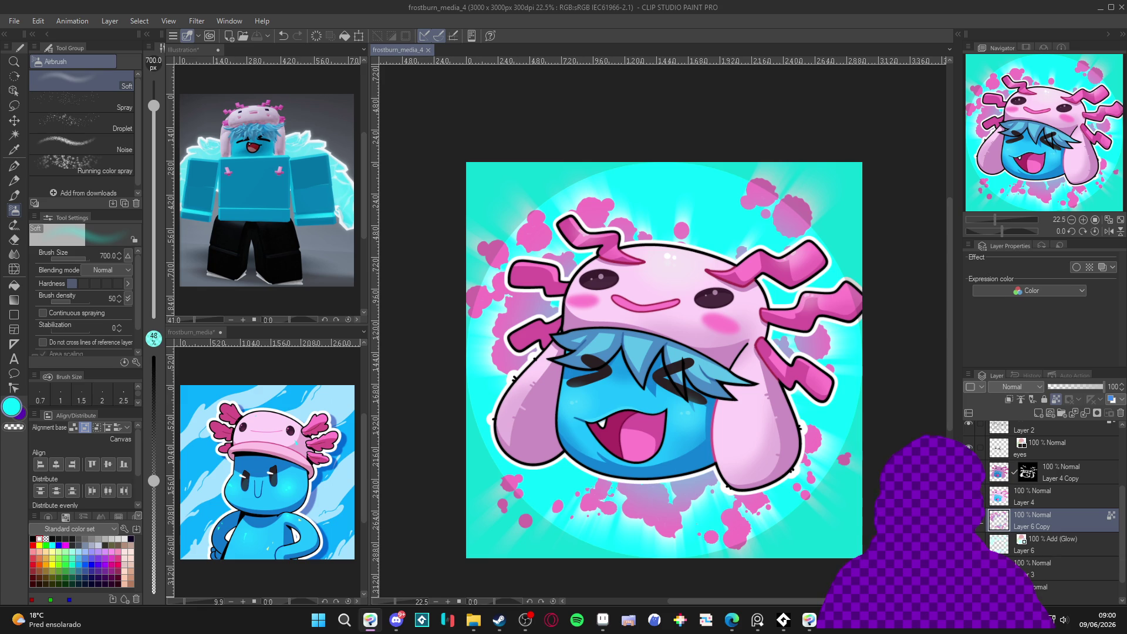
pyautogui.scroll(3, 1020, 486)
pyautogui.click(1038, 460)
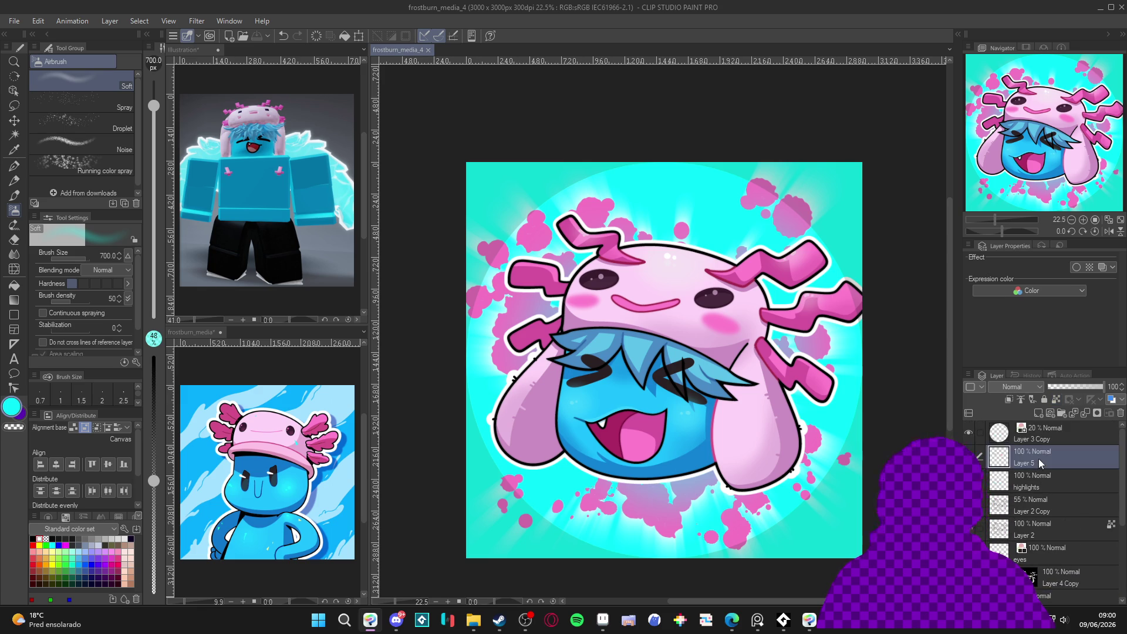
pyautogui.hotkey('ctrl', 'shift', 'n')
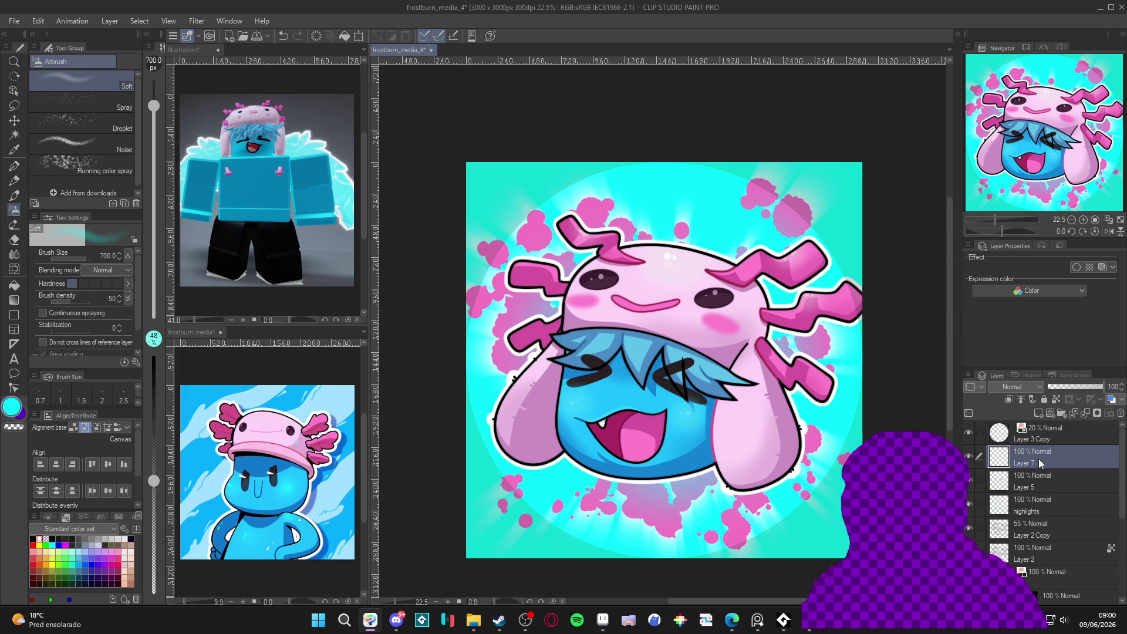
pyautogui.press('p')
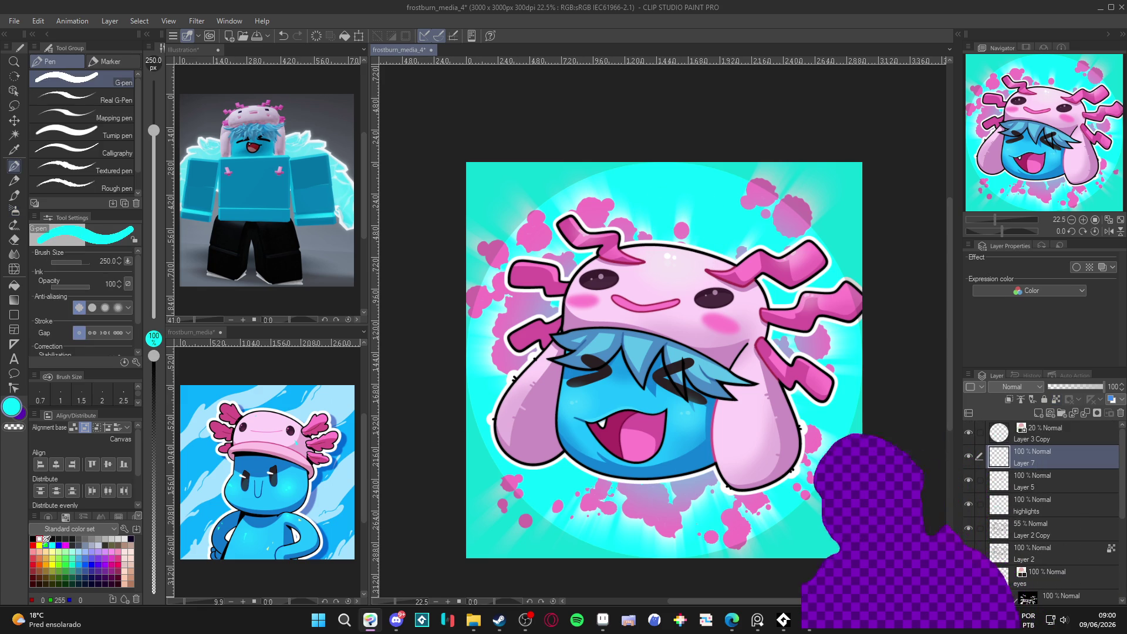
pyautogui.click(39, 539)
pyautogui.press('[')
pyautogui.press('[')
pyautogui.press('[')
pyautogui.press('[')
pyautogui.press('[')
pyautogui.press('[')
# Try thick white highlight strokes near the top, then delete them.
pyautogui.moveTo(660, 221); pyautogui.dragTo(713, 182)
pyautogui.moveTo(662, 225); pyautogui.dragTo(718, 184)
pyautogui.moveTo(666, 223)
pyautogui.mouseDown()
pyautogui.moveTo(720, 182)
pyautogui.moveTo(688, 229)
pyautogui.mouseUp()
pyautogui.press('Delete')
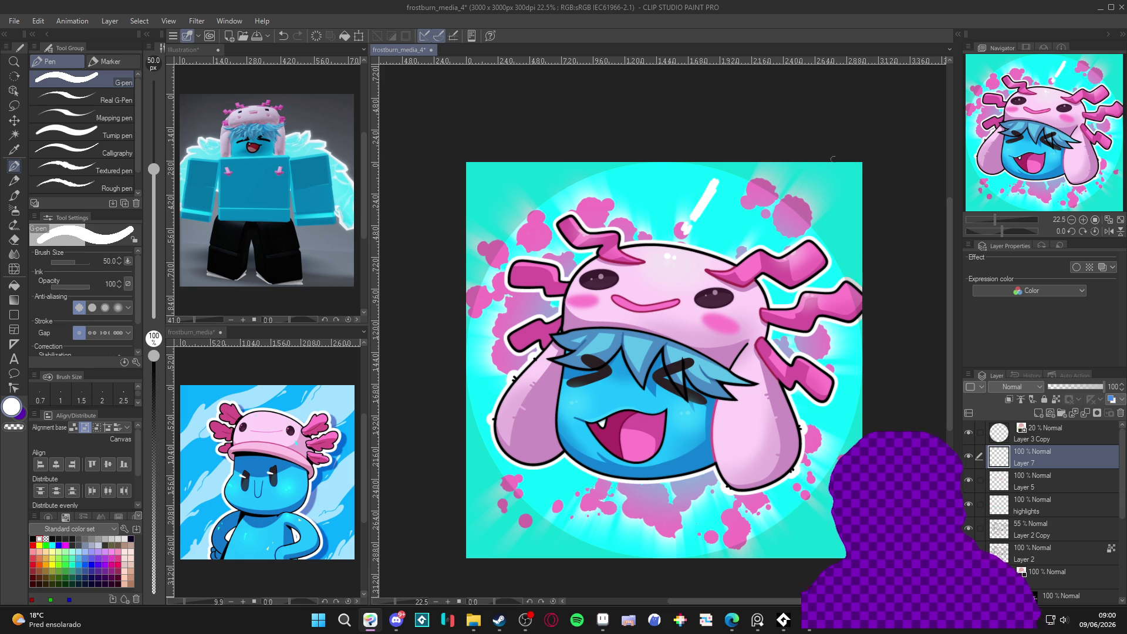
pyautogui.press('Delete')
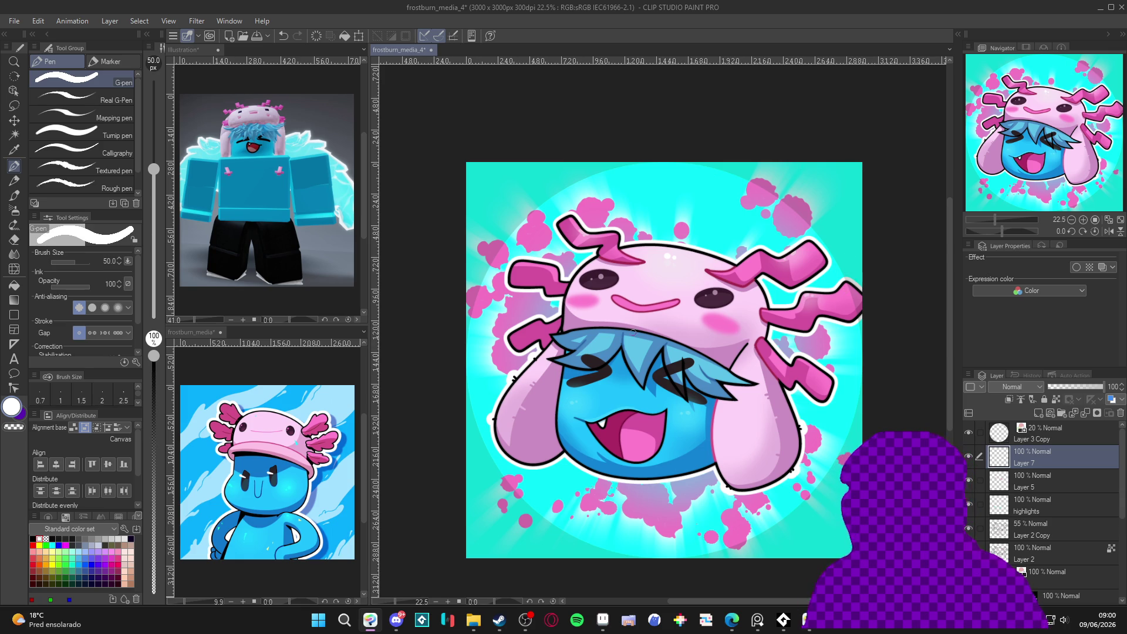
# Draw white crossing strokes below the face, deleting extra marks and keeping one diagonal.
pyautogui.moveTo(719, 490)
pyautogui.mouseDown()
pyautogui.moveTo(755, 395)
pyautogui.moveTo(678, 446)
pyautogui.mouseUp()
pyautogui.moveTo(709, 410)
pyautogui.mouseDown()
pyautogui.moveTo(732, 447)
pyautogui.moveTo(686, 443)
pyautogui.moveTo(737, 445)
pyautogui.mouseUp()
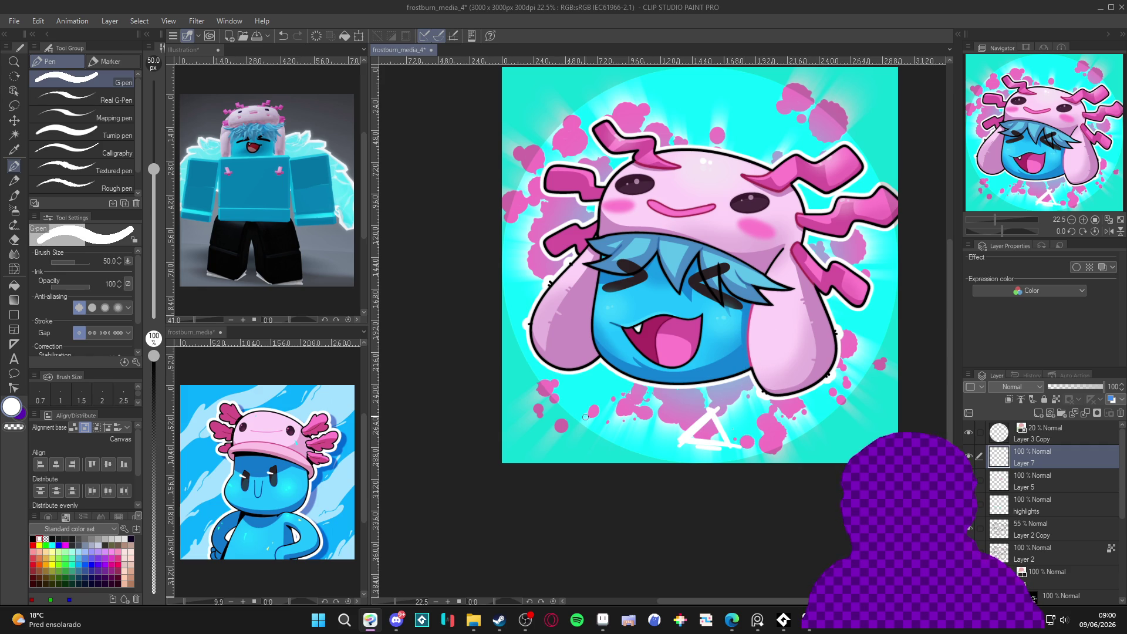
pyautogui.moveTo(619, 395); pyautogui.dragTo(587, 414)
pyautogui.moveTo(595, 383); pyautogui.dragTo(617, 419)
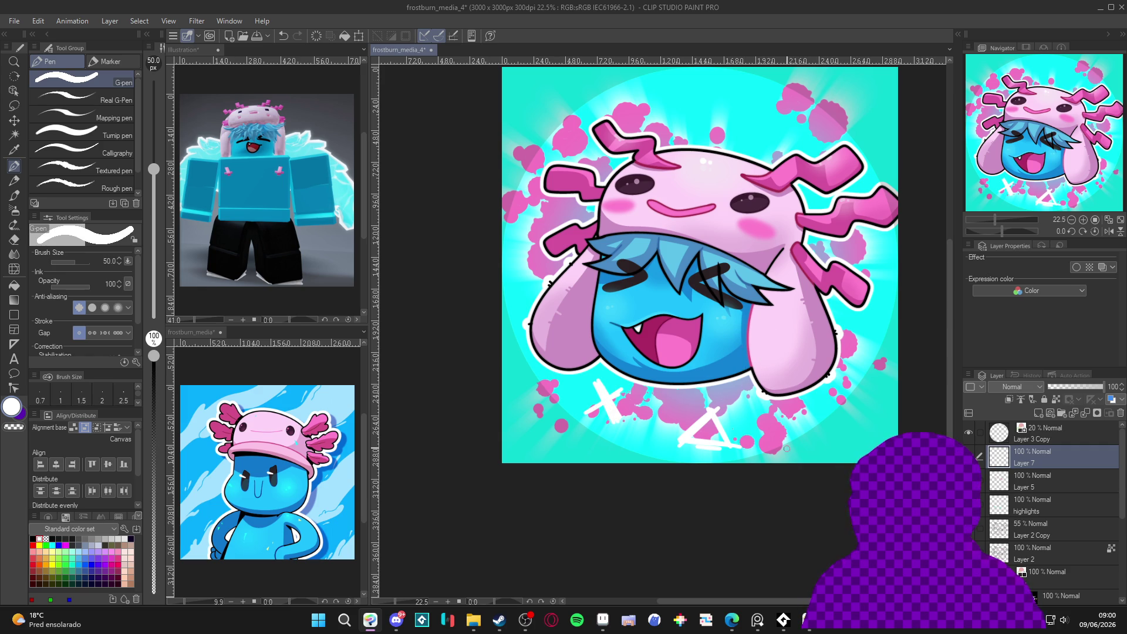
pyautogui.press('Delete')
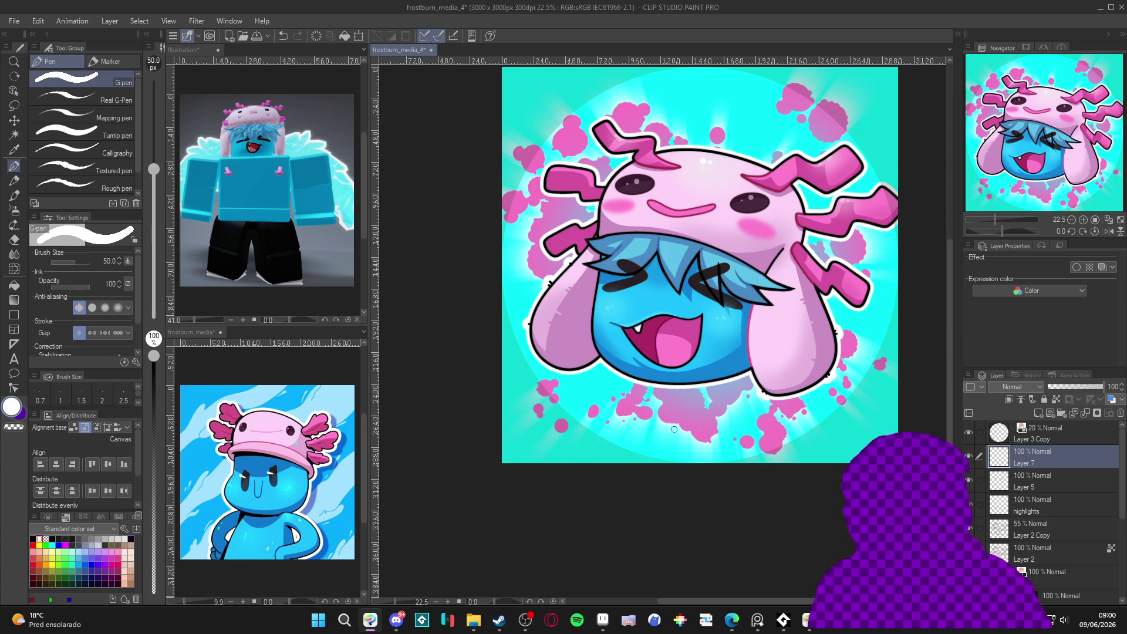
pyautogui.moveTo(641, 409)
pyautogui.mouseDown()
pyautogui.moveTo(680, 444)
pyautogui.moveTo(661, 426)
pyautogui.moveTo(642, 448)
pyautogui.mouseUp()
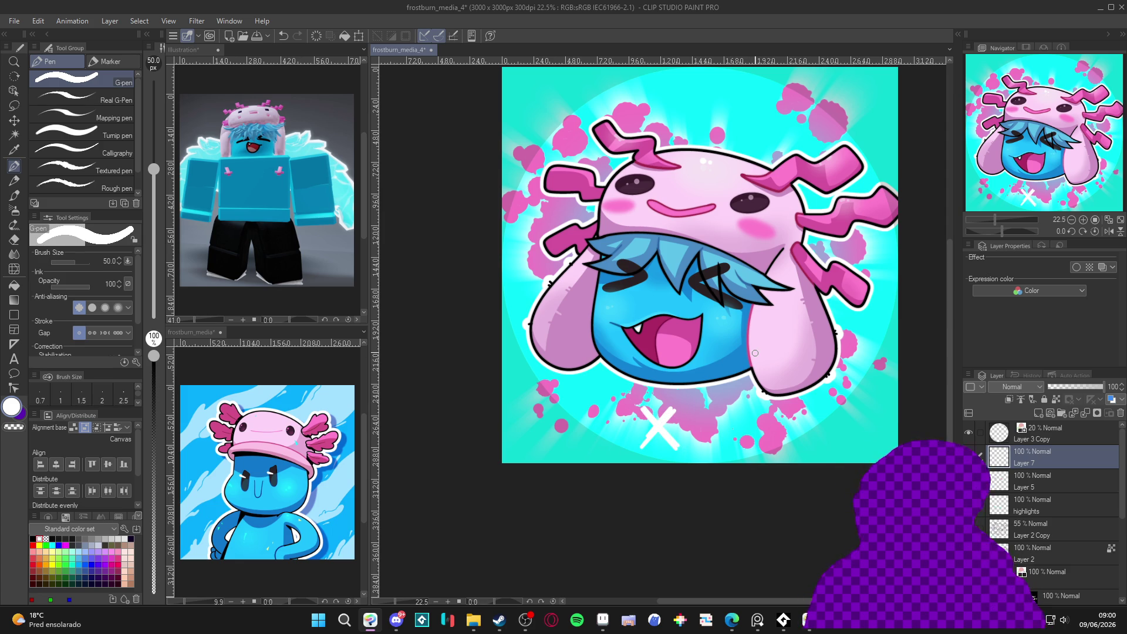
# Retrace the X's lower-left arm at pen size 20, undo it, and return to size 40.
pyautogui.press('[')
pyautogui.press('[')
pyautogui.press('[')
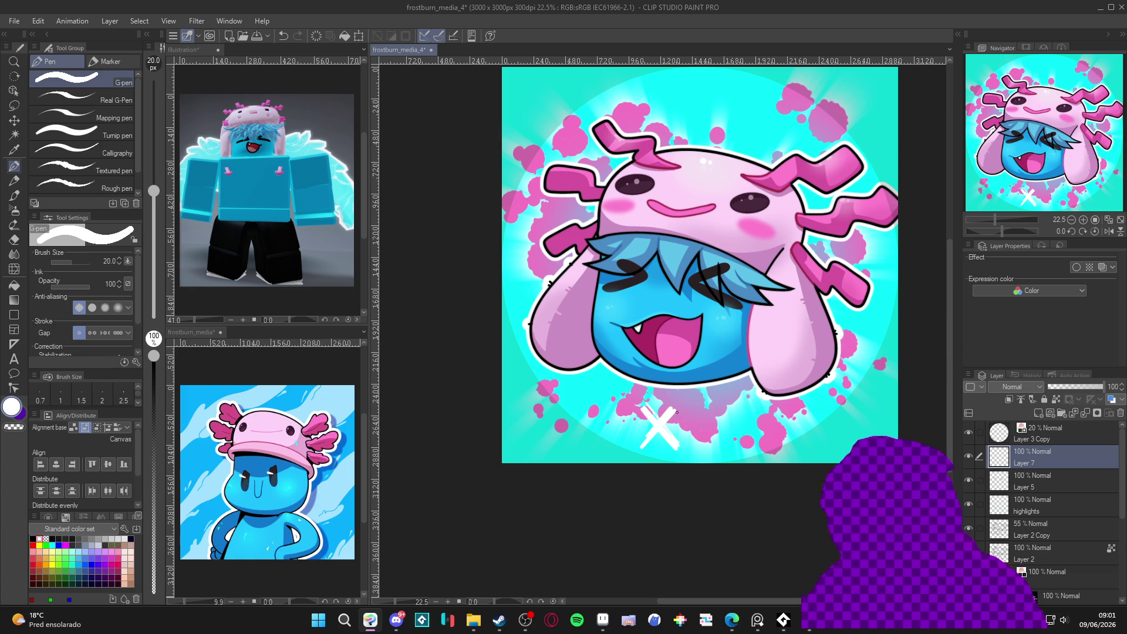
pyautogui.moveTo(671, 410); pyautogui.dragTo(635, 446)
pyautogui.hotkey('ctrl', 'z')
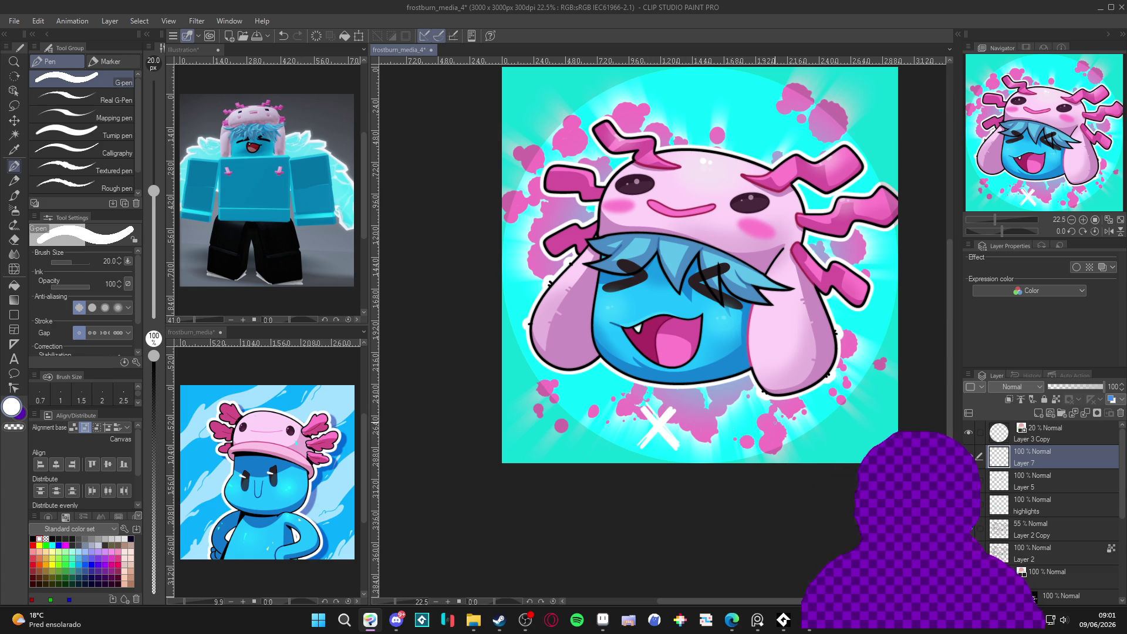
pyautogui.press(']')
pyautogui.press(']')
pyautogui.press(']')
pyautogui.moveTo(815, 402); pyautogui.dragTo(827, 440)
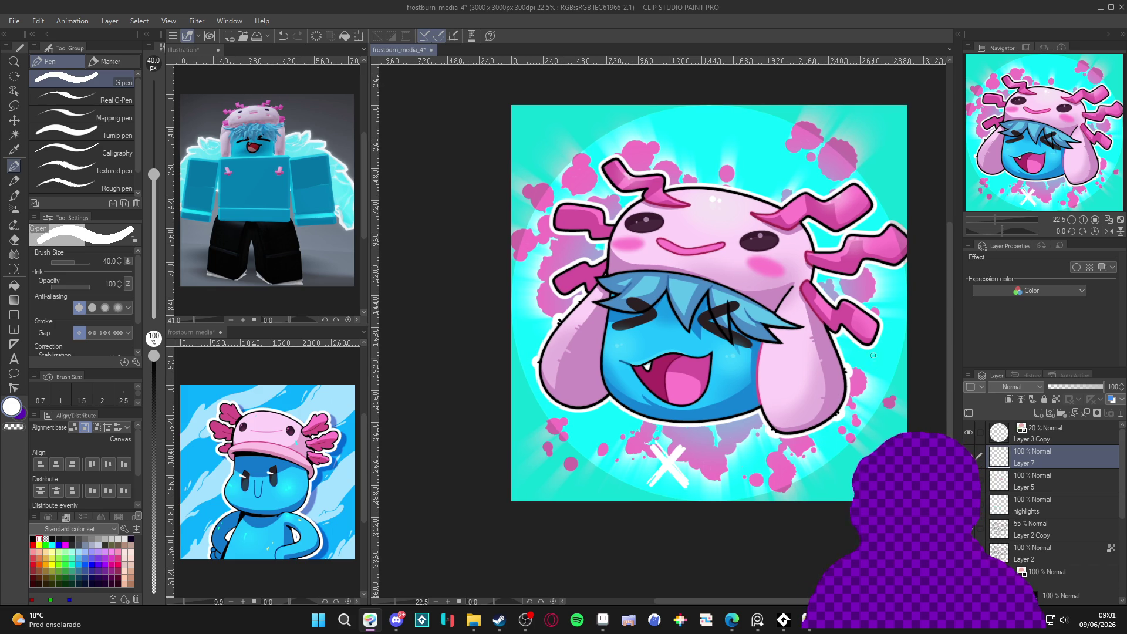
# Paint white light streaks along the left edge at pen size 20, undoing one near the right edge.
pyautogui.scroll(1, 798, 476)
pyautogui.moveTo(537, 319)
pyautogui.mouseDown()
pyautogui.moveTo(550, 345)
pyautogui.moveTo(555, 338)
pyautogui.mouseUp()
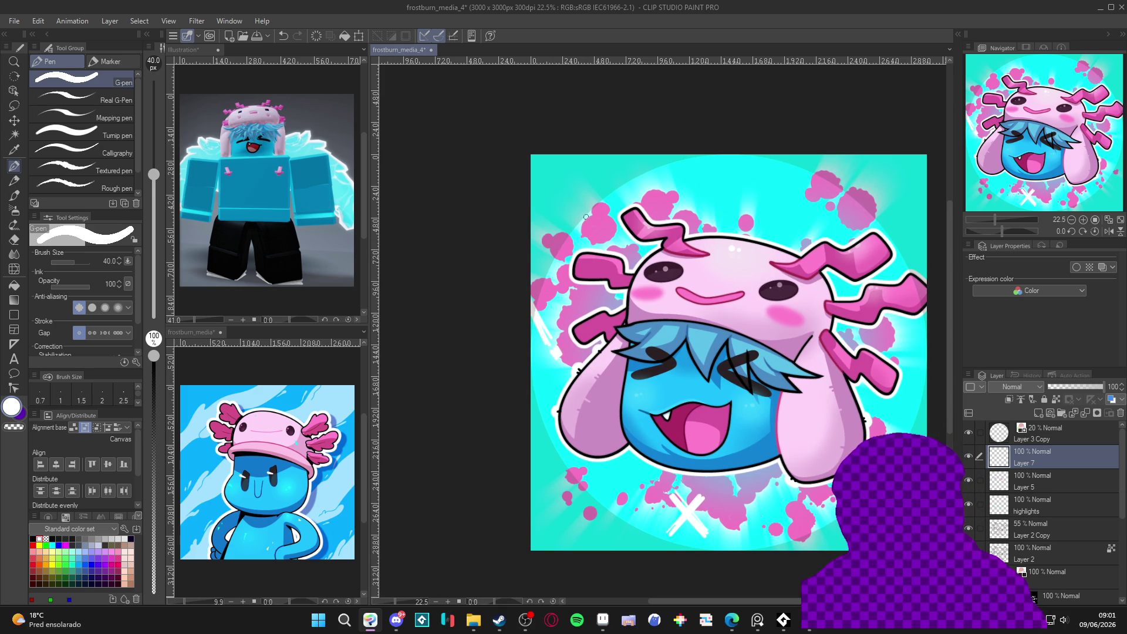
pyautogui.press('[')
pyautogui.press('[')
pyautogui.press('[')
pyautogui.moveTo(532, 301); pyautogui.dragTo(550, 337)
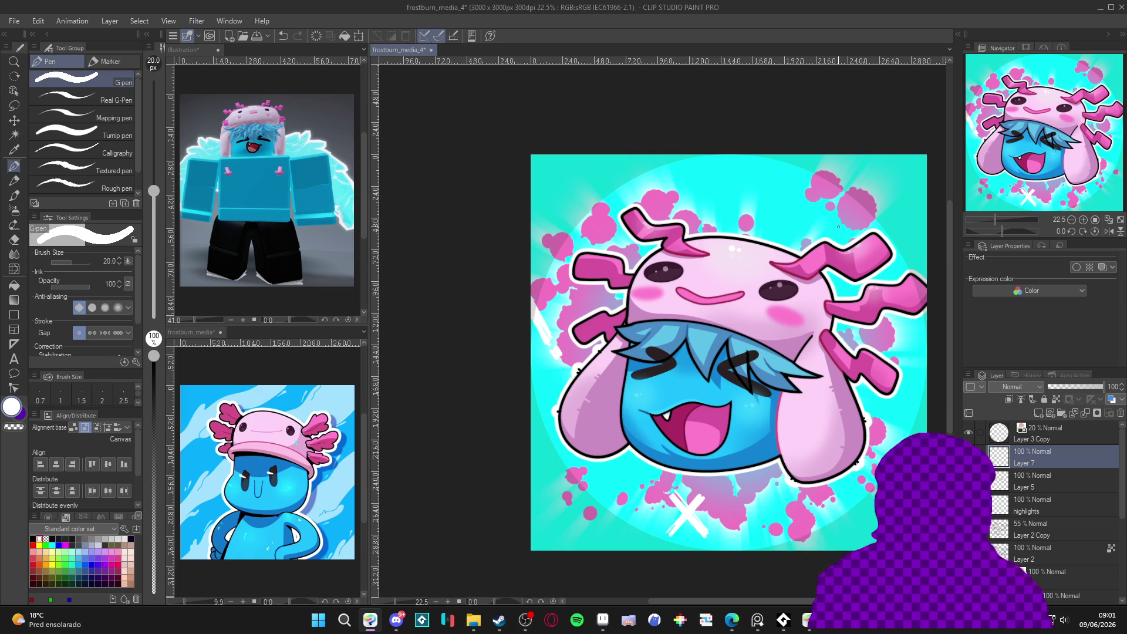
pyautogui.moveTo(826, 300); pyautogui.dragTo(787, 303)
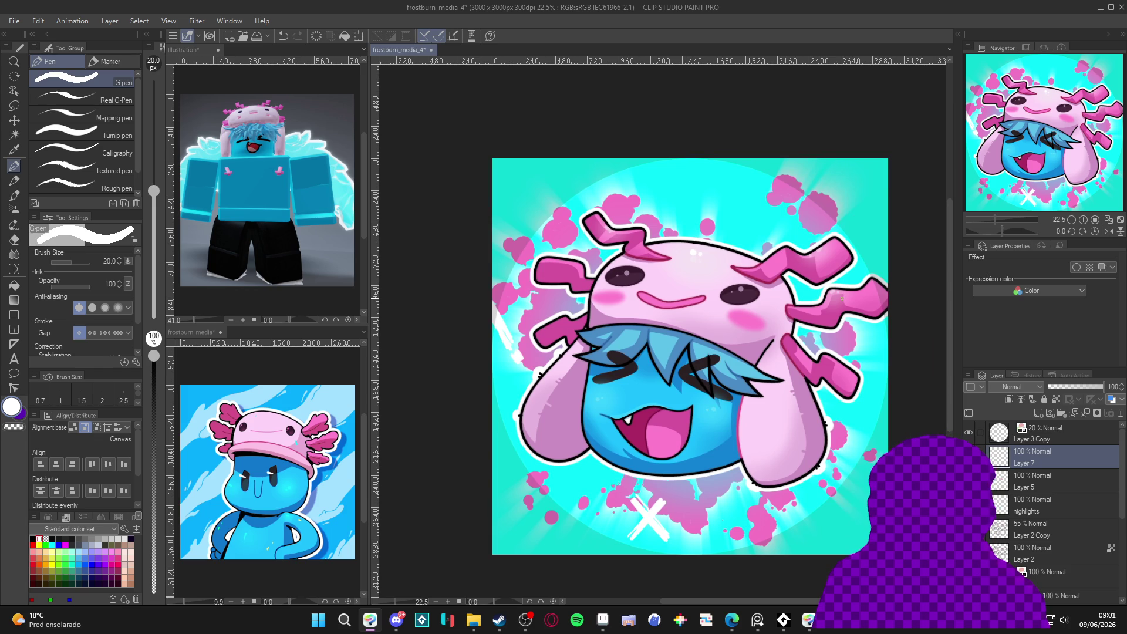
pyautogui.moveTo(861, 352); pyautogui.dragTo(821, 348)
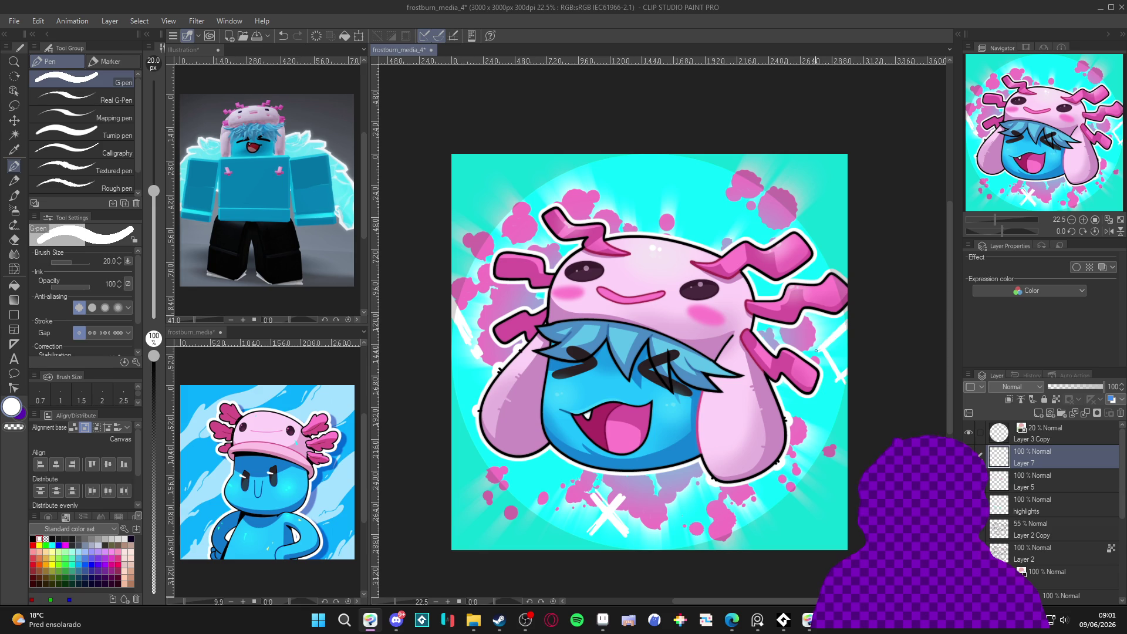
pyautogui.hotkey('ctrl', 'z')
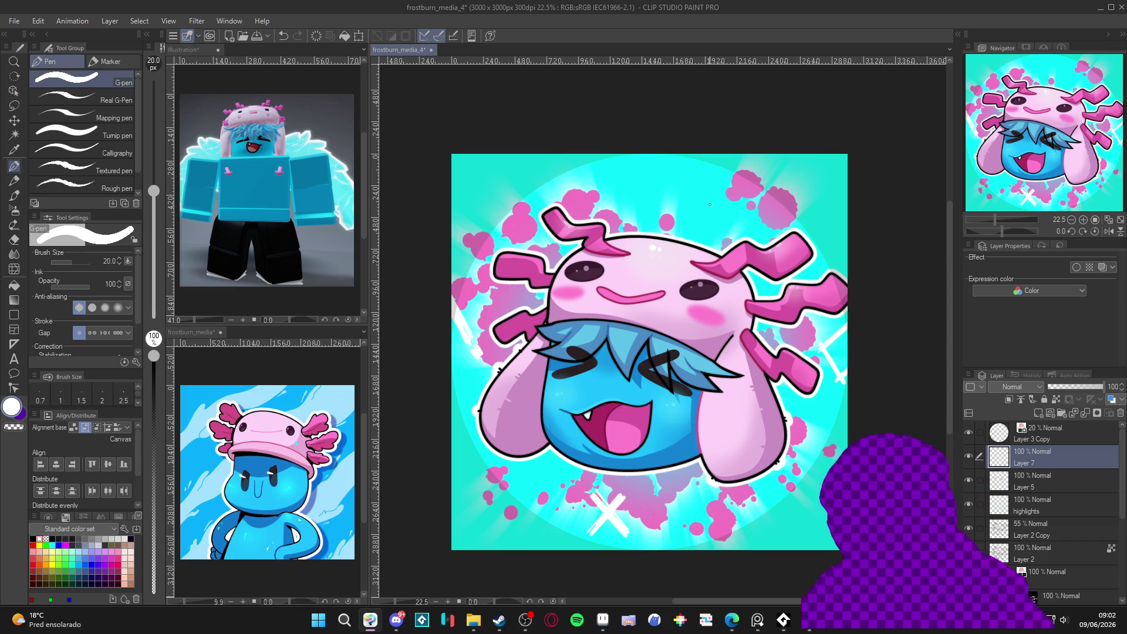
# Draw a white X sparkle at the upper right using pen sizes 40 and 17.
pyautogui.press(']')
pyautogui.press(']')
pyautogui.press(']')
pyautogui.moveTo(704, 191); pyautogui.dragTo(723, 222)
pyautogui.press('[')
pyautogui.press('[')
pyautogui.press('[')
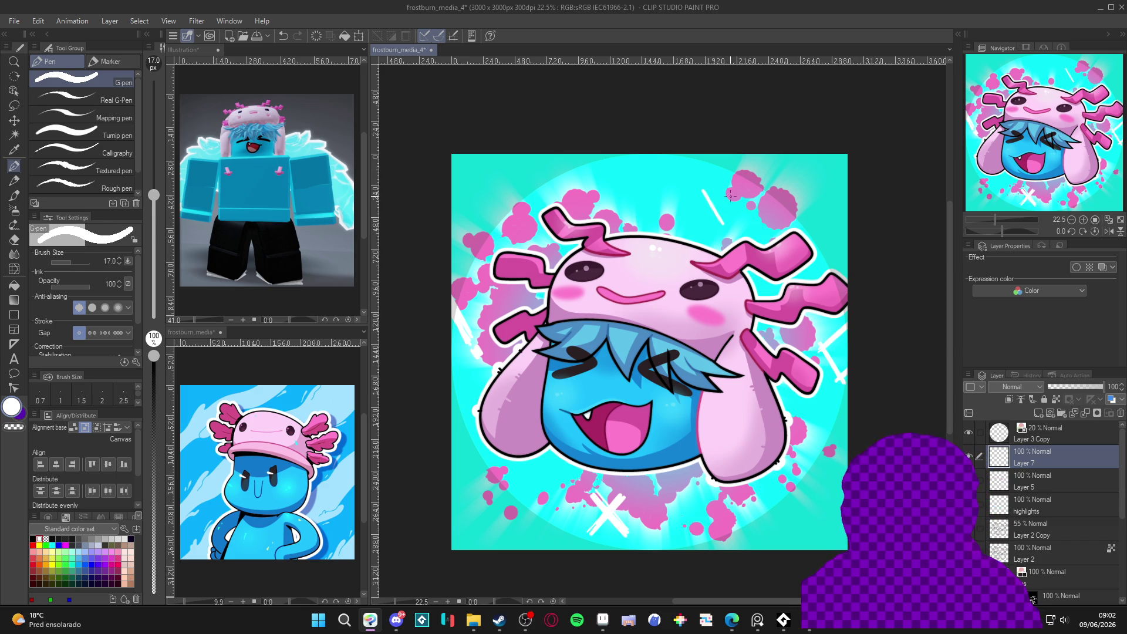
pyautogui.moveTo(724, 198); pyautogui.dragTo(694, 215)
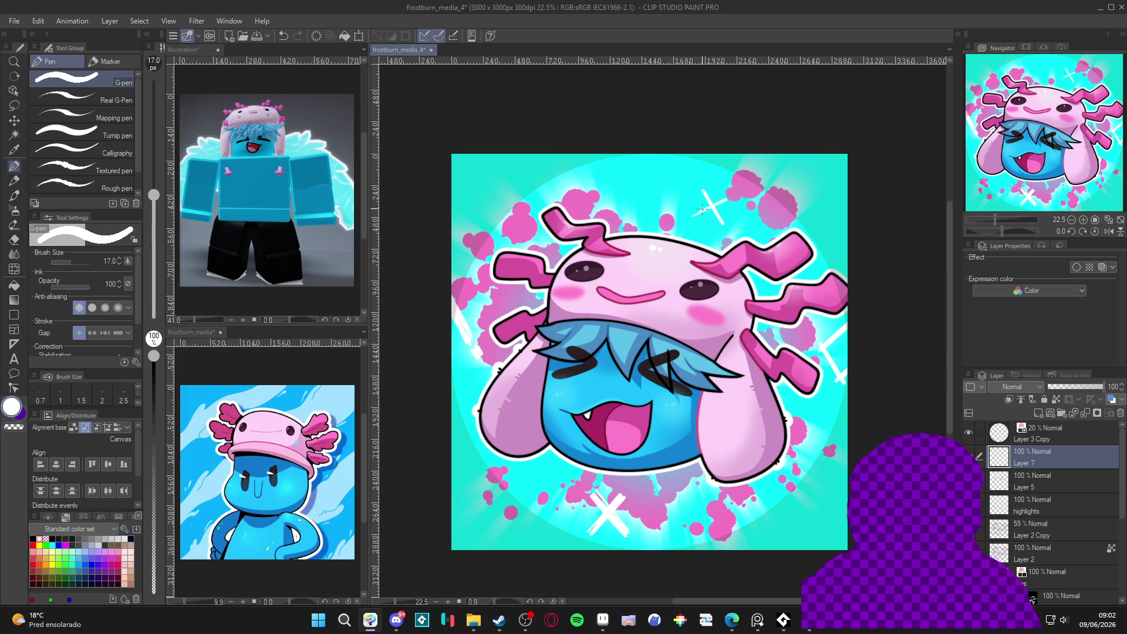
pyautogui.press(']')
pyautogui.press(']')
pyautogui.press(']')
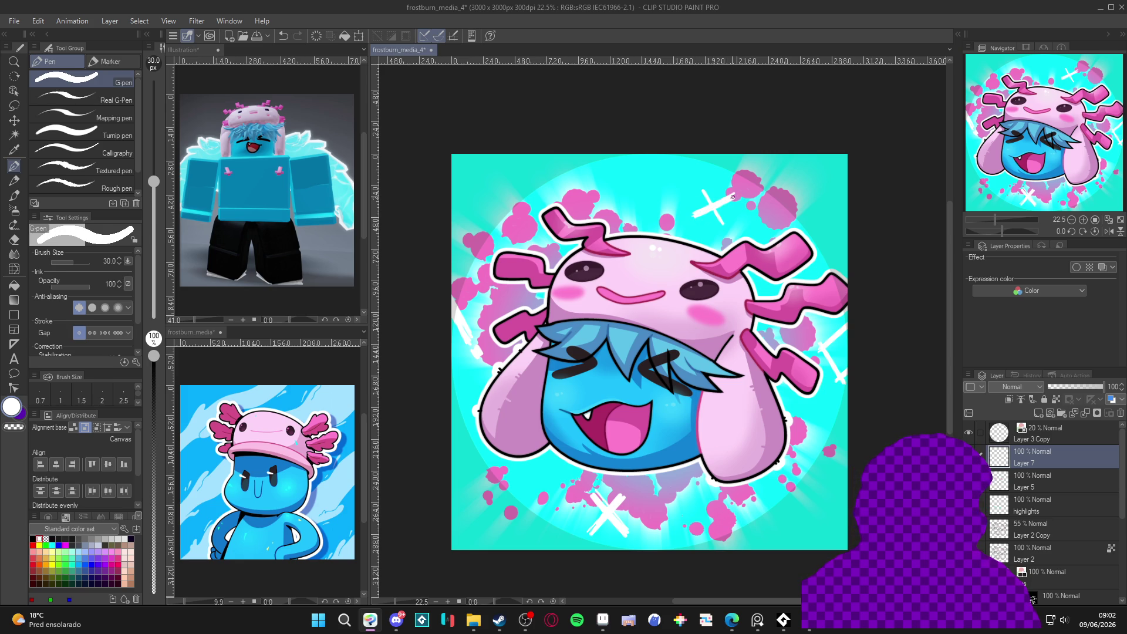
pyautogui.press('[')
pyautogui.press('[')
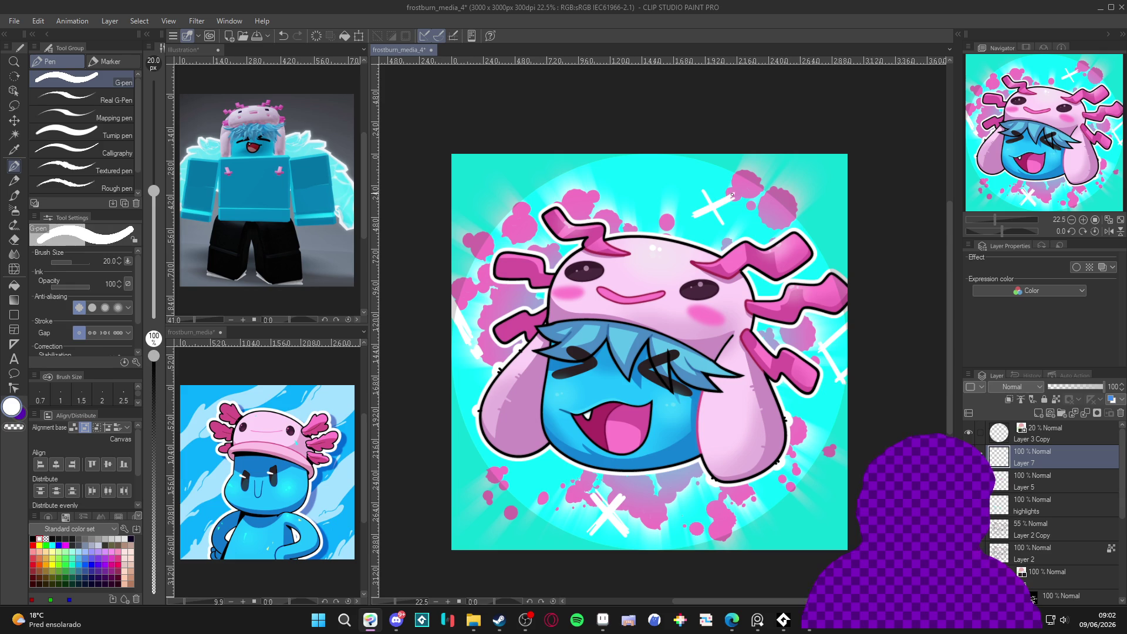
pyautogui.hotkey('ctrl', 'z')
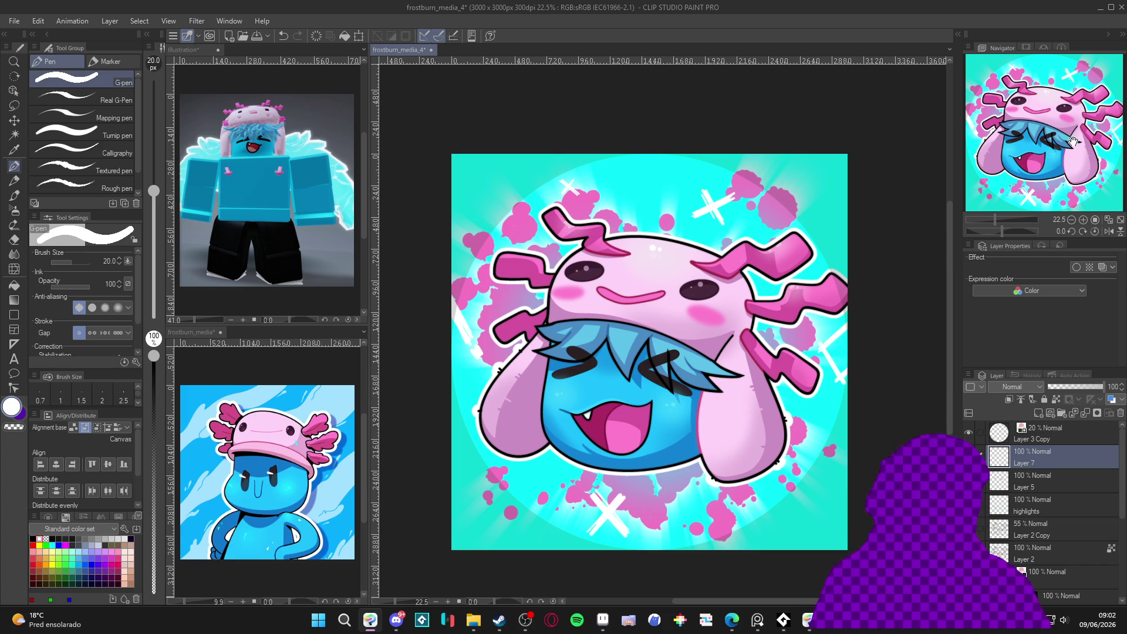
# Duplicate Layer 7 and switch to the other axolotl illustration.
pyautogui.rightClick(1055, 464)
pyautogui.click(1040, 214)
pyautogui.click(222, 422)
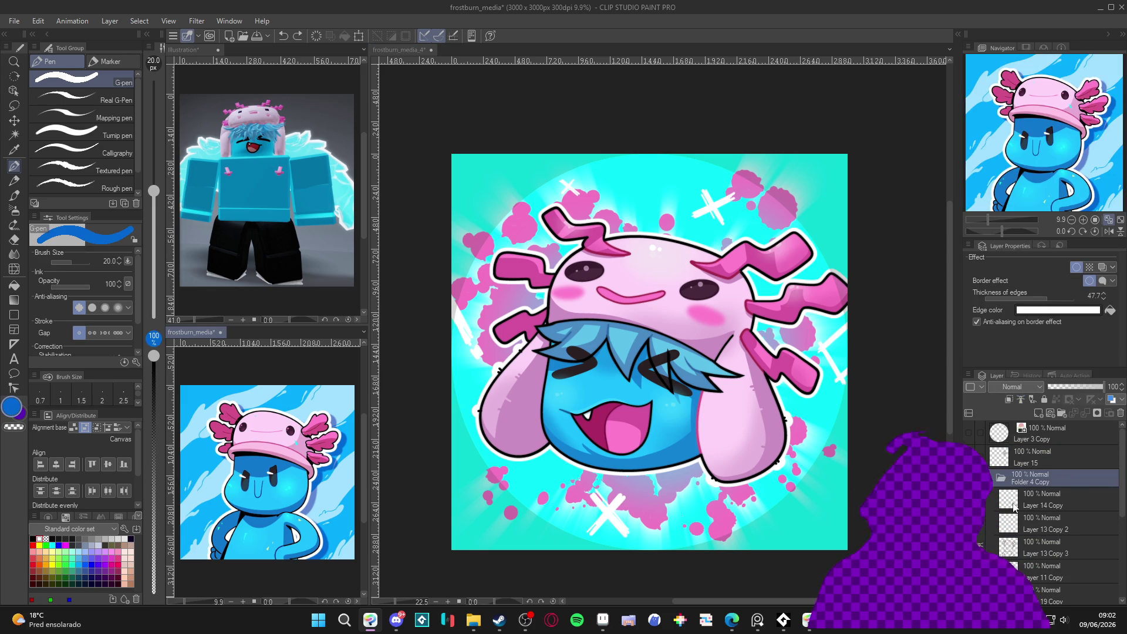
# Back in frostburn_media_4, give Layer 7 a blue layer colour and sub colour.
pyautogui.click(916, 529)
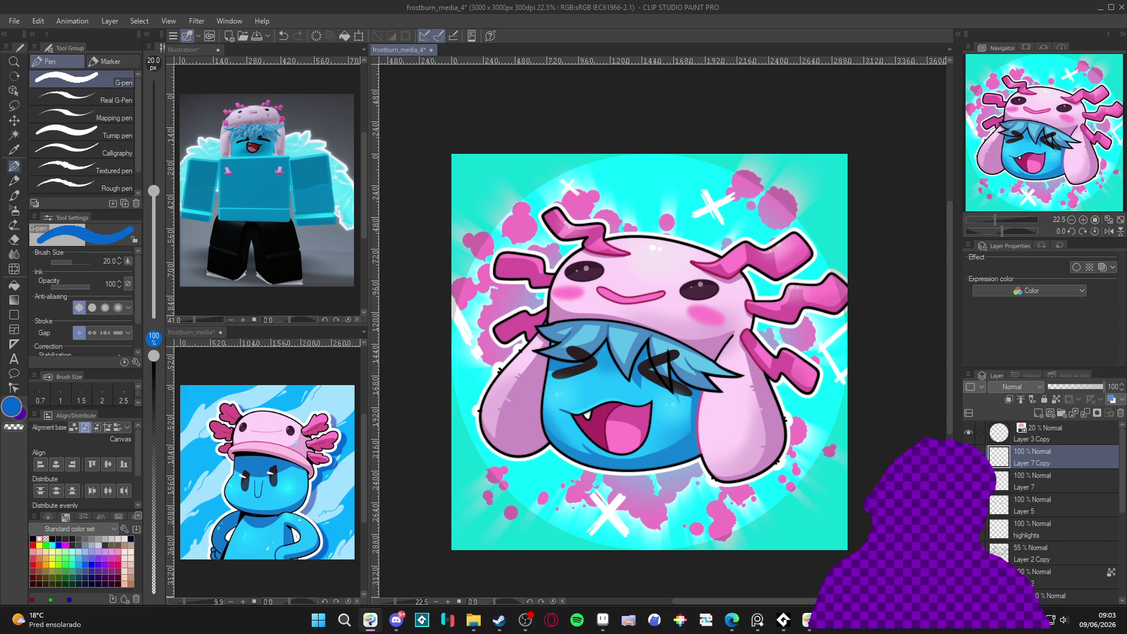
pyautogui.click(1026, 481)
pyautogui.click(1102, 267)
pyautogui.click(1110, 281)
pyautogui.click(1110, 294)
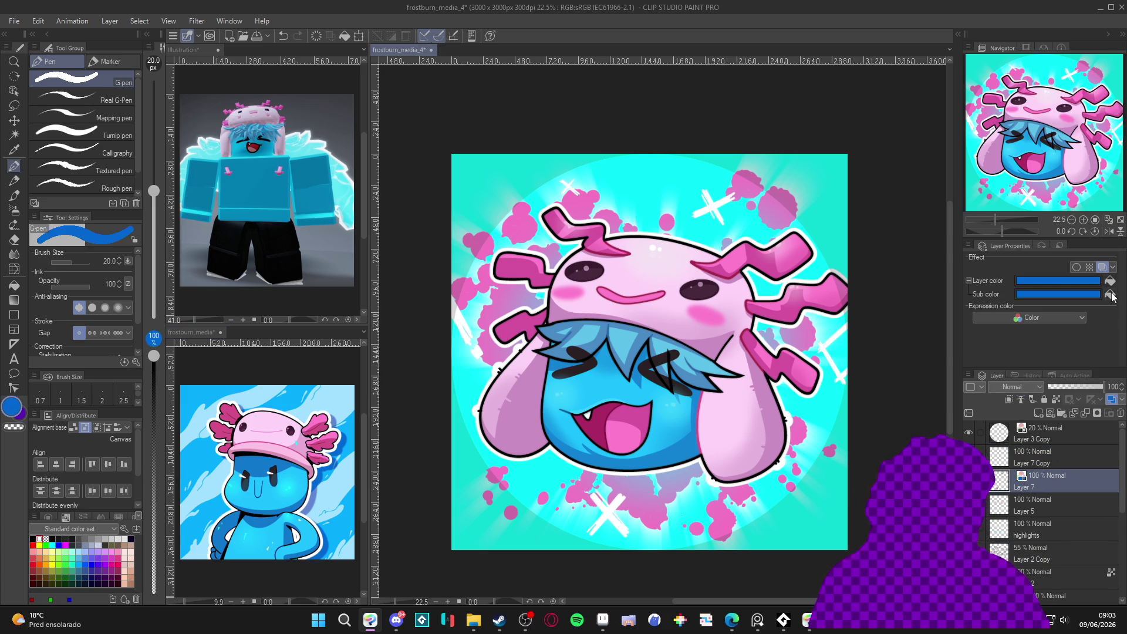
# Apply a stronger Gaussian blur to Layer 7 and lower its opacity.
pyautogui.click(185, 24)
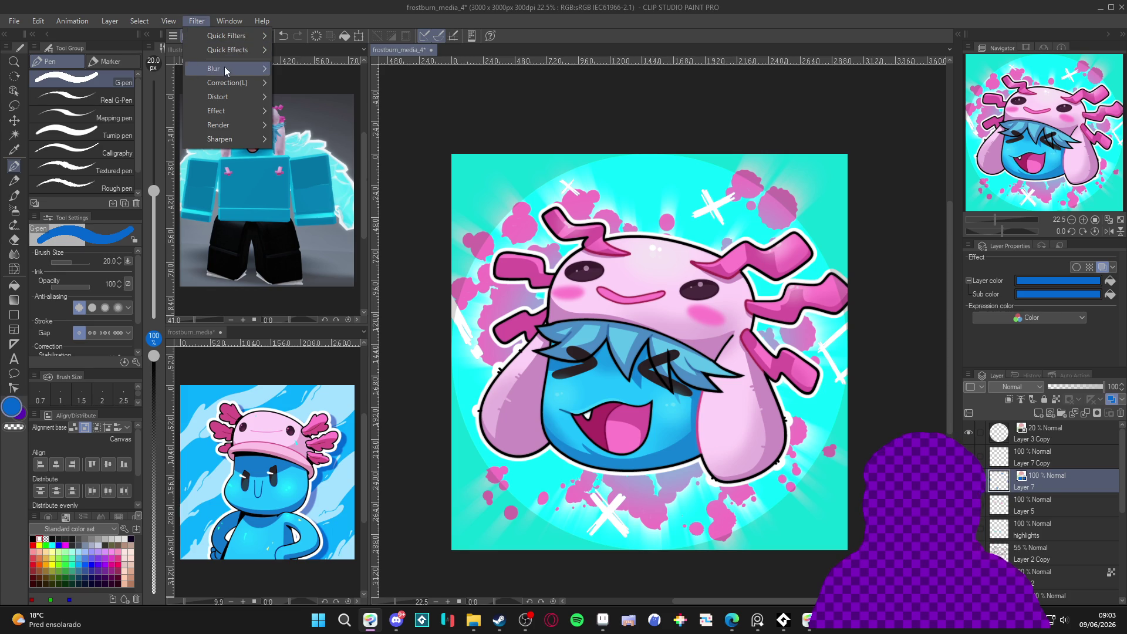
pyautogui.moveTo(224, 66)
pyautogui.click(340, 97)
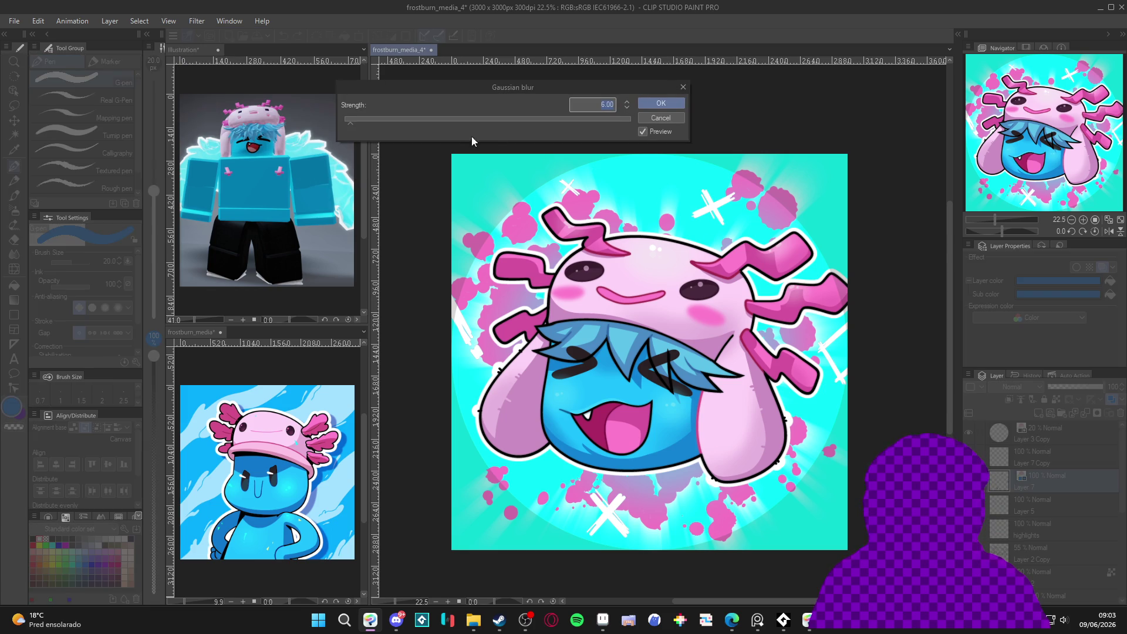
pyautogui.moveTo(361, 121); pyautogui.dragTo(366, 122)
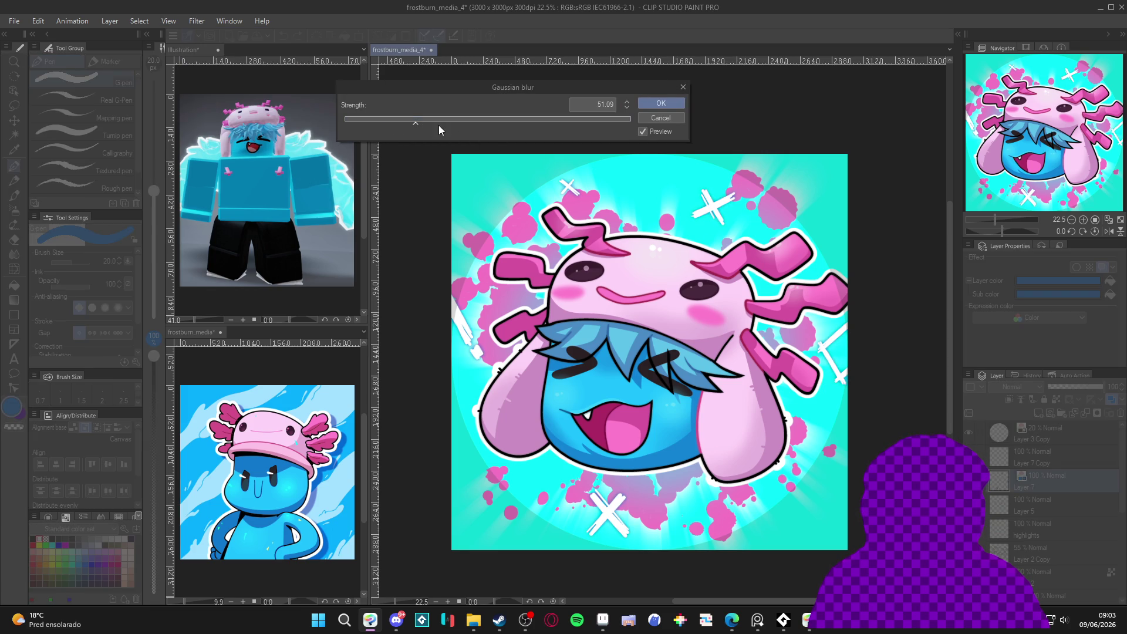
pyautogui.click(653, 108)
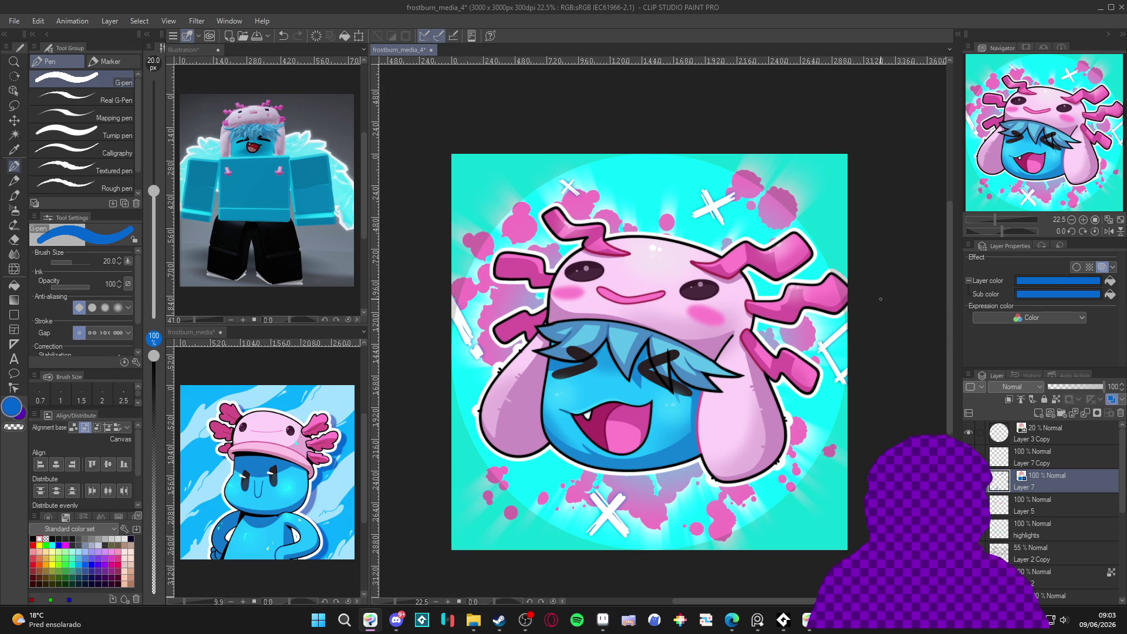
pyautogui.click(1072, 387)
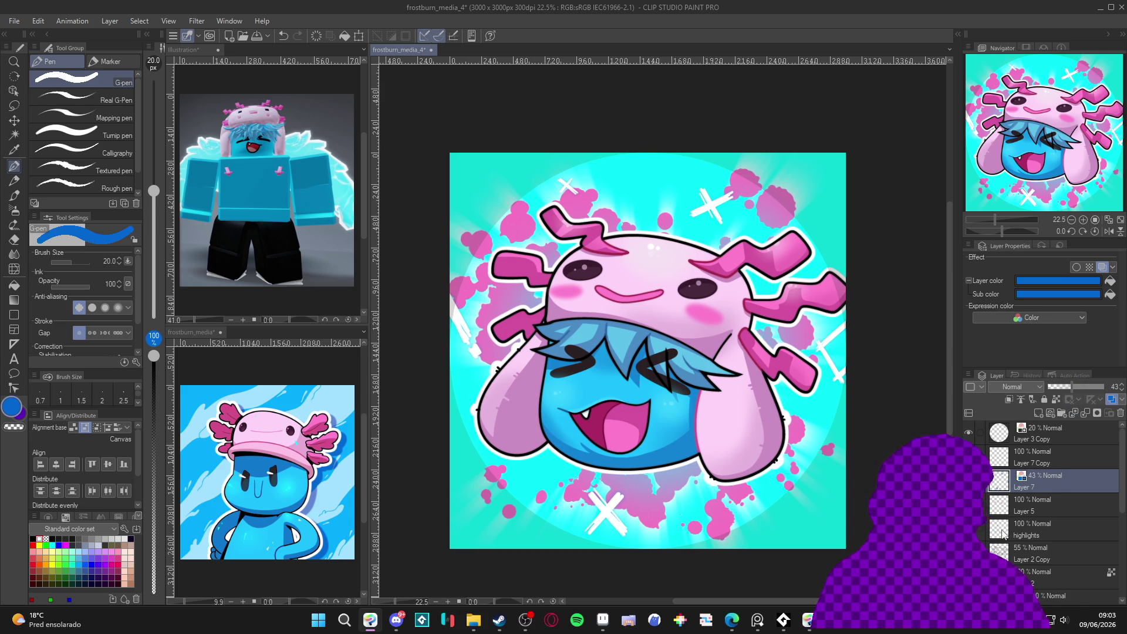
# Hide the Layer 3 Copy glow circle, zoom out to check the background, and save.
pyautogui.click(972, 433)
pyautogui.hotkey('ctrl', '-')
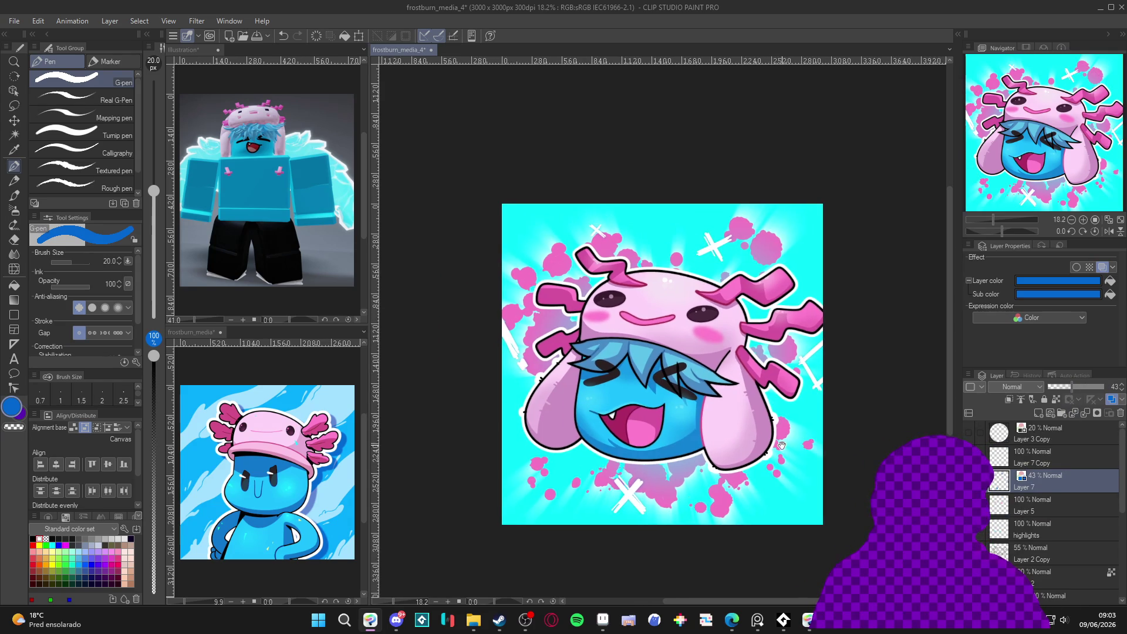
pyautogui.scroll(-5, 1052, 553)
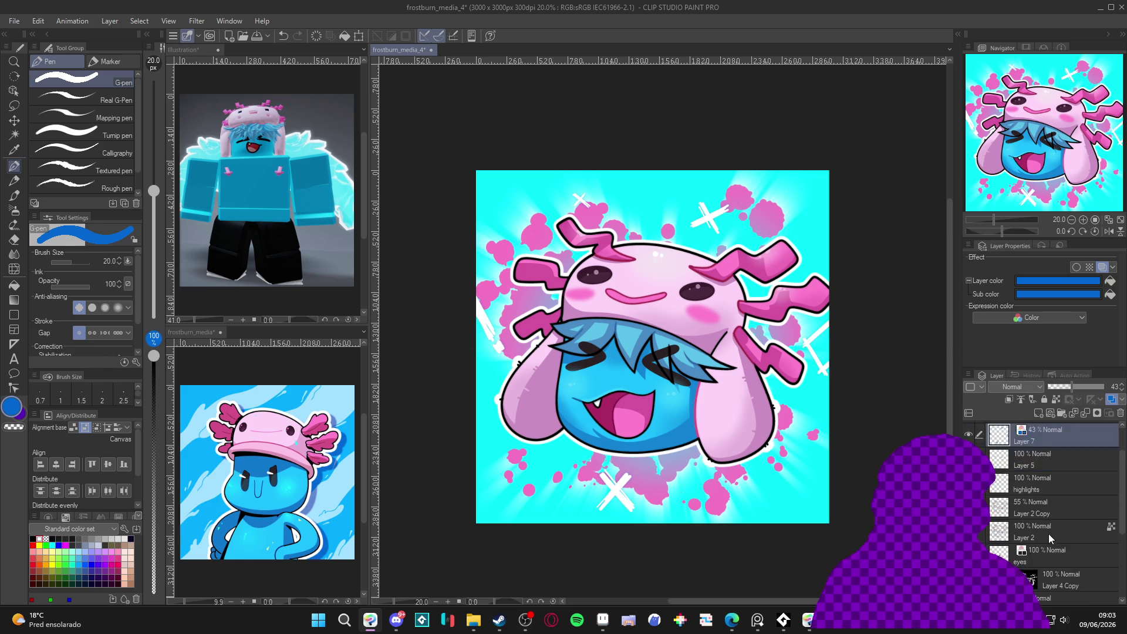
pyautogui.click(968, 545)
pyautogui.click(969, 545)
pyautogui.hotkey('ctrl', 's')
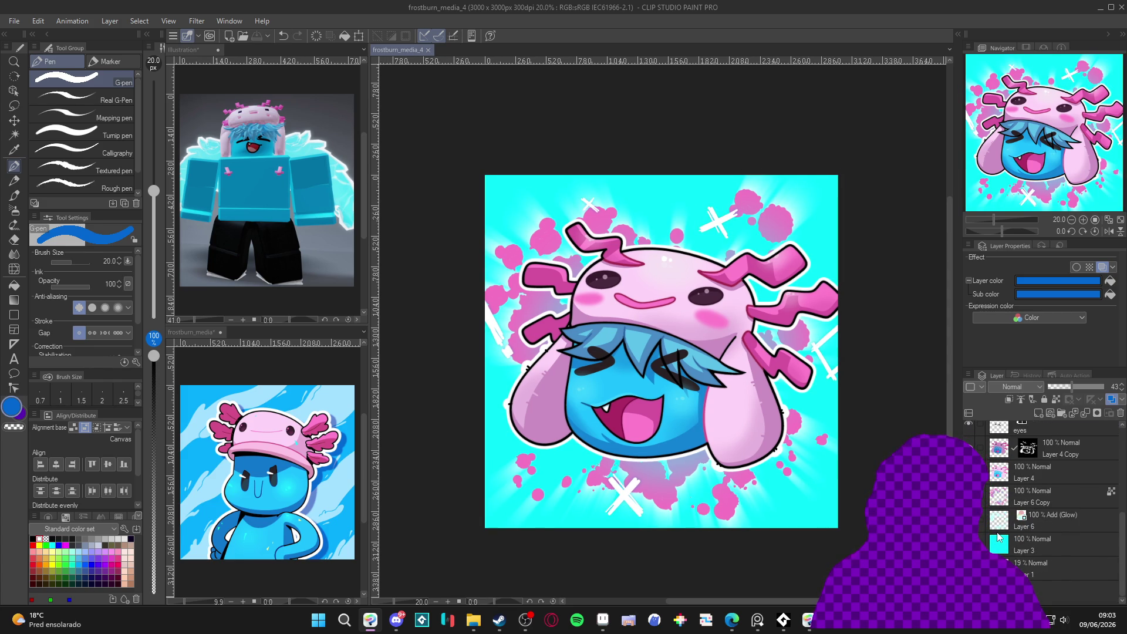
# Duplicate the Layer 3 background and set the copy to Multiply blending.
pyautogui.rightClick(1030, 543)
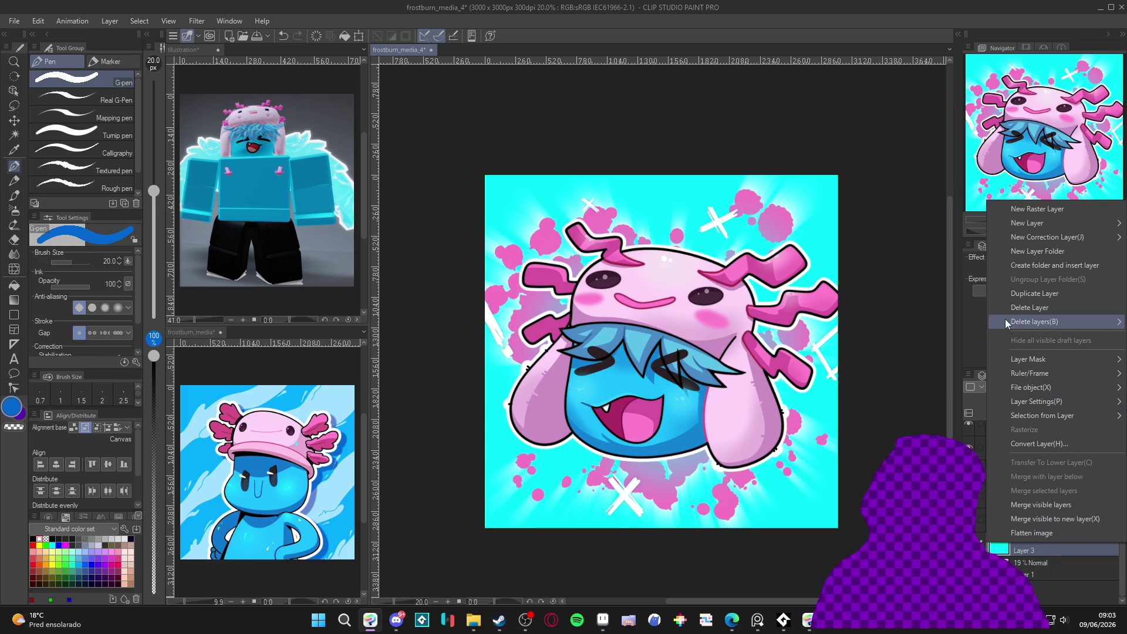
pyautogui.click(1033, 295)
pyautogui.click(1022, 388)
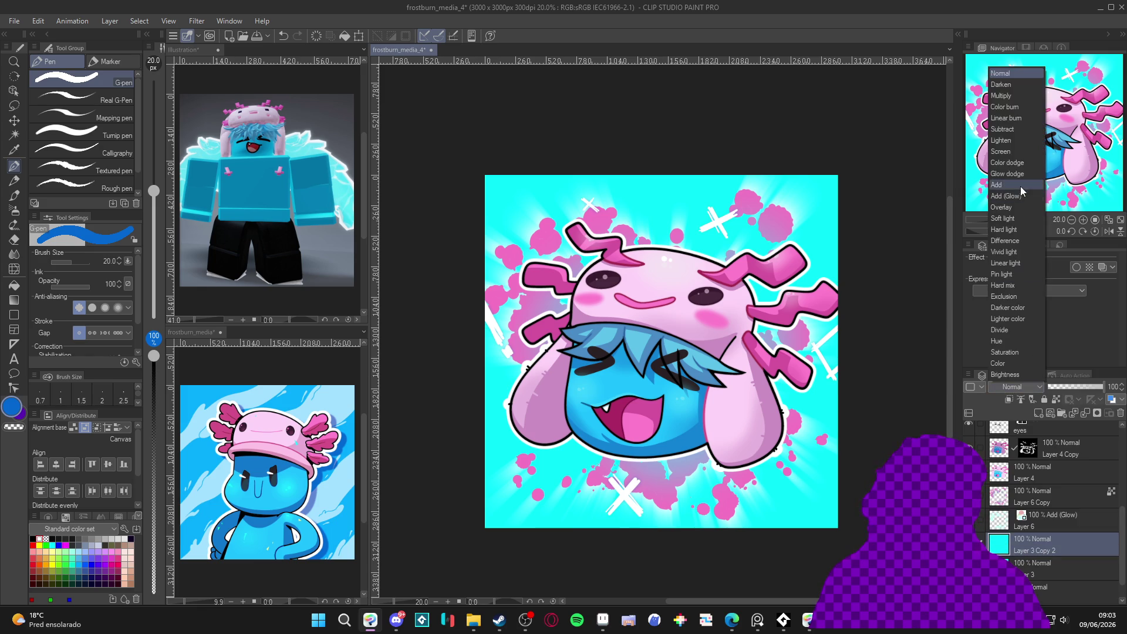
pyautogui.click(1012, 96)
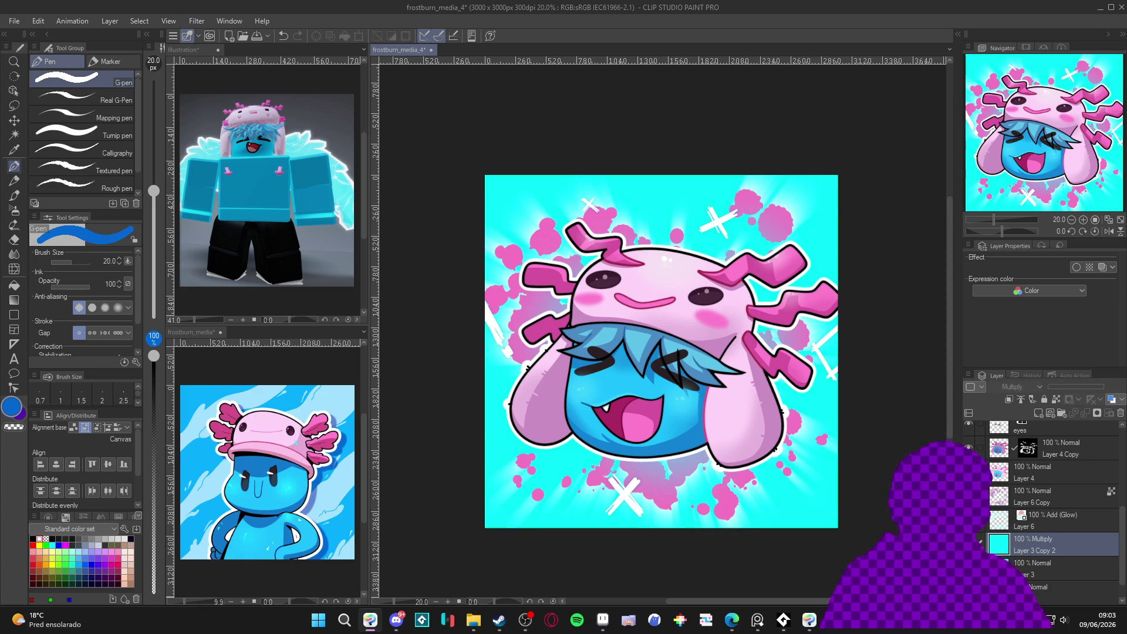
# Flood-fill the copy with blue, switch it back to Normal, and compare before keeping it.
pyautogui.press('g')
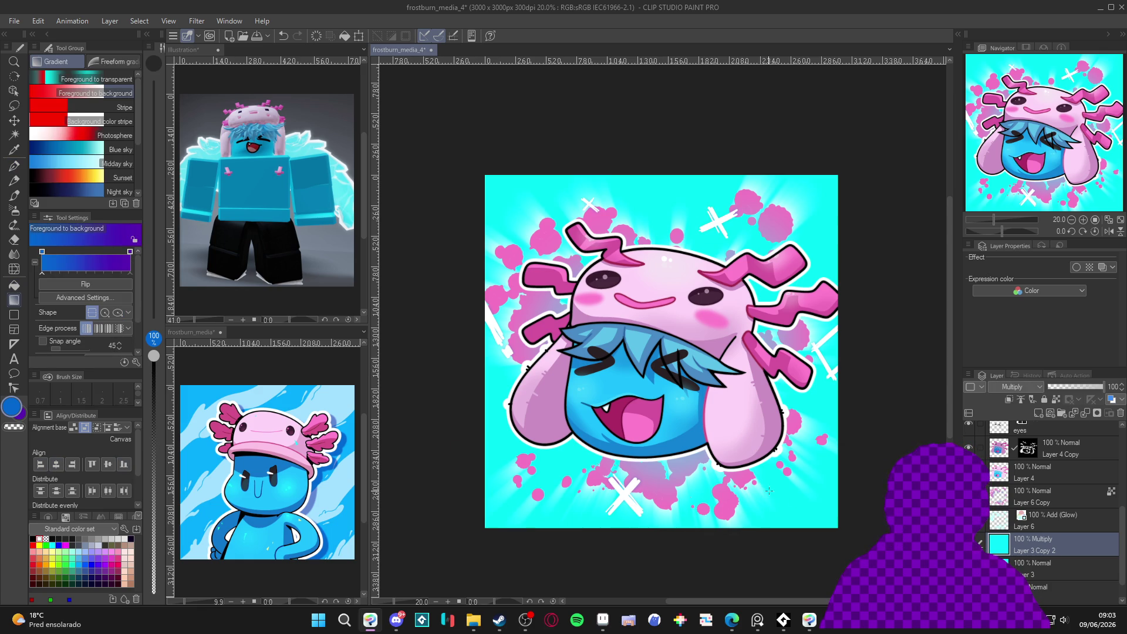
pyautogui.press('g')
pyautogui.click(768, 491)
pyautogui.click(1025, 384)
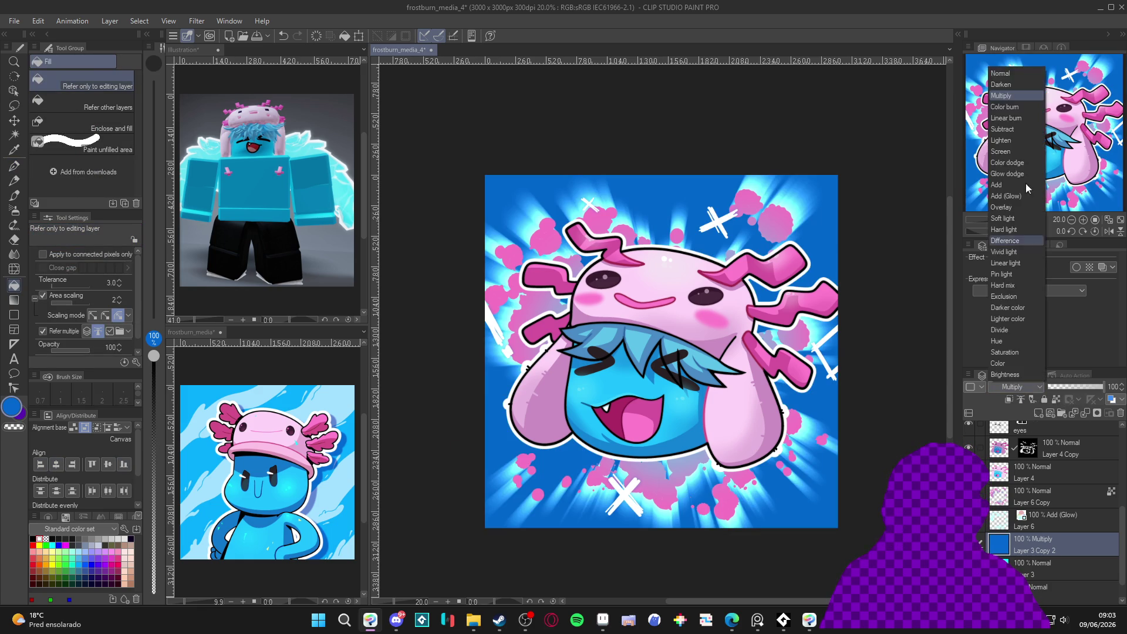
pyautogui.click(1025, 76)
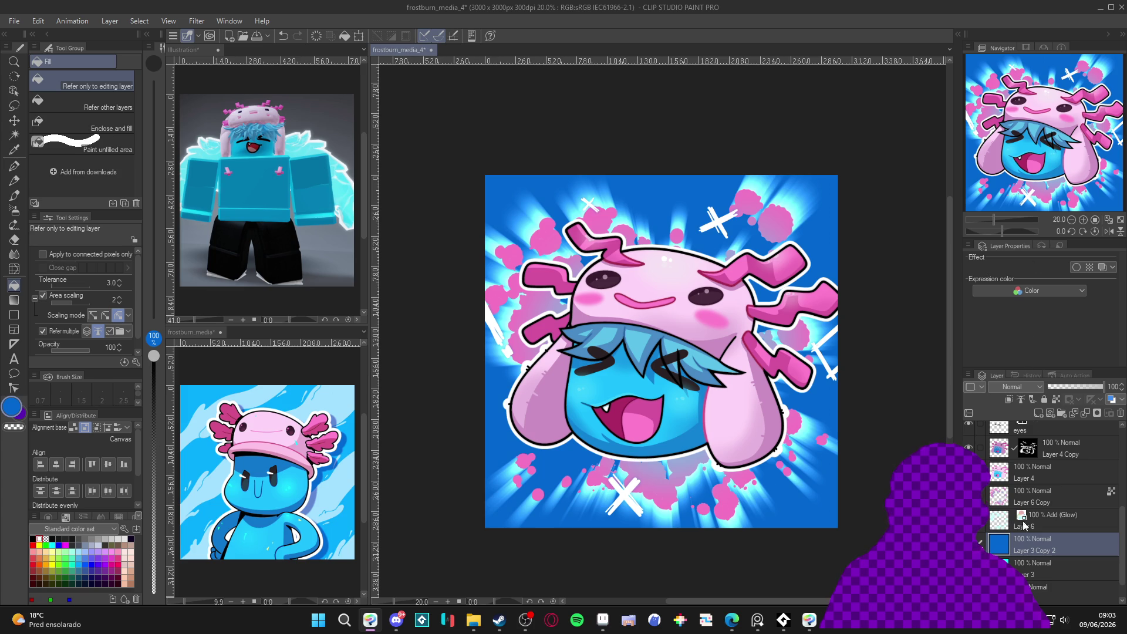
pyautogui.hotkey('ctrl', 'z')
pyautogui.hotkey('ctrl', 'y')
pyautogui.hotkey('ctrl', 'z')
pyautogui.hotkey('ctrl', 'y')
# Airbrush cyan glow at size 2000 around the head and face, then drop Layer 3 Copy 2 to about 19%.
pyautogui.press('b')
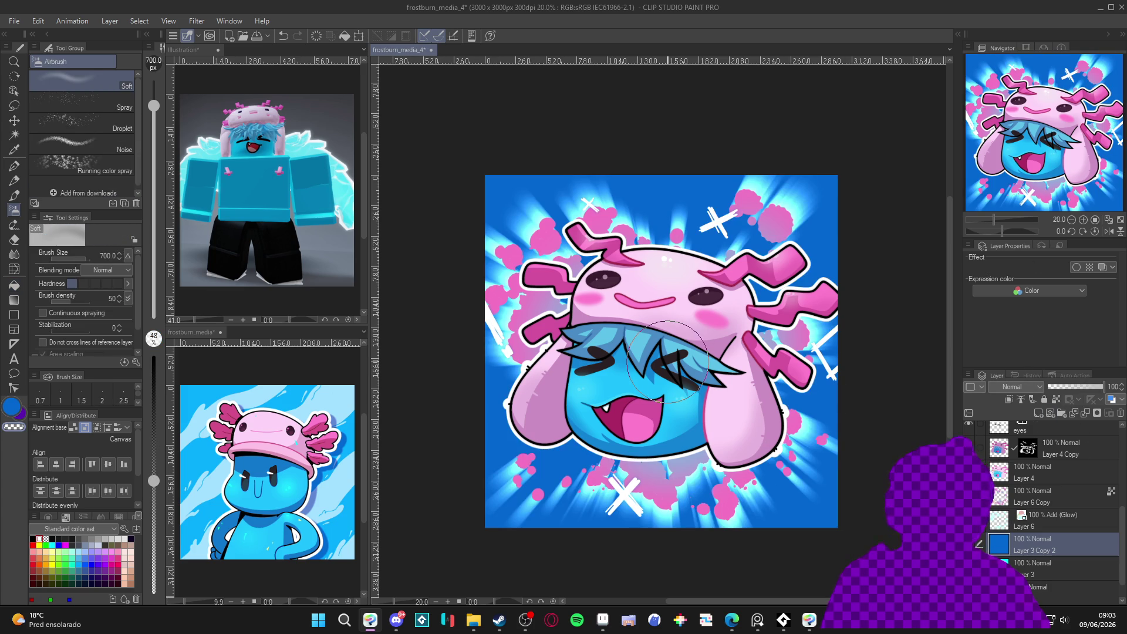
pyautogui.press(']')
pyautogui.press(']')
pyautogui.press(']')
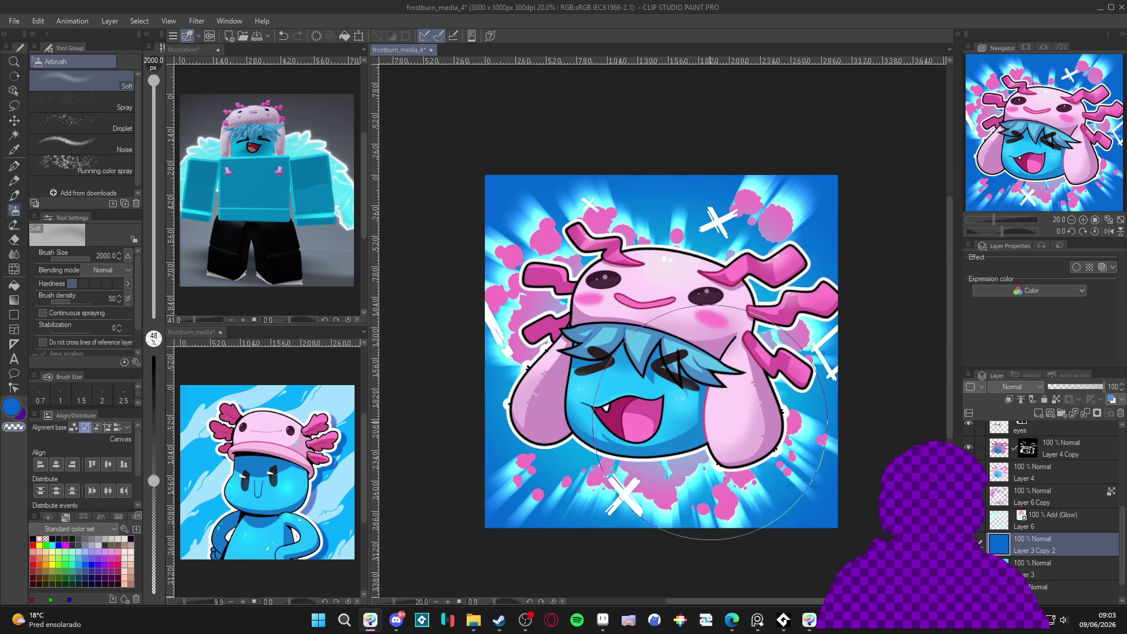
pyautogui.click(678, 439)
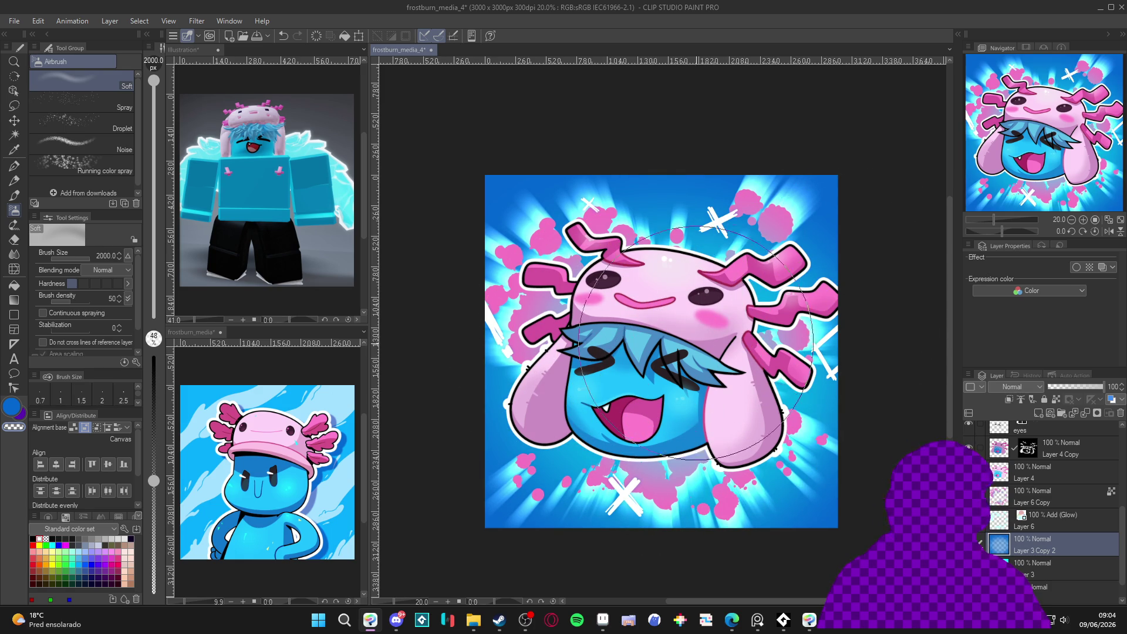
pyautogui.click(663, 217)
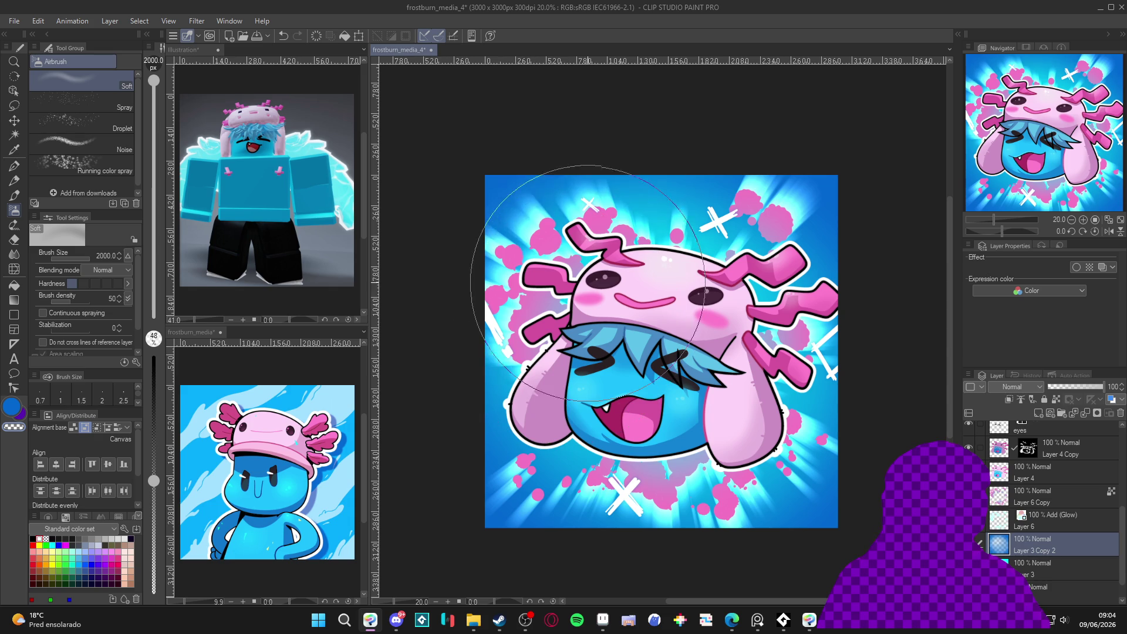
pyautogui.moveTo(557, 411)
pyautogui.mouseDown()
pyautogui.moveTo(582, 470)
pyautogui.moveTo(590, 464)
pyautogui.mouseUp()
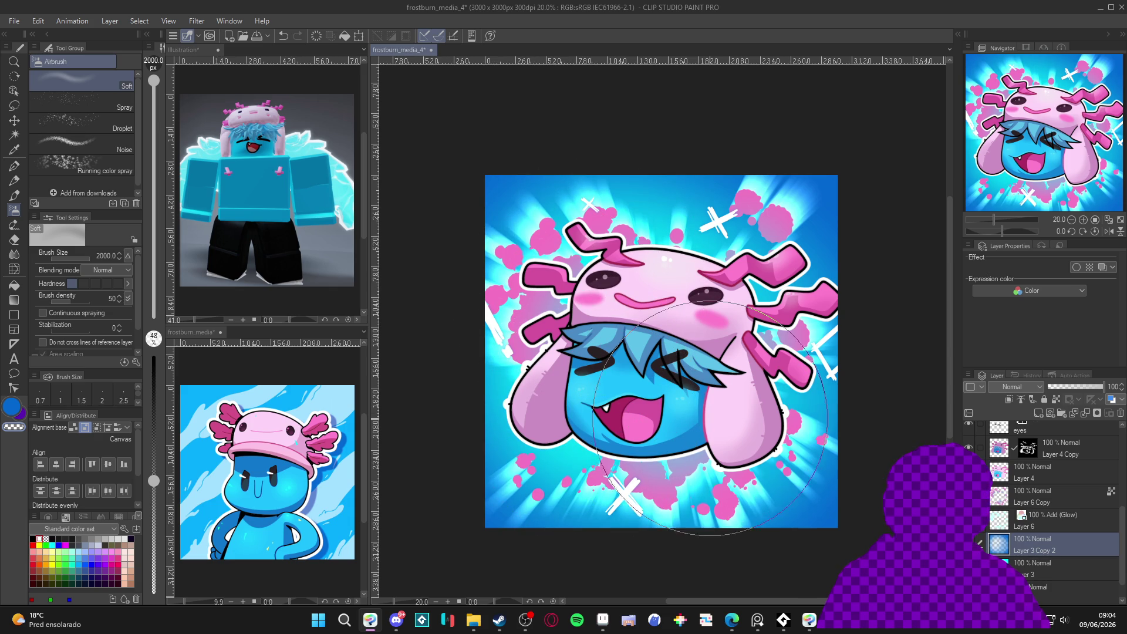
pyautogui.moveTo(1073, 390); pyautogui.dragTo(1056, 393)
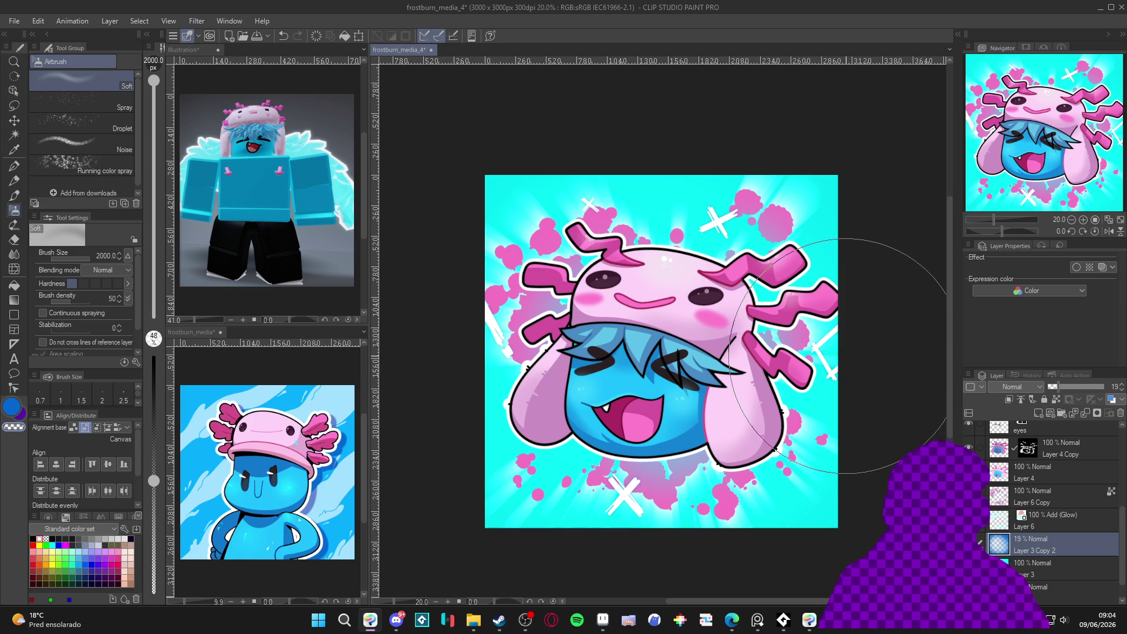
# Show Layer 3 Copy at 100% opacity, set its layer colour to dark grey 232323, then hide it.
pyautogui.scroll(-5, 1037, 452)
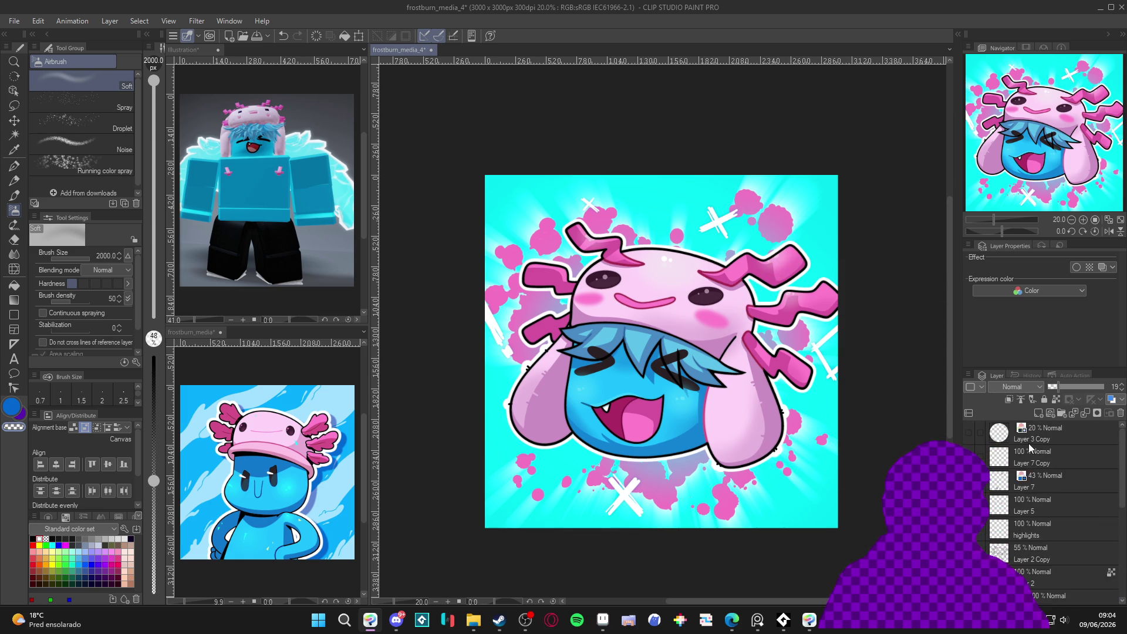
pyautogui.click(970, 434)
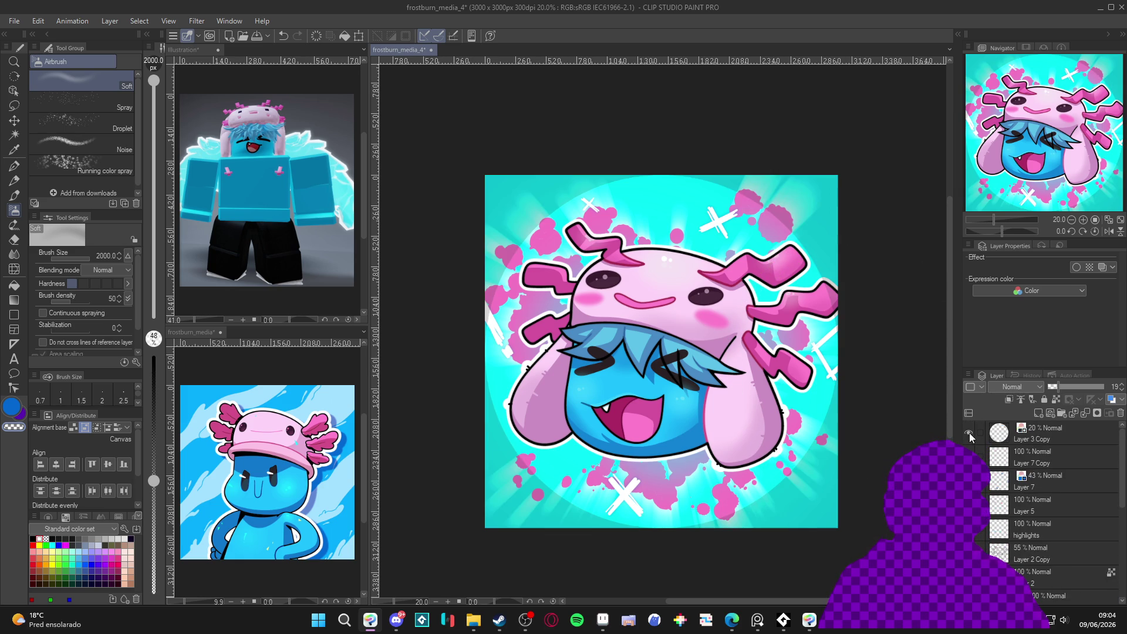
pyautogui.click(1030, 445)
pyautogui.moveTo(1089, 386); pyautogui.dragTo(1125, 389)
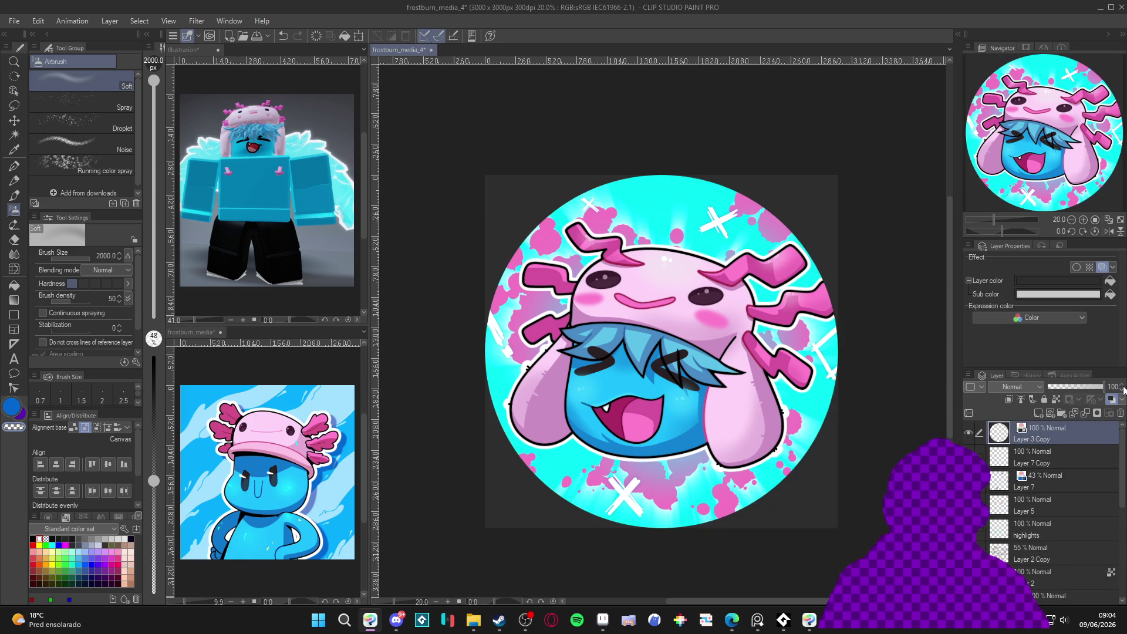
pyautogui.click(1057, 280)
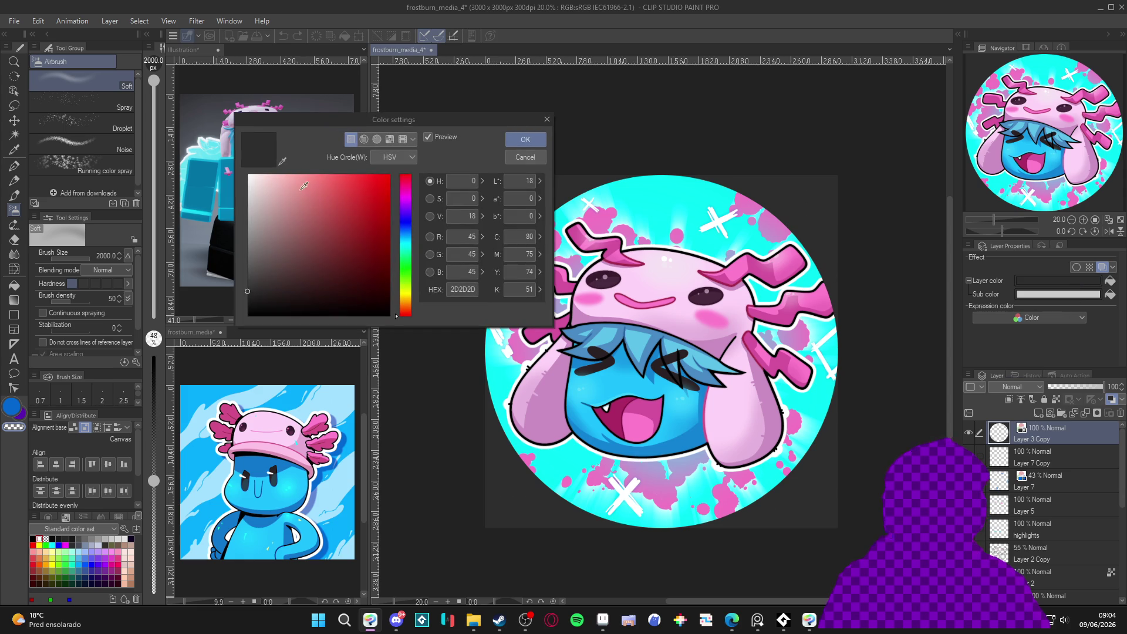
pyautogui.click(282, 161)
pyautogui.click(764, 147)
pyautogui.click(537, 141)
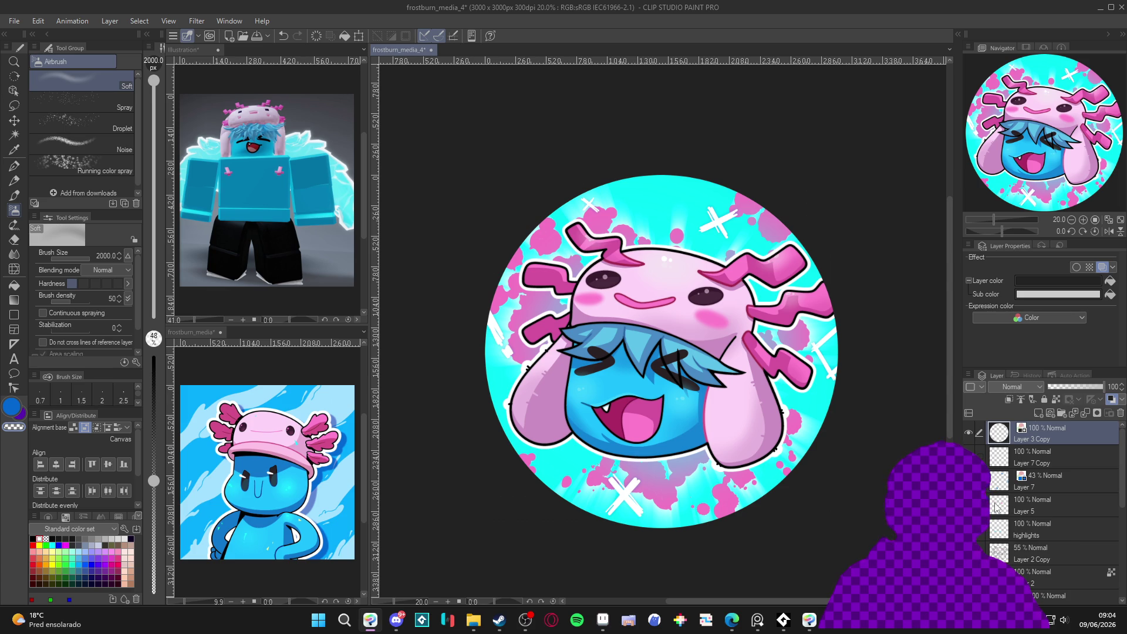
pyautogui.click(969, 433)
pyautogui.scroll(2, 564, 373)
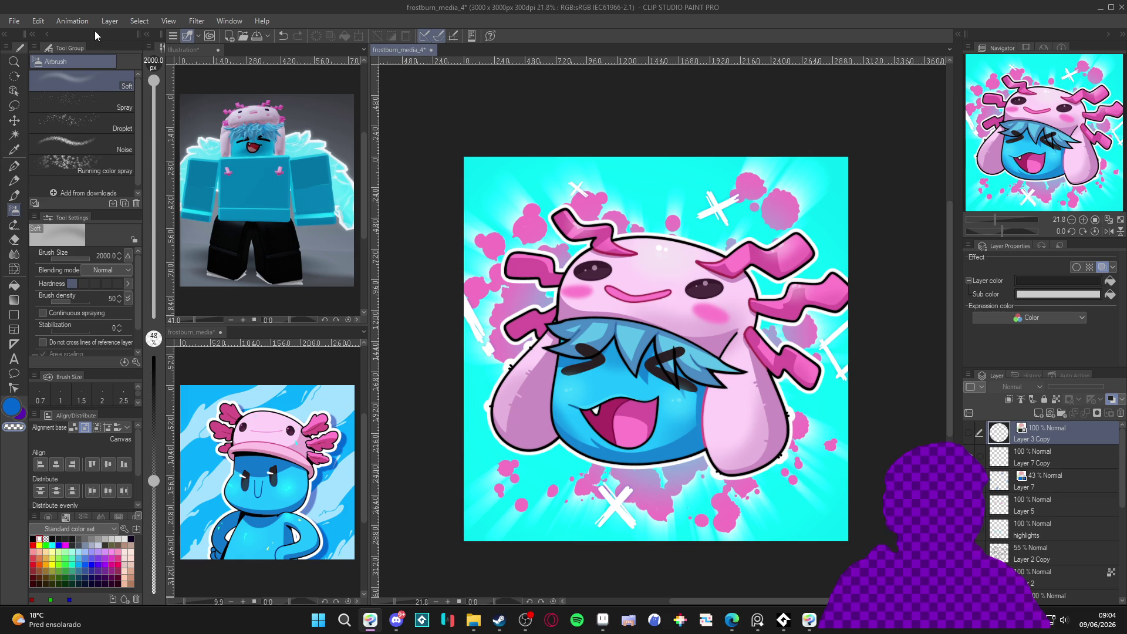
# Save the frostburn_media_4 working file from the File menu.
pyautogui.click(14, 21)
pyautogui.click(74, 139)
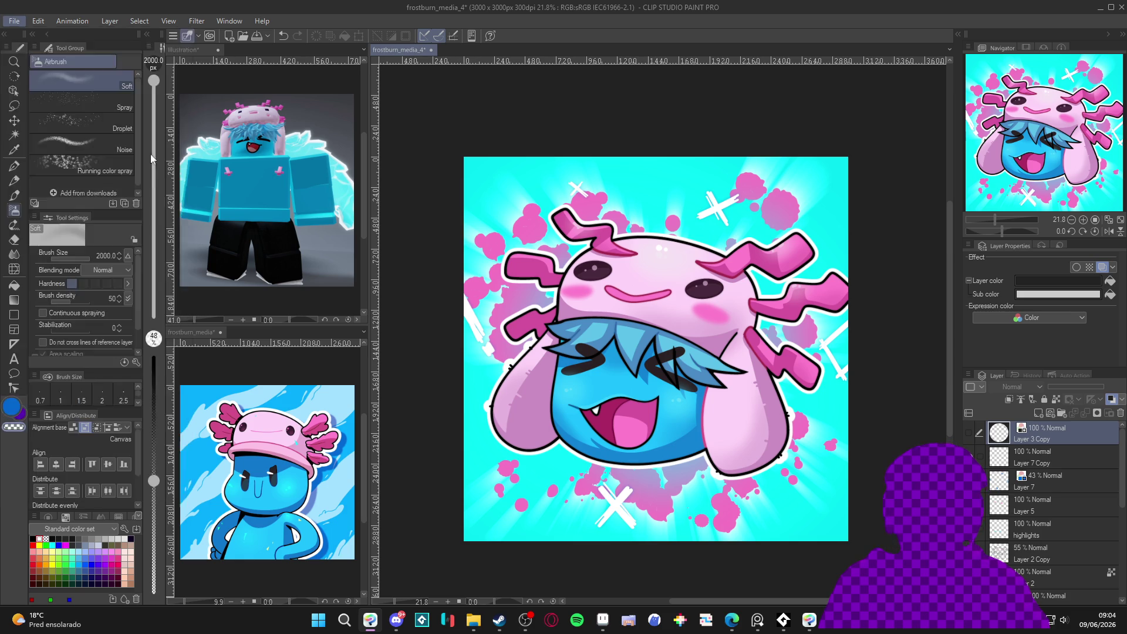
pyautogui.click(1072, 569)
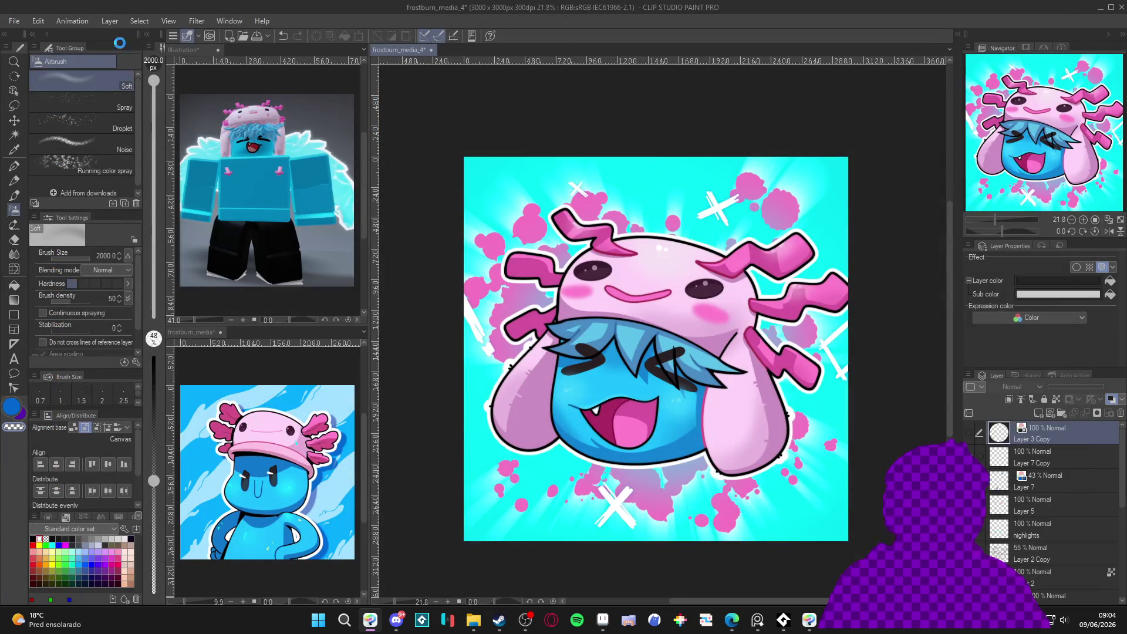
# Save a flattened PNG copy into the frostburn_media folder, accepting the layer-loss warning.
pyautogui.click(14, 21)
pyautogui.click(64, 144)
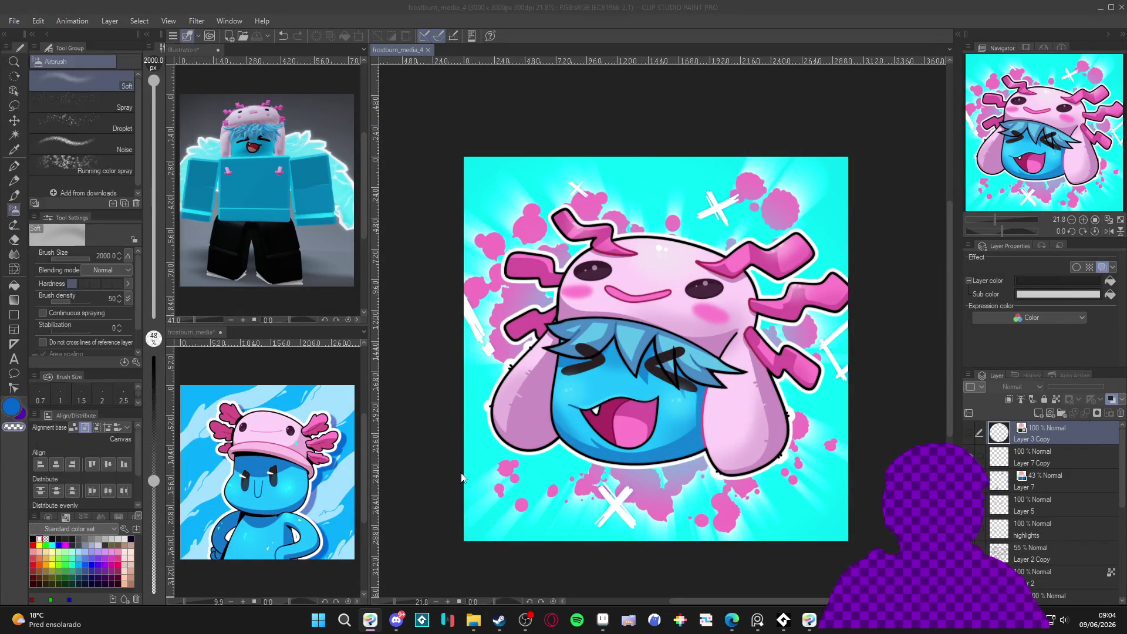
pyautogui.click(552, 536)
pyautogui.click(552, 569)
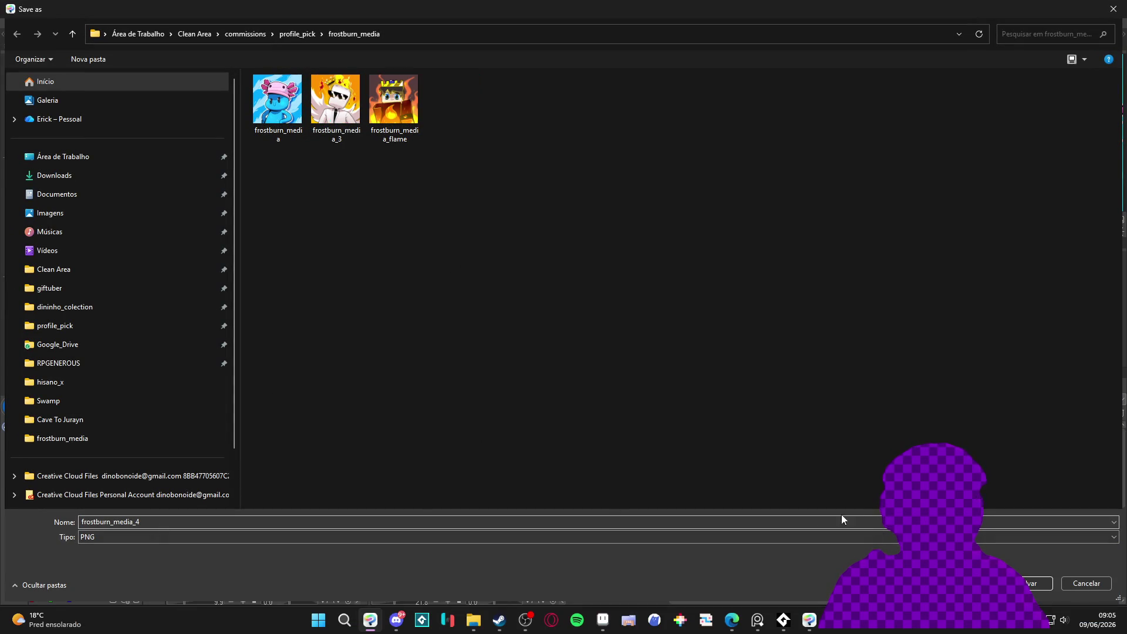
pyautogui.click(1038, 583)
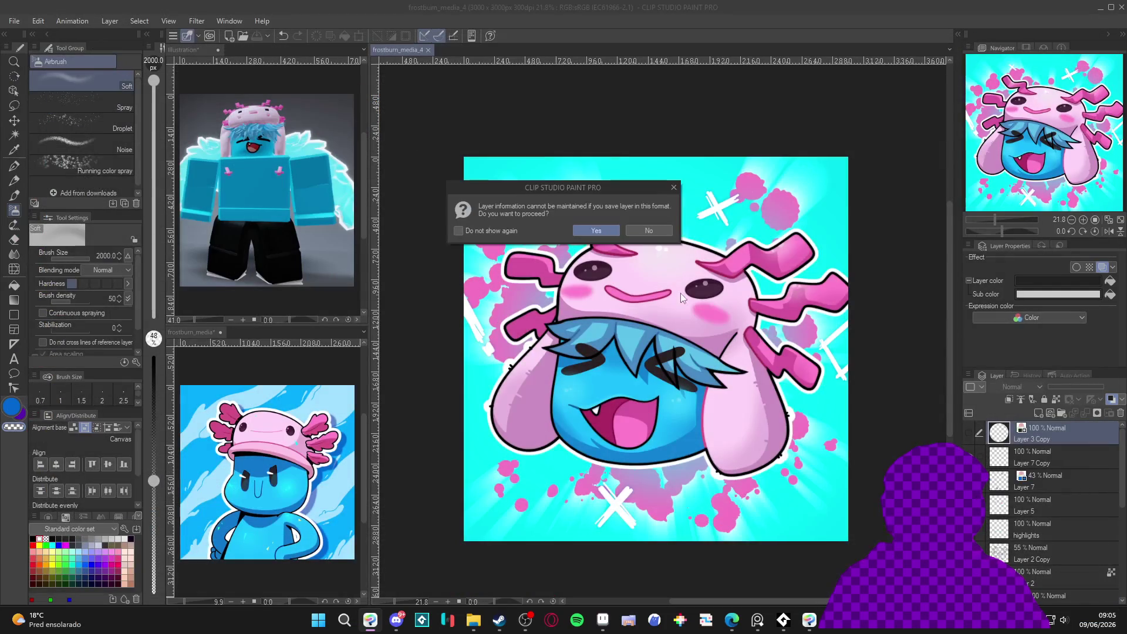
pyautogui.click(597, 230)
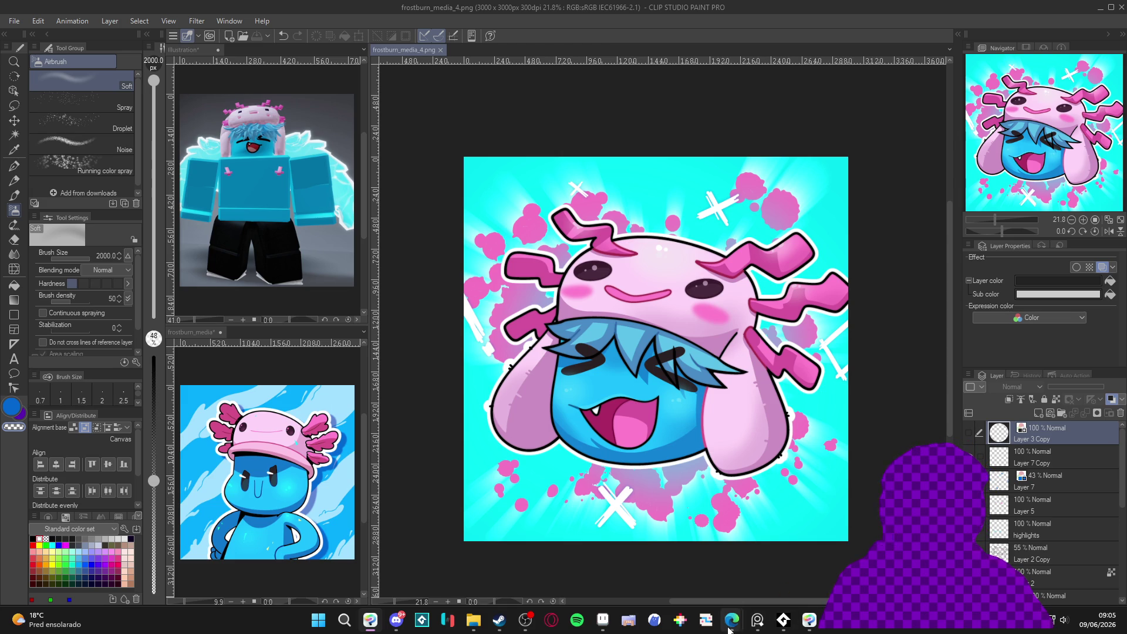
pyautogui.moveTo(732, 620)
pyautogui.click(825, 581)
# Cycle between Clip Studio Paint, the browser and other windows, ending back in Clip Studio Paint.
pyautogui.click(370, 621)
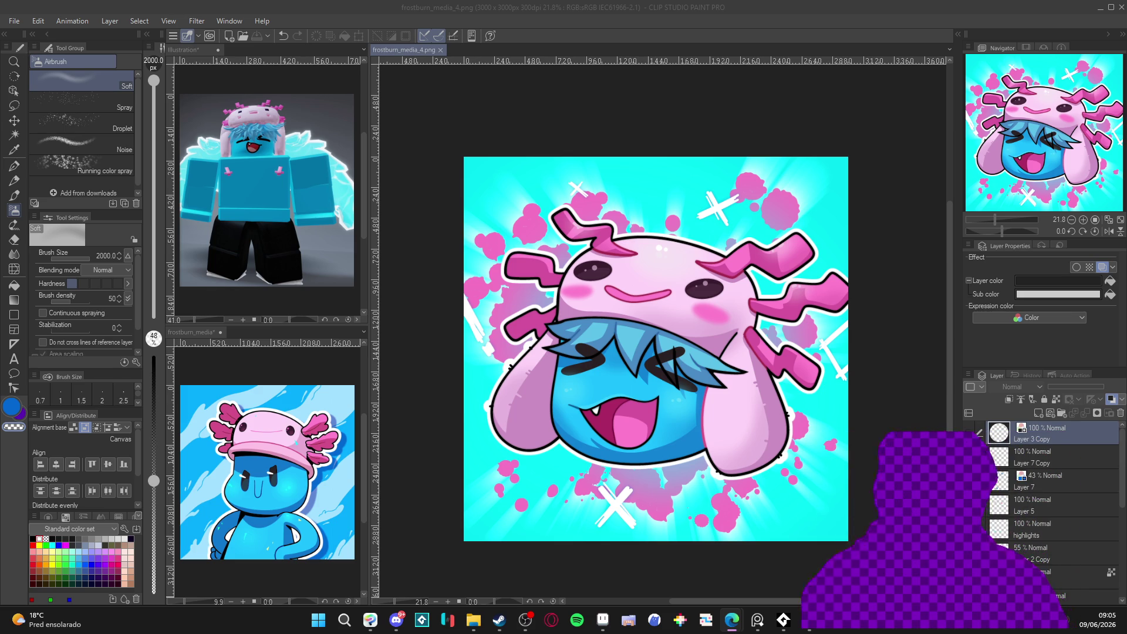
pyautogui.hotkey('alt', 'Tab')
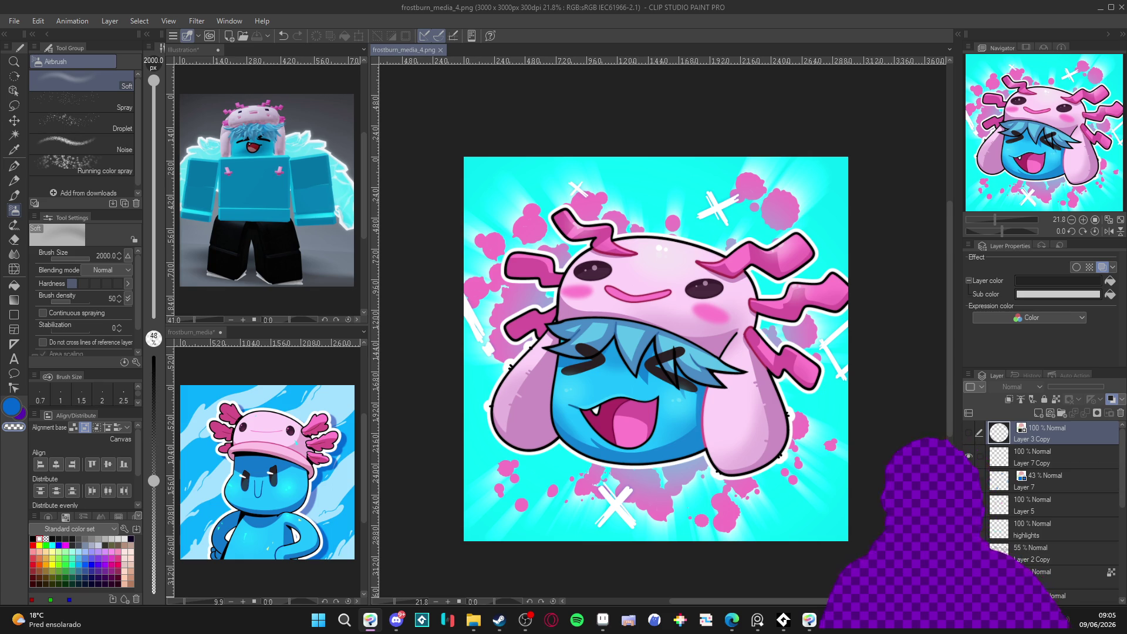
pyautogui.hotkey('alt', 'Tab')
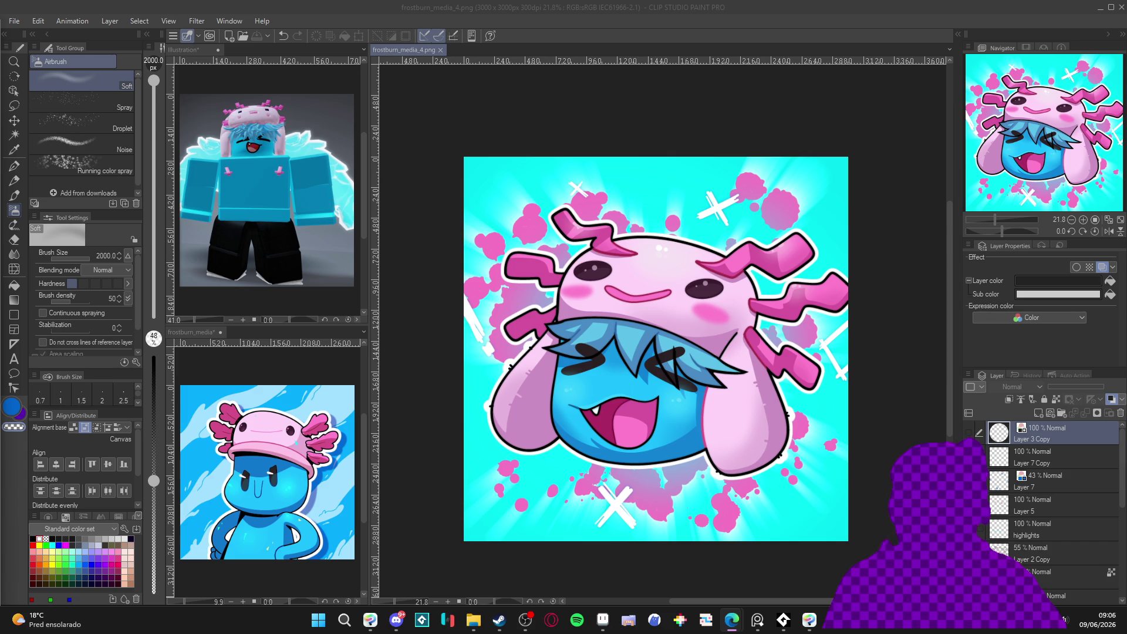
pyautogui.hotkey('alt', 'Tab')
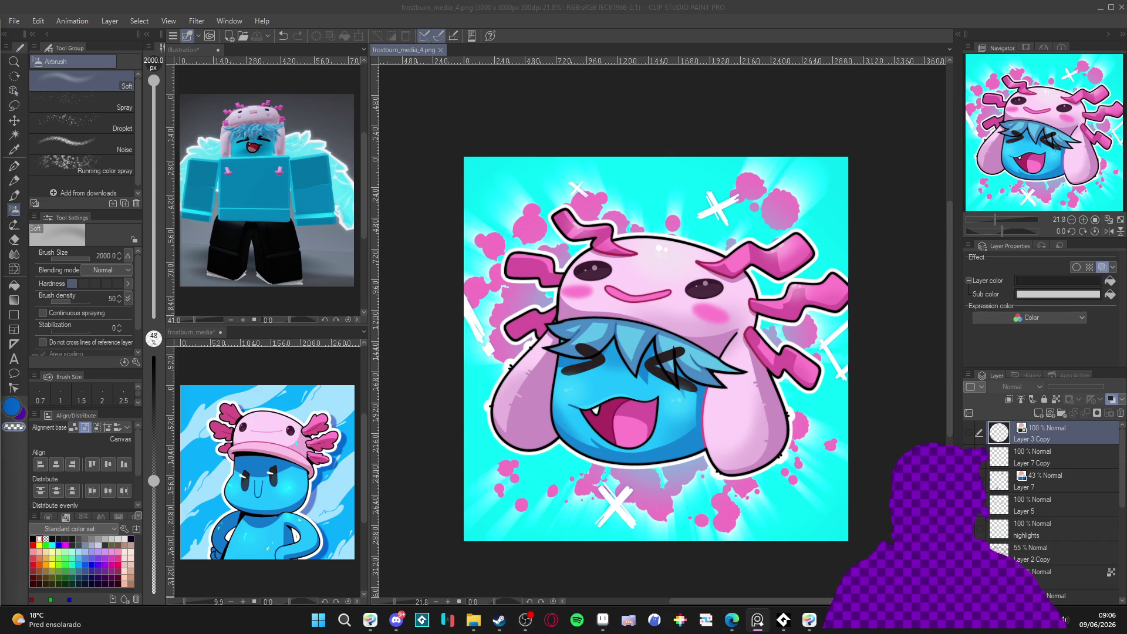
pyautogui.hotkey('alt', 'Tab')
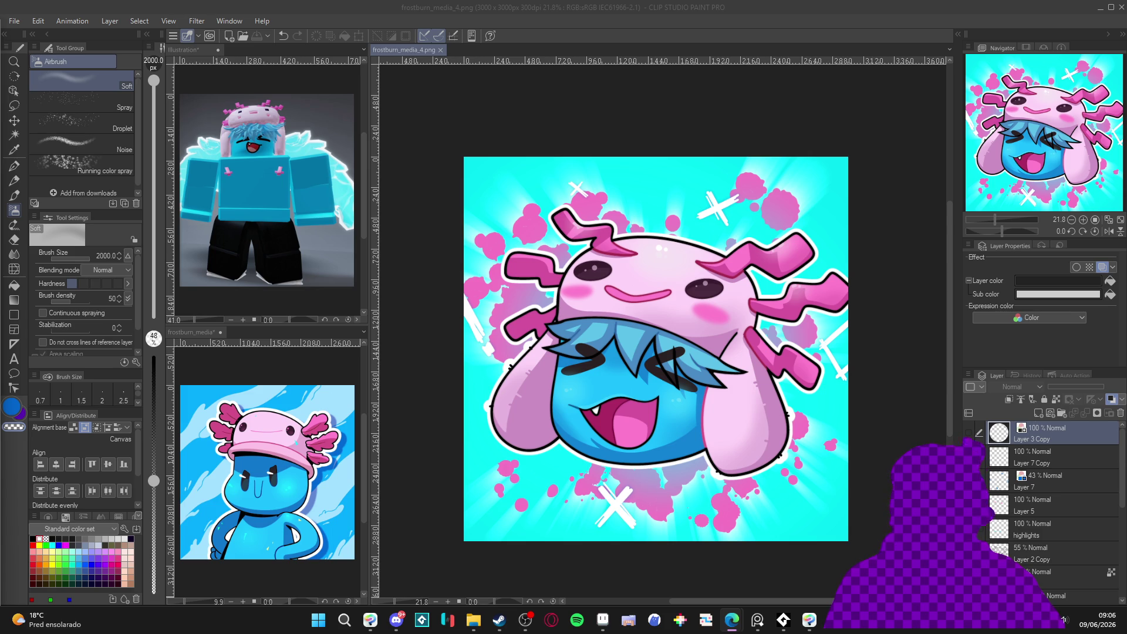
pyautogui.hotkey('alt', 'Tab')
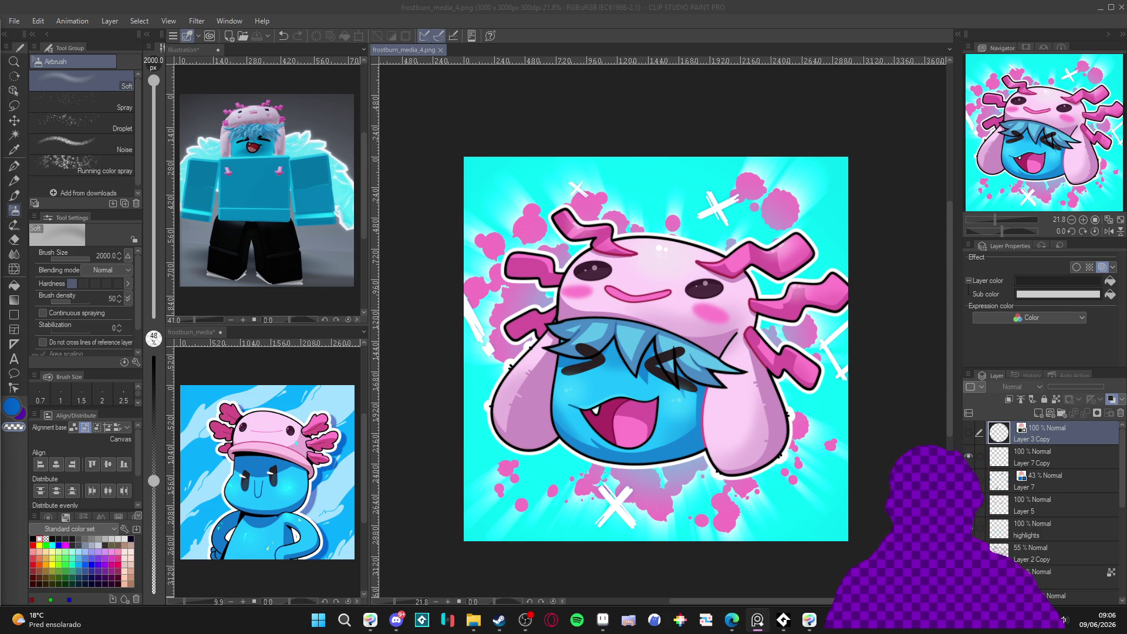
pyautogui.moveTo(731, 620)
pyautogui.click(722, 569)
pyautogui.hotkey('alt', 'Tab')
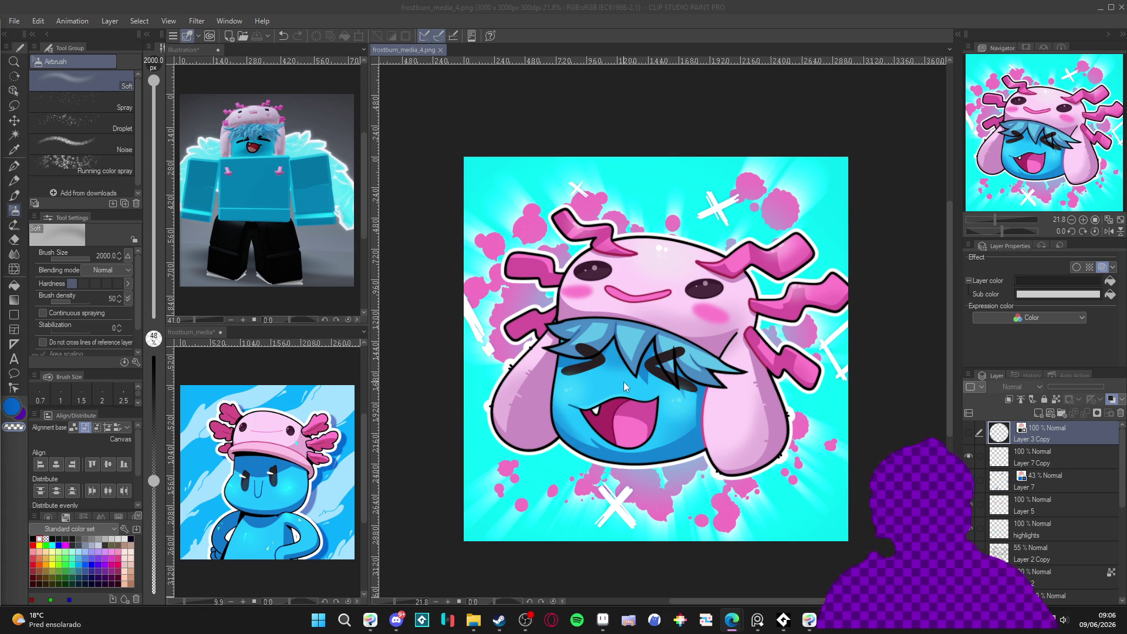
# Minimize Clip Studio Paint, close Clip Studio START, and restore Aseprite with the desert sprite.
pyautogui.click(586, 71)
pyautogui.scroll(1, 773, 448)
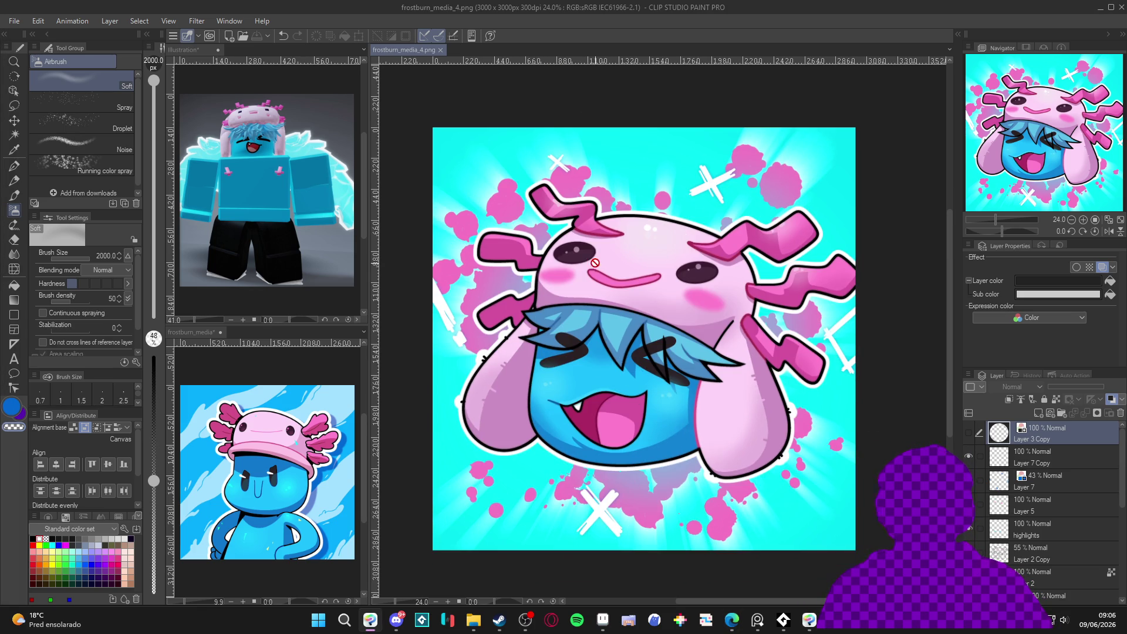
pyautogui.click(1103, 12)
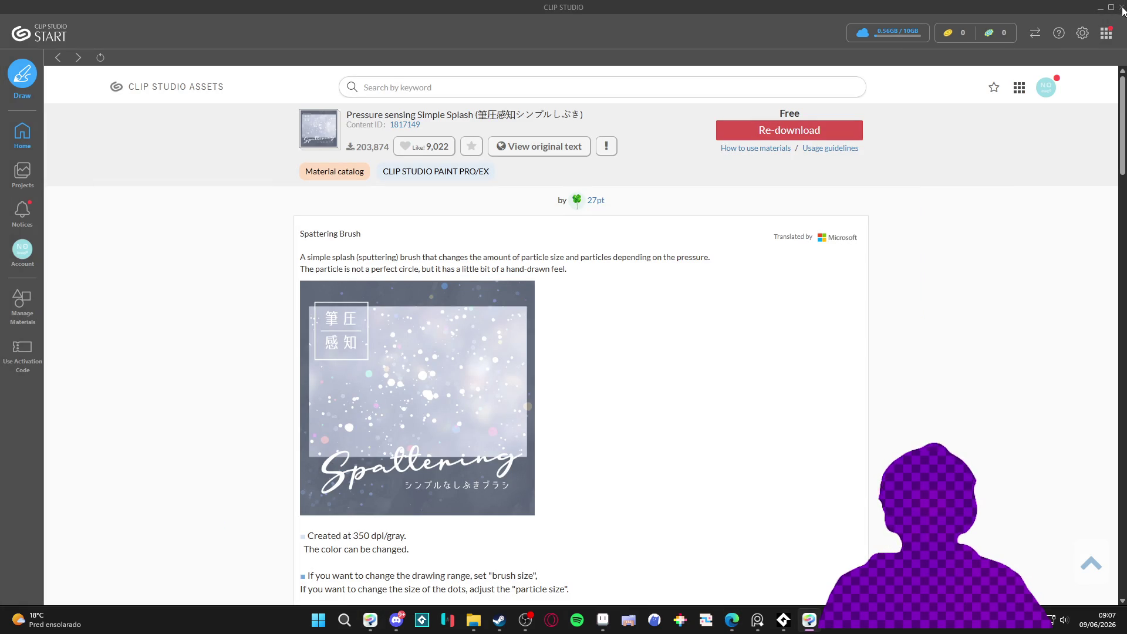
pyautogui.click(1122, 7)
pyautogui.click(615, 621)
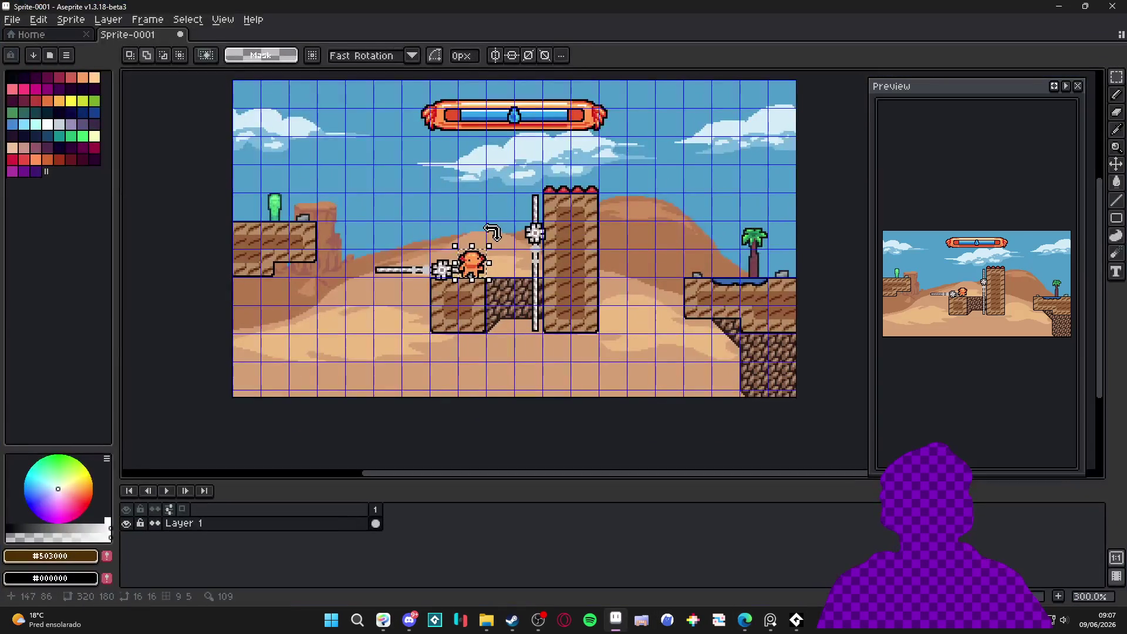
# Close the Sprite-0001 document without saving its changes.
pyautogui.click(181, 34)
pyautogui.click(563, 338)
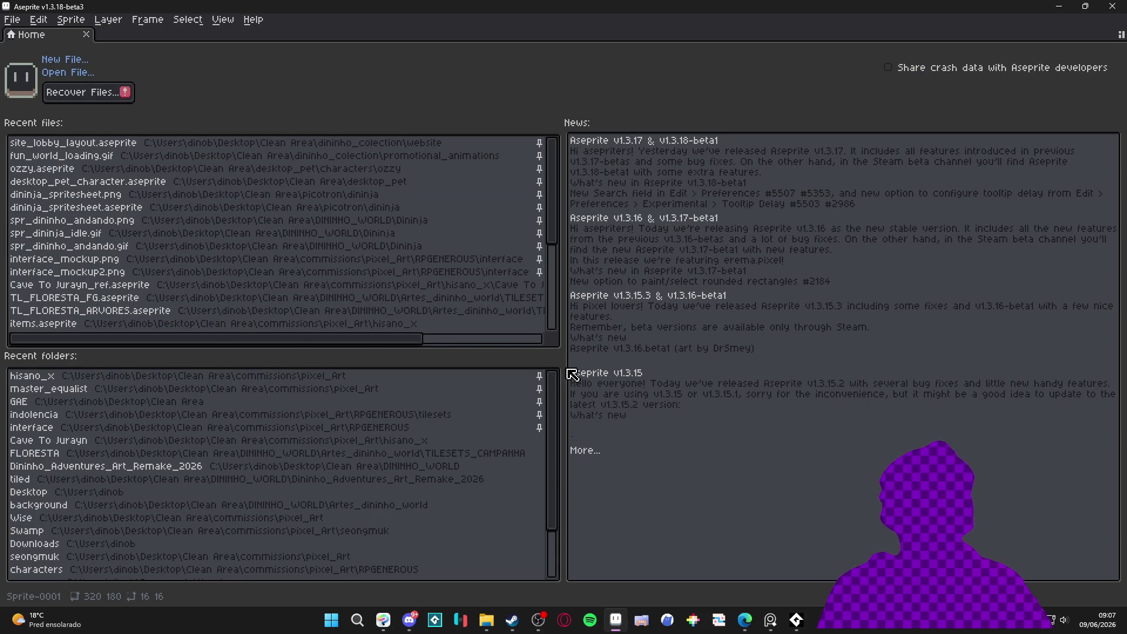
pyautogui.moveTo(562, 367)
pyautogui.mouseDown()
pyautogui.moveTo(422, 361)
pyautogui.moveTo(438, 360)
pyautogui.mouseUp()
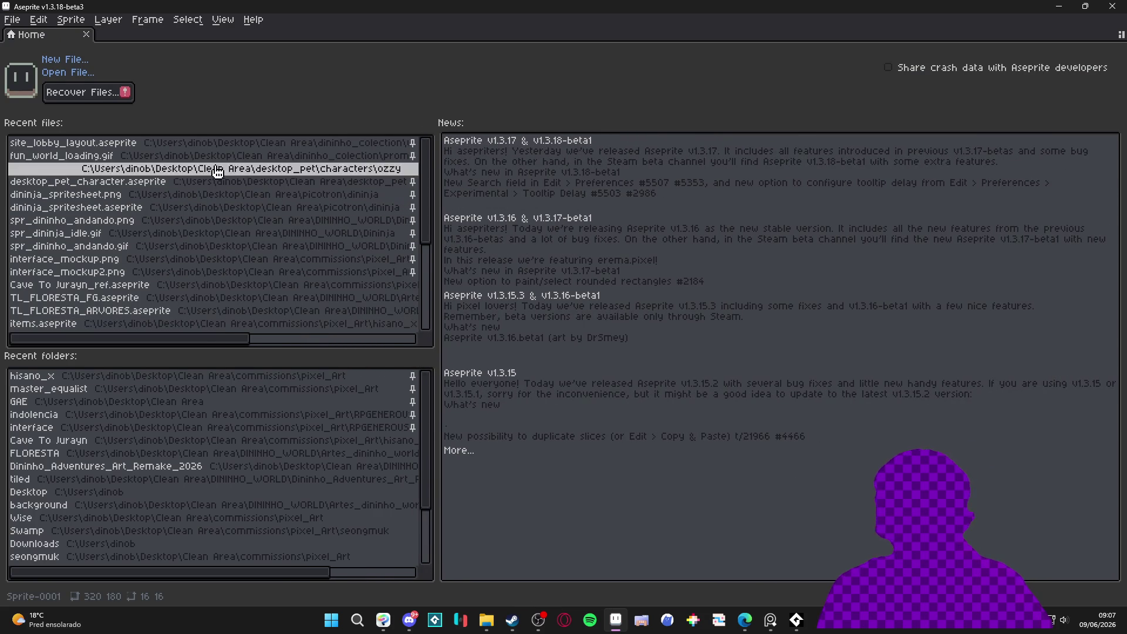
pyautogui.click(13, 20)
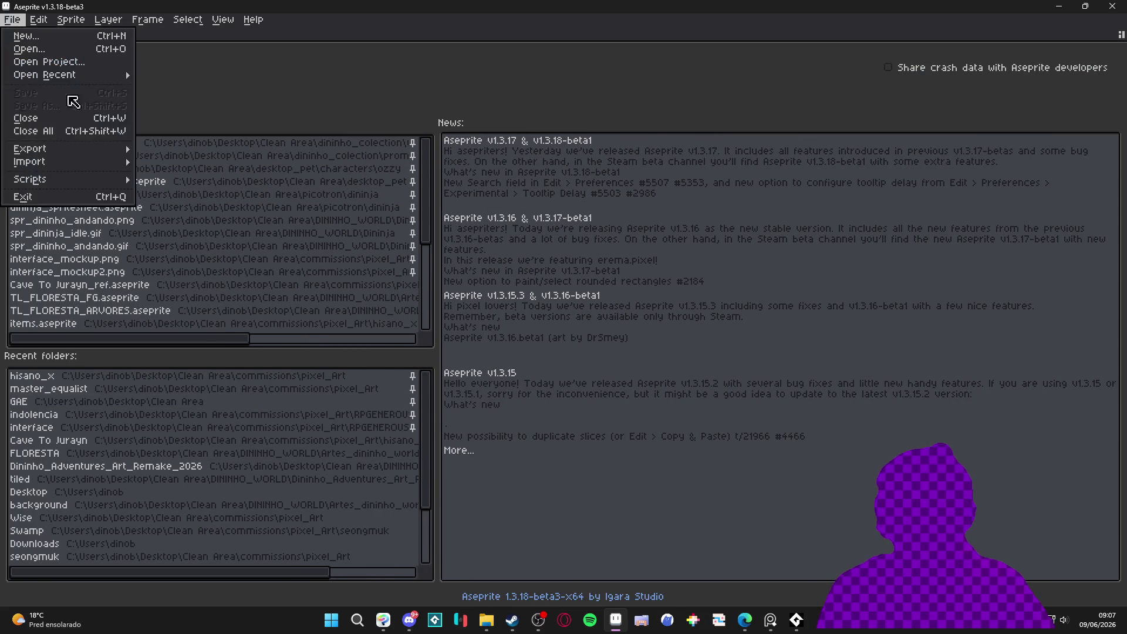
pyautogui.press('Escape')
# Switch to the Hysano pixel project's files.
pyautogui.click(435, 273)
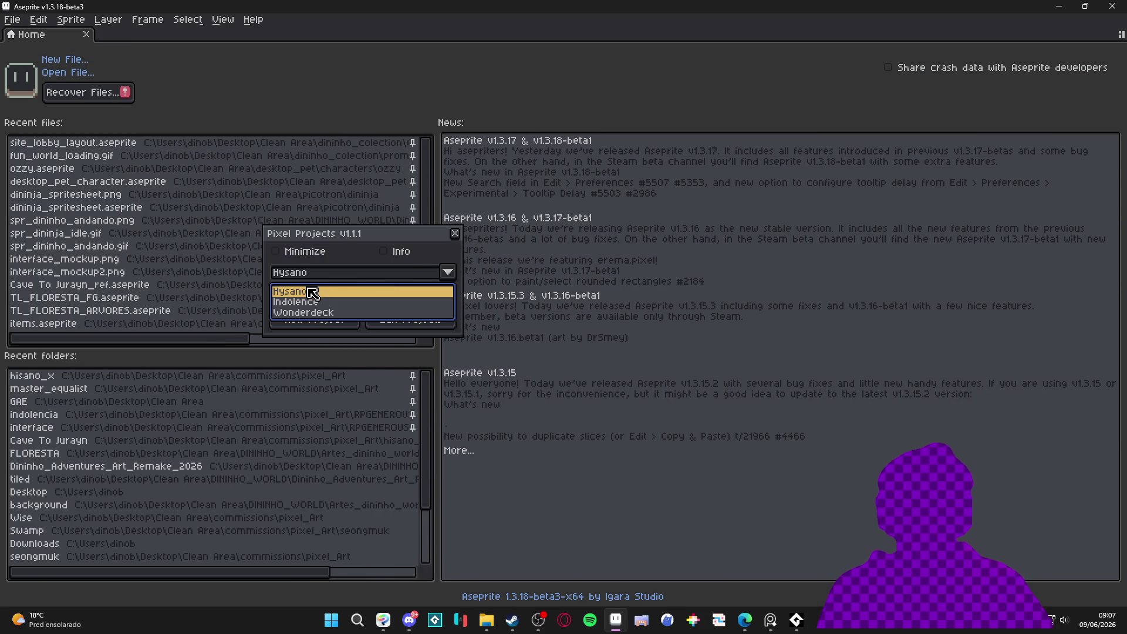
pyautogui.click(327, 296)
pyautogui.click(342, 296)
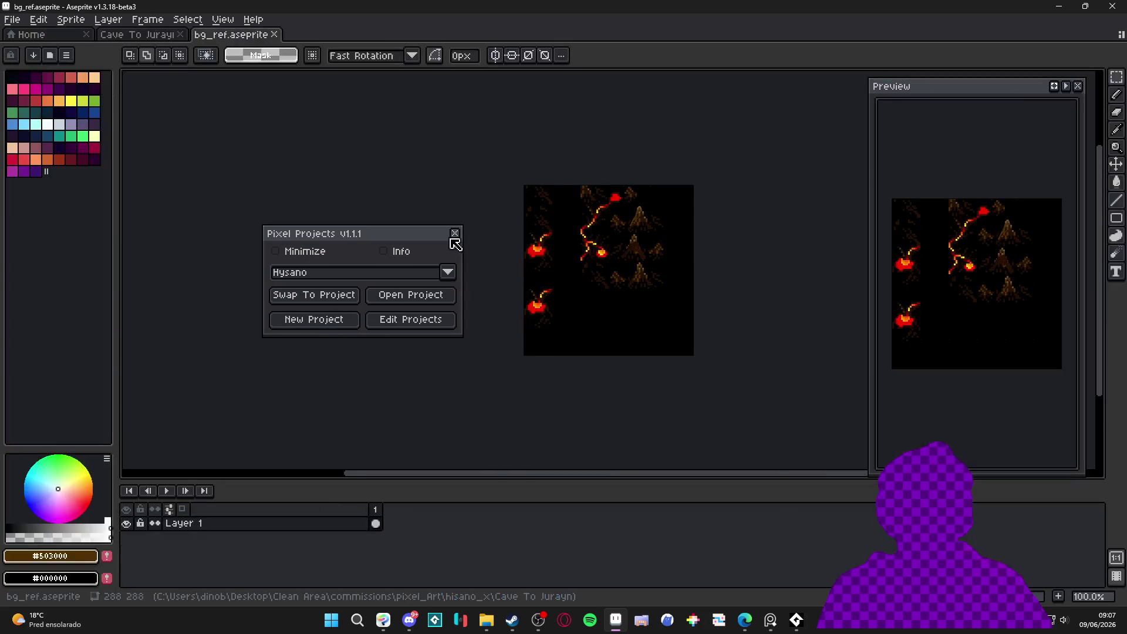
pyautogui.click(455, 234)
# Dock bg_ref as a side pane beside the Cave To Jurayn_ref map and show the tile grid.
pyautogui.moveTo(264, 35); pyautogui.dragTo(158, 200)
pyautogui.click(499, 300)
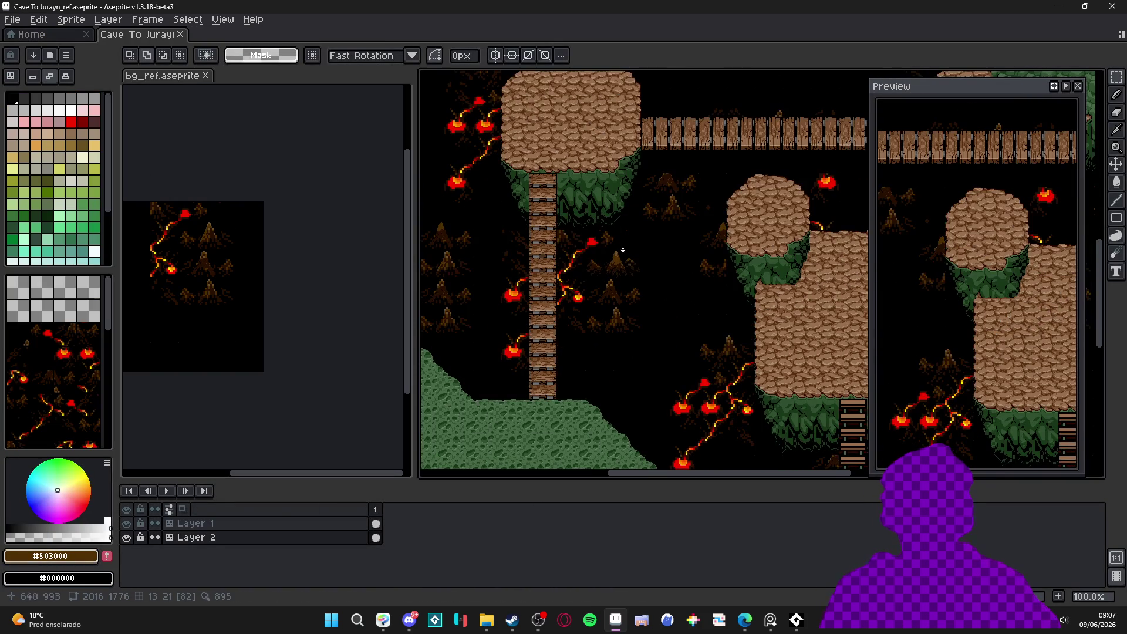
pyautogui.scroll(4, 590, 240)
pyautogui.scroll(-1, 590, 240)
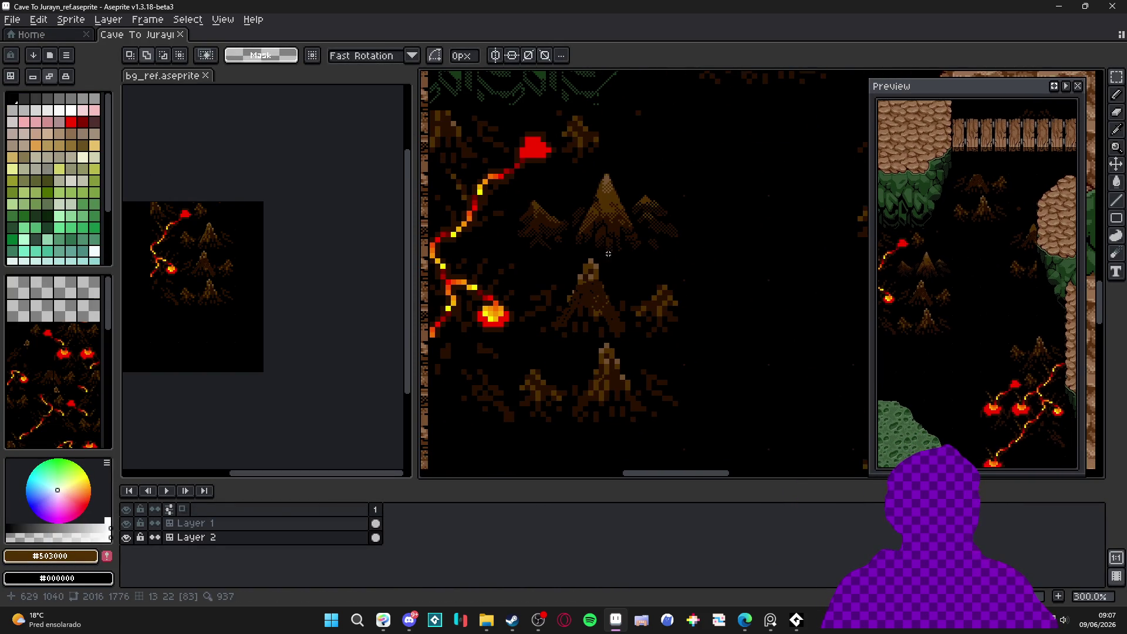
pyautogui.hotkey('ctrl', "'")
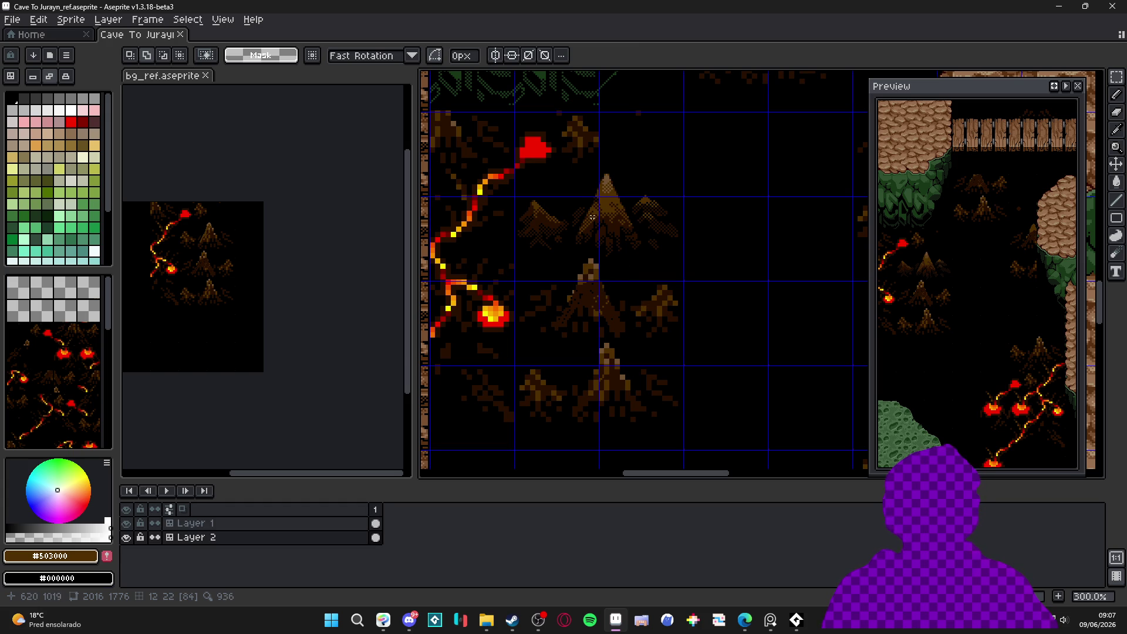
pyautogui.scroll(-1, 606, 166)
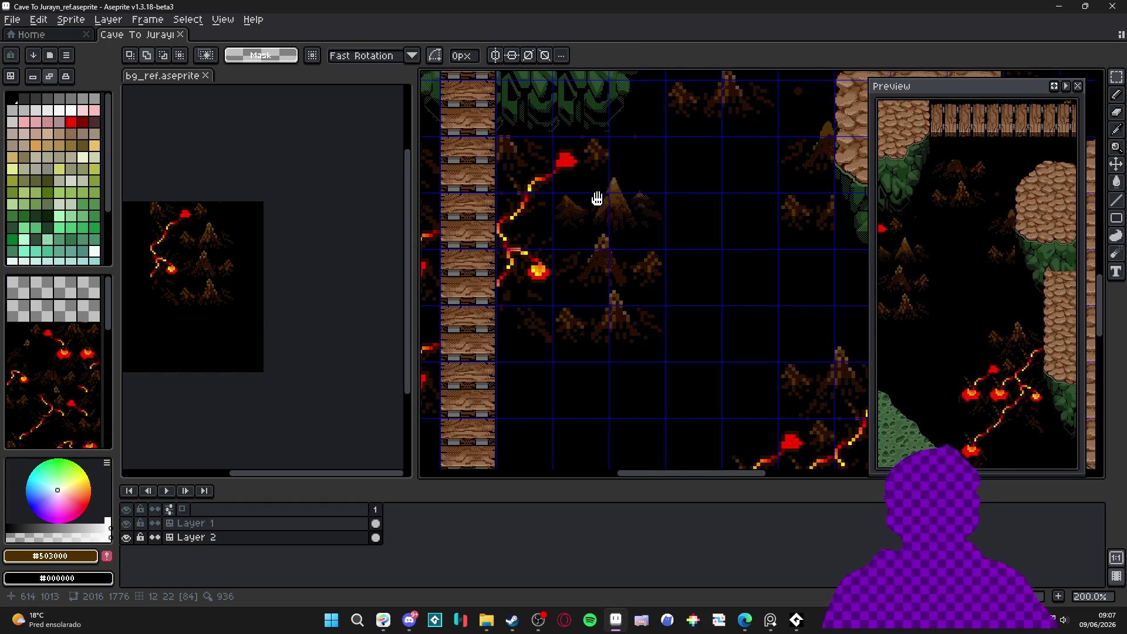
pyautogui.moveTo(600, 202); pyautogui.dragTo(714, 210)
pyautogui.scroll(2, 714, 210)
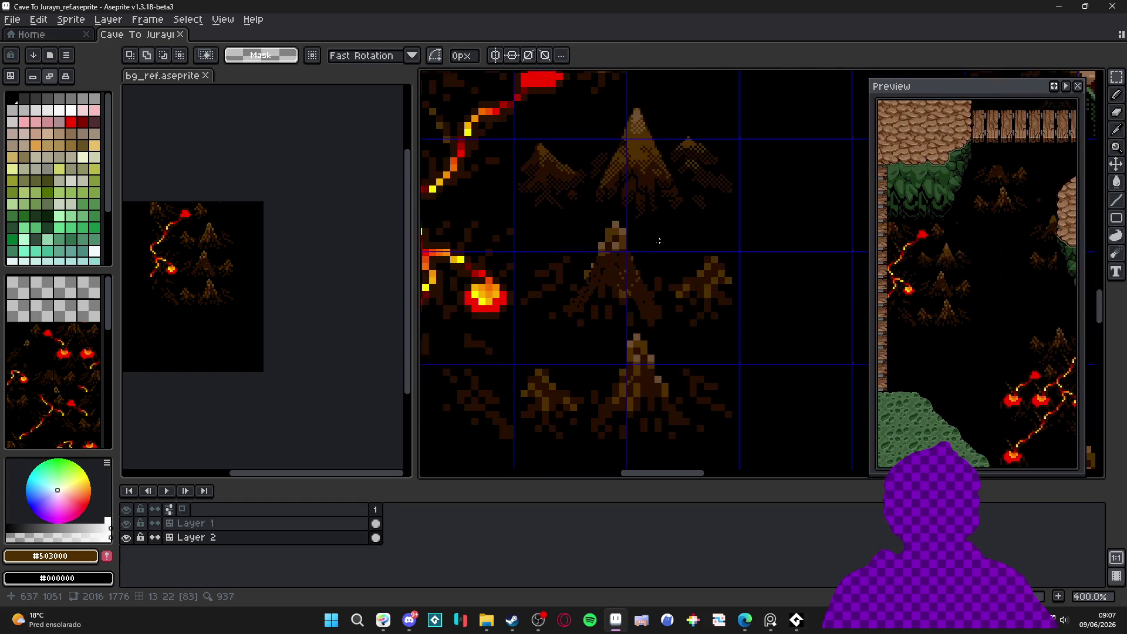
# Hide Layer 1 so only the lava-cave background remains visible.
pyautogui.press('v')
pyautogui.scroll(-3, 613, 203)
pyautogui.click(194, 523)
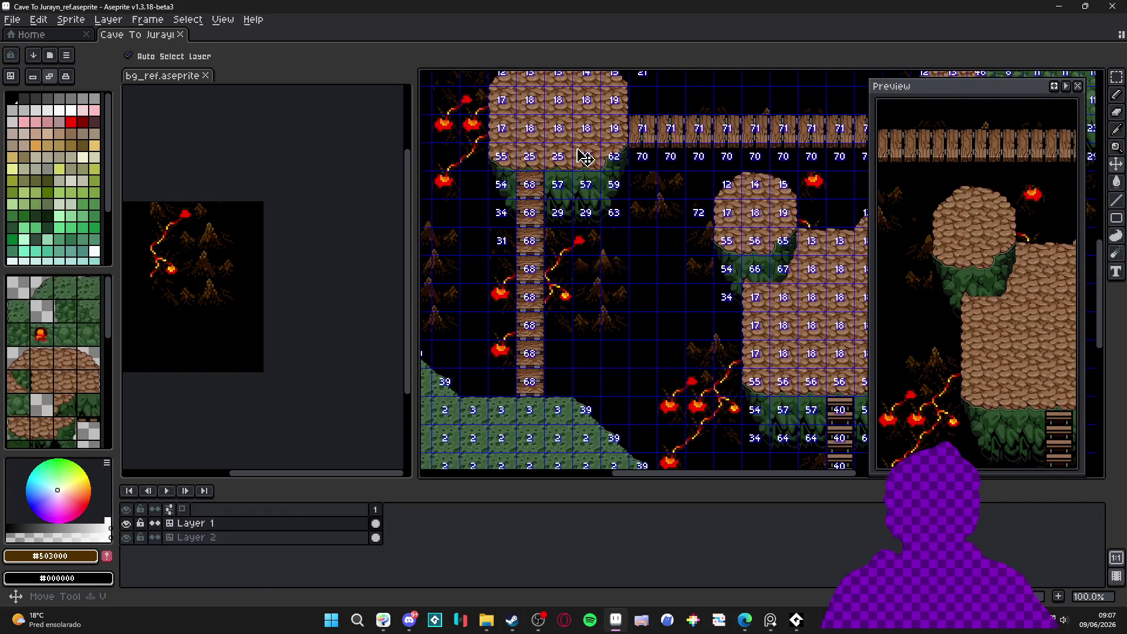
pyautogui.click(126, 524)
pyautogui.scroll(2, 593, 282)
pyautogui.moveTo(573, 287)
pyautogui.mouseDown()
pyautogui.moveTo(611, 292)
pyautogui.moveTo(555, 268)
pyautogui.mouseUp()
# Make Layer 2 active and briefly toggle its visibility to check it.
pyautogui.hotkey('alt', 'Down')
pyautogui.press('m')
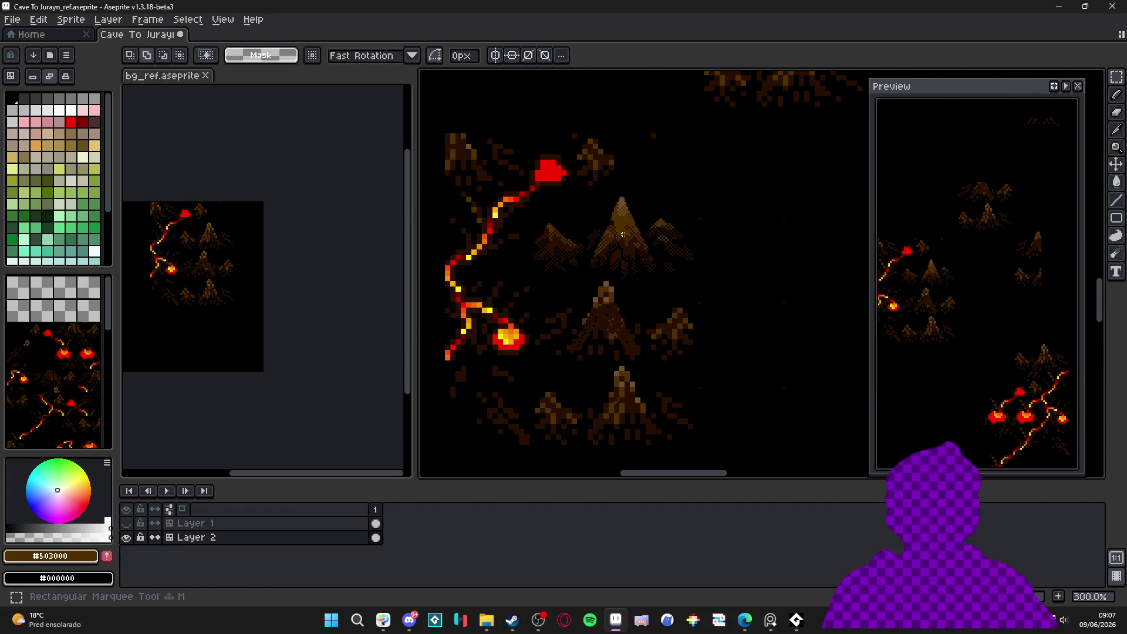
pyautogui.scroll(1, 628, 219)
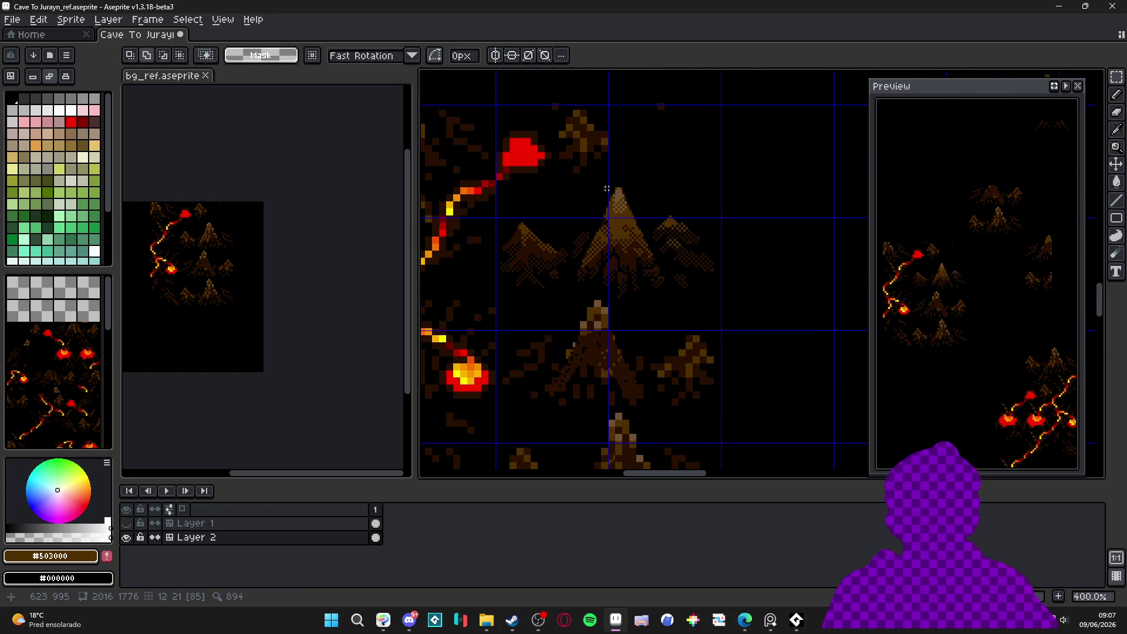
pyautogui.scroll(1, 608, 188)
pyautogui.scroll(-1, 607, 194)
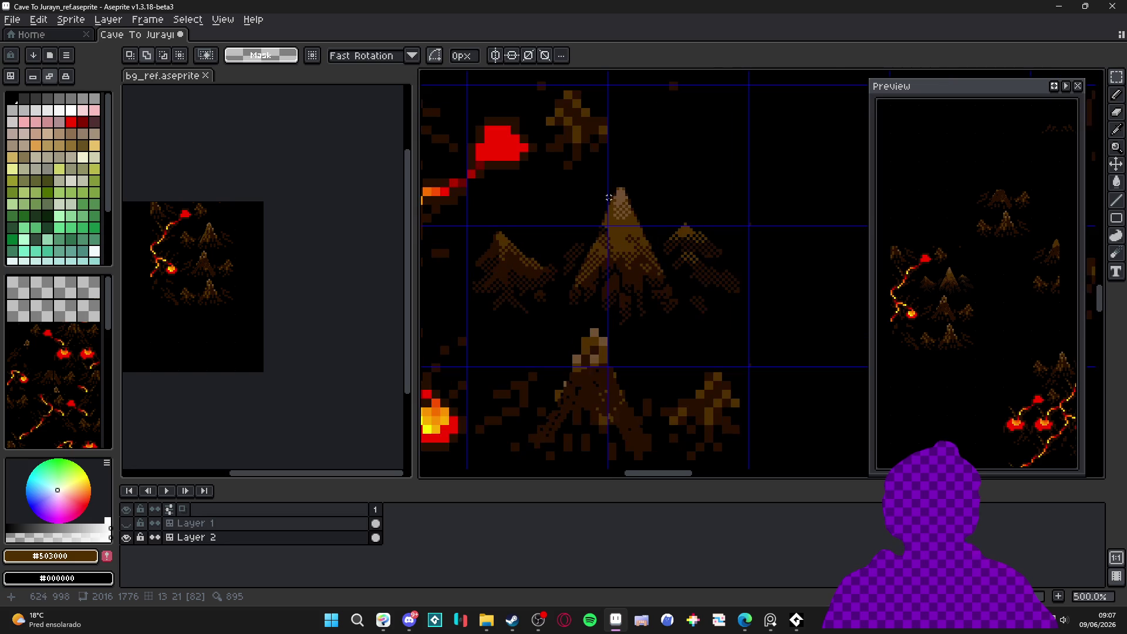
pyautogui.scroll(-3, 619, 199)
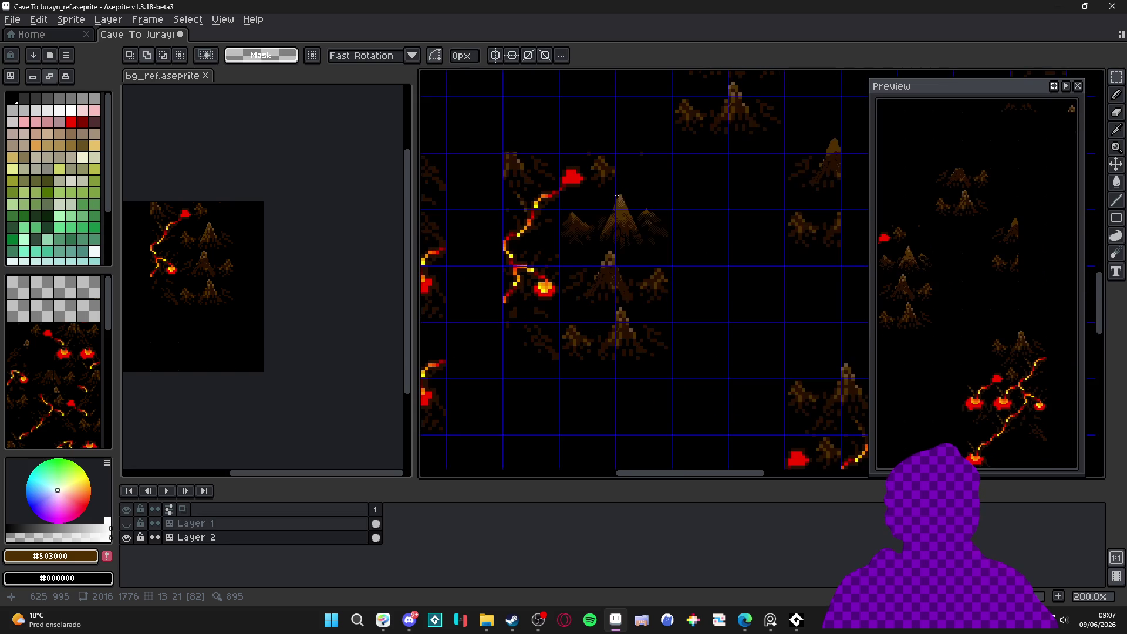
pyautogui.scroll(1, 617, 194)
pyautogui.click(126, 538)
pyautogui.click(126, 538)
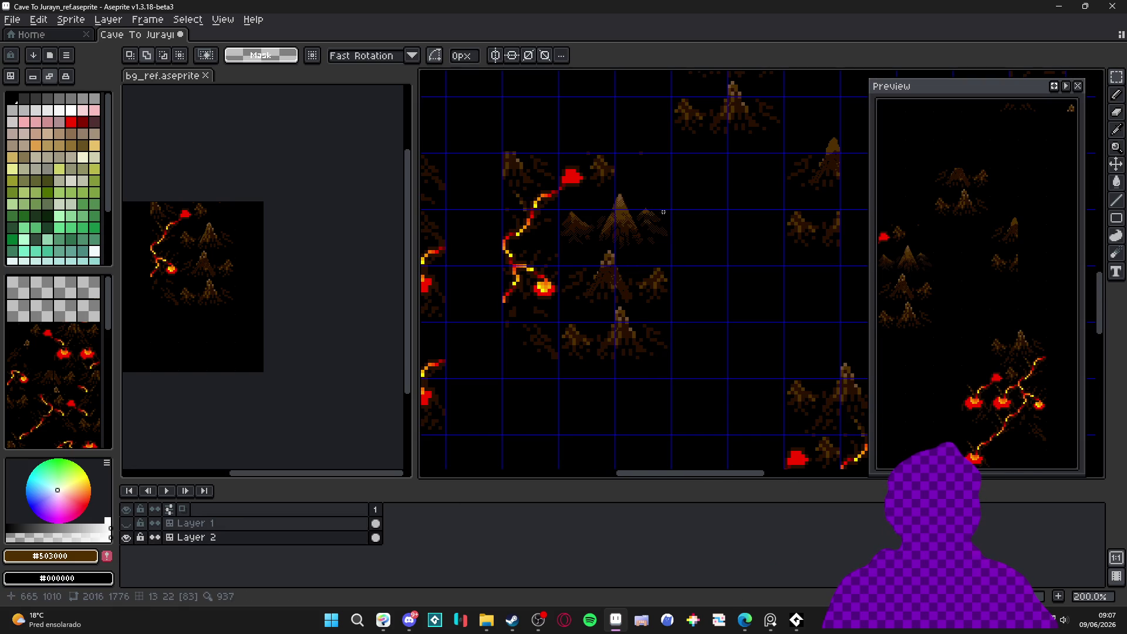
# Open and dismiss Layer 2's options, then view another part of the cave.
pyautogui.scroll(1, 623, 203)
pyautogui.scroll(1, 623, 203)
pyautogui.scroll(-1, 622, 203)
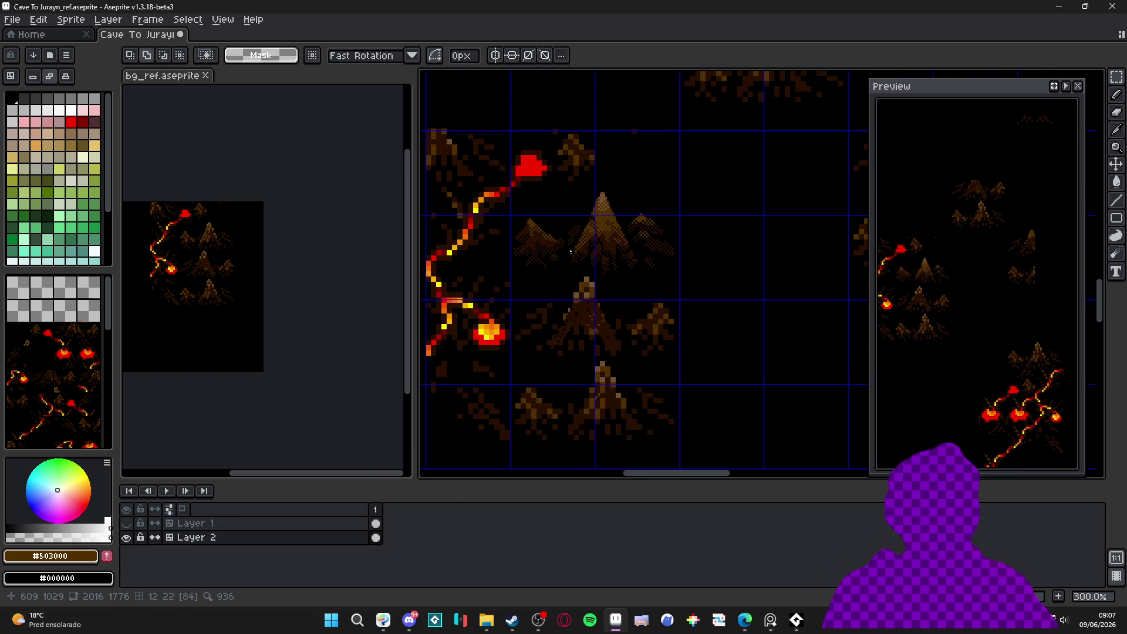
pyautogui.rightClick(241, 551)
pyautogui.click(660, 289)
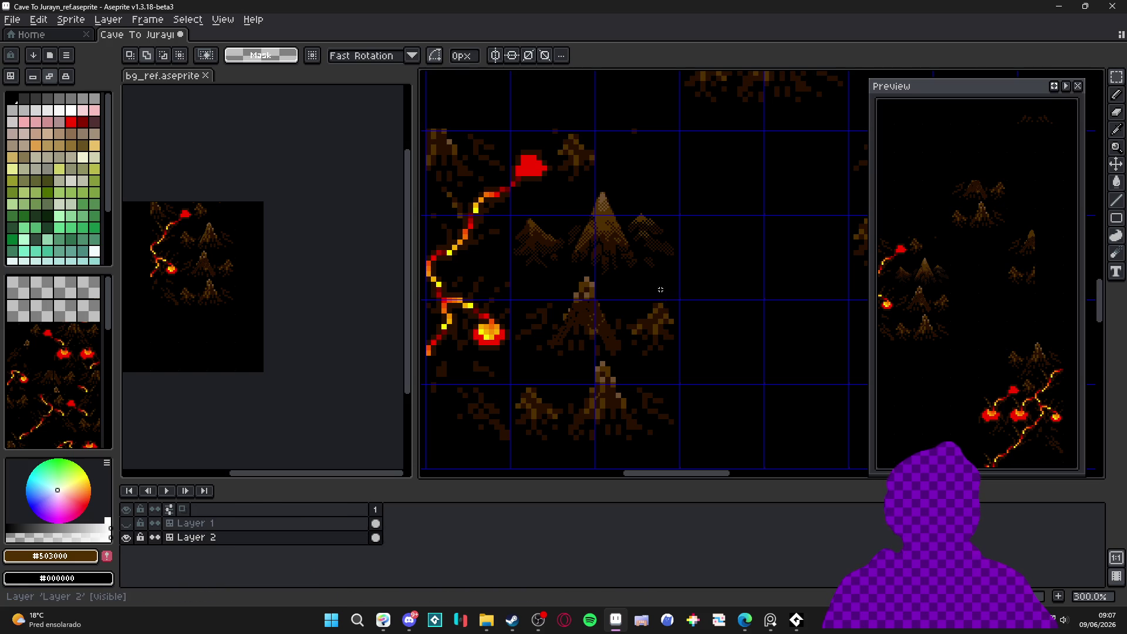
pyautogui.scroll(-3, 660, 290)
pyautogui.scroll(2, 669, 283)
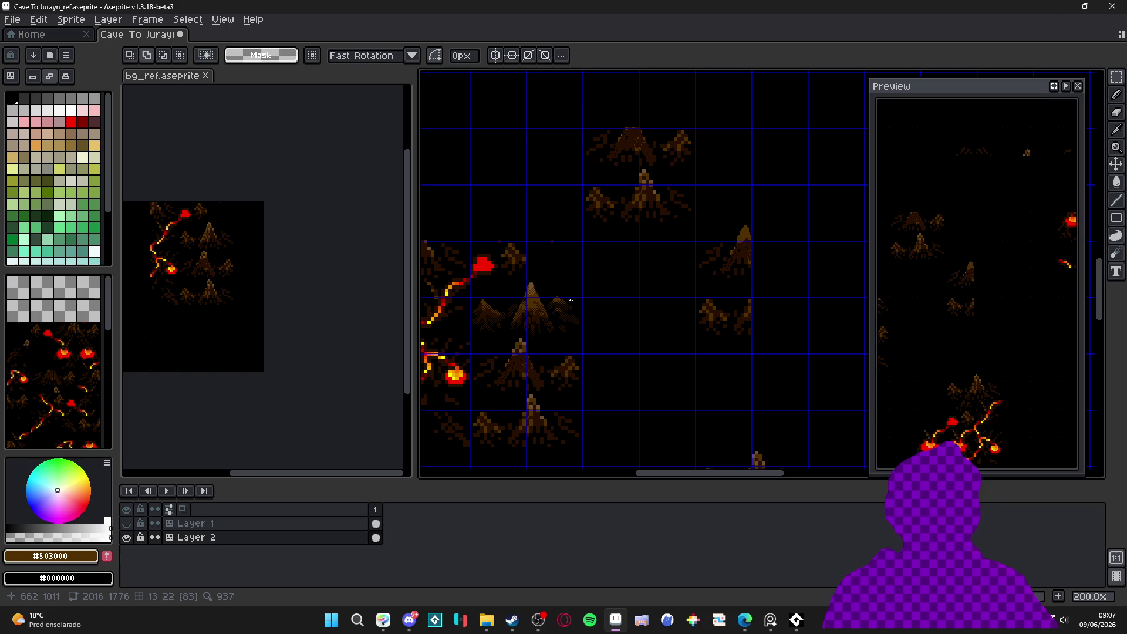
pyautogui.moveTo(592, 276)
pyautogui.mouseDown()
pyautogui.moveTo(566, 307)
pyautogui.moveTo(661, 337)
pyautogui.mouseUp()
pyautogui.scroll(-2, 661, 337)
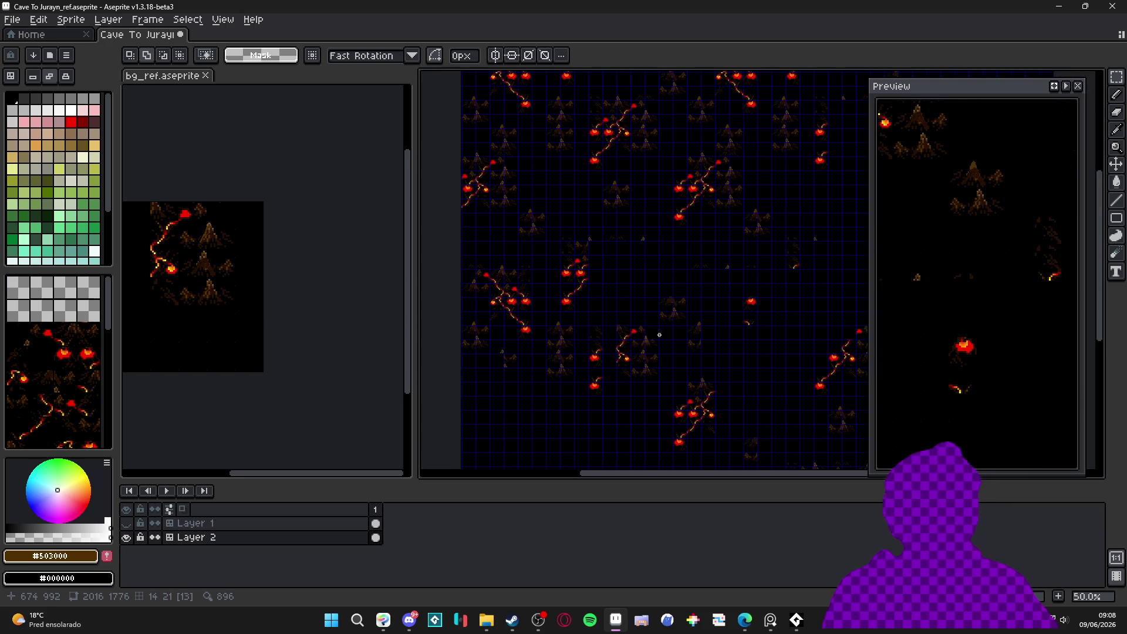
pyautogui.scroll(1, 664, 332)
pyautogui.moveTo(605, 218)
pyautogui.mouseDown()
pyautogui.moveTo(616, 272)
pyautogui.moveTo(679, 284)
pyautogui.moveTo(748, 323)
pyautogui.mouseUp()
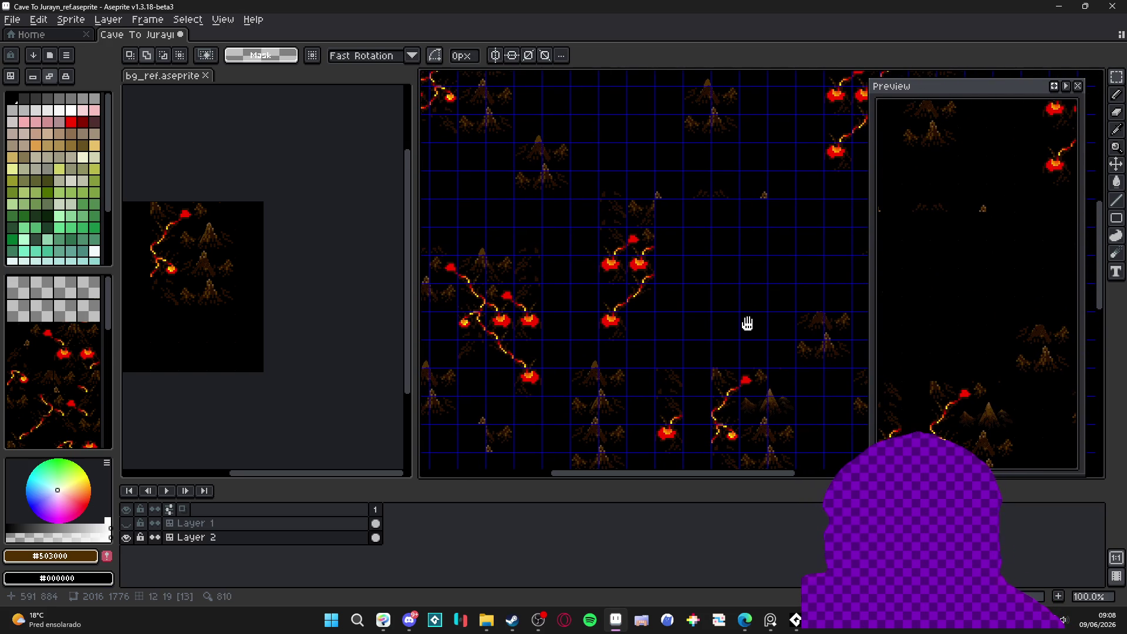
pyautogui.scroll(-1, 748, 324)
pyautogui.scroll(1, 726, 256)
pyautogui.moveTo(725, 256)
pyautogui.mouseDown()
pyautogui.moveTo(669, 264)
pyautogui.moveTo(680, 354)
pyautogui.mouseUp()
pyautogui.scroll(-1, 680, 353)
pyautogui.scroll(1, 551, 261)
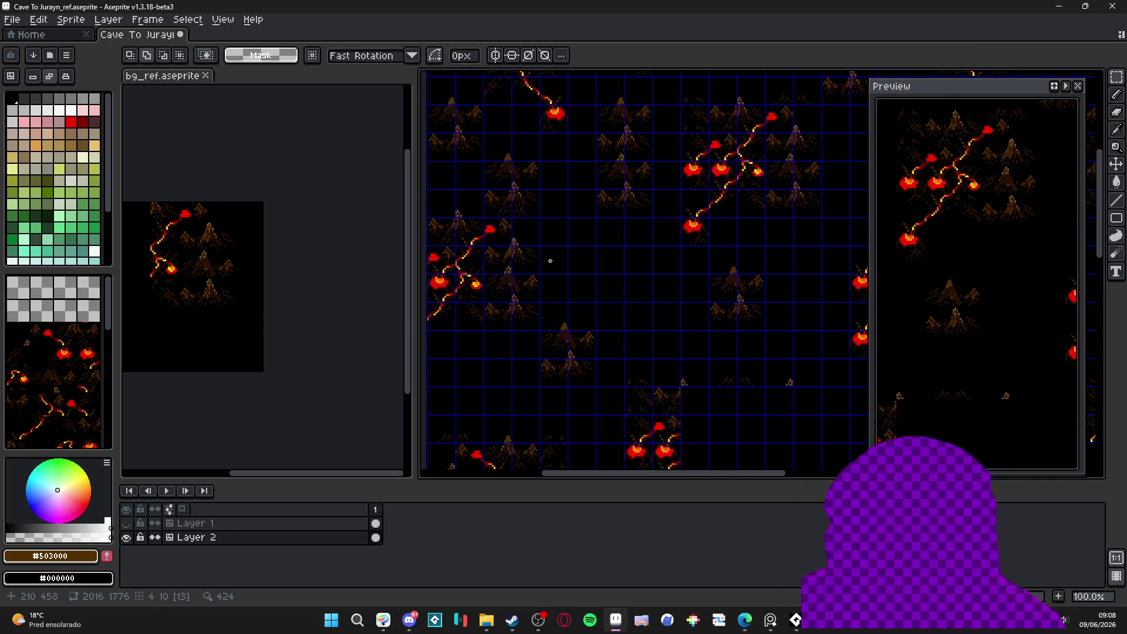
pyautogui.moveTo(634, 226); pyautogui.dragTo(549, 266)
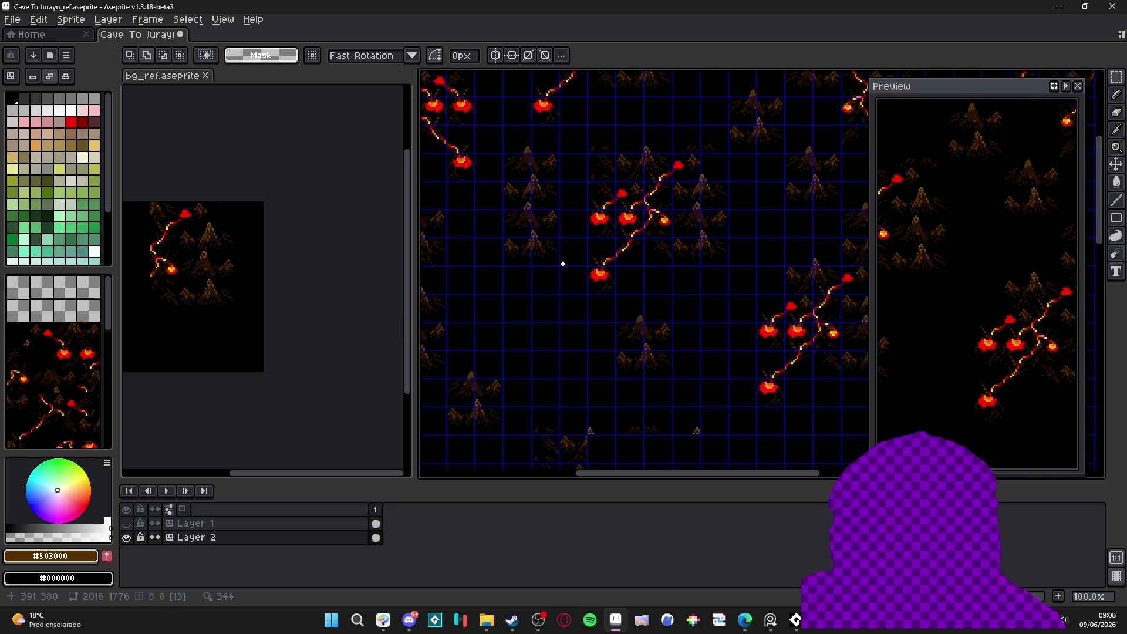
pyautogui.scroll(-1, 563, 264)
pyautogui.moveTo(578, 307); pyautogui.dragTo(511, 178)
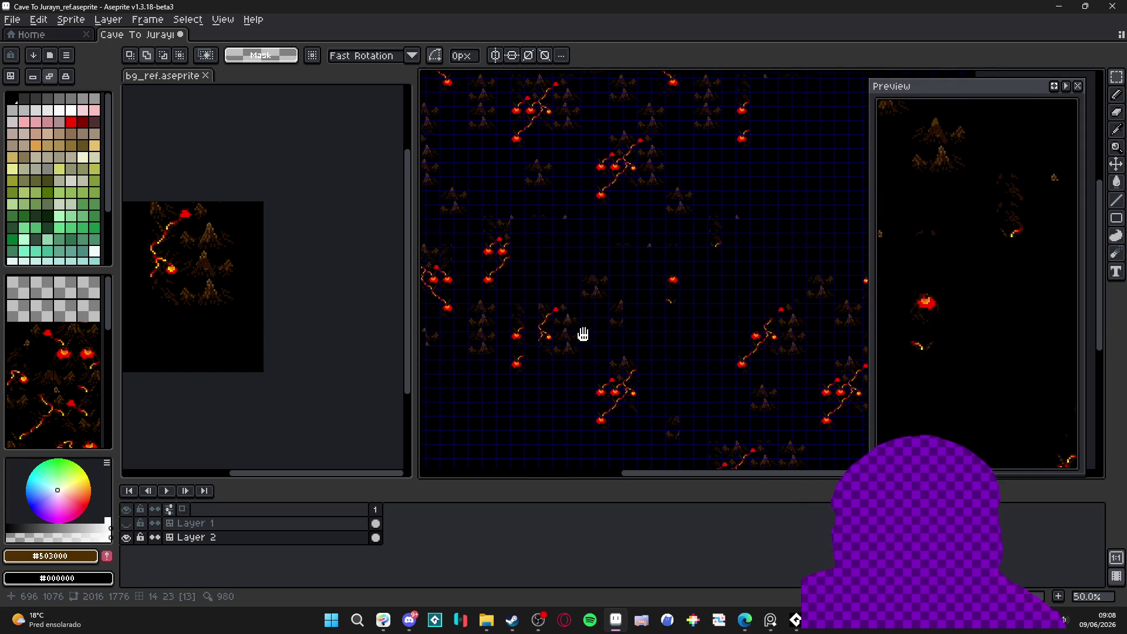
pyautogui.moveTo(587, 337); pyautogui.dragTo(542, 247)
pyautogui.moveTo(608, 323); pyautogui.dragTo(530, 312)
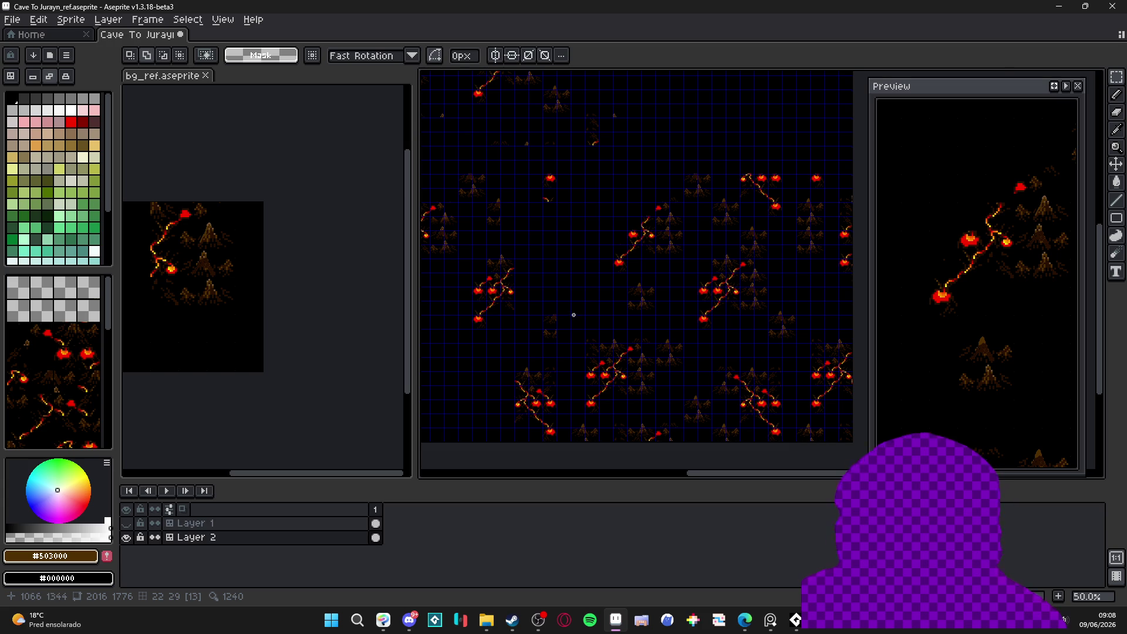
pyautogui.scroll(1, 587, 305)
pyautogui.moveTo(564, 296); pyautogui.dragTo(602, 234)
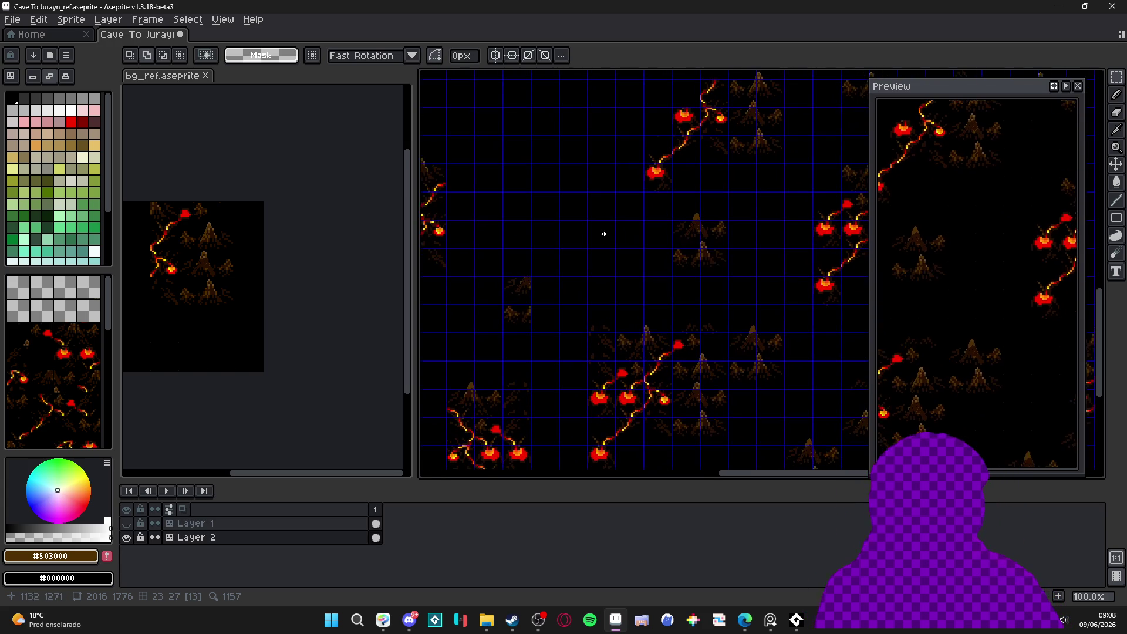
pyautogui.moveTo(536, 269); pyautogui.dragTo(646, 253)
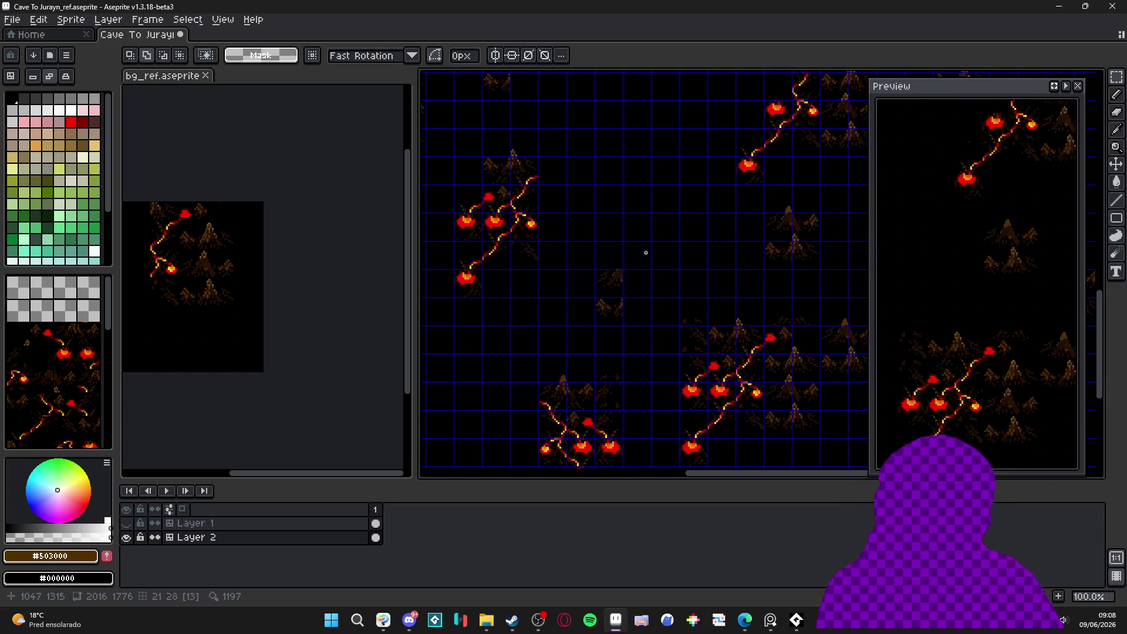
pyautogui.moveTo(568, 230)
pyautogui.mouseDown()
pyautogui.moveTo(607, 396)
pyautogui.moveTo(632, 344)
pyautogui.mouseUp()
pyautogui.scroll(2, 549, 309)
pyautogui.scroll(1, 549, 309)
pyautogui.moveTo(549, 308); pyautogui.dragTo(661, 343)
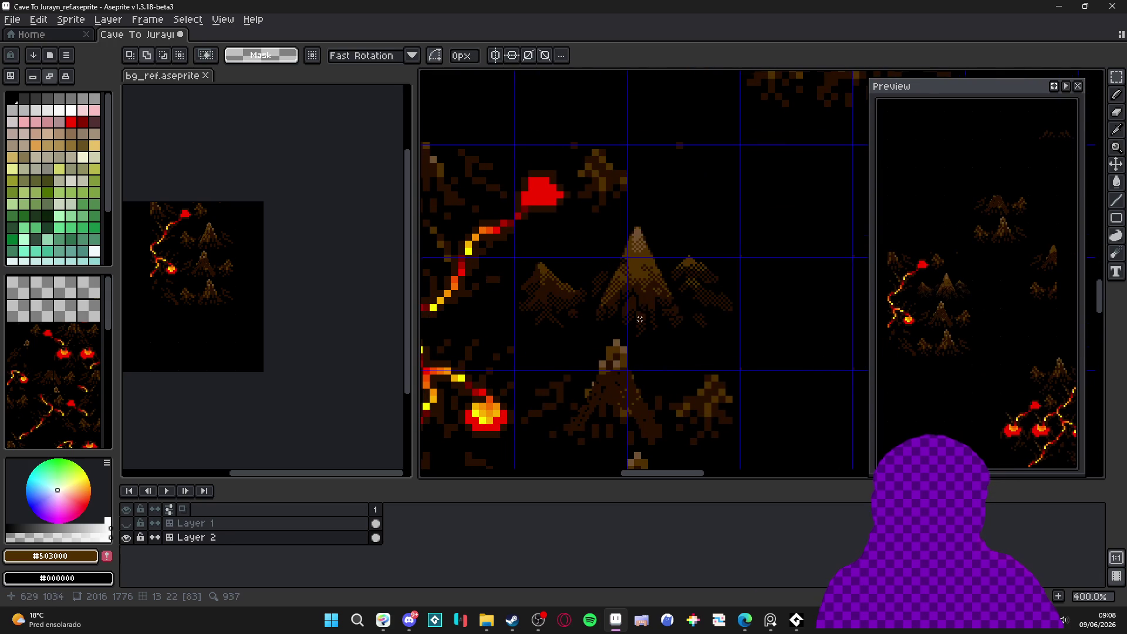
pyautogui.moveTo(587, 225)
pyautogui.mouseDown()
pyautogui.moveTo(646, 274)
pyautogui.moveTo(752, 329)
pyautogui.moveTo(745, 338)
pyautogui.moveTo(738, 247)
pyautogui.mouseUp()
pyautogui.hotkey('ctrl', 'd')
pyautogui.press('w')
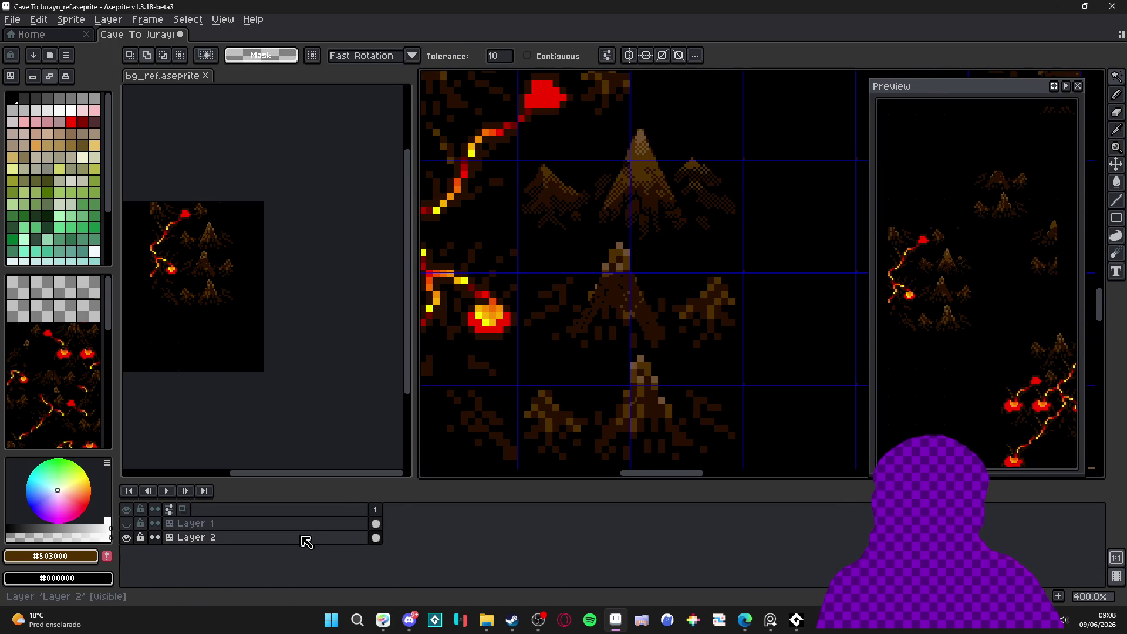
# Convert Layer 2 from a tilemap to a normal layer.
pyautogui.rightClick(304, 537)
pyautogui.moveTo(390, 539)
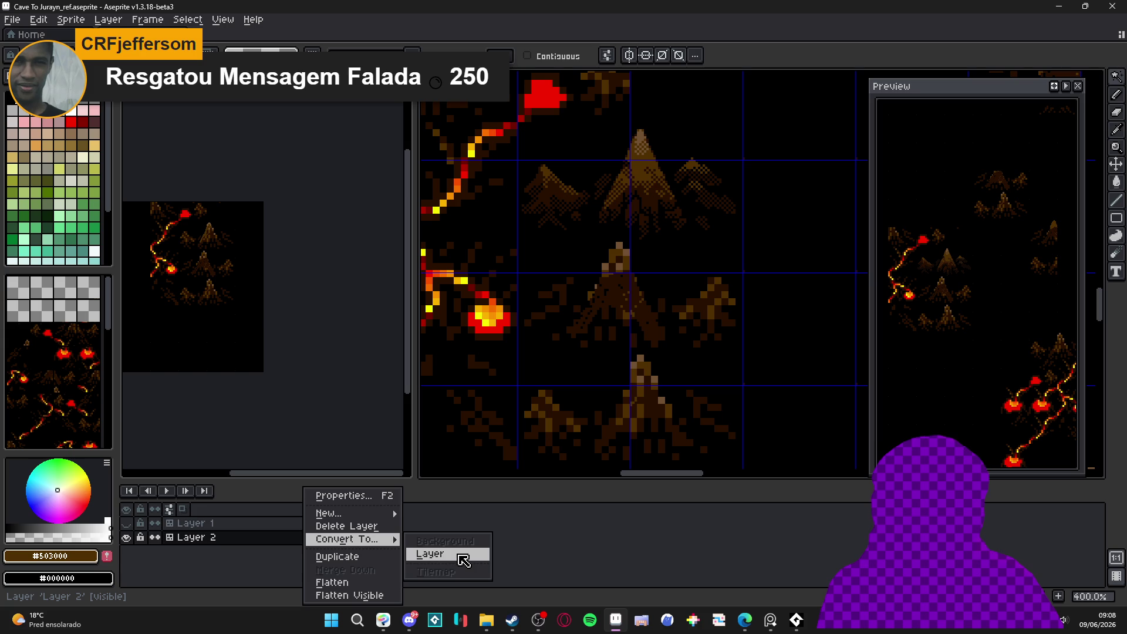
pyautogui.click(463, 561)
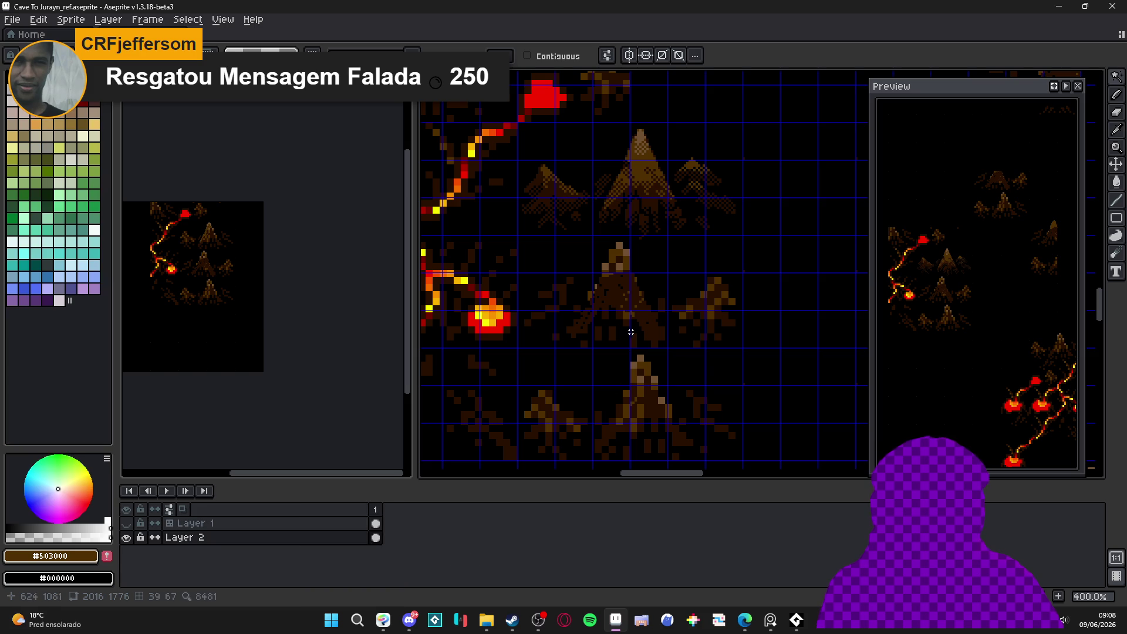
pyautogui.click(693, 363)
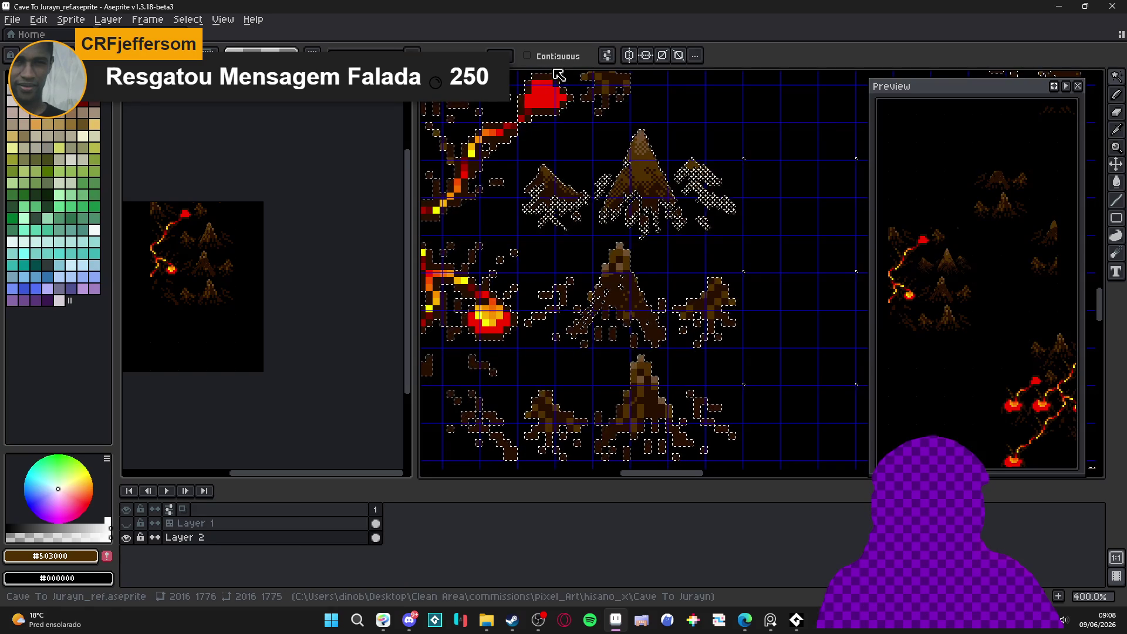
pyautogui.scroll(-2, 610, 301)
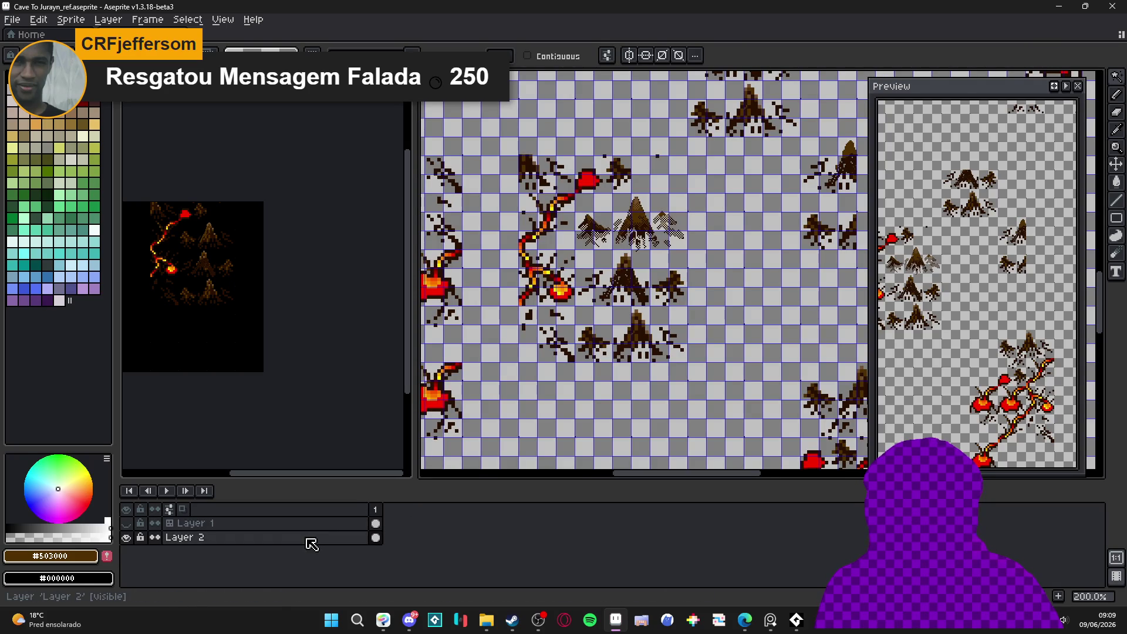
# Check Layer 2's visibility, then add a new empty Layer 3 above it.
pyautogui.click(310, 539)
pyautogui.click(127, 538)
pyautogui.click(127, 537)
pyautogui.hotkey('shift', 'n')
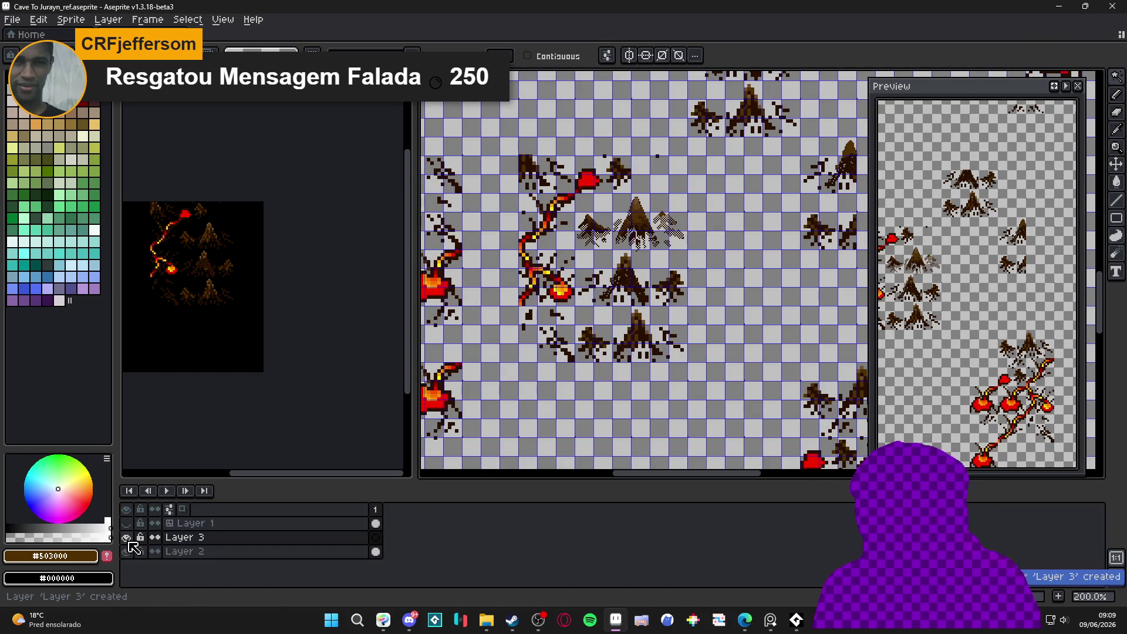
# Move Layer 3 below Layer 2, paste a black fill into it, and hide the grid.
pyautogui.moveTo(202, 538); pyautogui.dragTo(206, 564)
pyautogui.rightClick(566, 433)
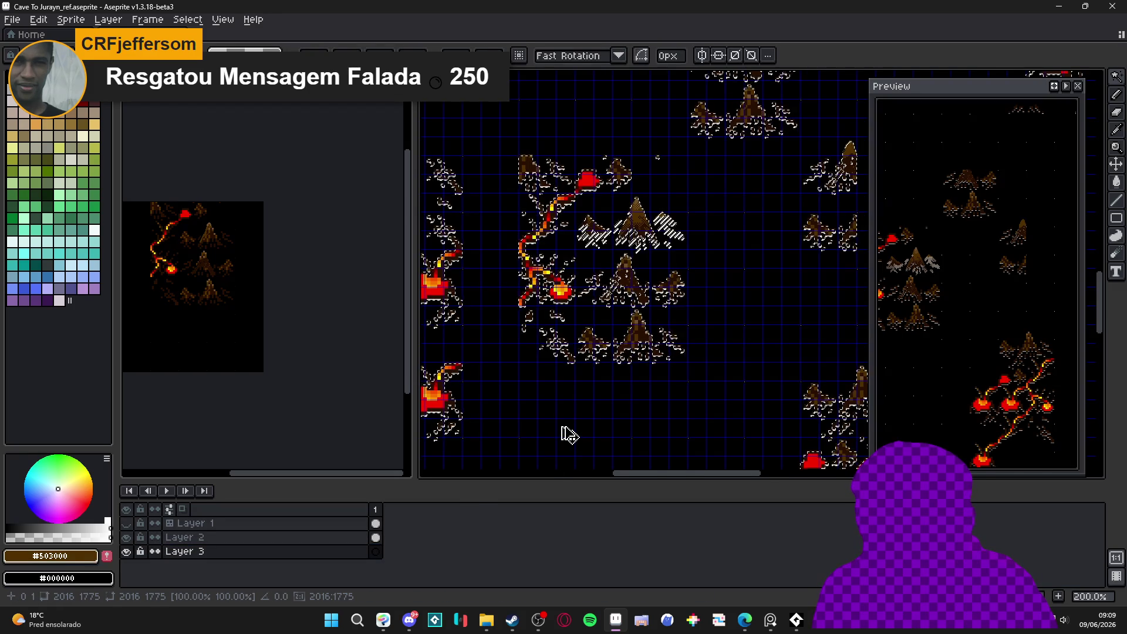
pyautogui.scroll(3, 562, 350)
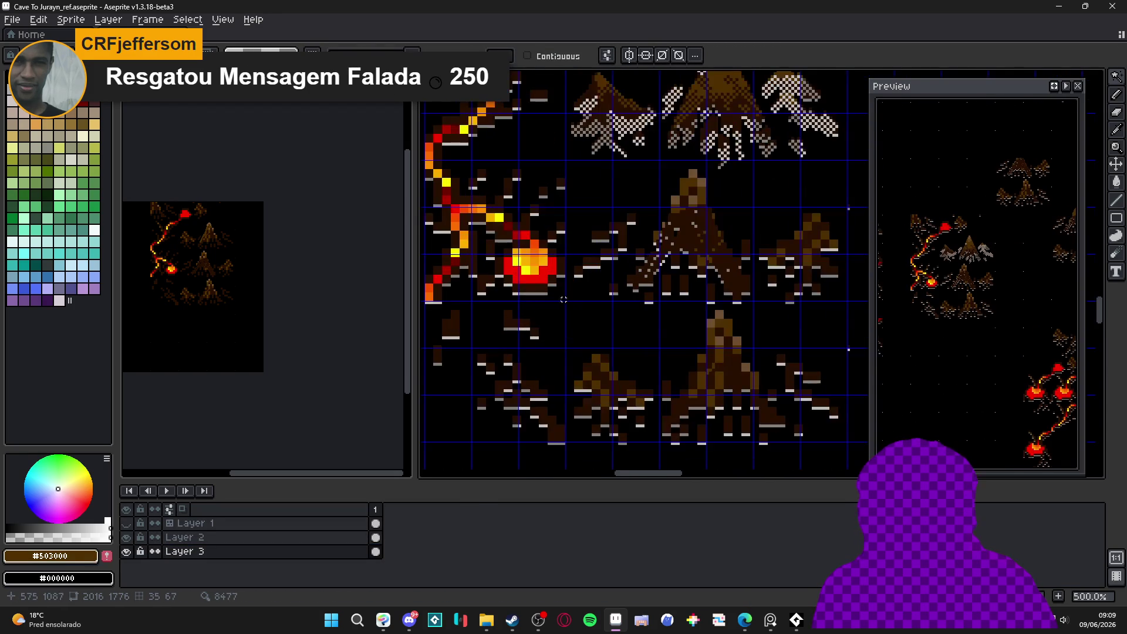
pyautogui.scroll(-2, 579, 303)
pyautogui.hotkey('ctrl', 'z')
pyautogui.hotkey('ctrl', 'z')
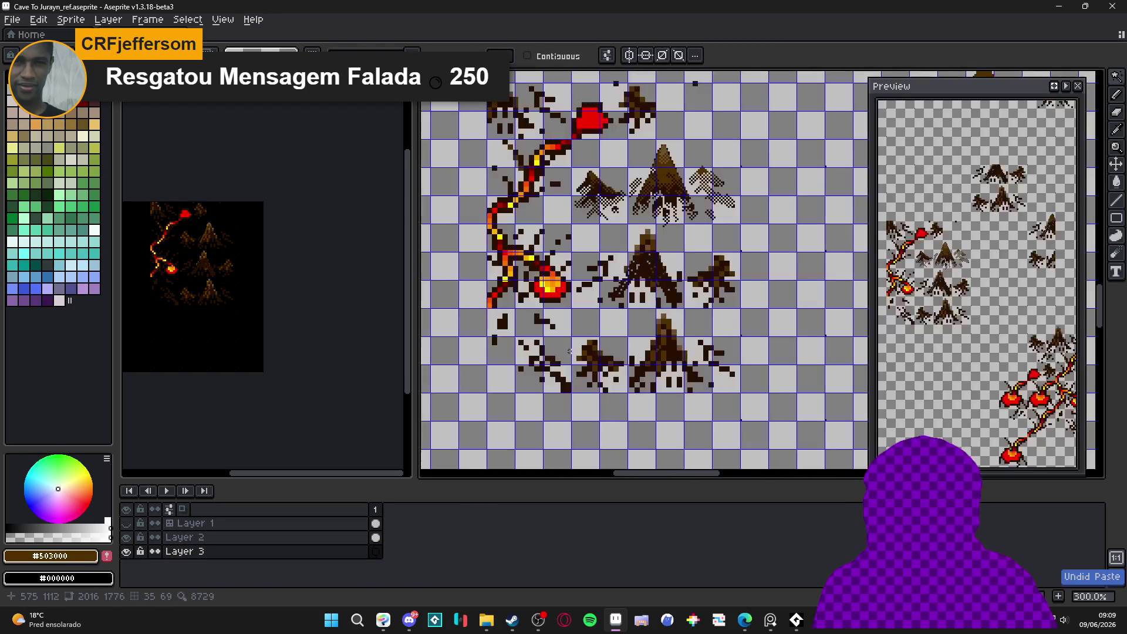
pyautogui.scroll(-6, 568, 350)
pyautogui.hotkey('ctrl', 'v')
pyautogui.scroll(4, 568, 350)
pyautogui.scroll(2, 646, 270)
pyautogui.moveTo(502, 296)
pyautogui.mouseDown()
pyautogui.moveTo(643, 398)
pyautogui.moveTo(590, 386)
pyautogui.mouseUp()
pyautogui.hotkey('ctrl', "'")
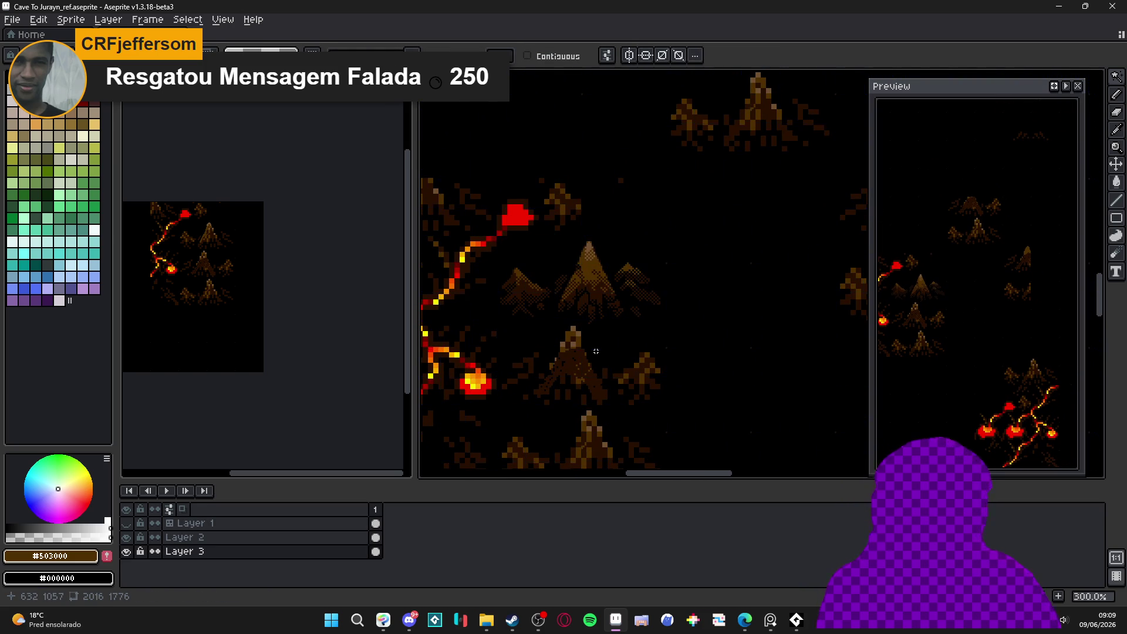
# With Layer 2 hidden, eyedrop black and fill Layer 3 entirely with black.
pyautogui.click(126, 538)
pyautogui.click(126, 552)
pyautogui.click(126, 552)
pyautogui.keyDown('alt'); pyautogui.click(699, 379); pyautogui.keyUp('alt')
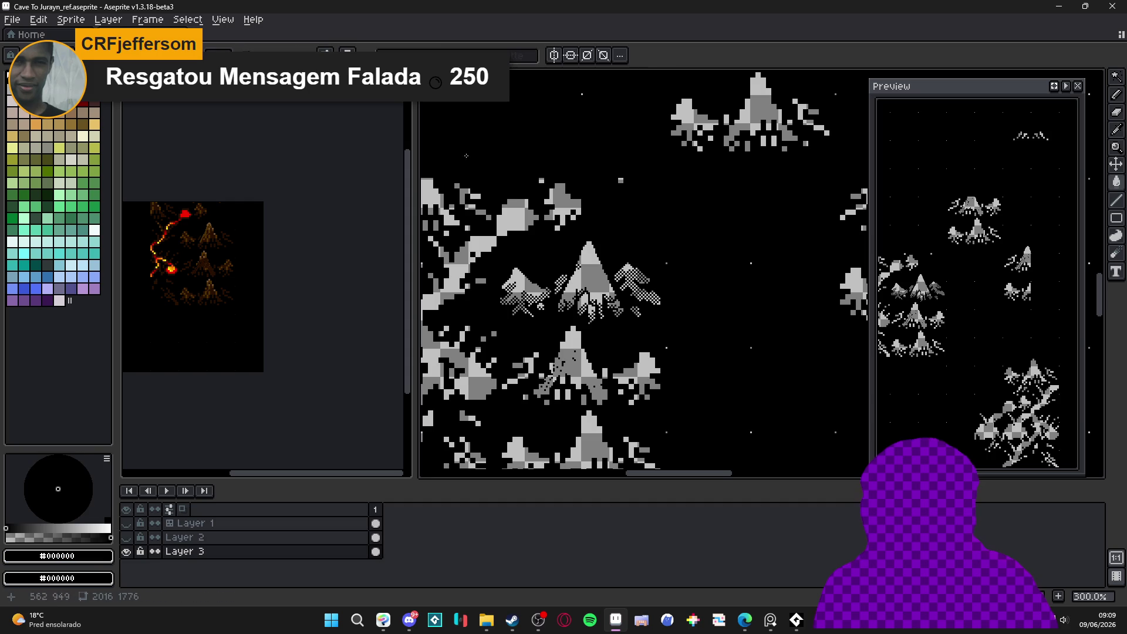
pyautogui.press('Delete')
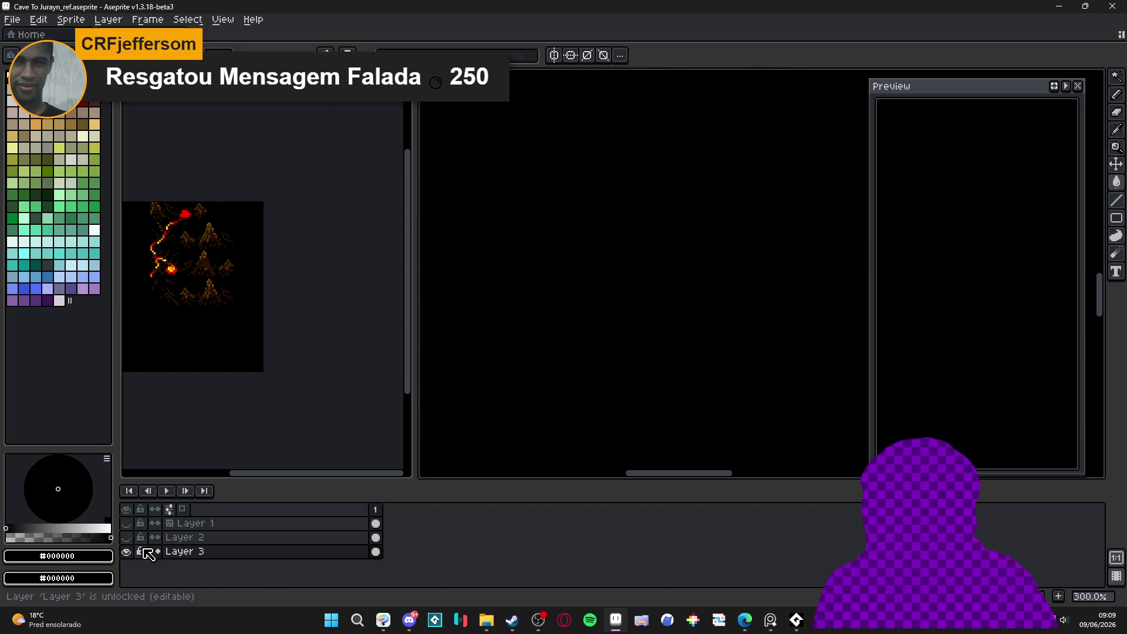
pyautogui.hotkey('ctrl', 'z')
pyautogui.moveTo(164, 552); pyautogui.dragTo(181, 538)
pyautogui.rightClick(185, 538)
# Convert Layer 2 to a tilemap with the default tileset, then undo it.
pyautogui.moveTo(244, 548)
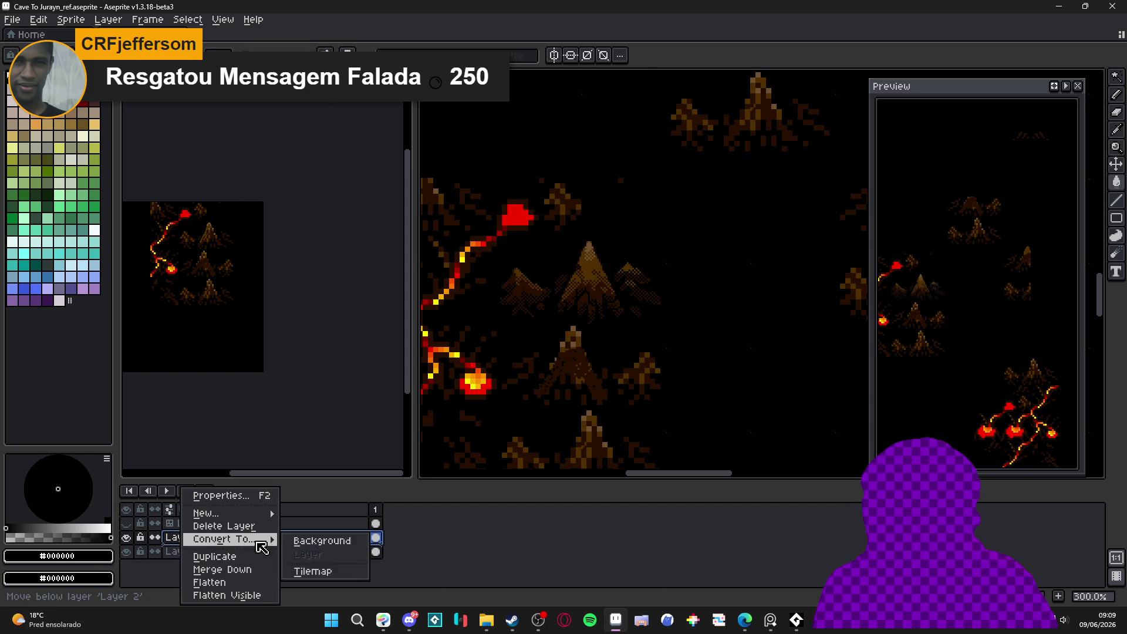
pyautogui.click(313, 571)
pyautogui.click(587, 361)
pyautogui.scroll(-1, 592, 341)
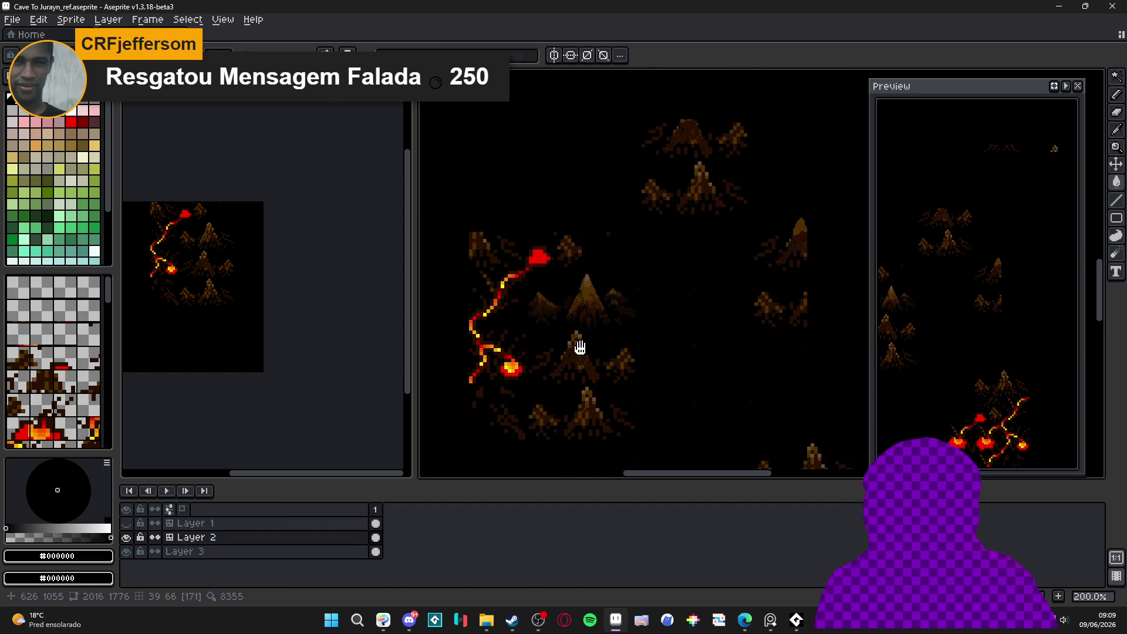
pyautogui.scroll(1, 591, 341)
pyautogui.press('v')
pyautogui.hotkey('ctrl', "'")
pyautogui.hotkey('ctrl', 'z')
# Convert Layer 2 to a tilemap with a 48×48 px tile grid.
pyautogui.rightClick(279, 538)
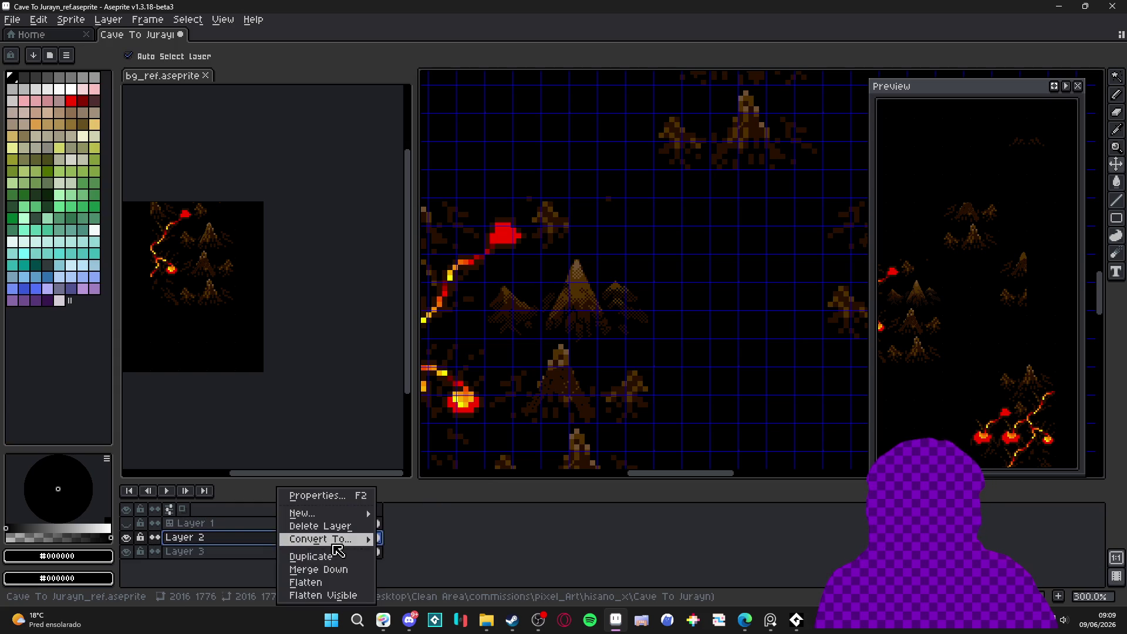
pyautogui.moveTo(364, 540)
pyautogui.click(427, 568)
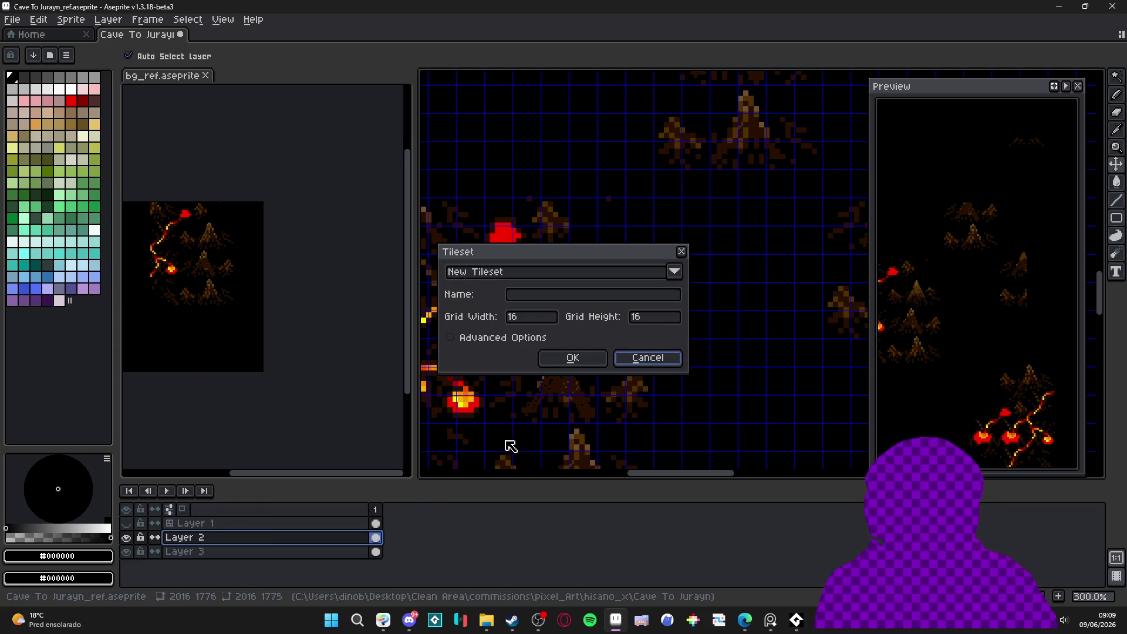
pyautogui.click(540, 318)
pyautogui.write('48')
pyautogui.press('Tab')
pyautogui.write('48')
pyautogui.press('Return')
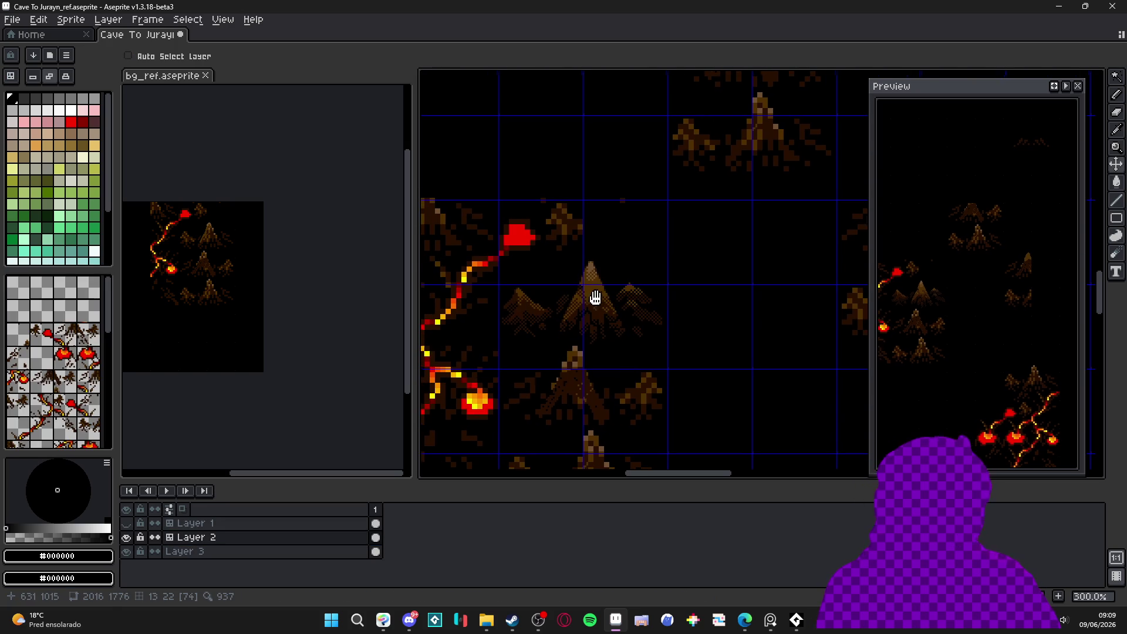
# Widen the canvas pane and try cutting out the mountain below the big peak, undoing the attempts.
pyautogui.moveTo(414, 326); pyautogui.dragTo(248, 330)
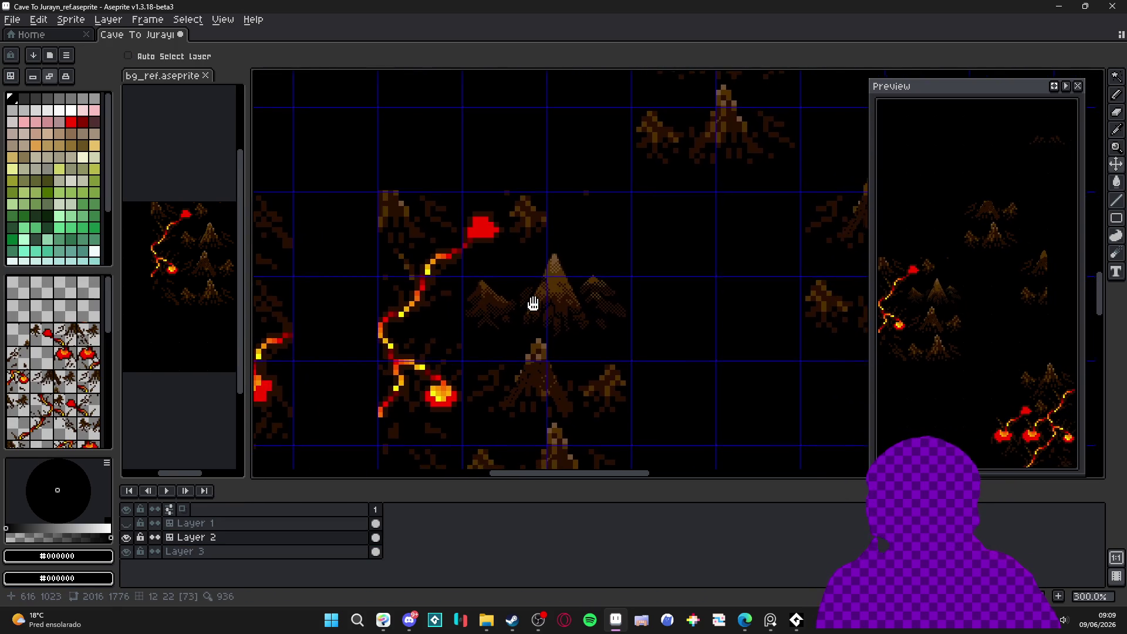
pyautogui.scroll(1, 534, 304)
pyautogui.press('m')
pyautogui.moveTo(506, 239); pyautogui.dragTo(693, 350)
pyautogui.scroll(-3, 631, 327)
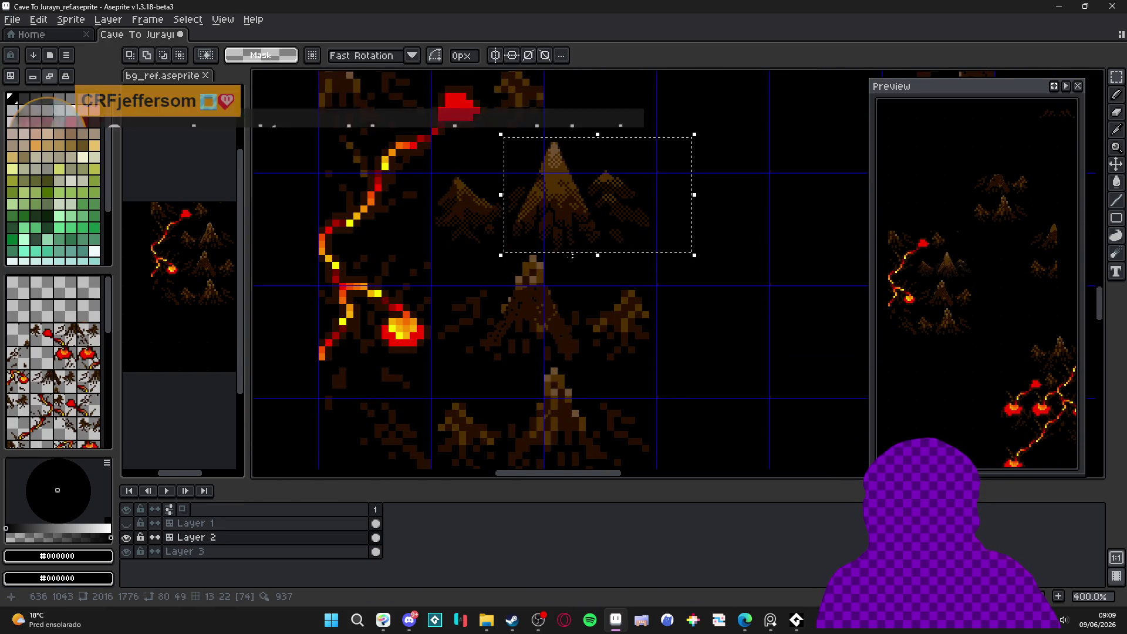
pyautogui.click(493, 267)
pyautogui.moveTo(494, 258)
pyautogui.mouseDown()
pyautogui.moveTo(568, 373)
pyautogui.moveTo(580, 359)
pyautogui.mouseUp()
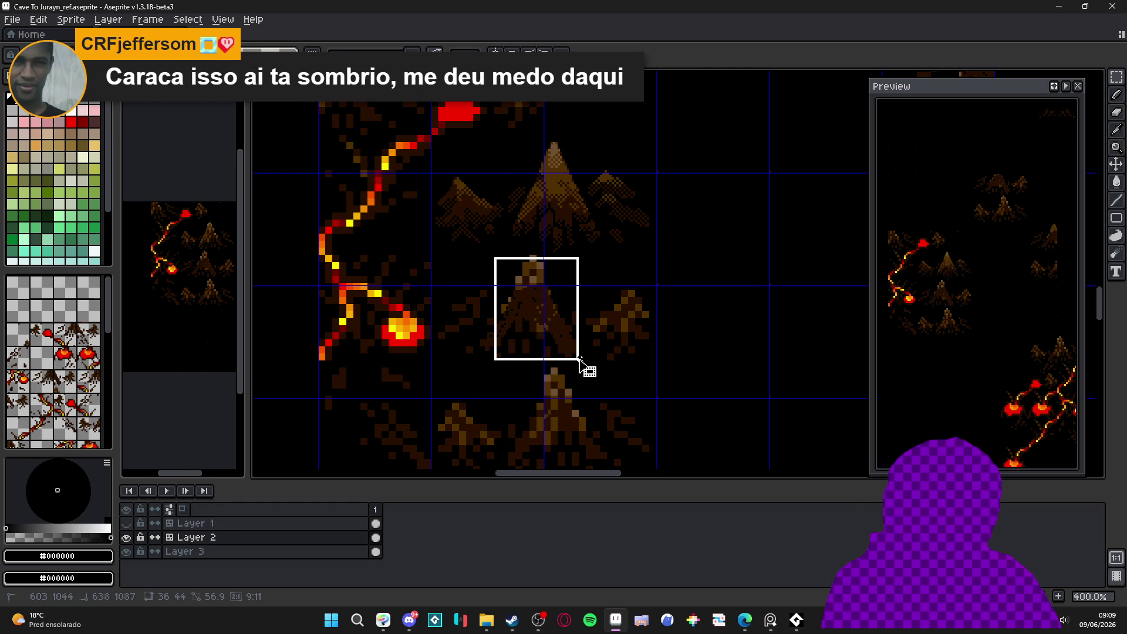
pyautogui.hotkey('ctrl', 'x')
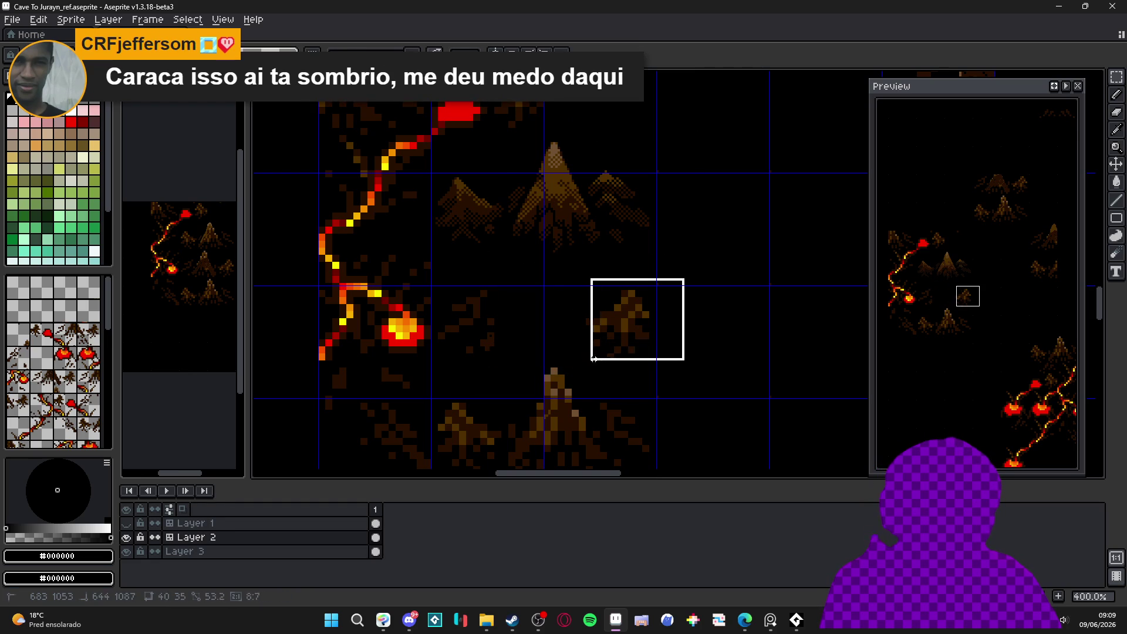
pyautogui.press('Escape')
pyautogui.moveTo(520, 288); pyautogui.dragTo(467, 366)
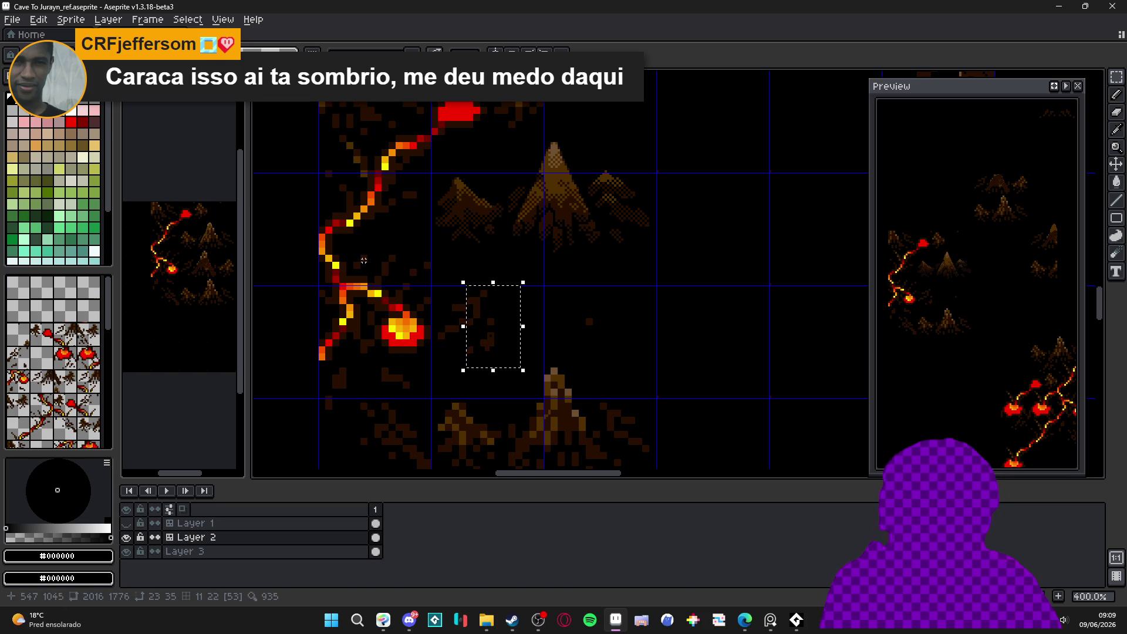
pyautogui.hotkey('ctrl', 'z')
pyautogui.hotkey('ctrl', 'z')
pyautogui.hotkey('ctrl', 'z')
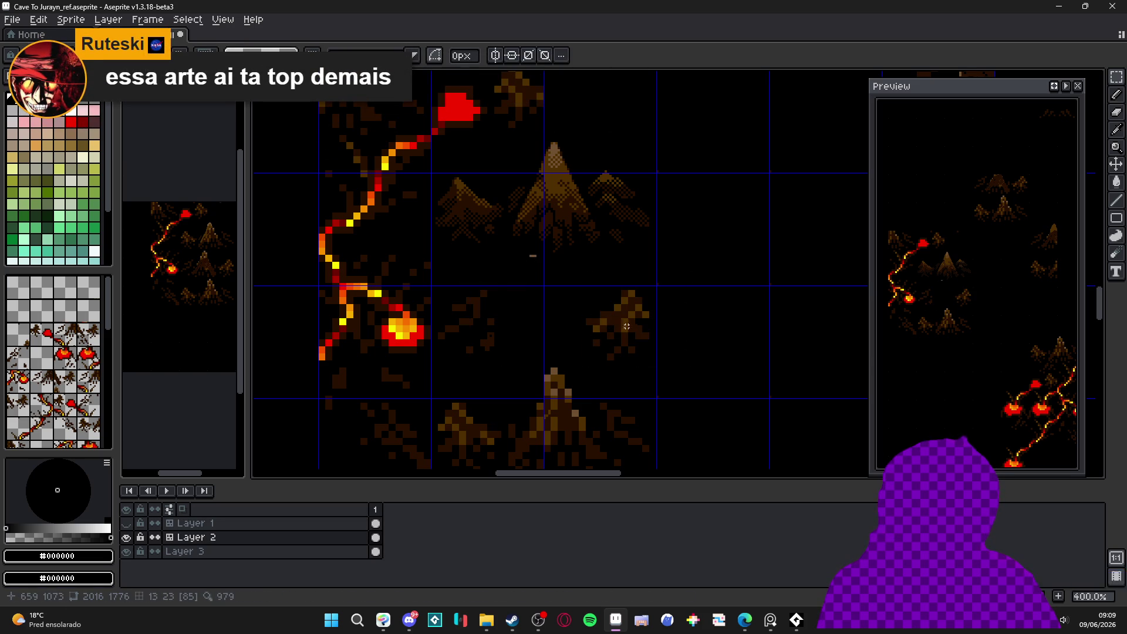
# Delete the small right mountain, the central mountain and the brown specks beside the lava.
pyautogui.moveTo(668, 280); pyautogui.dragTo(585, 367)
pyautogui.press('Delete')
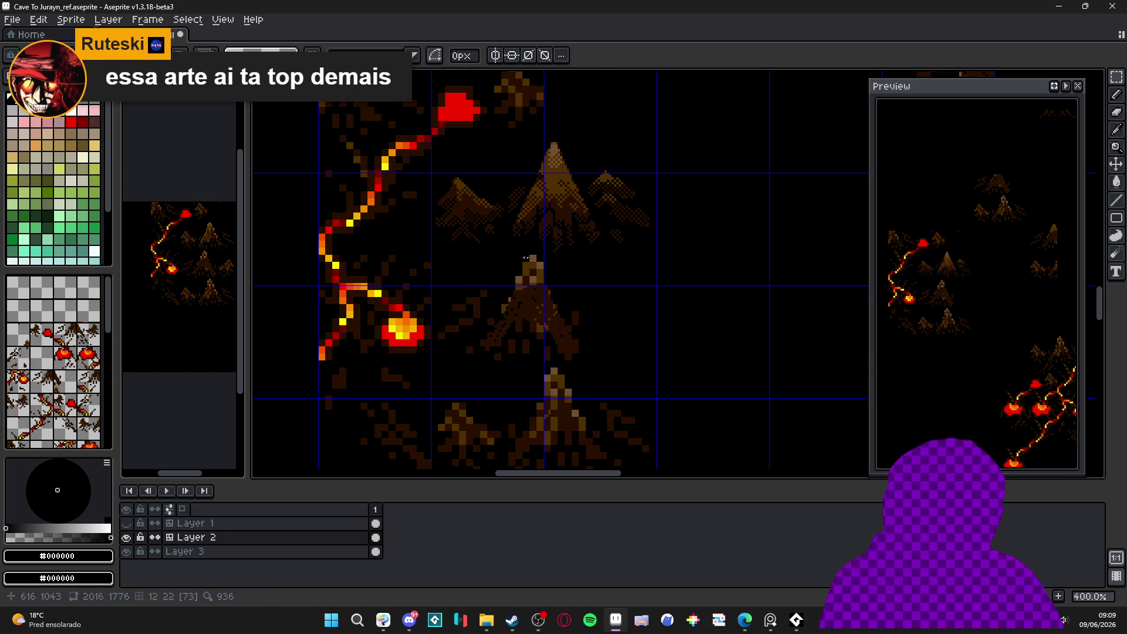
pyautogui.moveTo(522, 270); pyautogui.dragTo(546, 316)
pyautogui.press('Delete')
pyautogui.moveTo(611, 290)
pyautogui.mouseDown()
pyautogui.moveTo(554, 345)
pyautogui.moveTo(506, 357)
pyautogui.mouseUp()
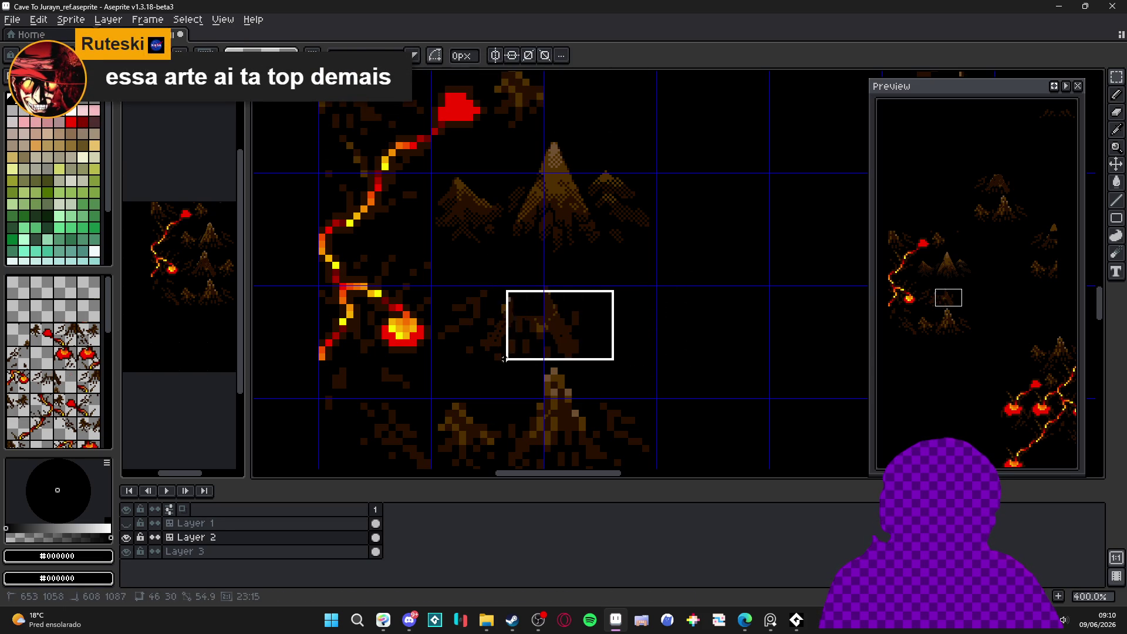
pyautogui.press('Delete')
pyautogui.moveTo(448, 280); pyautogui.dragTo(530, 387)
pyautogui.press('Delete')
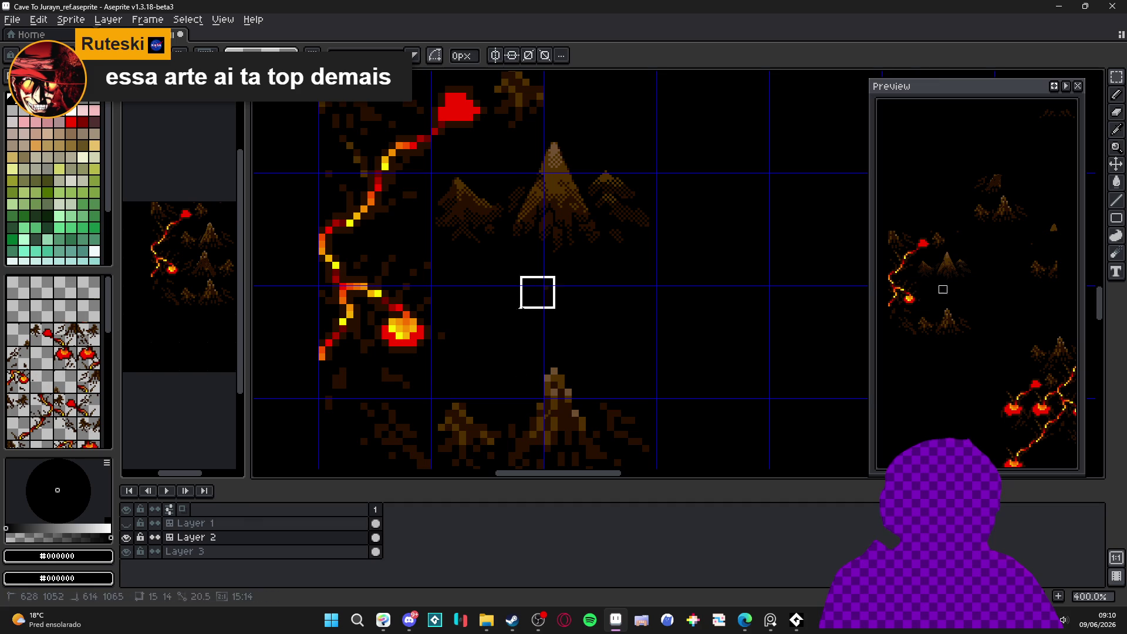